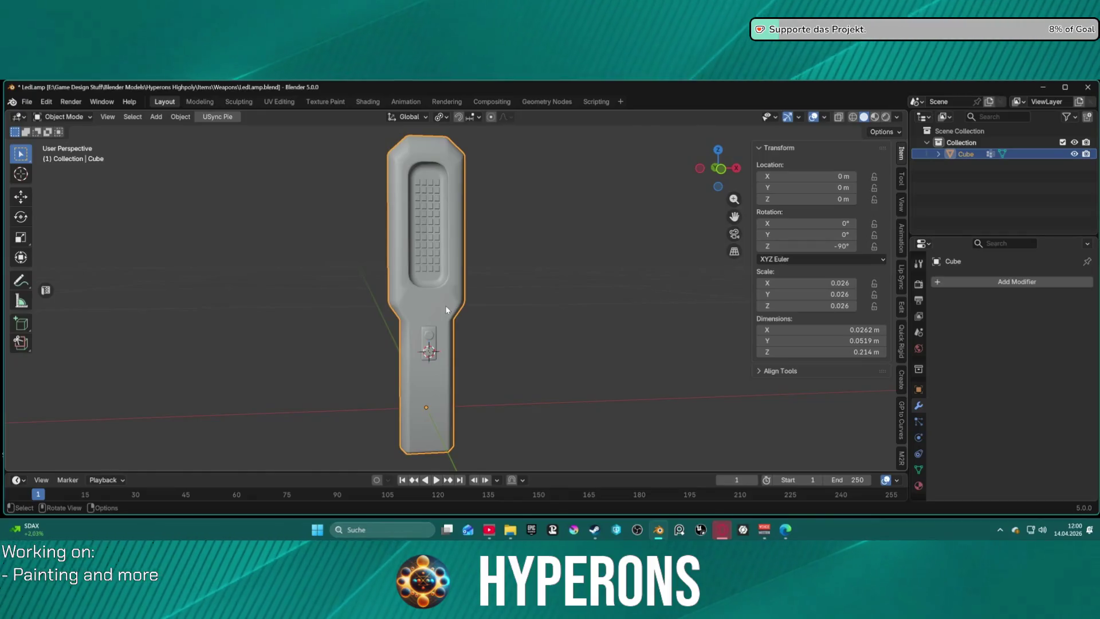
- Lower the lamp mesh slightly along Z and snap the 3D cursor to the world origin
key("g")
key("z")
left_click(445, 338)
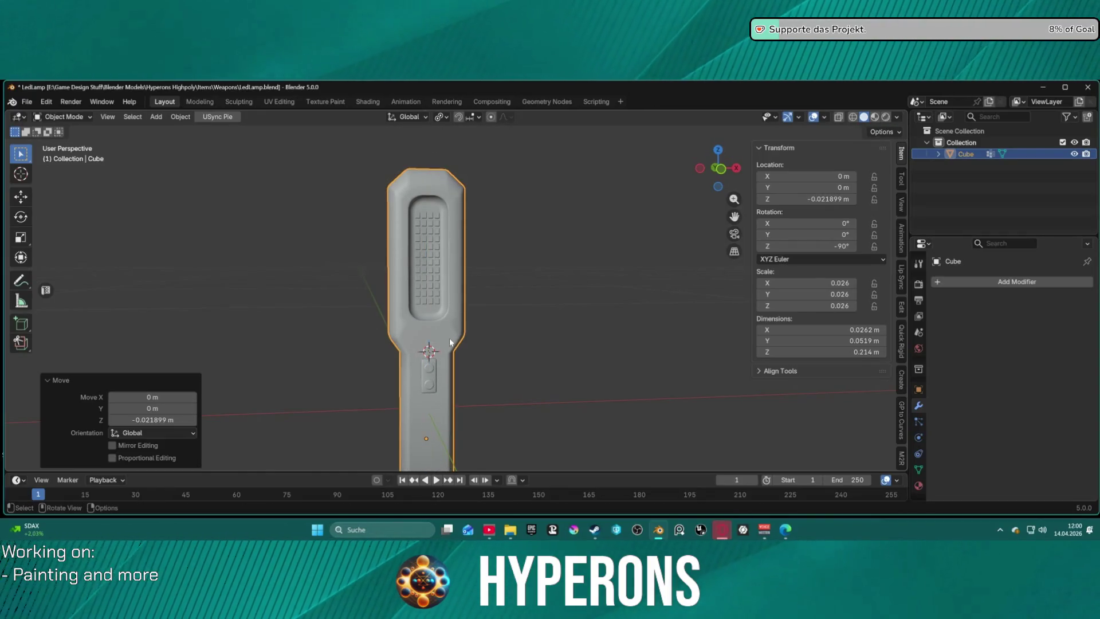
left_click(541, 359)
key("shift+s")
left_click(459, 404)
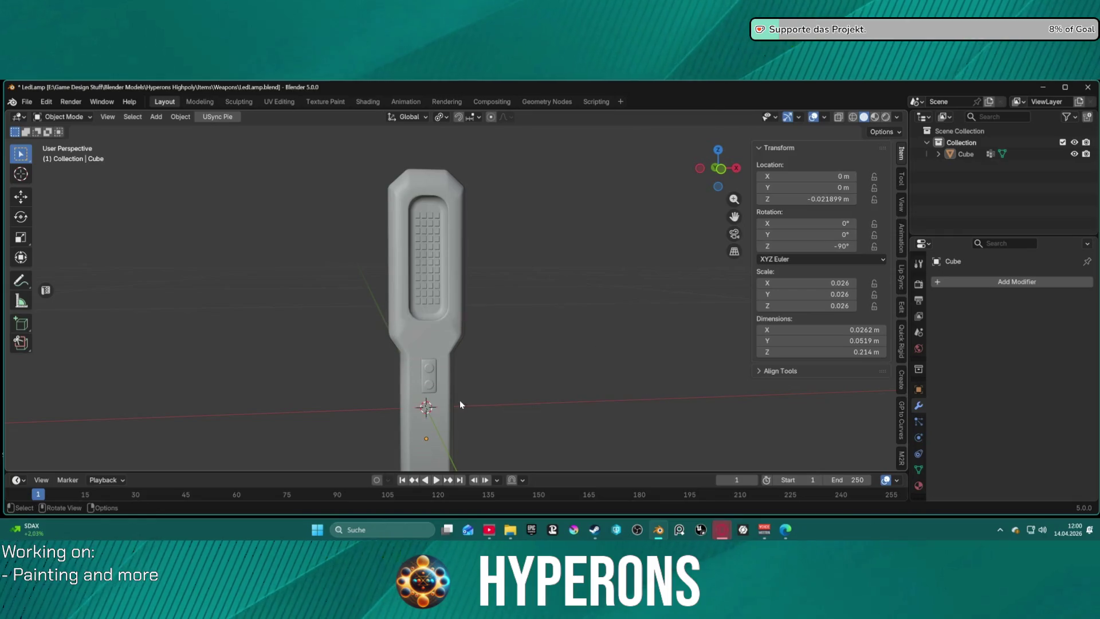
- Set the lamp's origin to the 3D cursor so its location reads 0 m on every axis
right_click(575, 323)
mouse_move(582, 206)
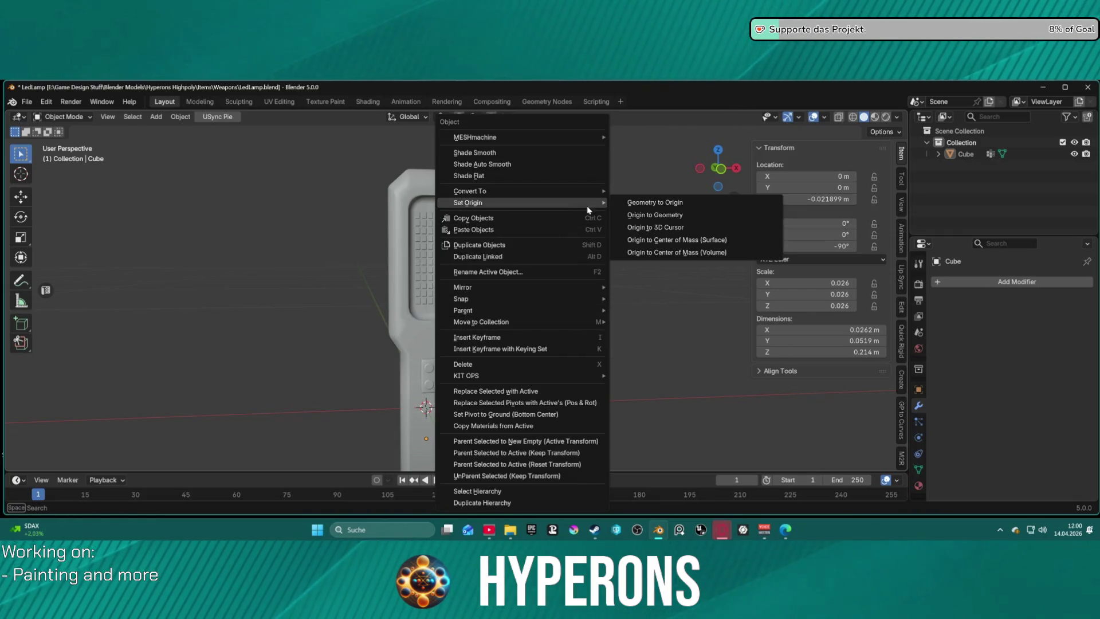
left_click(683, 227)
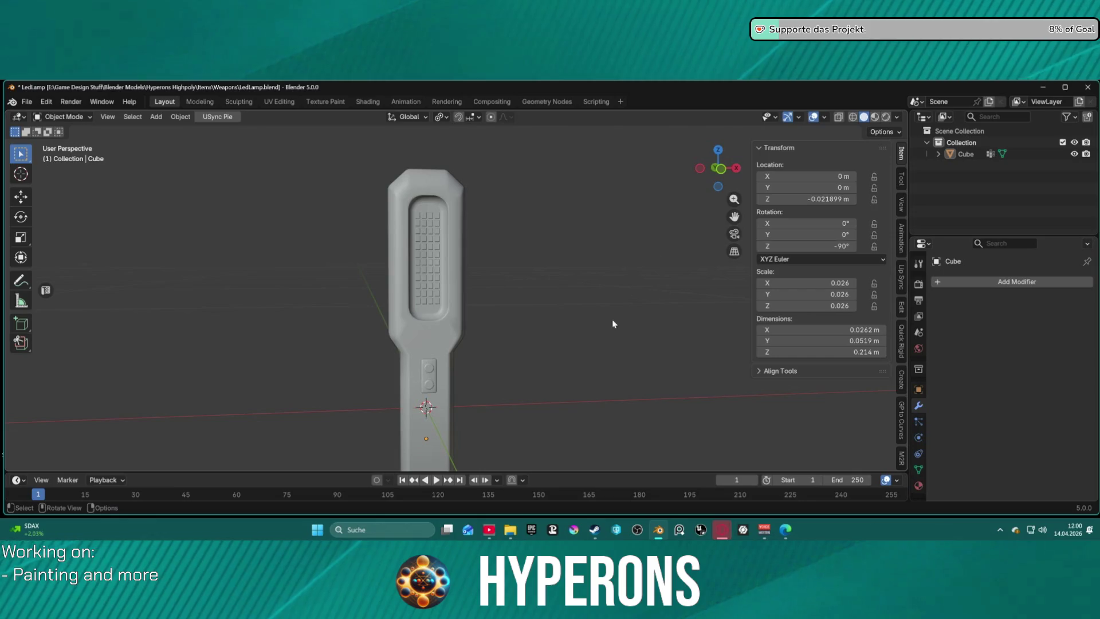
right_click(560, 380)
mouse_move(600, 206)
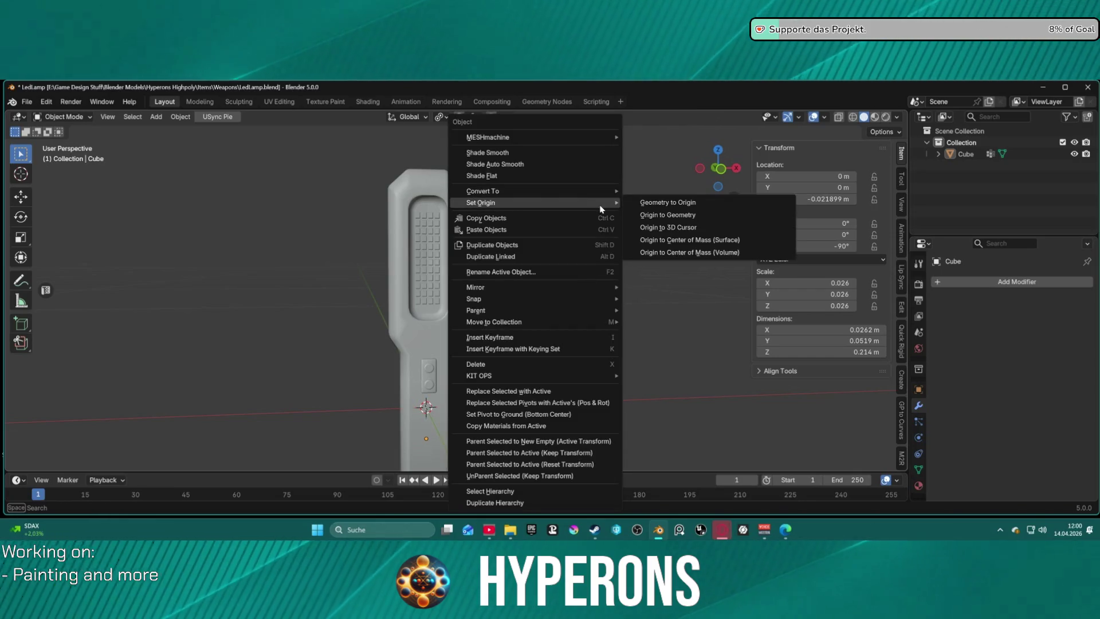
left_click(668, 215)
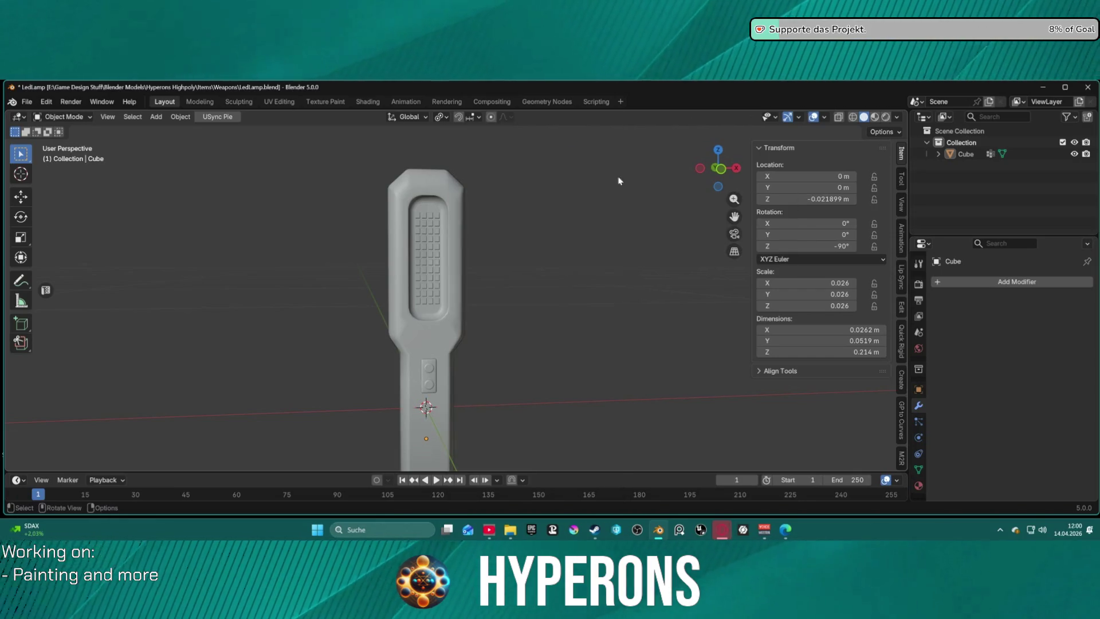
key("a")
right_click(602, 188)
mouse_move(601, 182)
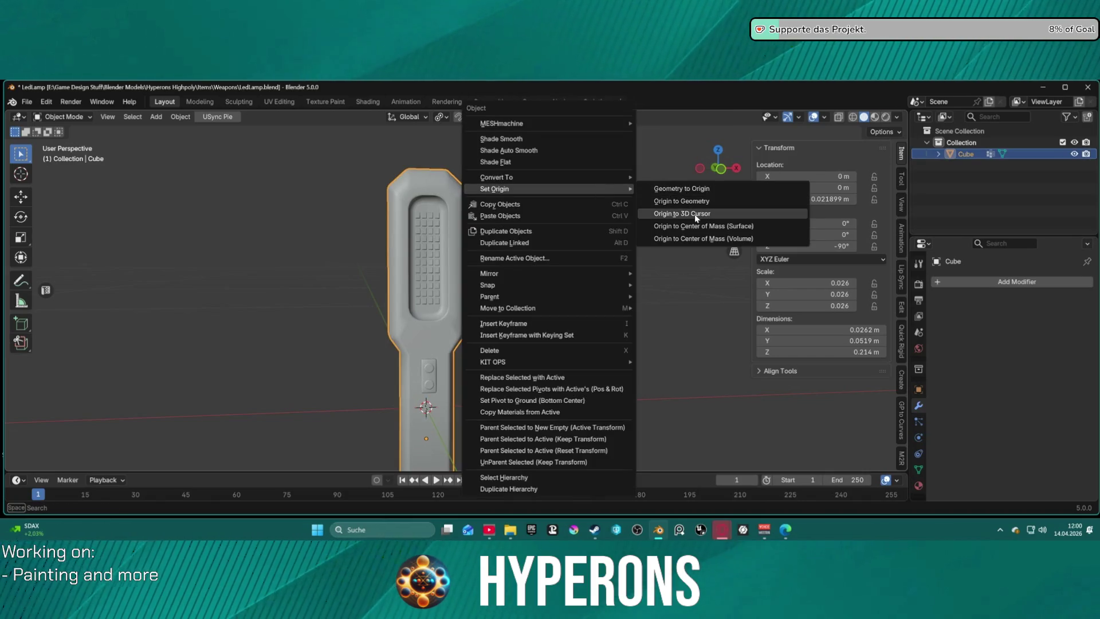
left_click(682, 214)
left_click(609, 311)
scroll(564, 365, "down", 5)
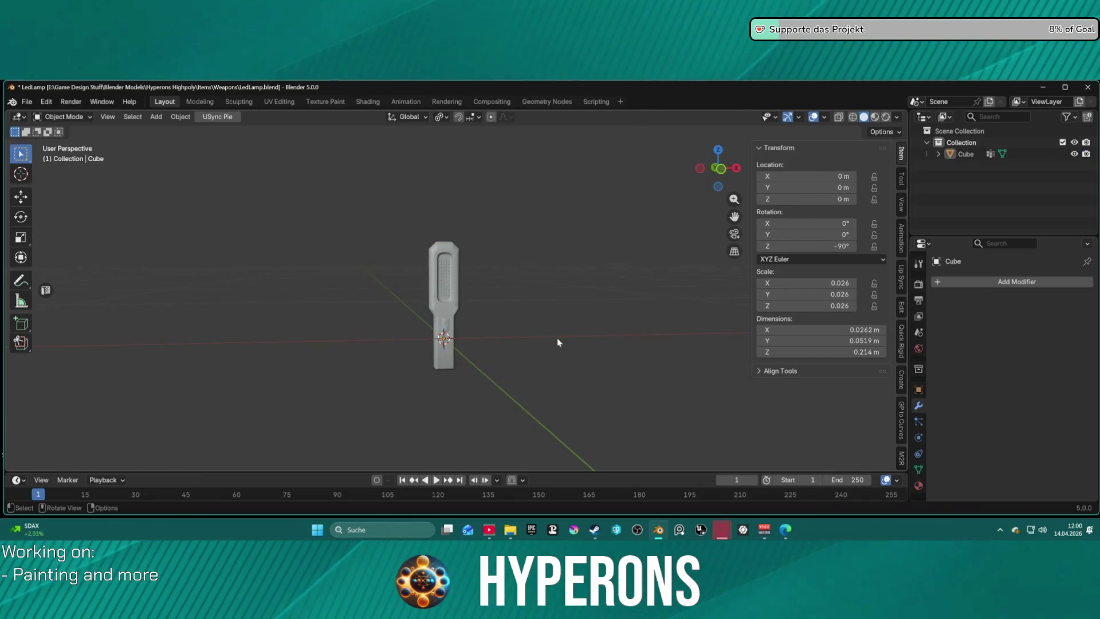
mouse_move(560, 339)
left_mouse_down()
mouse_move(609, 327)
mouse_move(750, 338)
mouse_move(503, 351)
mouse_move(496, 321)
left_mouse_up()
- Add a single-bone armature at the world origin
left_click(156, 116)
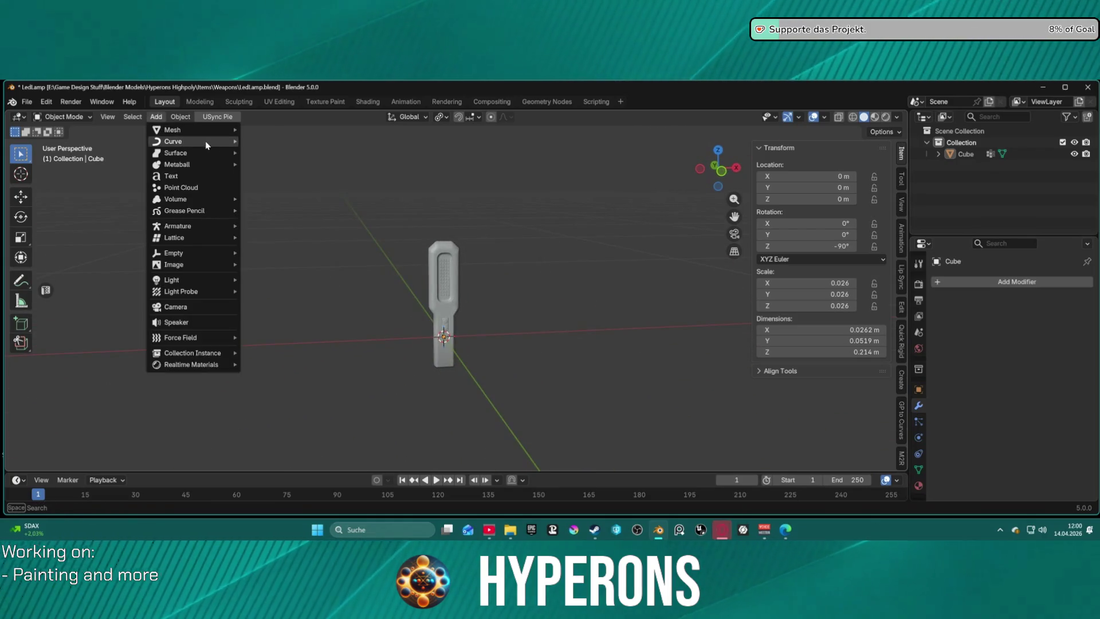
mouse_move(185, 132)
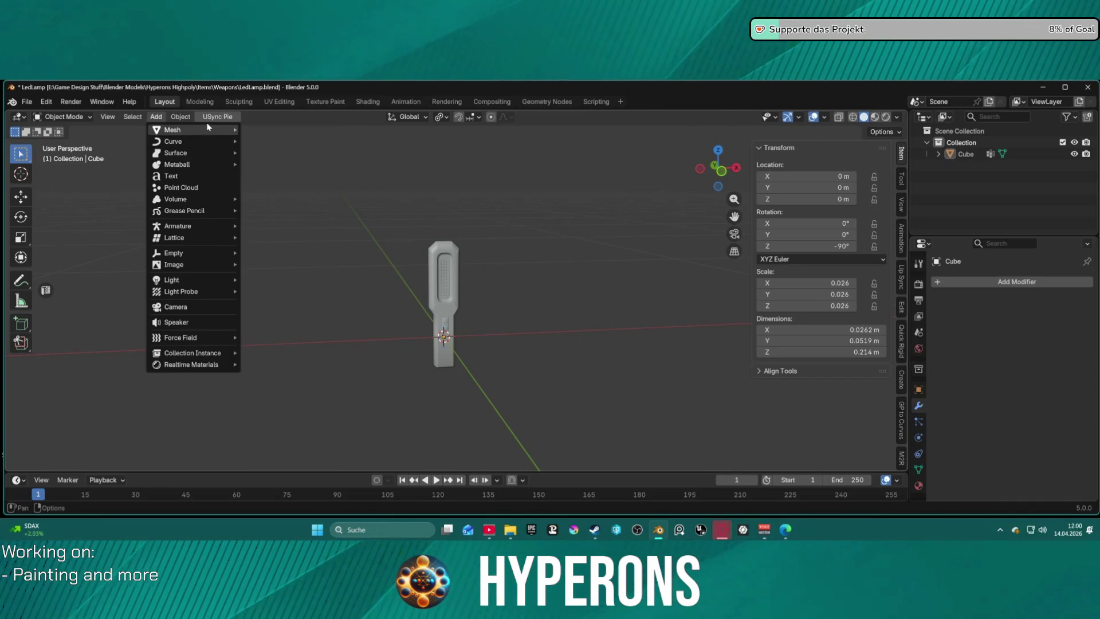
left_click(156, 117)
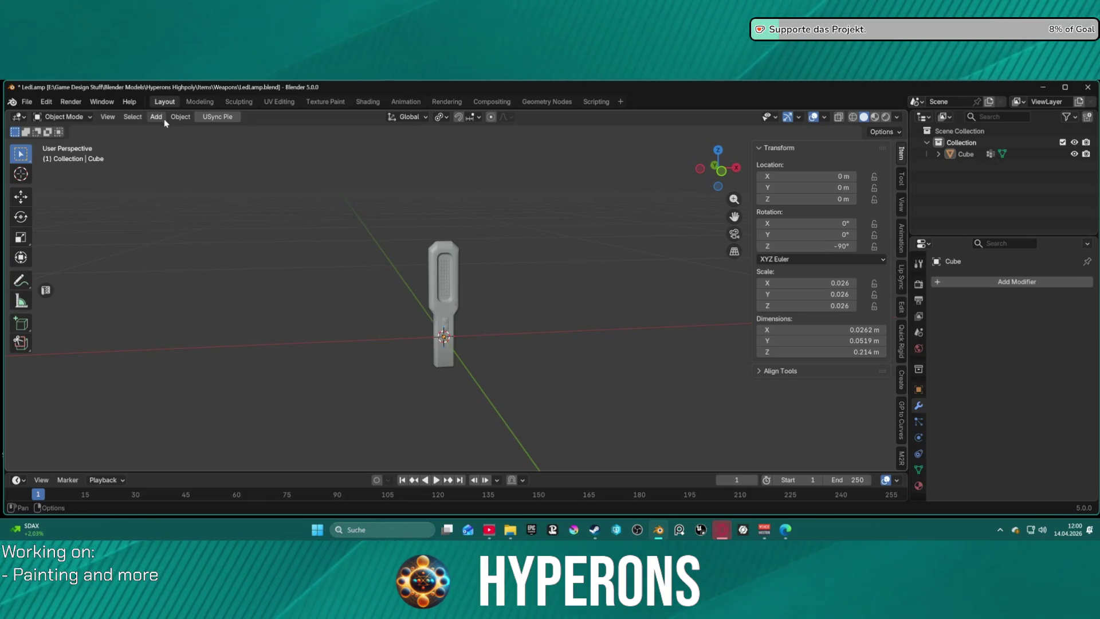
left_click(164, 121)
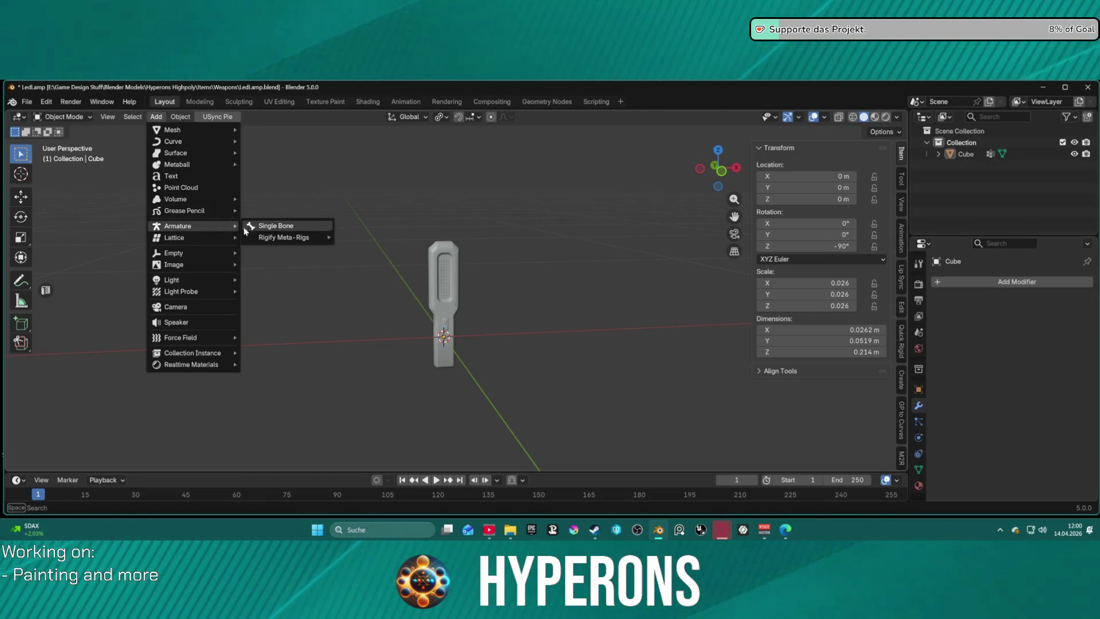
left_click(252, 225)
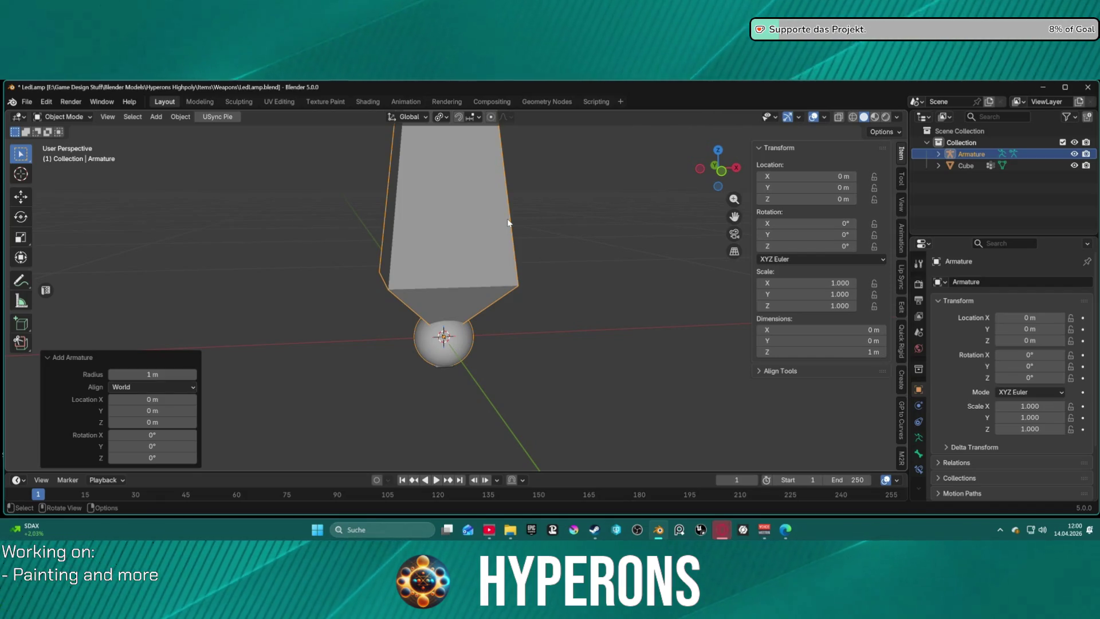
- Scale the armature to 0.01 and apply all transforms so its scale reads 1.000
type("s.01")
key("Return")
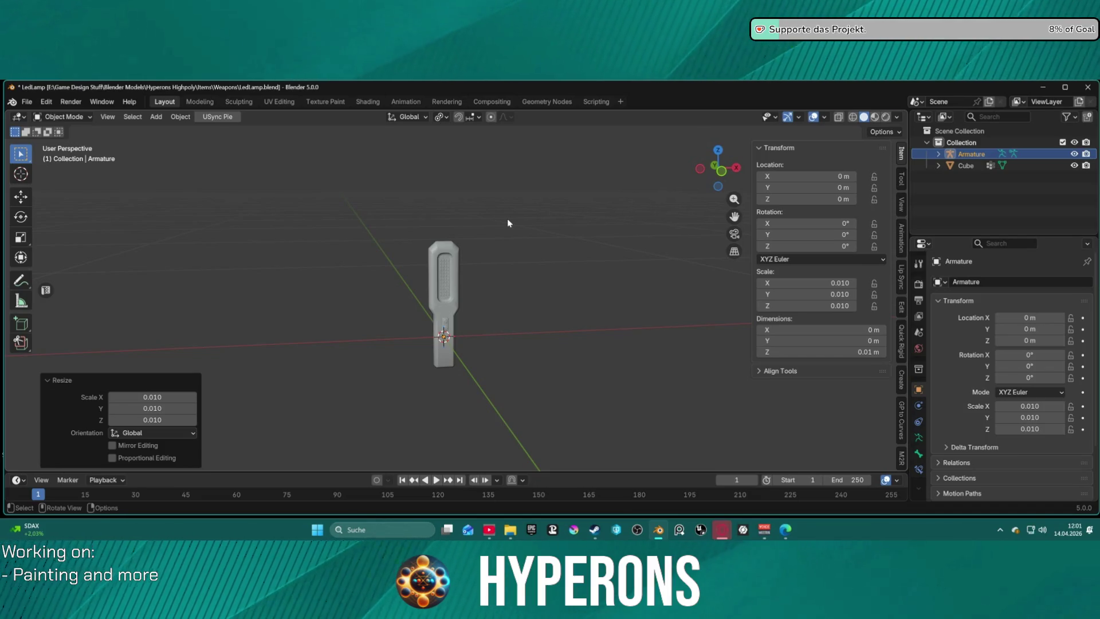
key("ctrl+a")
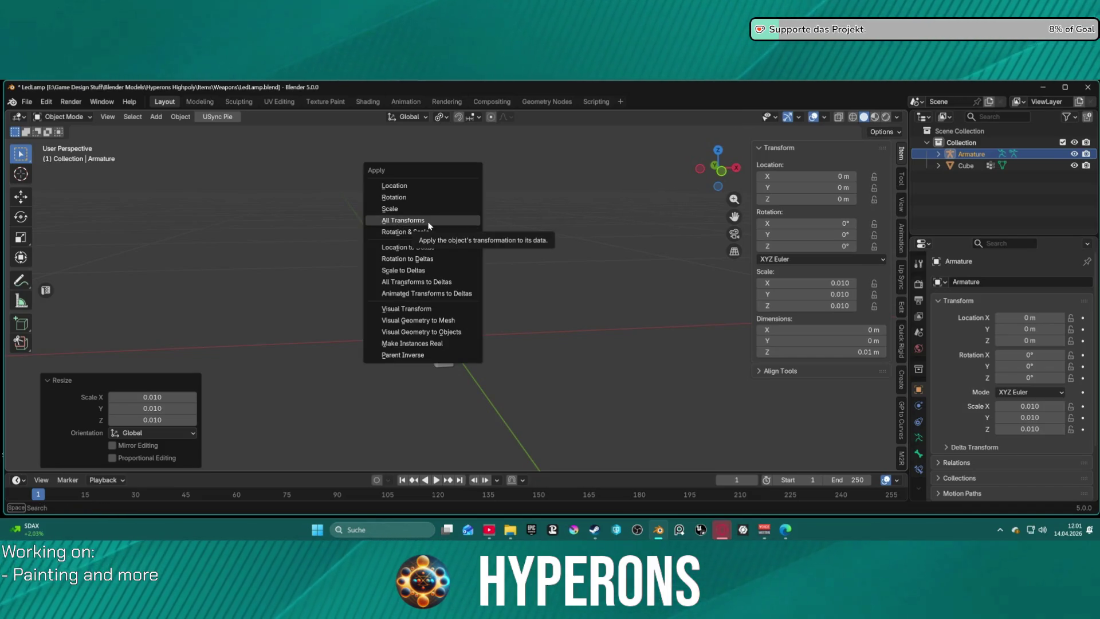
left_click(428, 223)
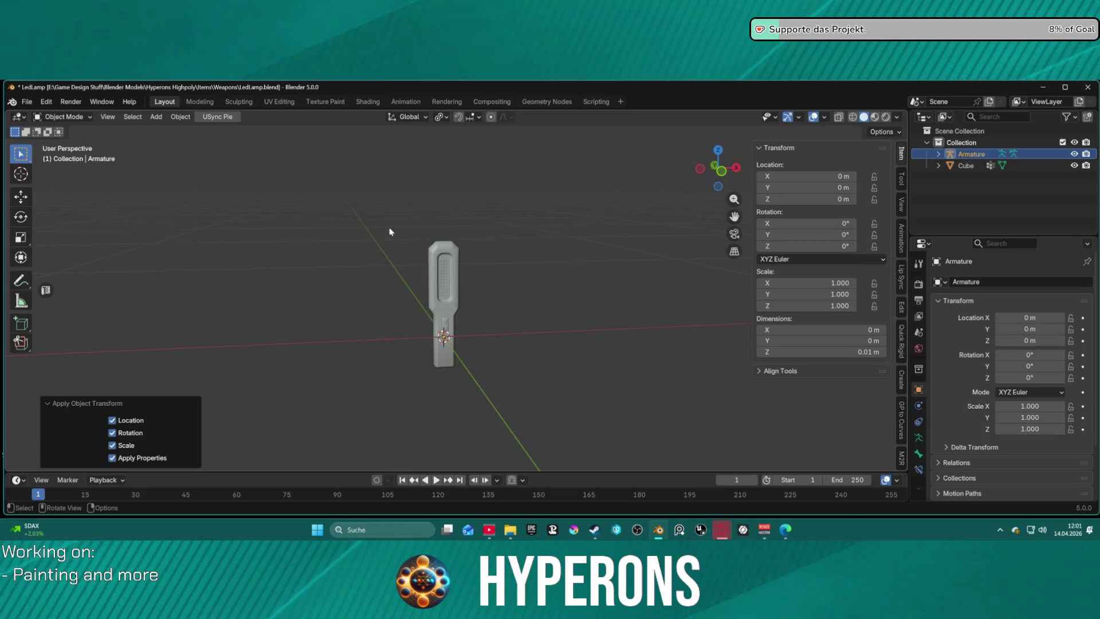
- Select the lamp mesh, then the armature as the active object
left_click(963, 167)
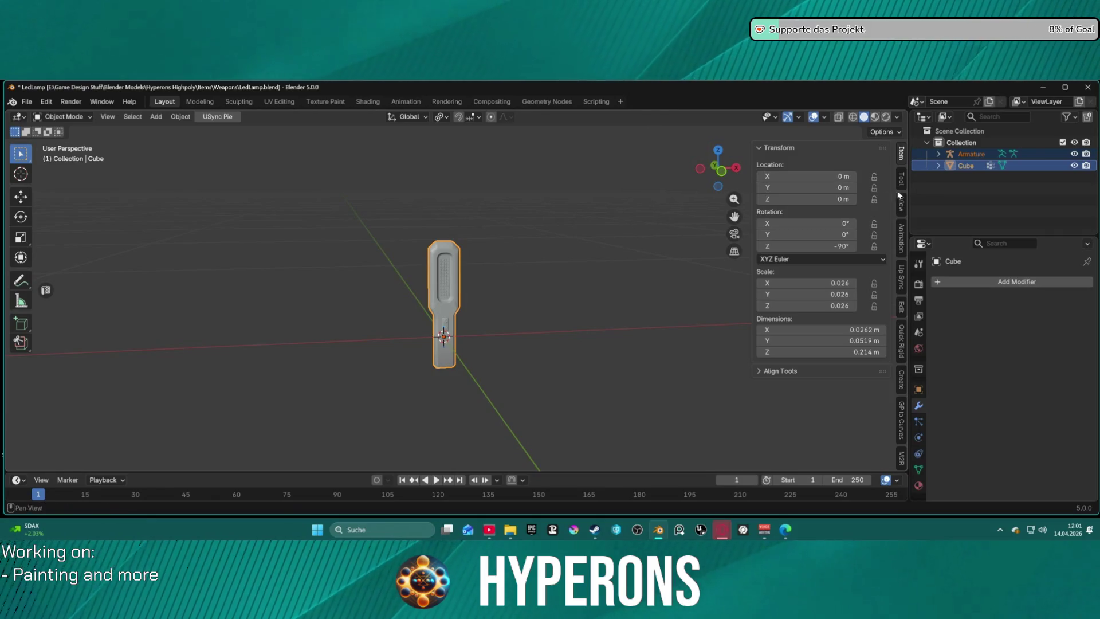
left_click(971, 154)
key("ctrl+a")
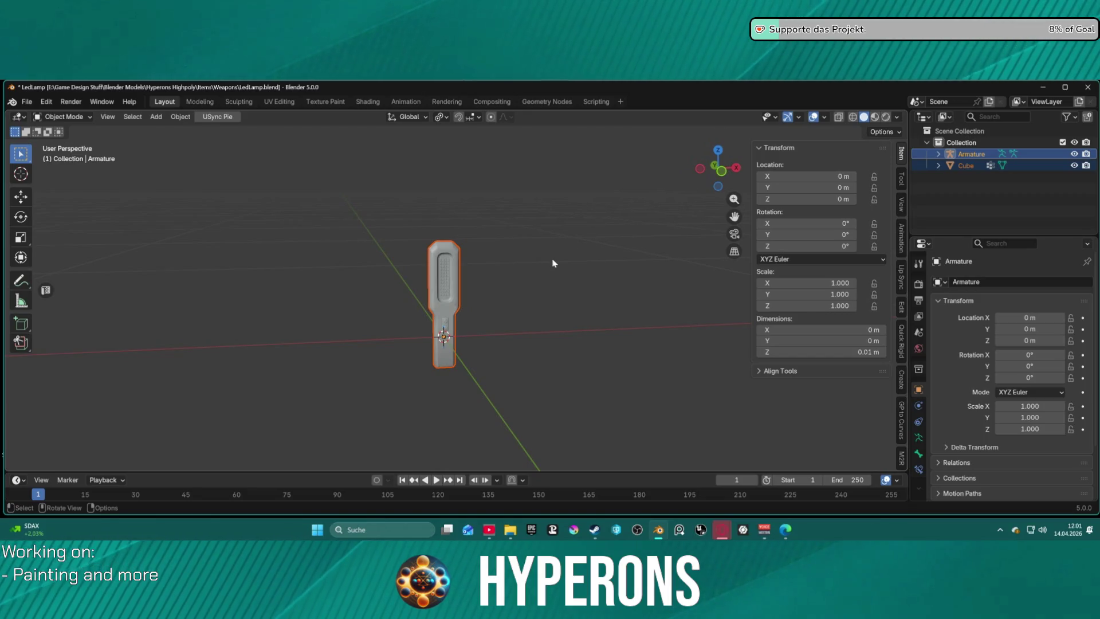
- Parent the lamp mesh to the armature with Armature Deform With Empty Groups
key("ctrl+p")
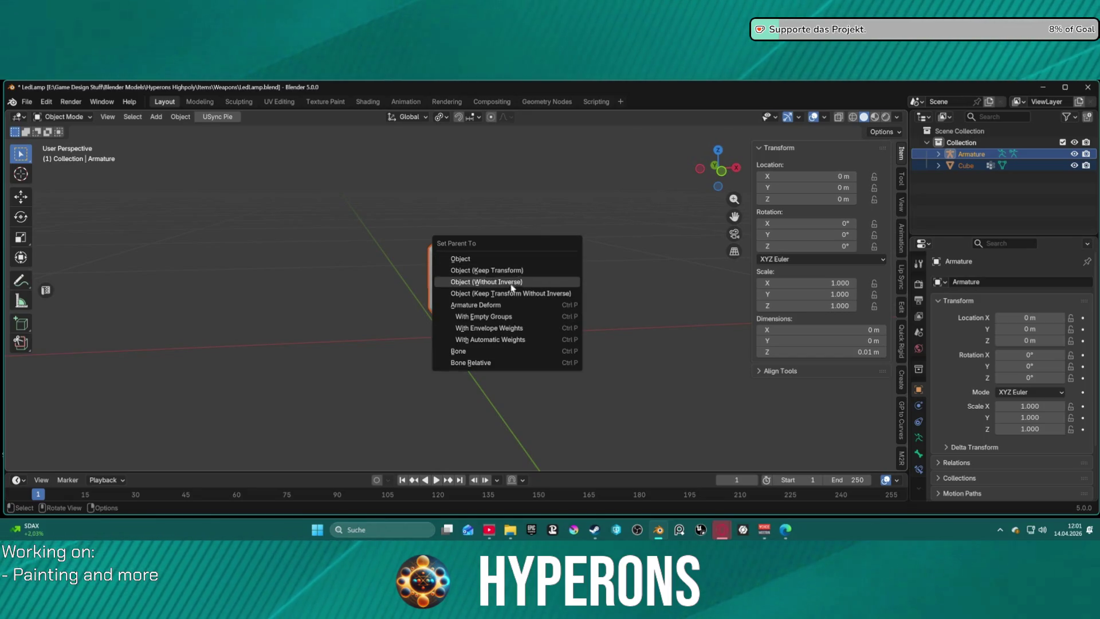
left_click(521, 315)
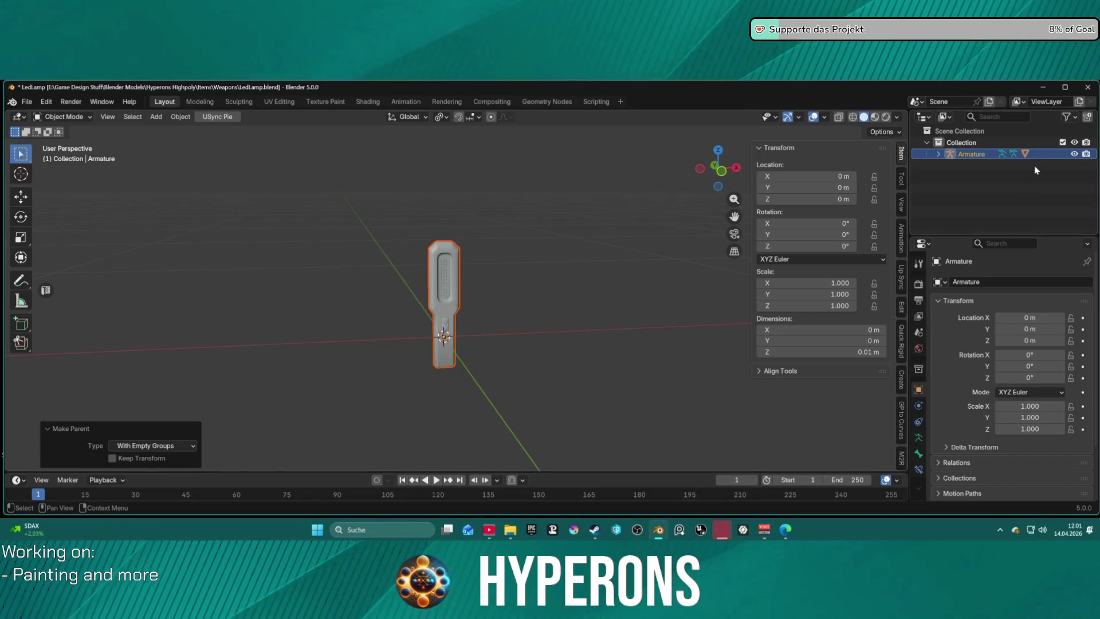
left_click(938, 155)
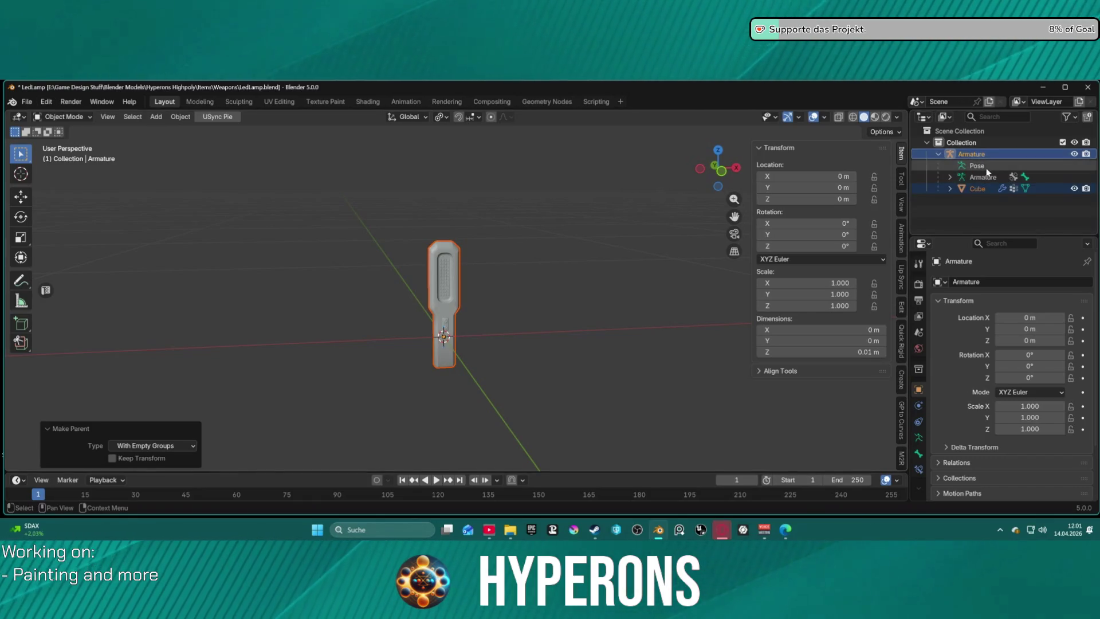
left_click(950, 177)
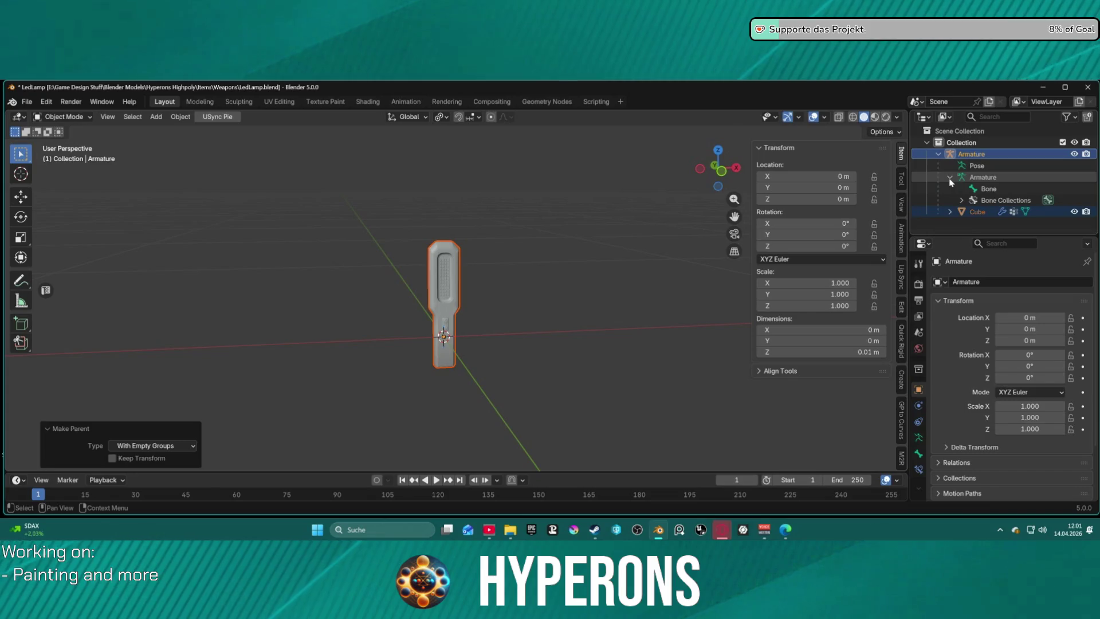
- Rename the armature's bone to Root in the Outliner
left_click(991, 190)
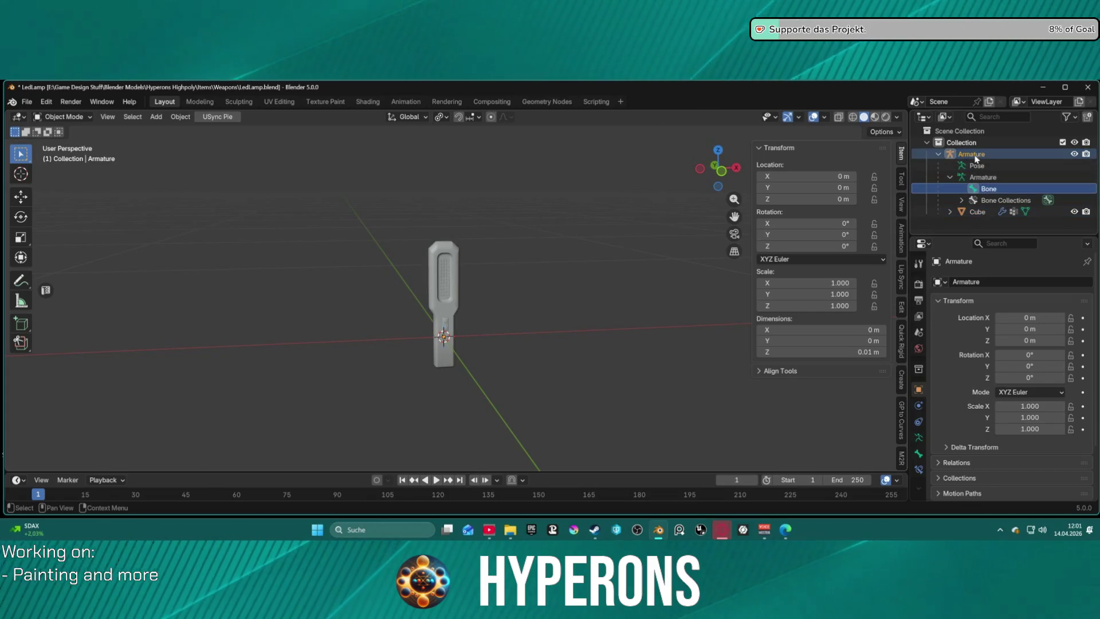
double_click(989, 190)
type("Root")
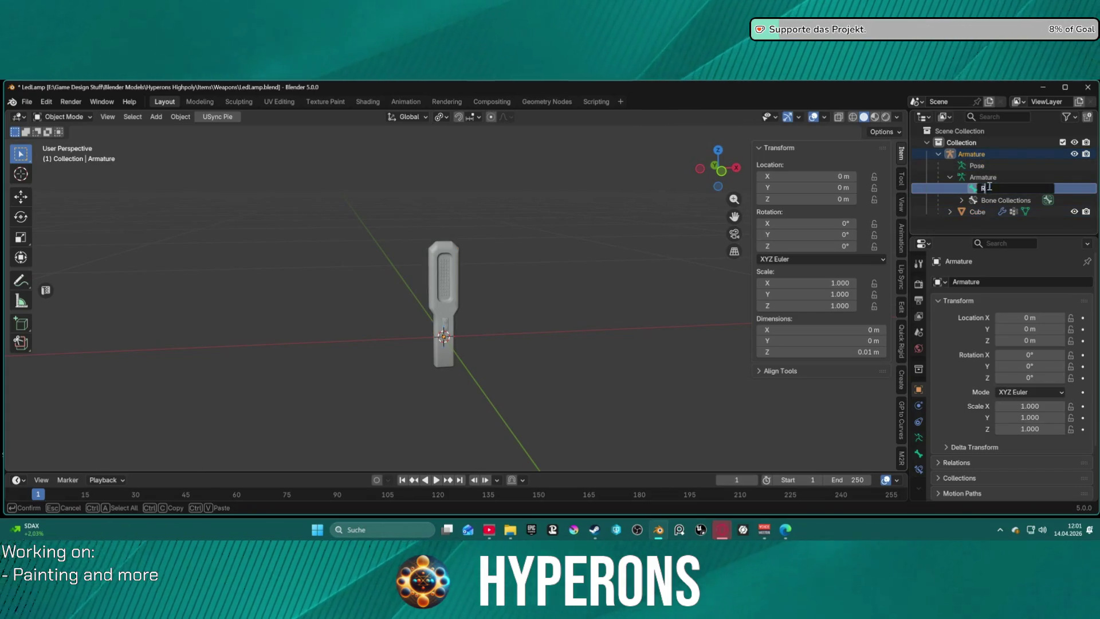
key("Return")
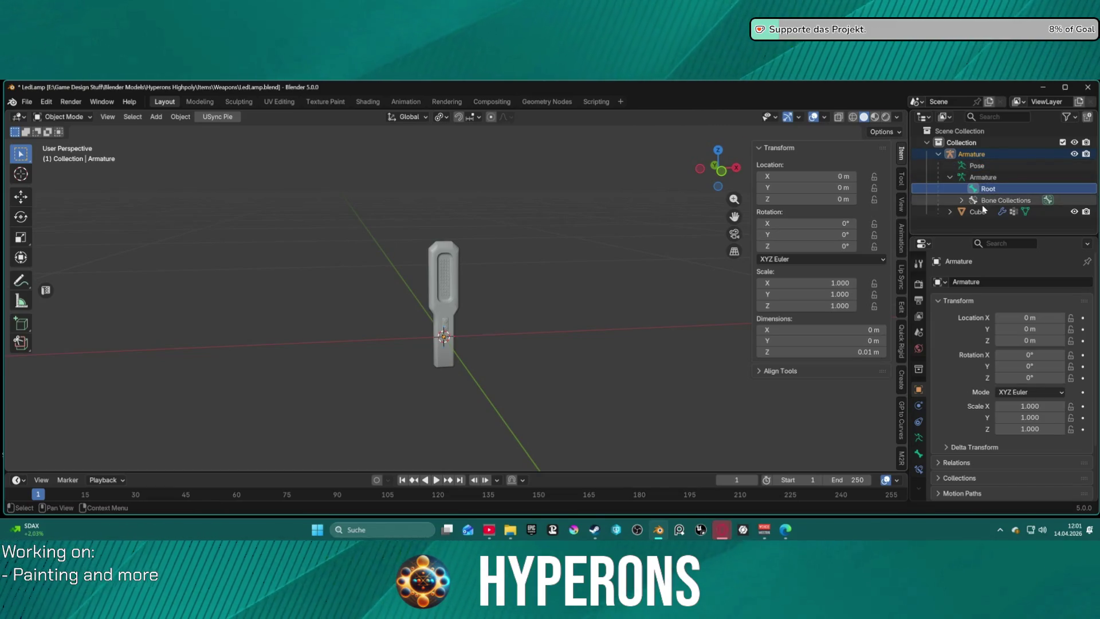
double_click(977, 212)
type("Led")
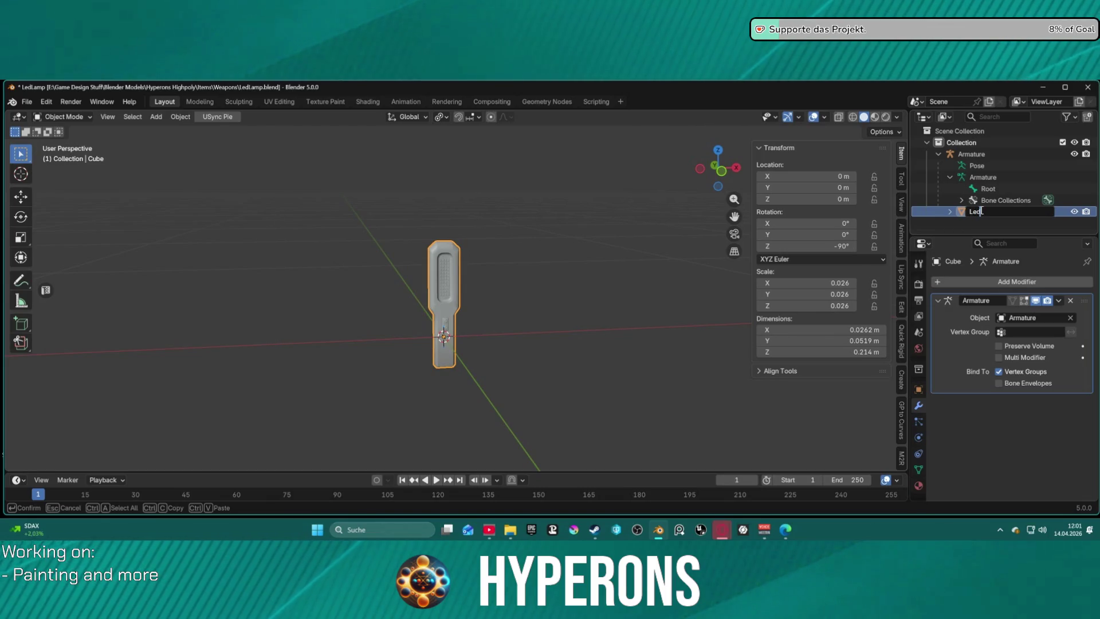
- Rename the mesh to LedLamp and the armature object to LedLamp01
type("Lamp")
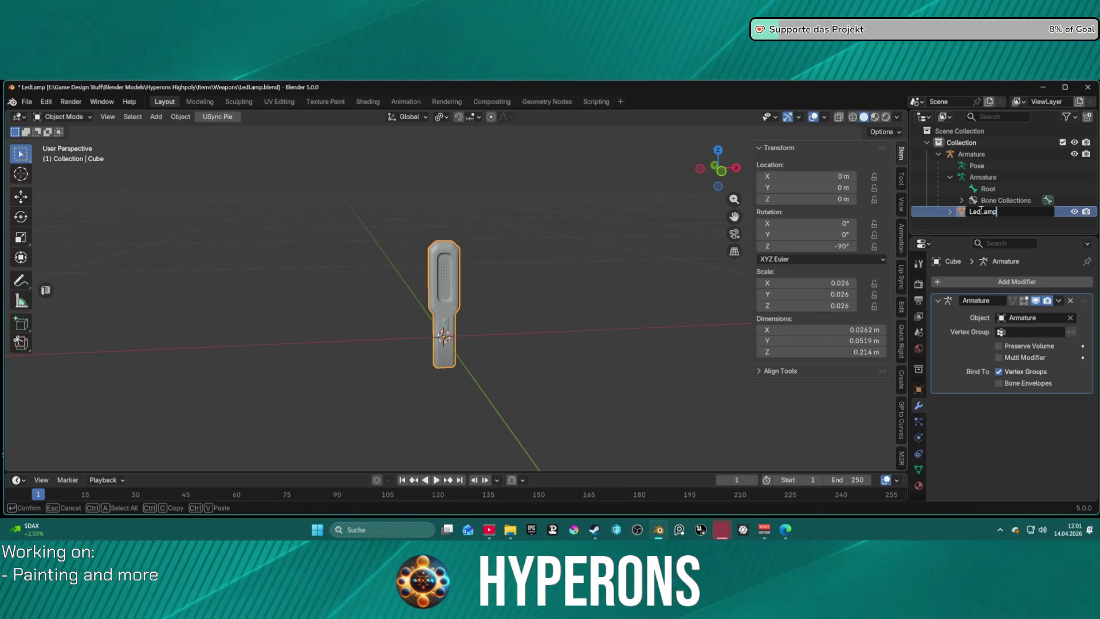
key("Return")
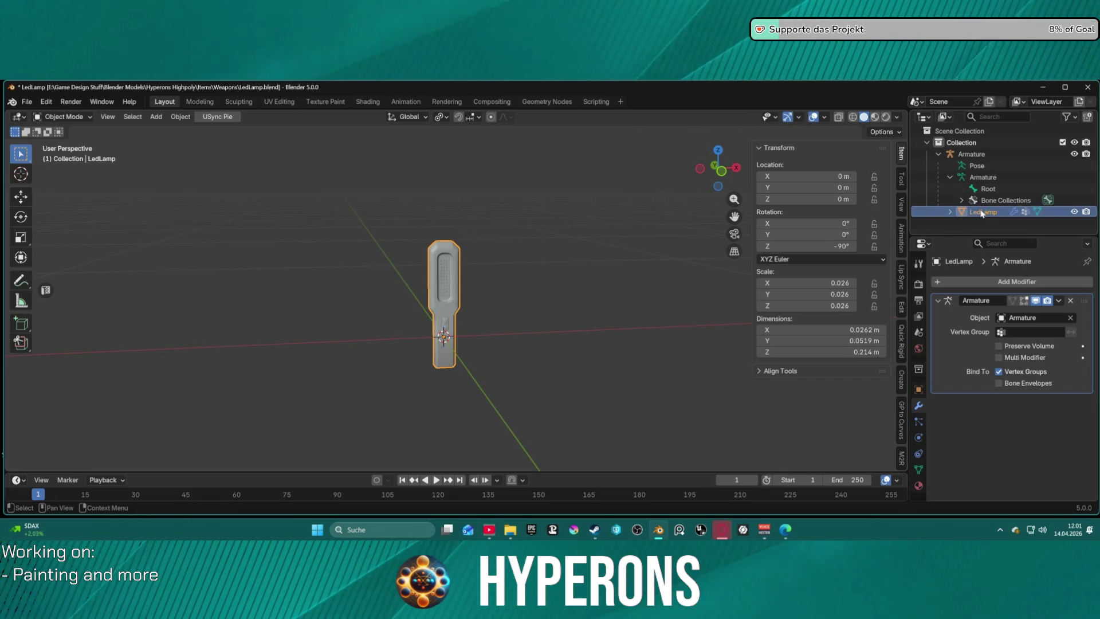
double_click(972, 154)
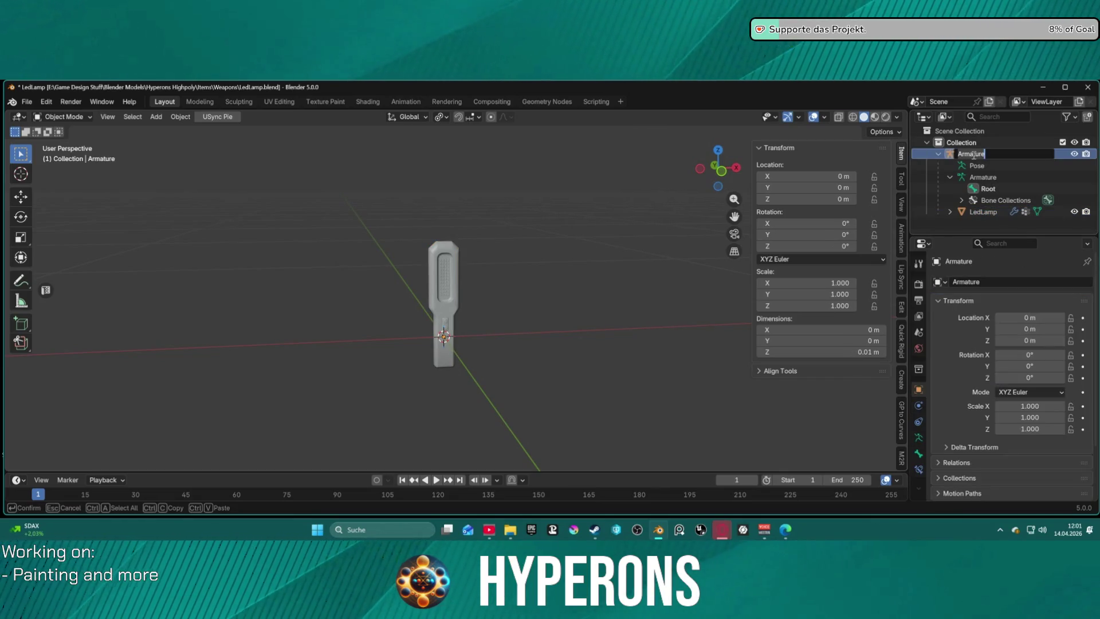
type("LedLamp")
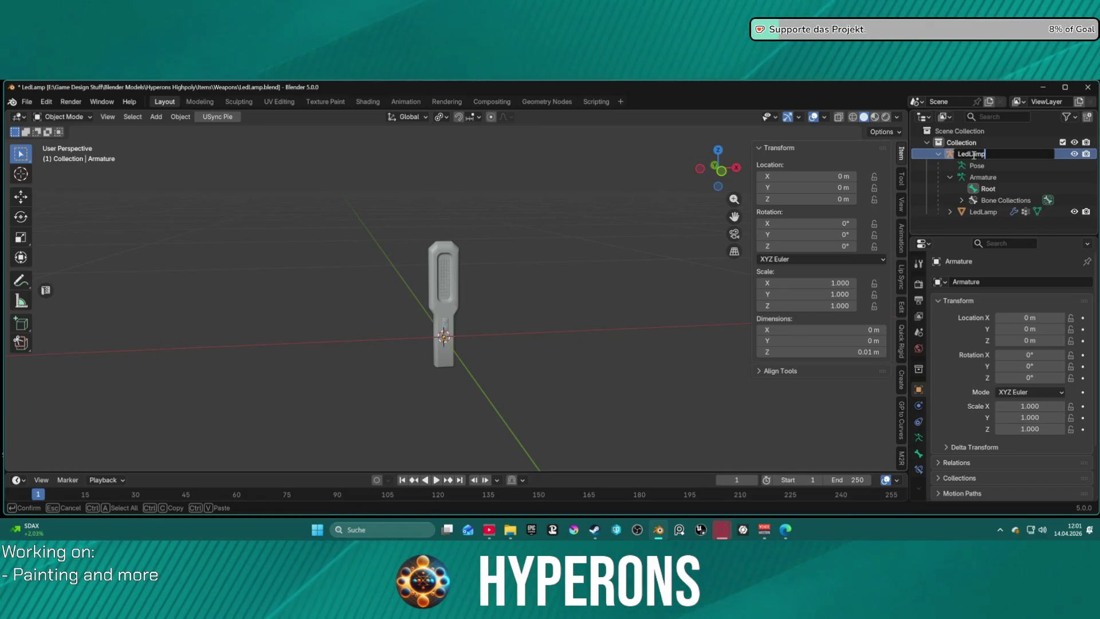
key("Return")
double_click(988, 156)
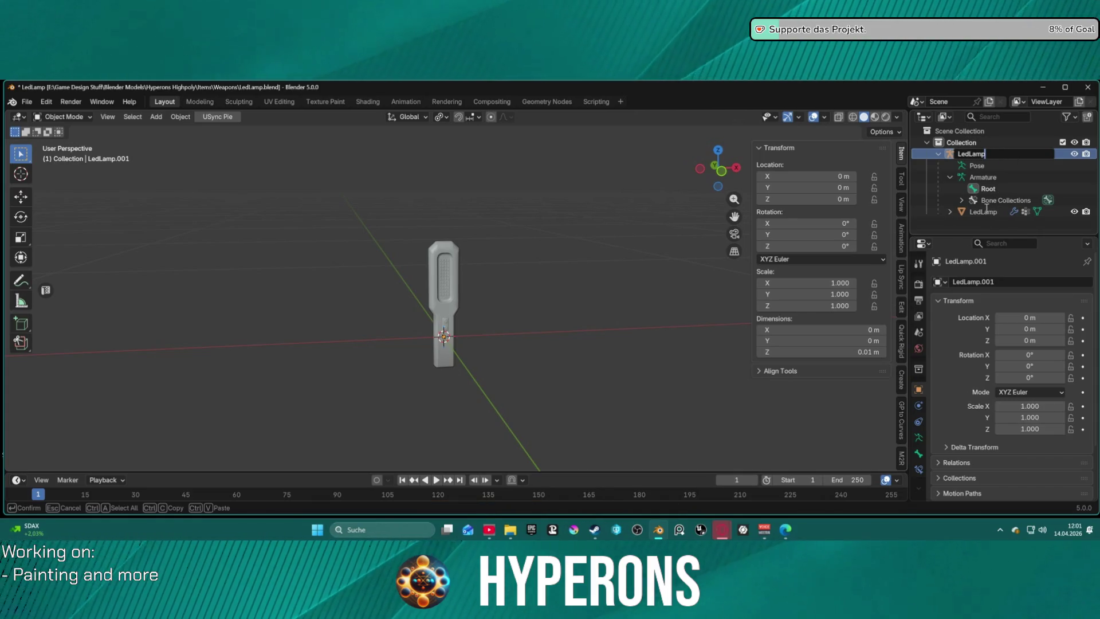
type("01")
key("Return")
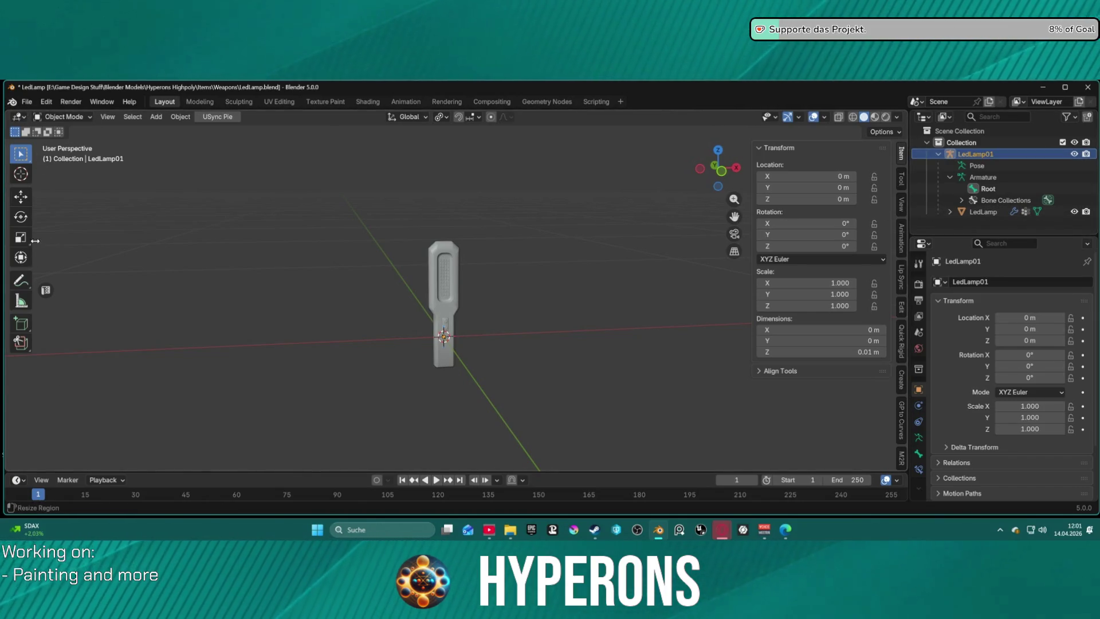
- Save LedLamp.blend and launch the Unreal Editor for the Hyperons project
left_click(27, 101)
left_click(60, 184)
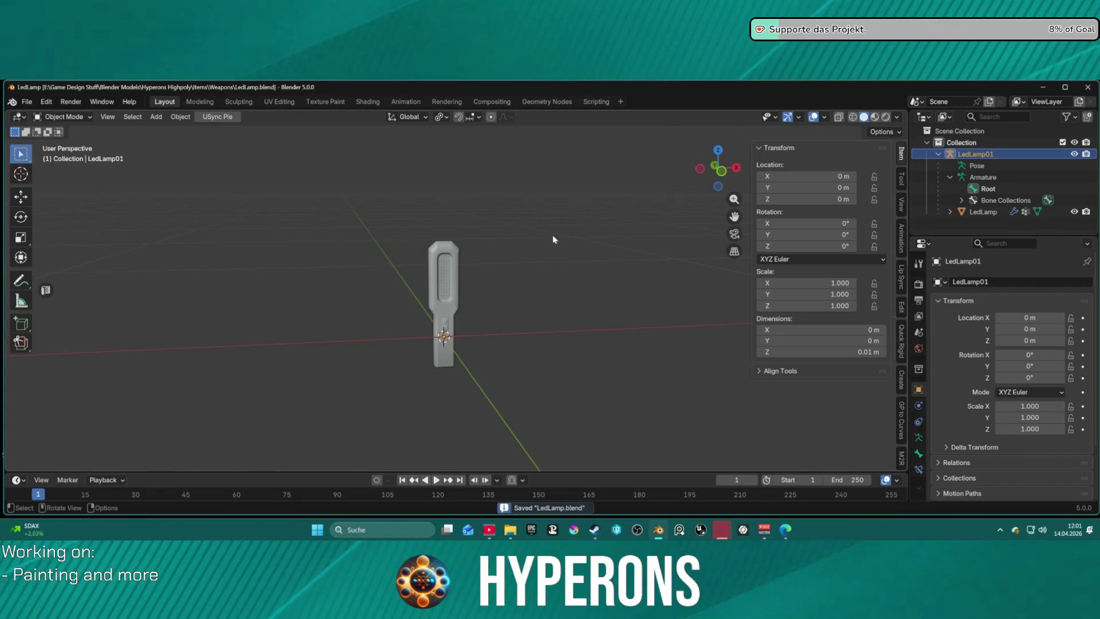
left_click(530, 530)
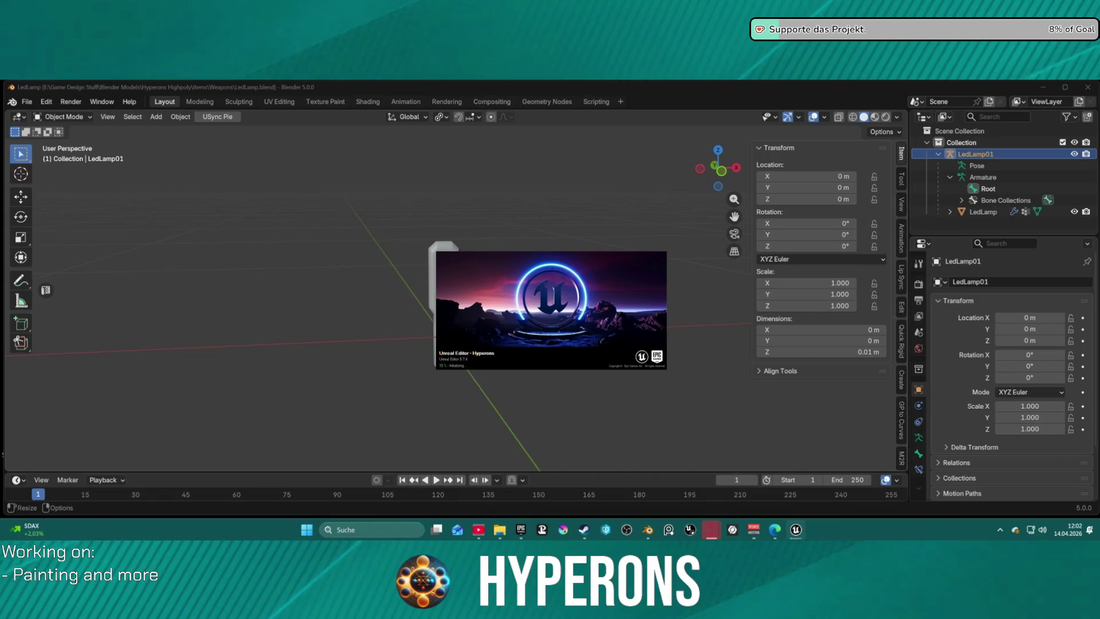
- Return to Blender's LedLamp scene while the Hyperons Unreal Editor loads
left_click(531, 190)
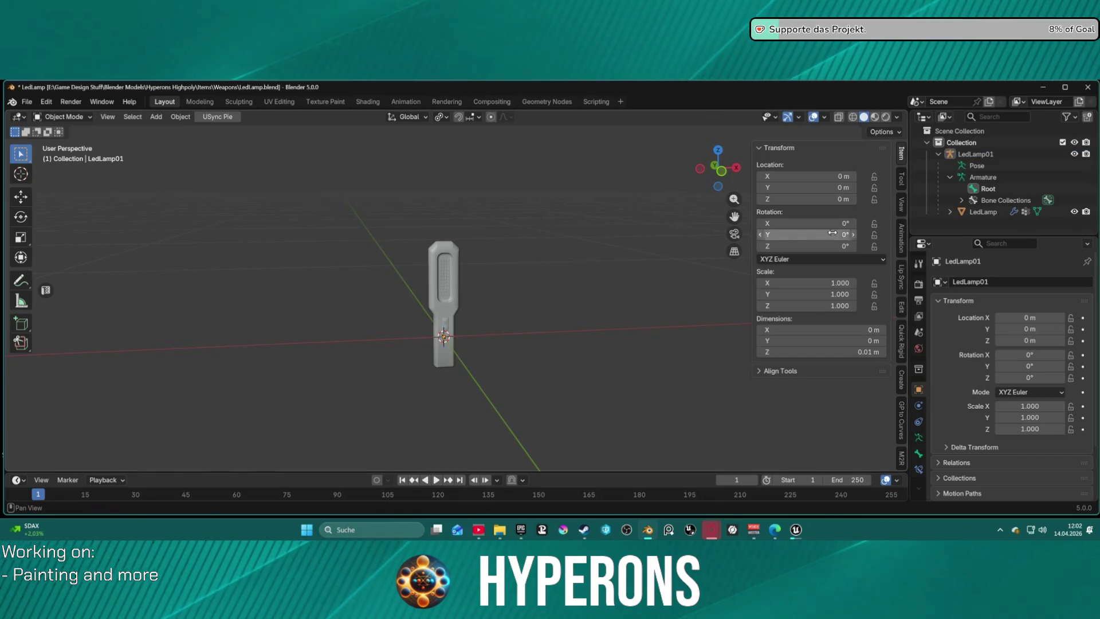
scroll(901, 424, "down", 8)
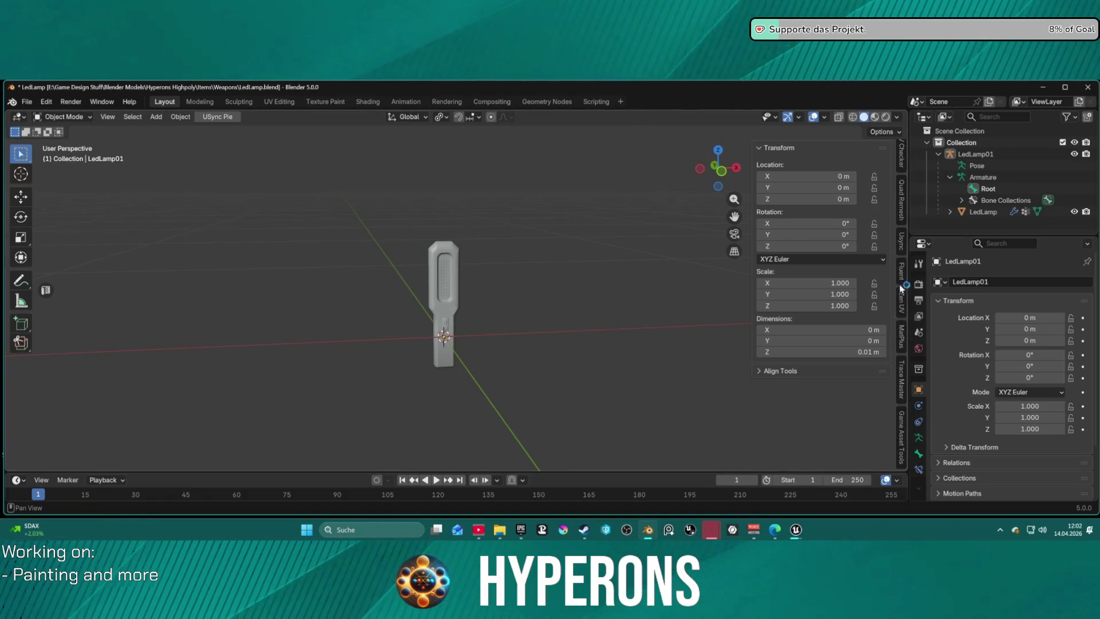
- Point USync's Unreal Project Directory at the Hyperons folder and select the LedLamp01 armature
left_click(901, 241)
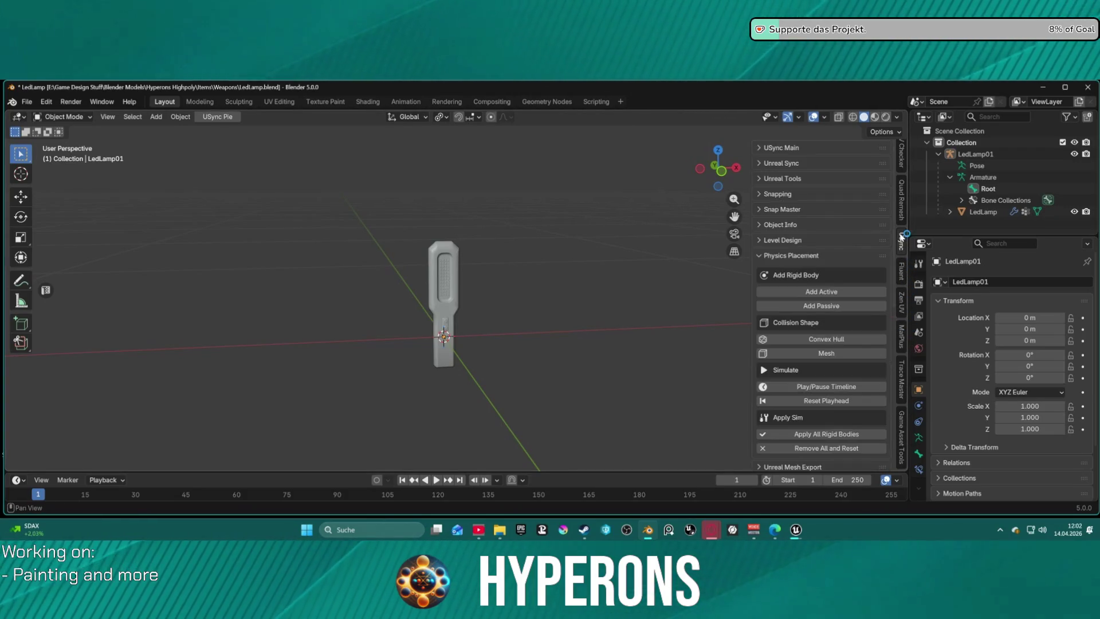
left_click(761, 147)
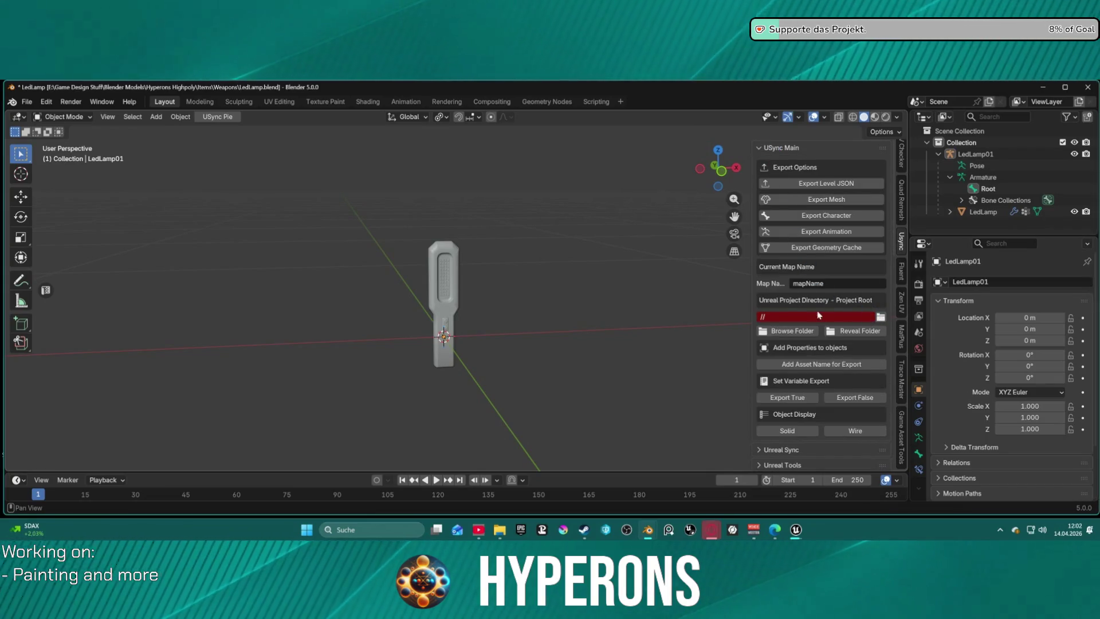
left_click(880, 317)
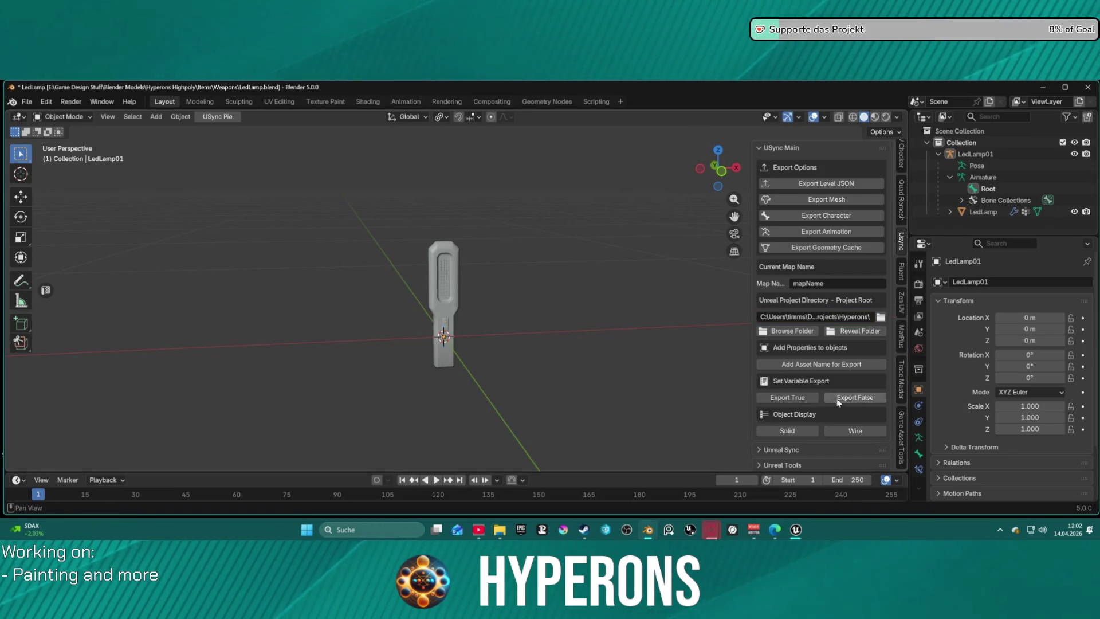
scroll(862, 381, "down", 6)
scroll(866, 381, "down", 9)
left_click(938, 154)
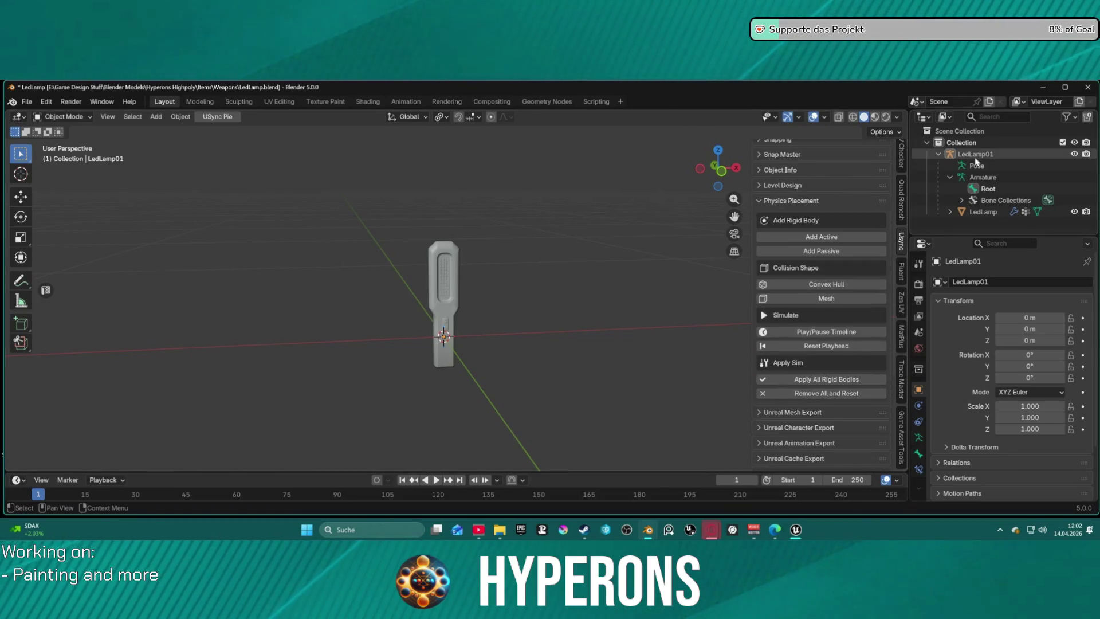
left_click(938, 155)
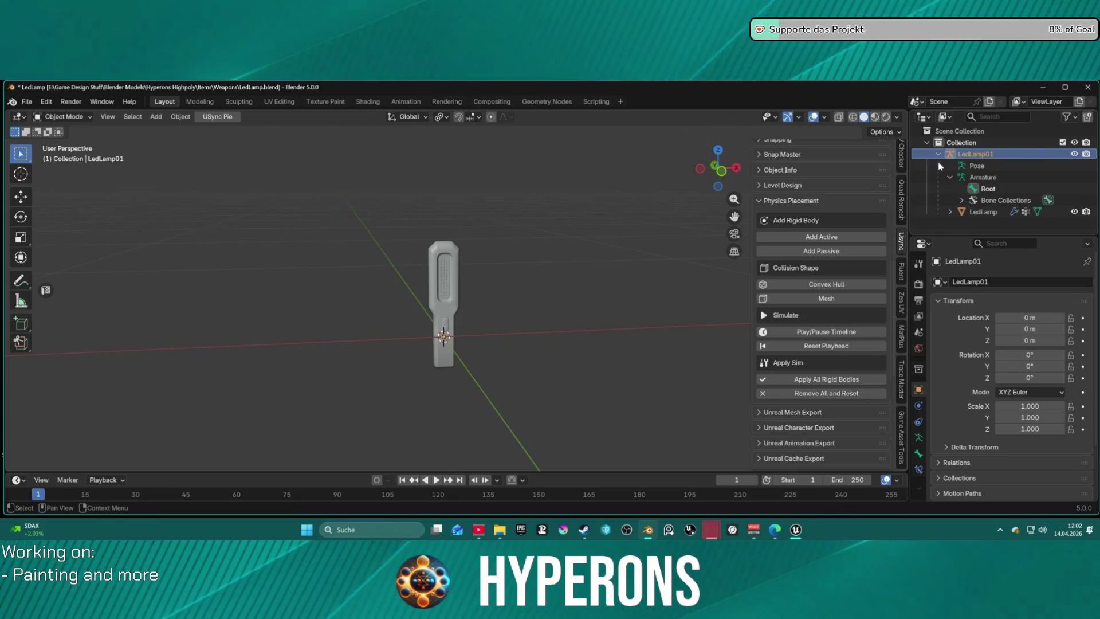
- Set the character export base path to Meshes/ and add LedLamp01 to Export Armatures
left_click(798, 428)
scroll(813, 355, "down", 7)
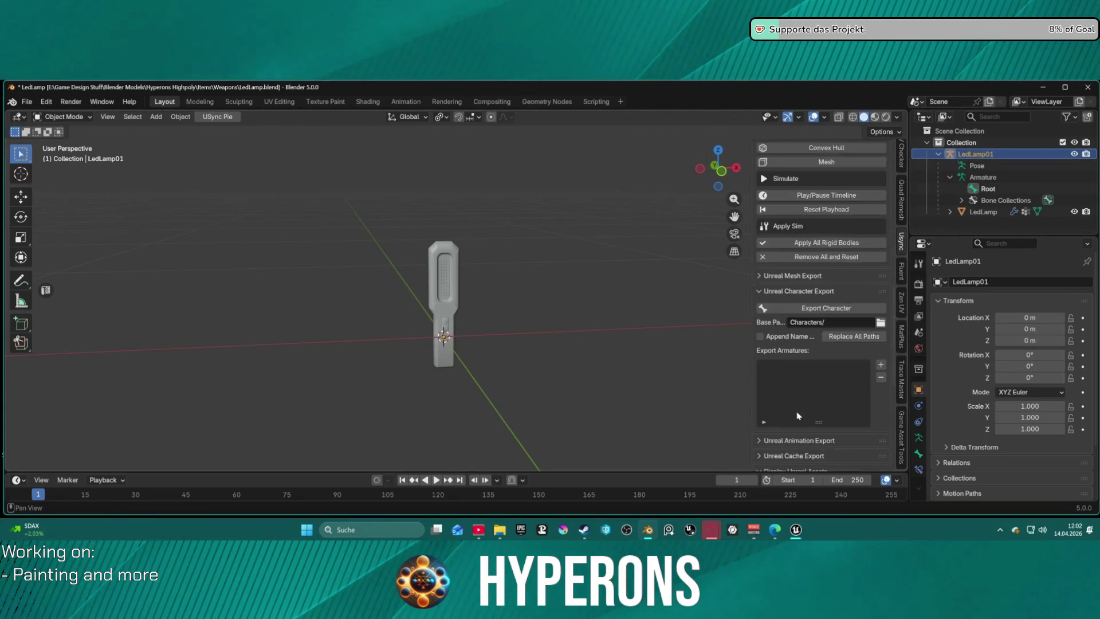
left_click(822, 301)
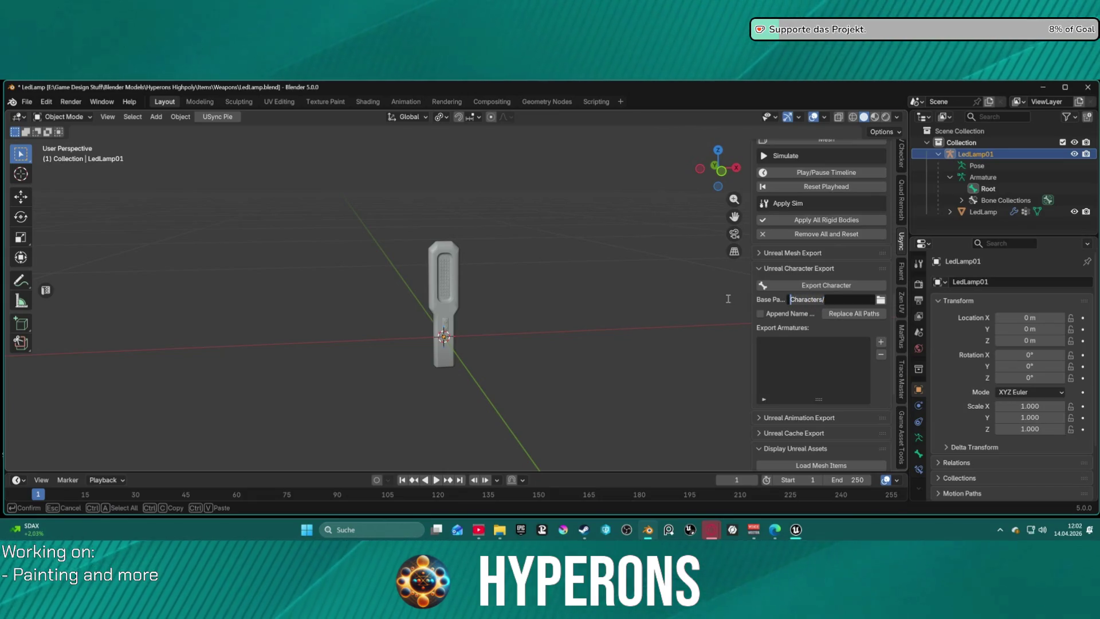
type("Meshes")
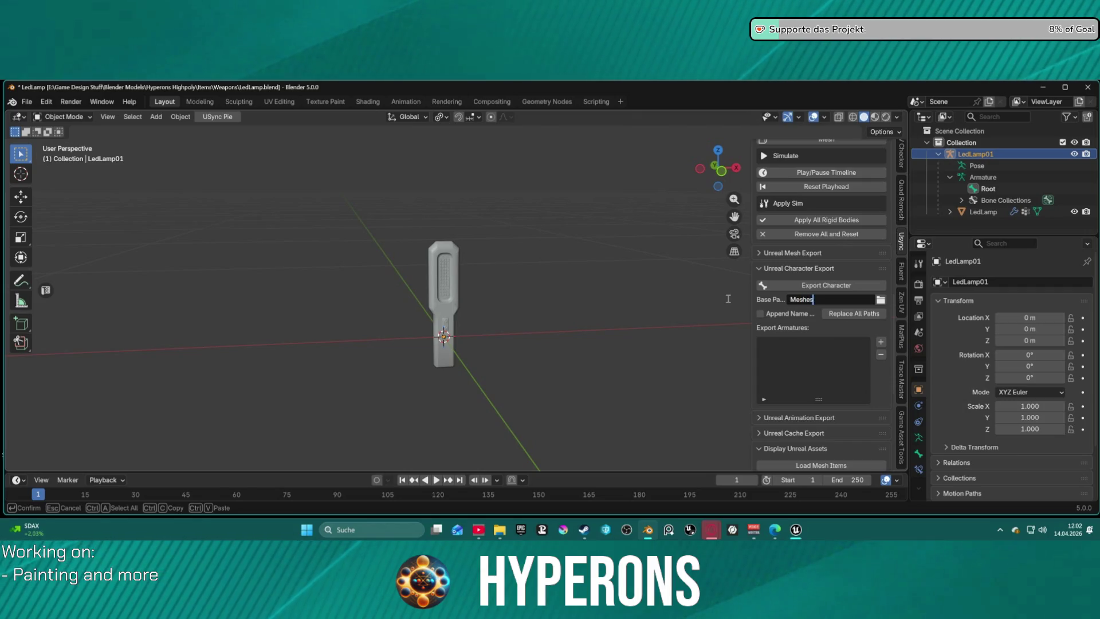
type("/")
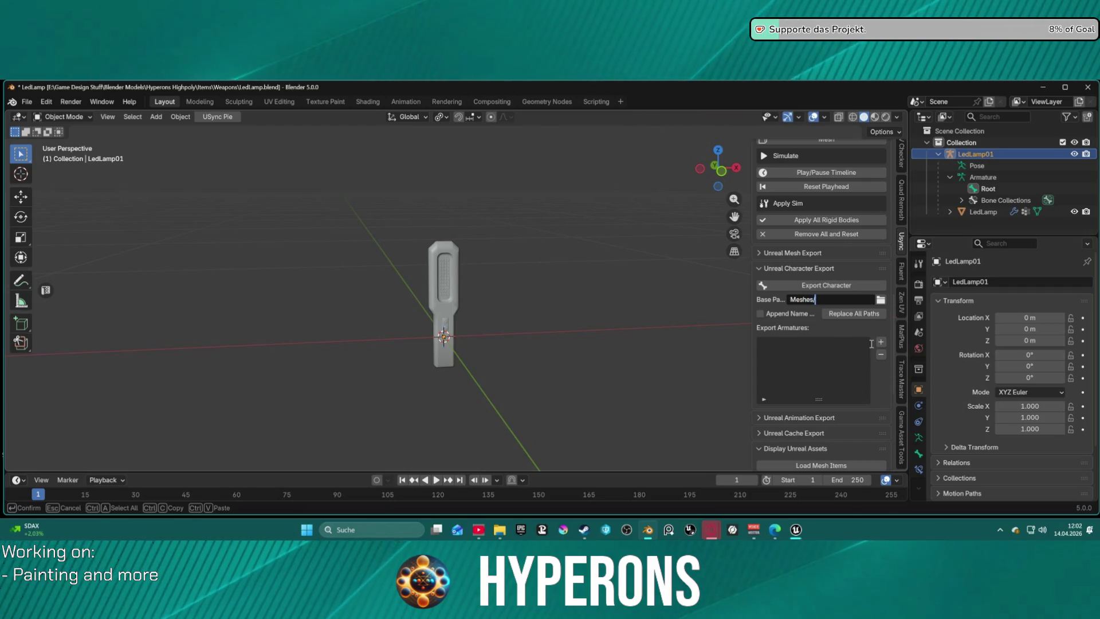
key("Return")
left_click(881, 342)
- Export LedLamp01 as a character to Unreal
scroll(828, 404, "down", 4)
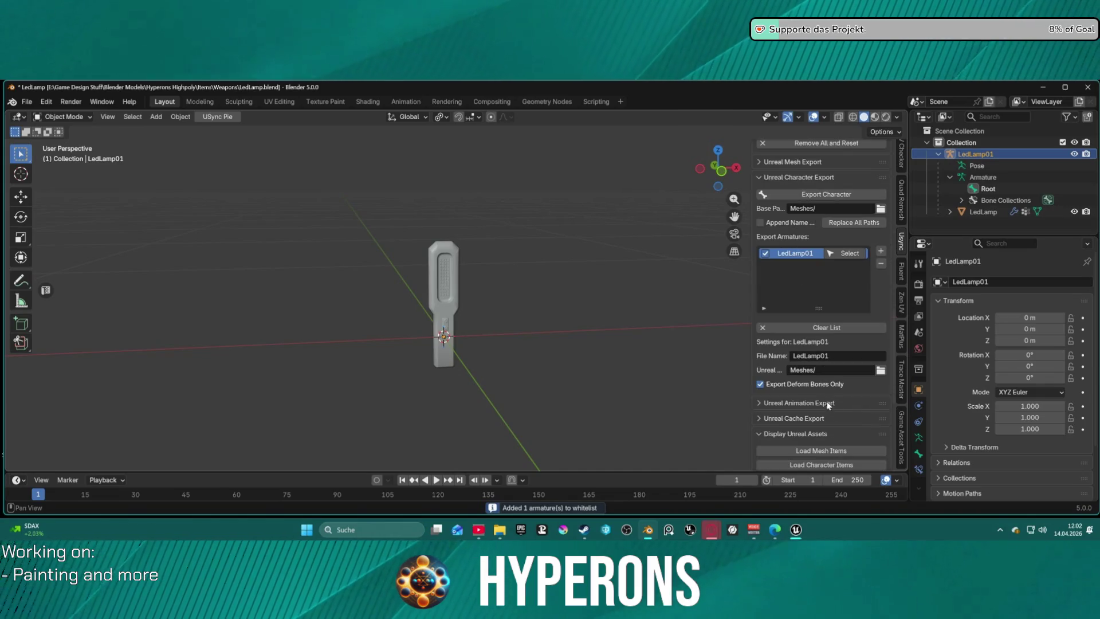
scroll(878, 227, "up", 3)
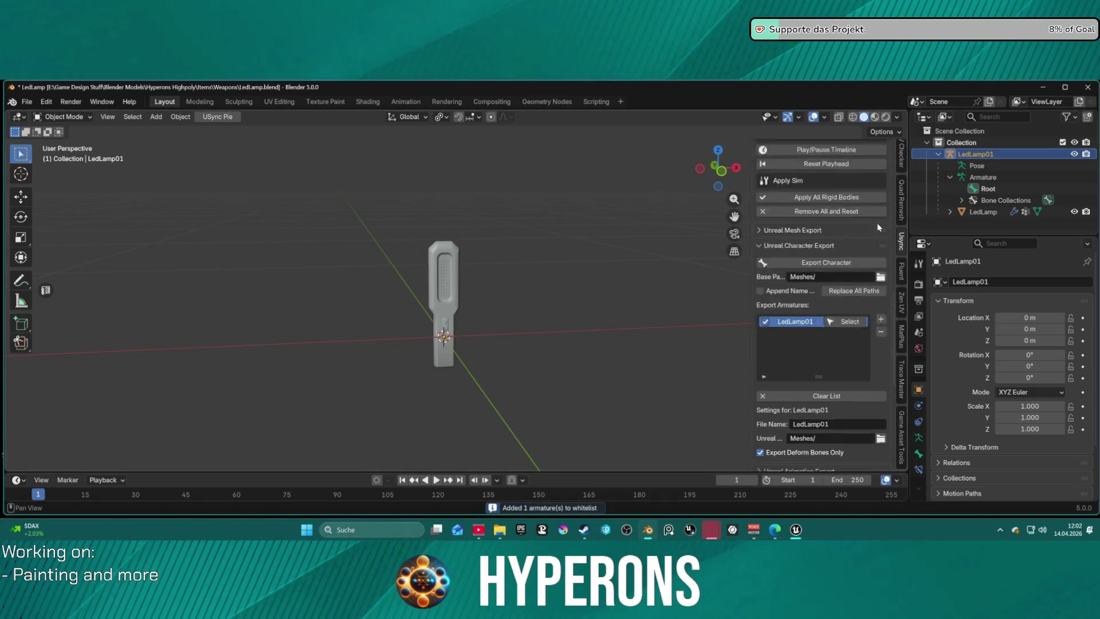
scroll(863, 295, "up", 2)
left_click(822, 310)
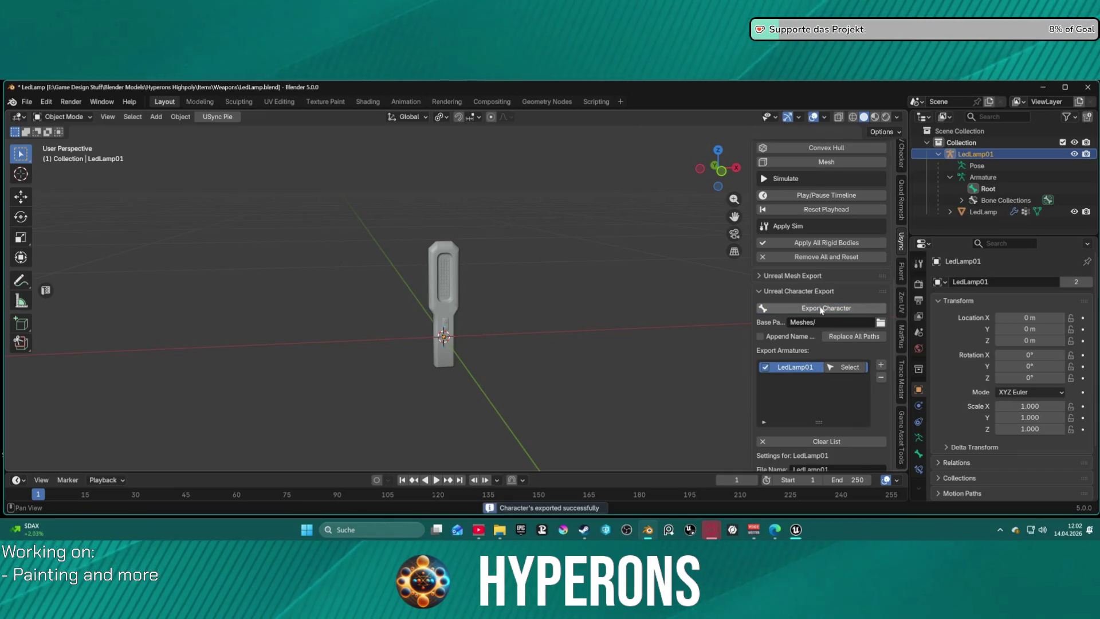
left_click(797, 530)
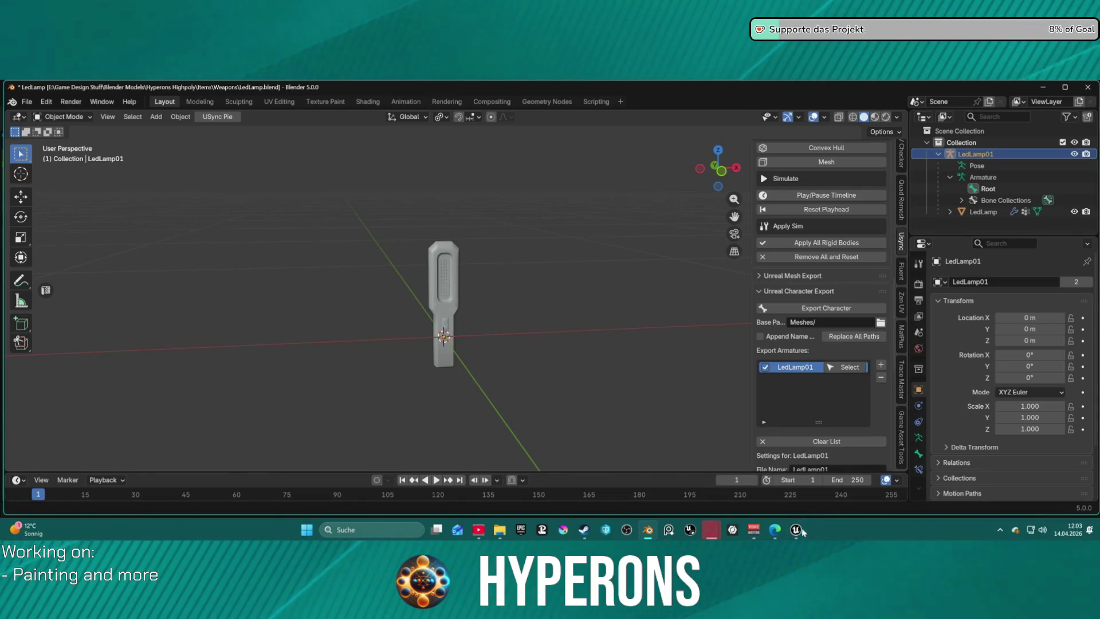
- Bring the Unreal Editor window forward from the taskbar
mouse_move(797, 531)
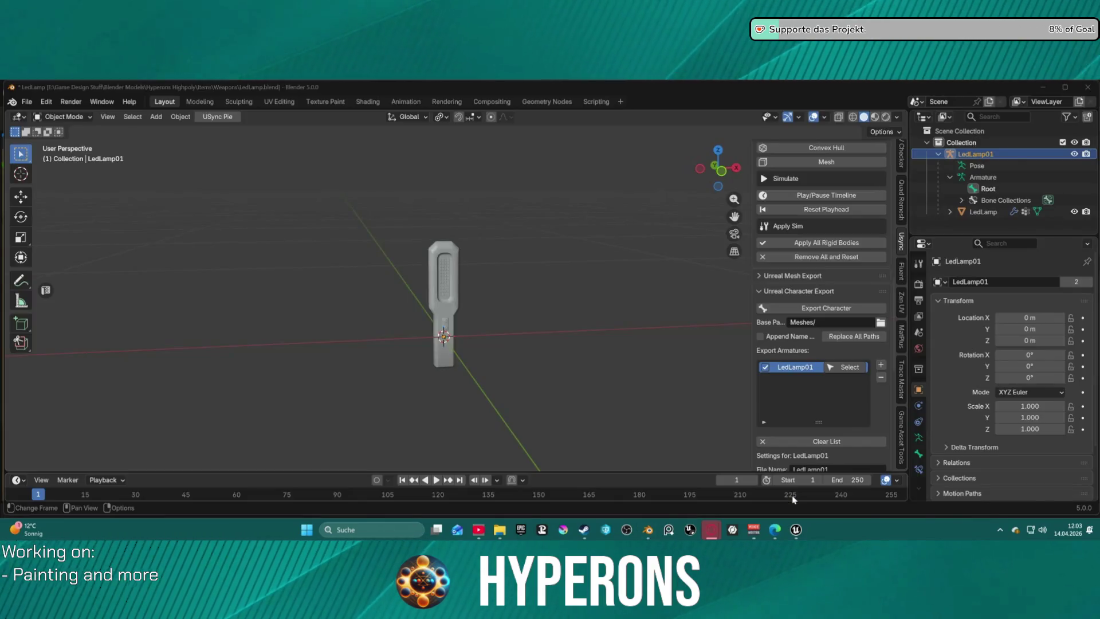
- Dismiss the integration kit notice, connect Unreal to Perforce for Project_Hyperons, and return to Blender
left_click(794, 498)
mouse_move(802, 536)
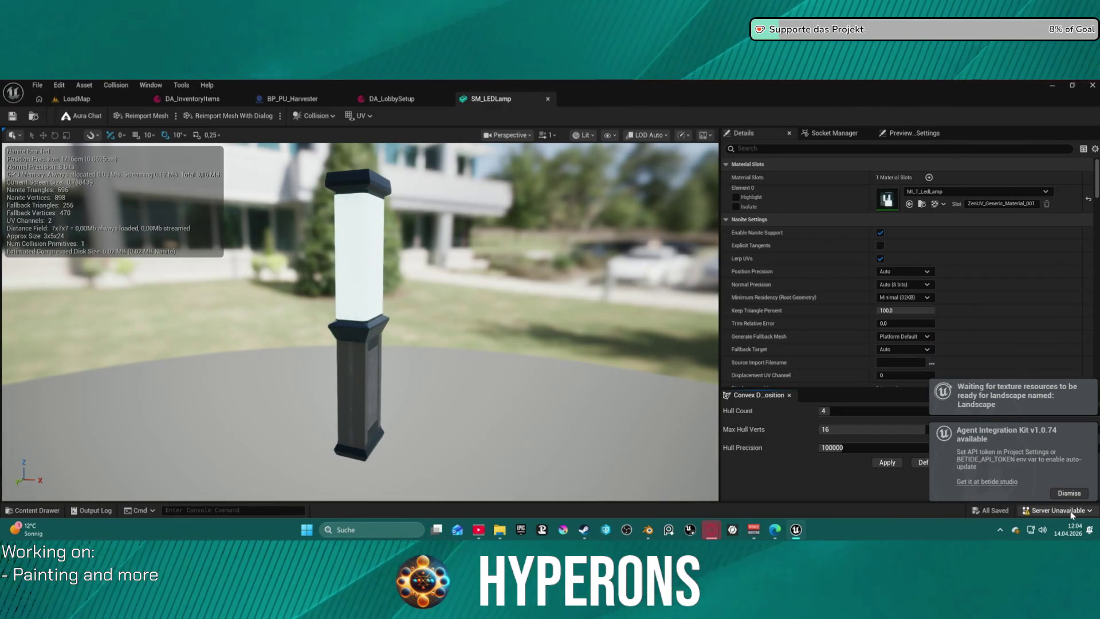
left_click(1069, 494)
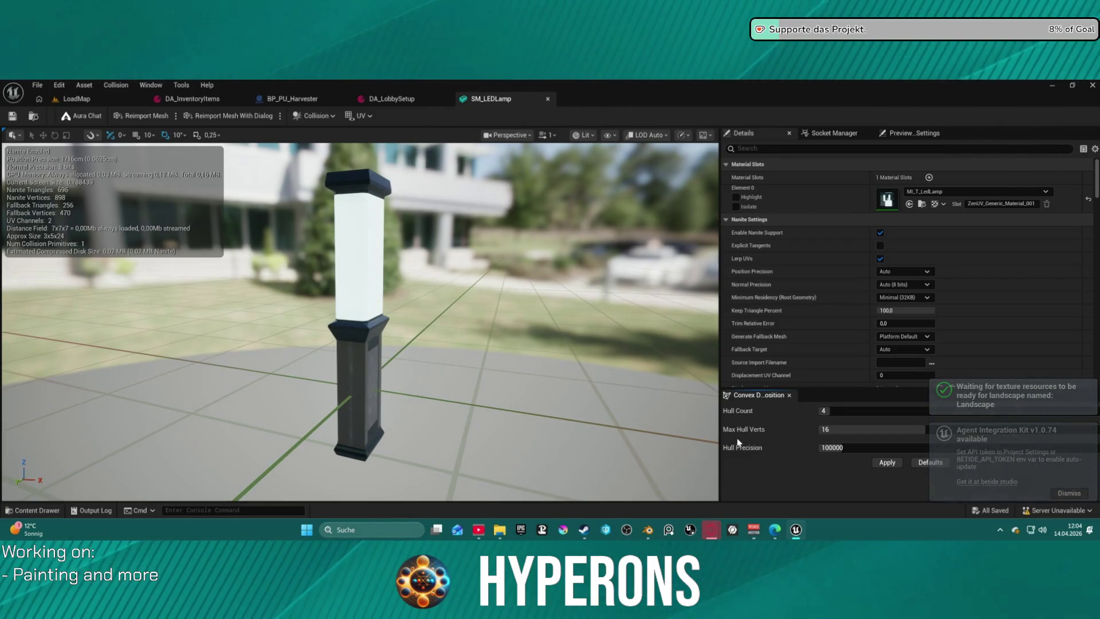
left_click(1051, 509)
left_click(1054, 493)
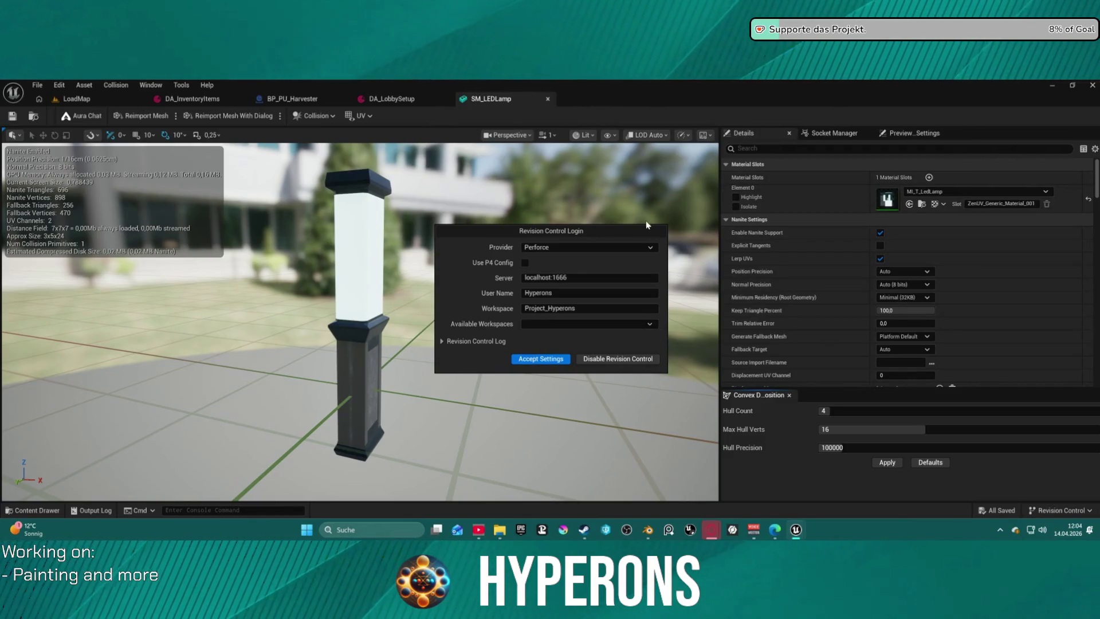
scroll(646, 224, "up", 3)
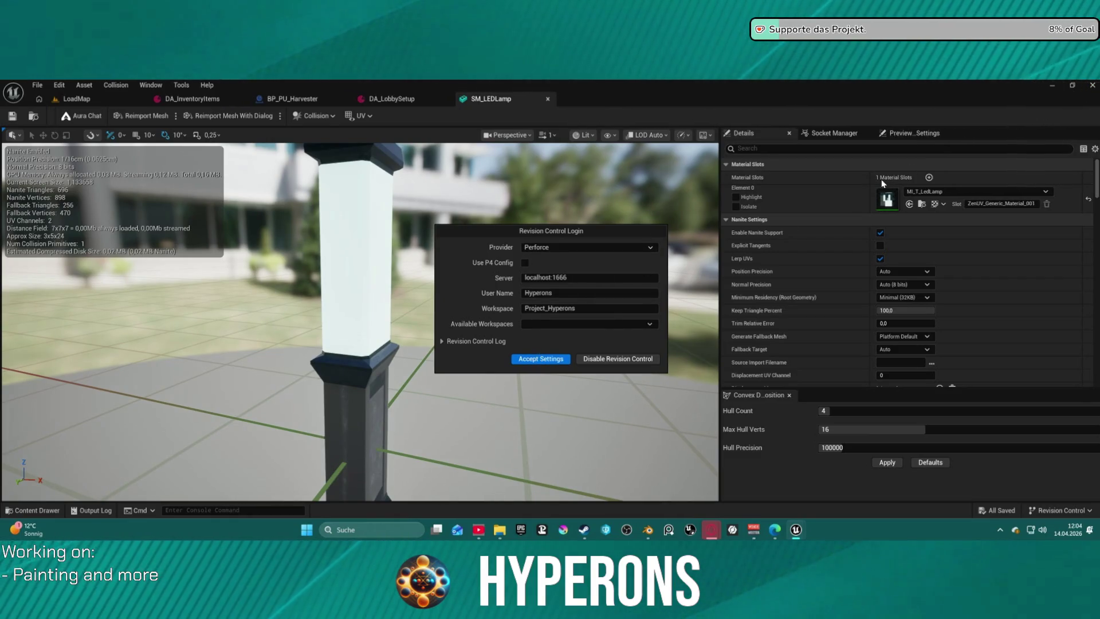
key("alt+Tab")
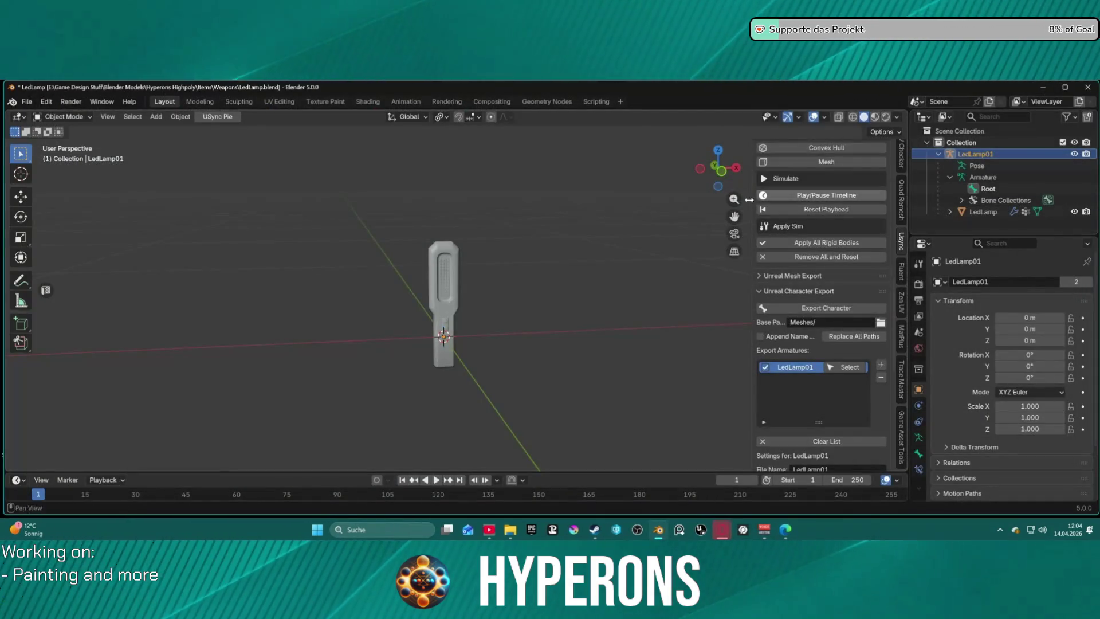
- Close Blender through the save prompt and launch Perforce P4V on the Project_Hyperons workspace
left_click(1088, 87)
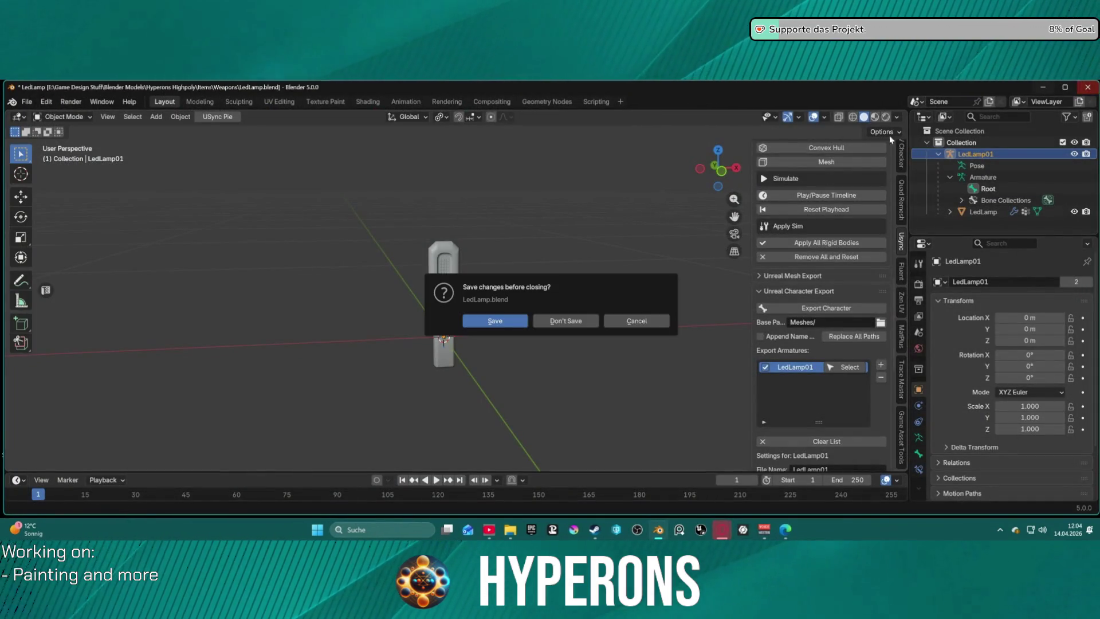
left_click(494, 323)
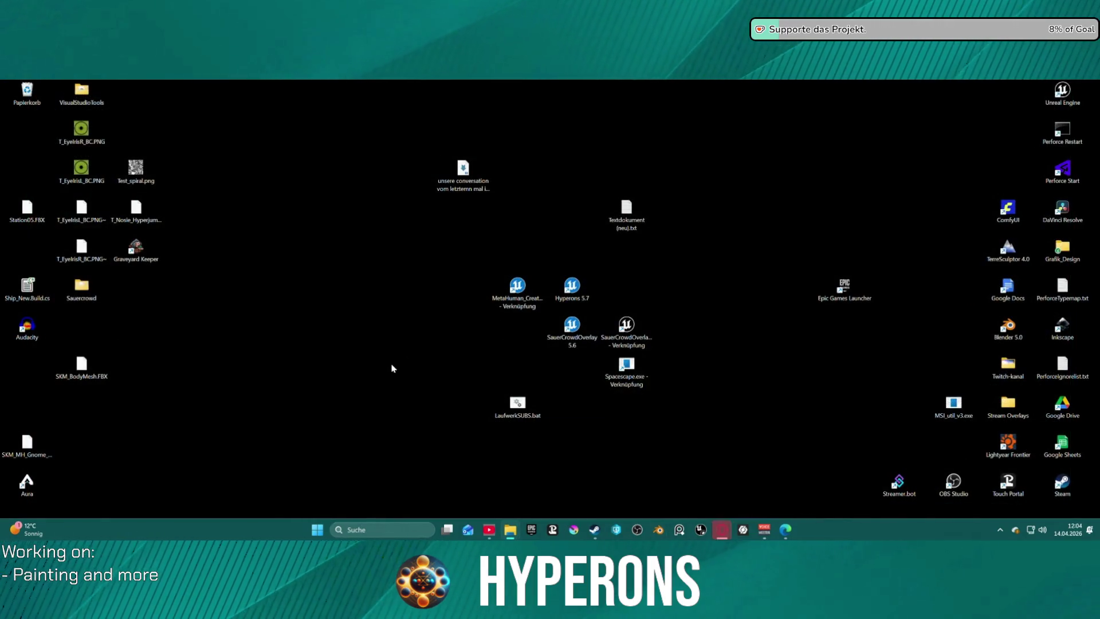
mouse_move(504, 516)
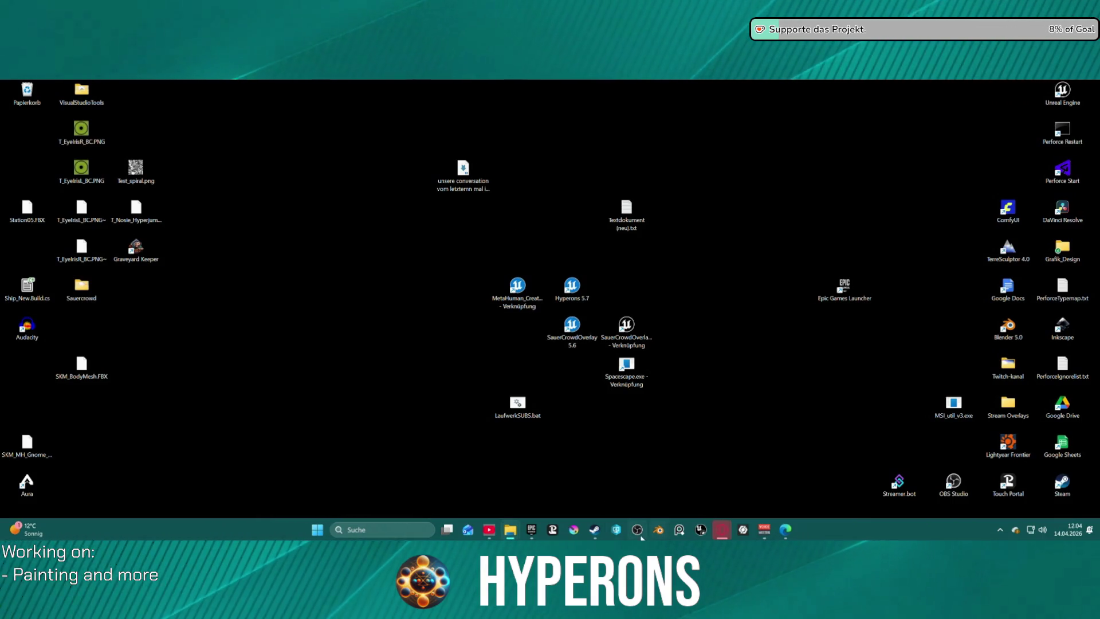
left_click(619, 532)
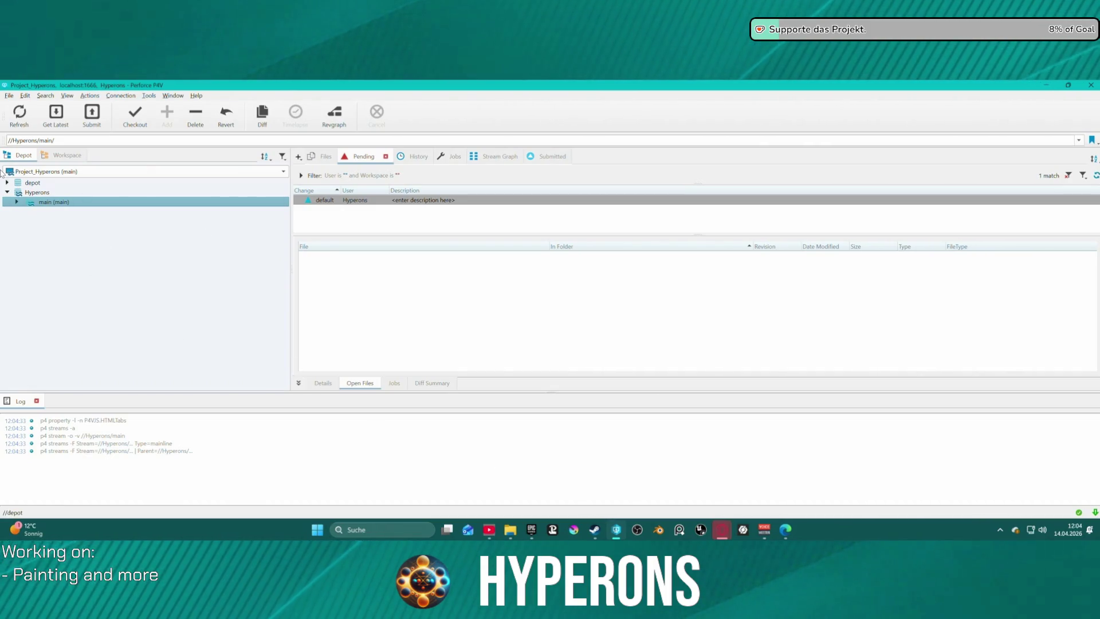
- Browse to the Hyperons stream in P4V's Depot tree, then minimize P4V to the desktop
left_click(7, 192)
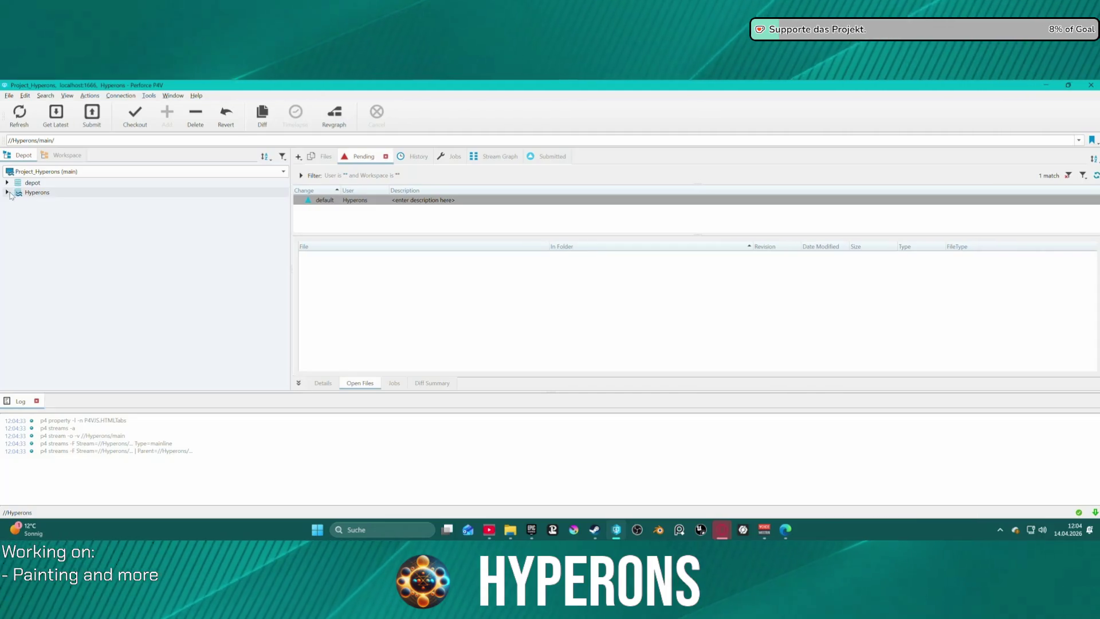
left_click(7, 192)
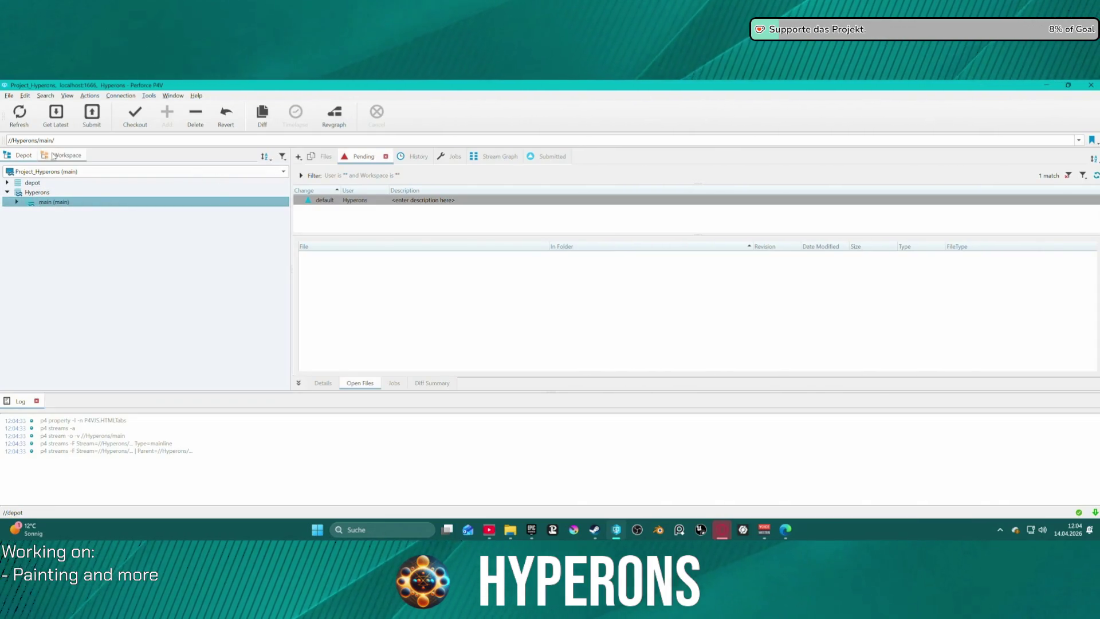
left_click(54, 156)
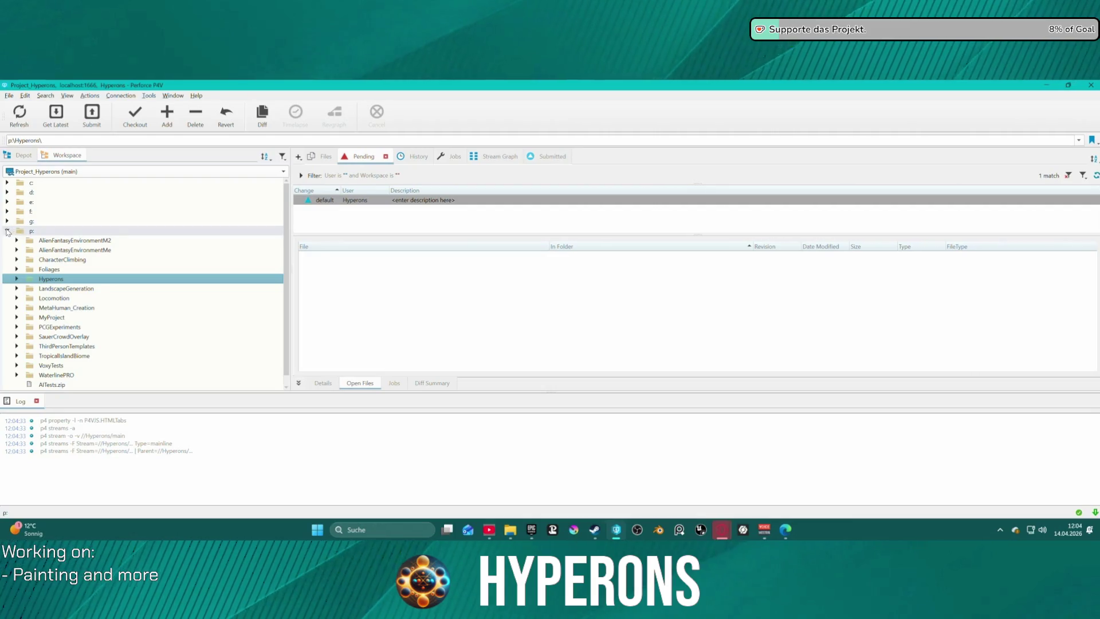
left_click(8, 230)
left_click(24, 156)
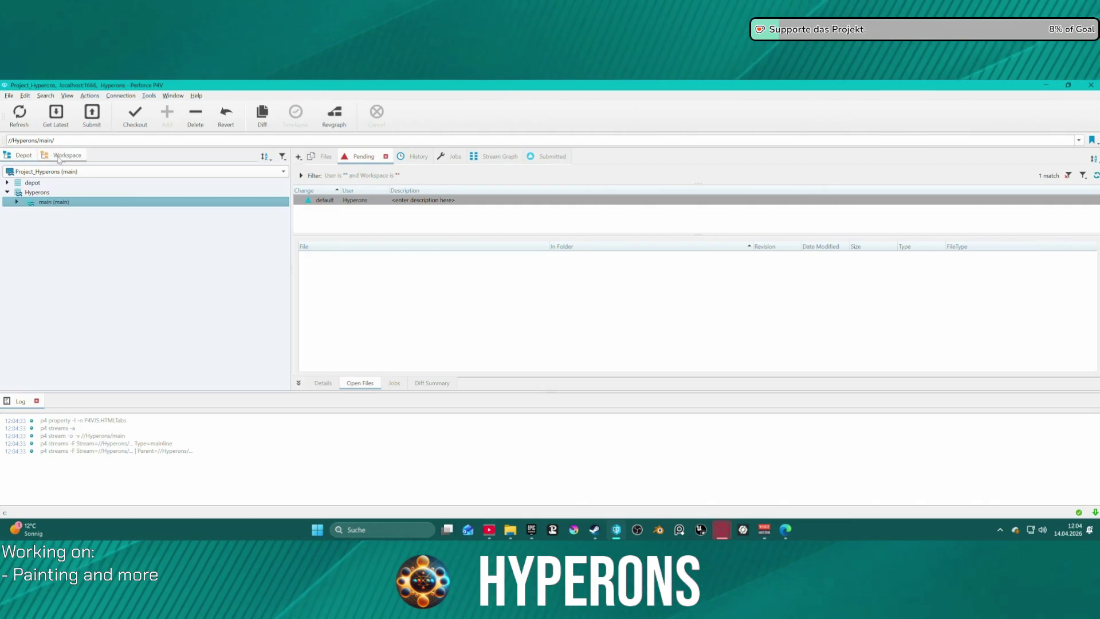
left_click(37, 193)
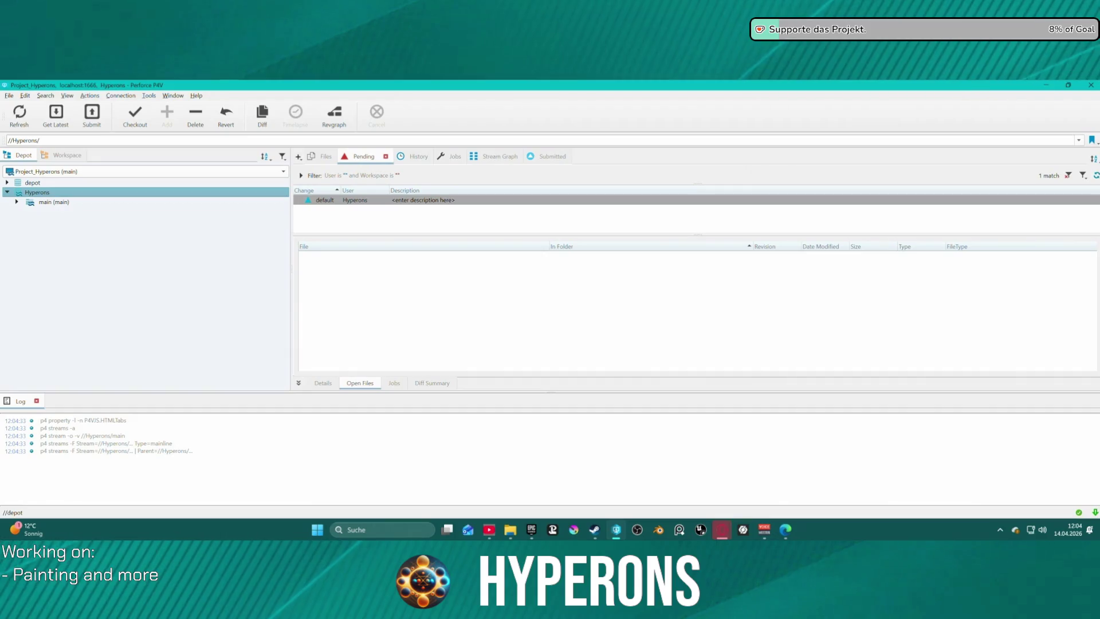
key("super+d")
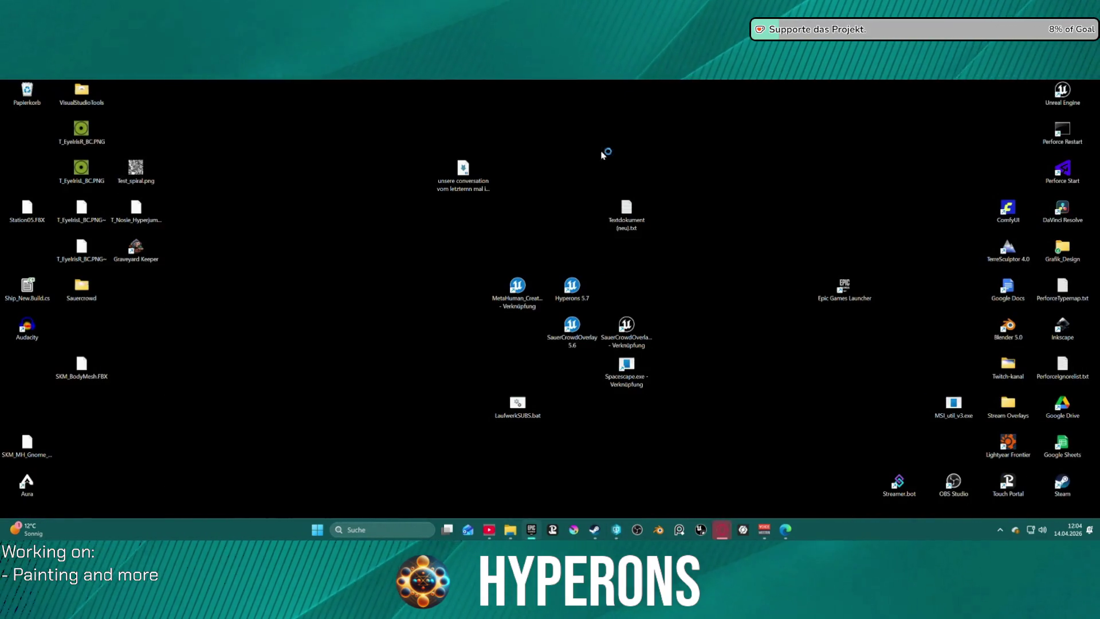
- Launch the Hyperons 5.7 project from the desktop and let SM_LEDLamp load in the mesh editor
double_click(572, 287)
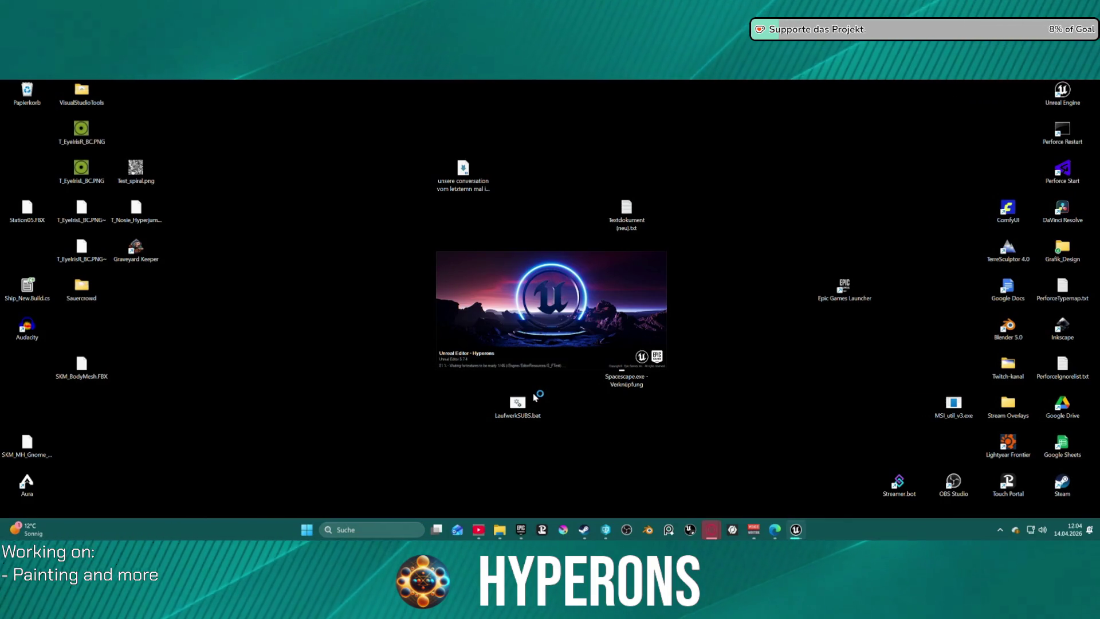
mouse_move(518, 403)
left_mouse_down()
mouse_move(943, 267)
mouse_move(1019, 160)
mouse_move(1007, 170)
left_mouse_up()
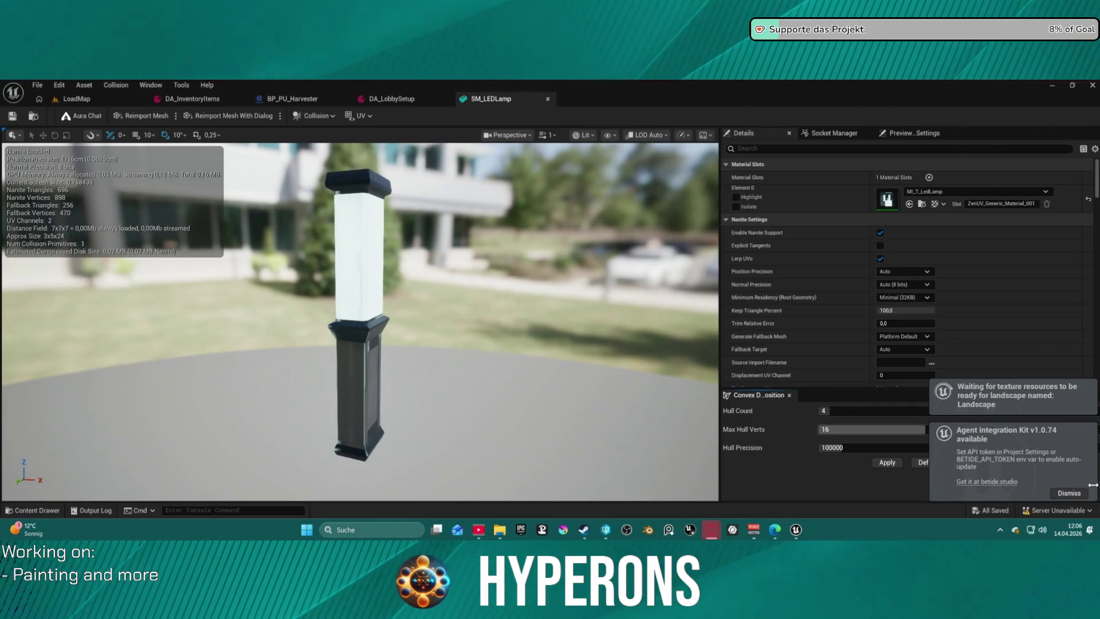
- Dismiss the Agent Integration Kit notification and return to the LoadMap level tab
left_click(1070, 493)
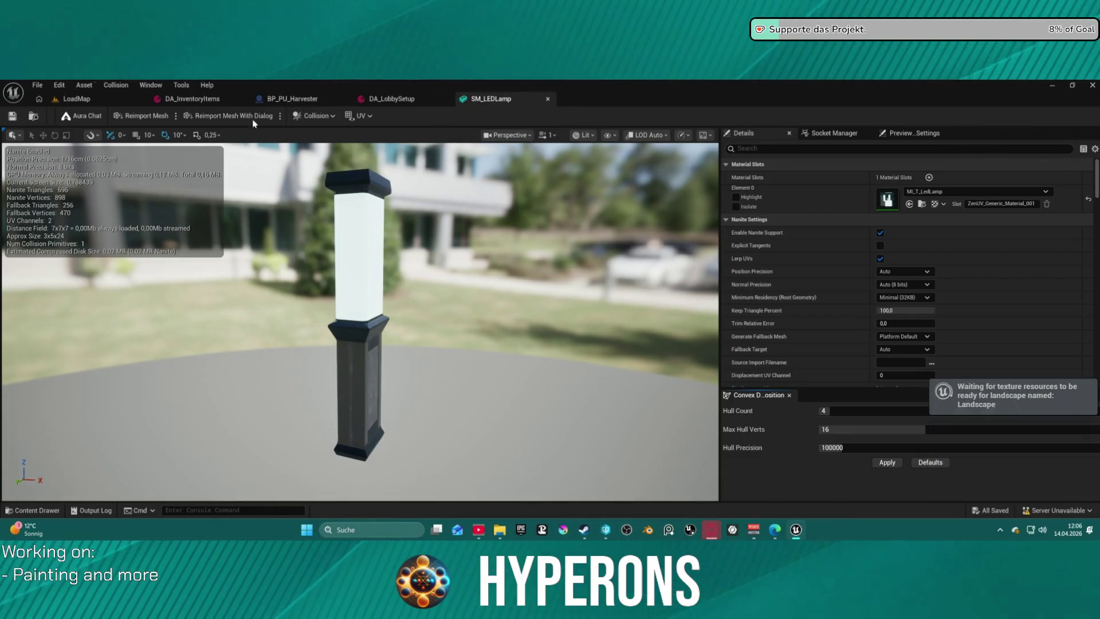
mouse_move(500, 530)
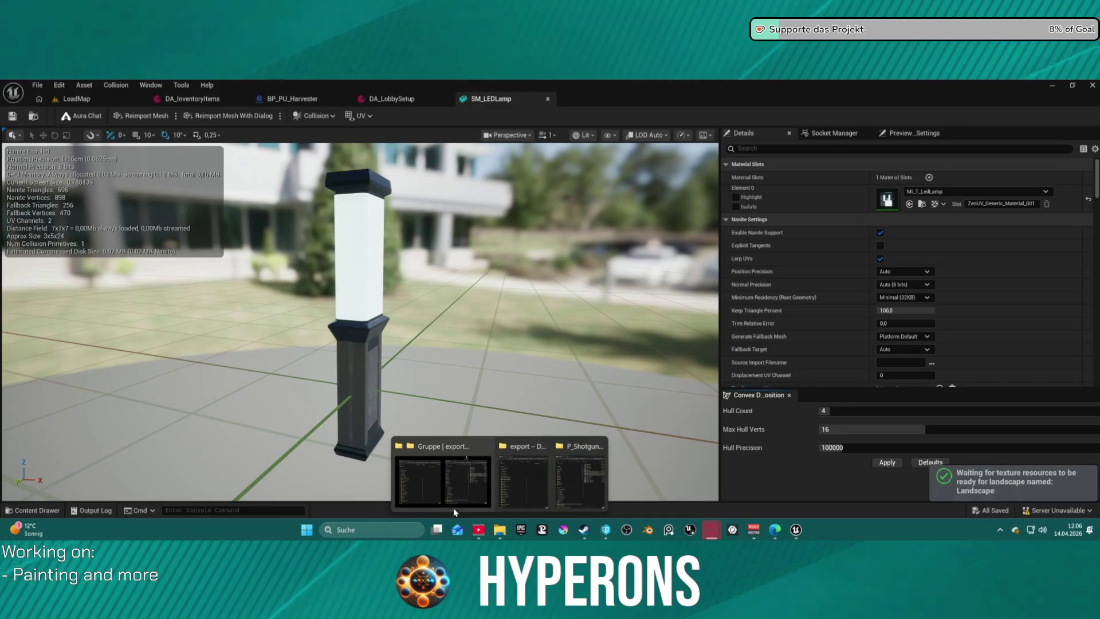
mouse_move(421, 475)
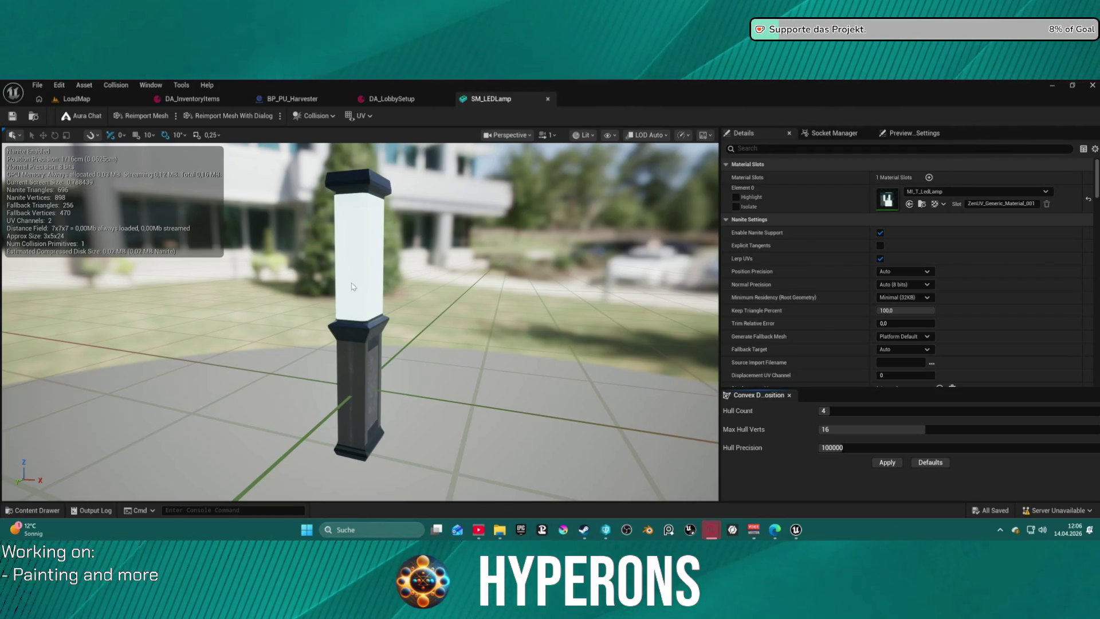
left_click(68, 100)
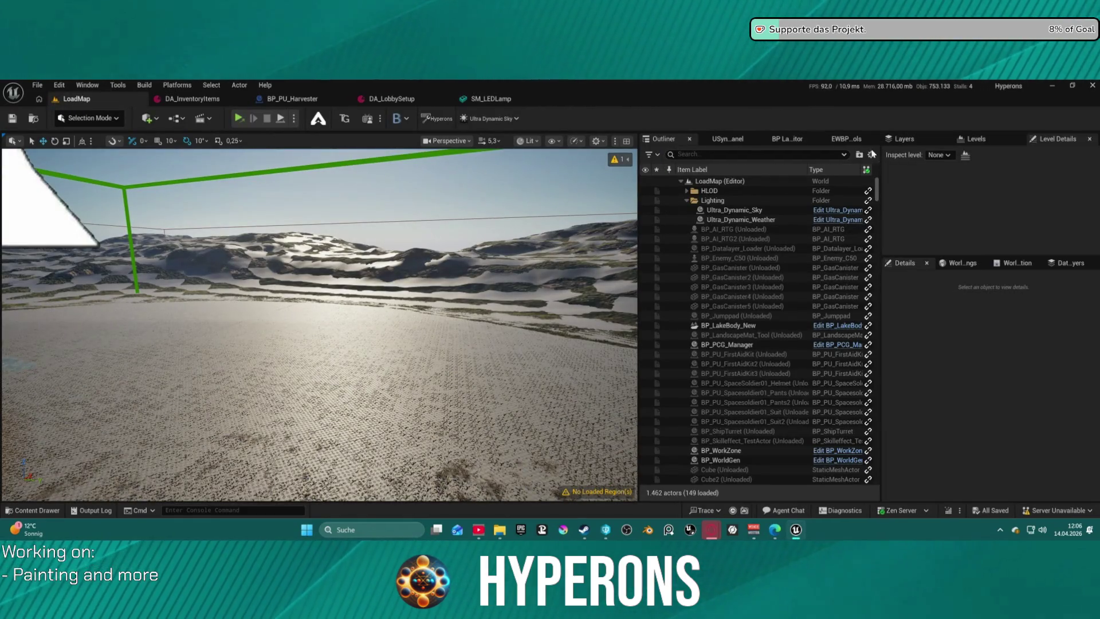
- Use USync's Import Meshes and Import Characters to bring the Blender lamp in as LedLamp01
left_click(729, 139)
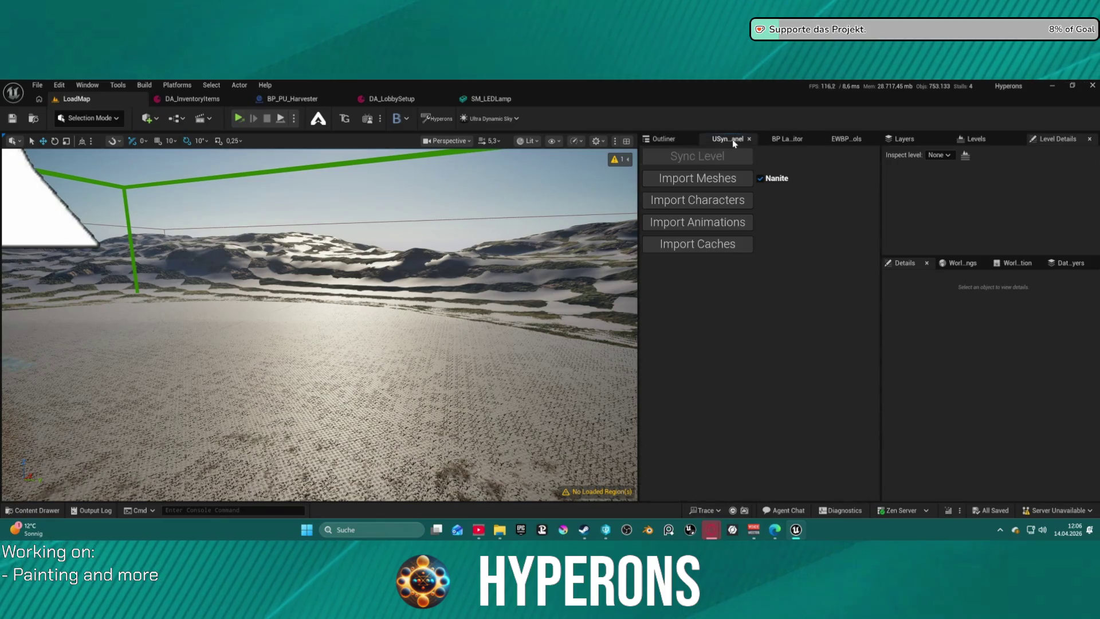
left_click(735, 179)
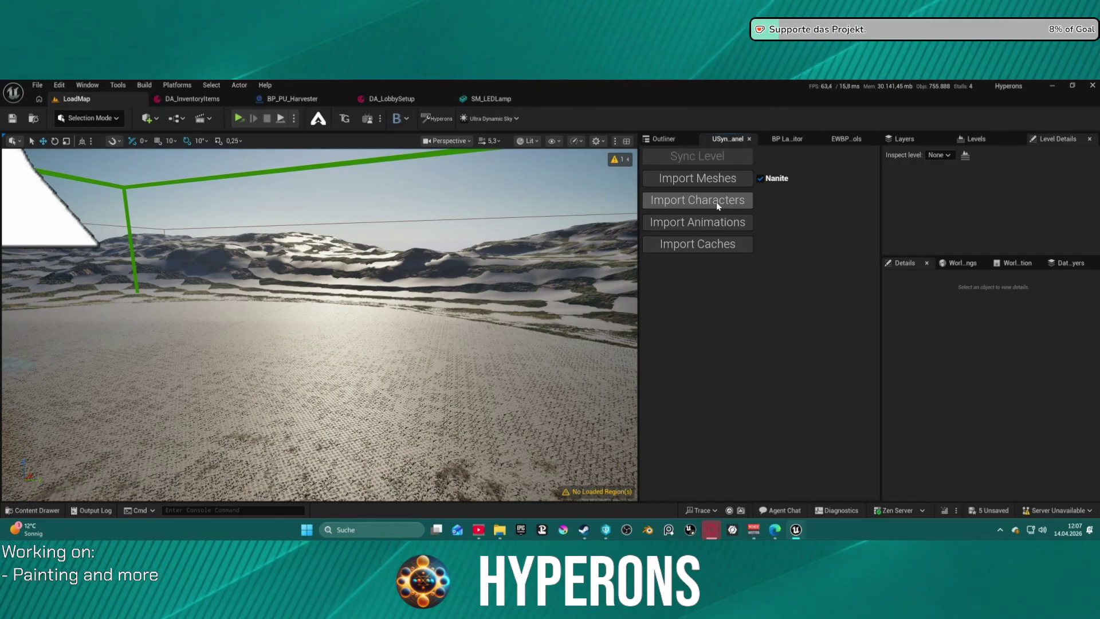
left_click(701, 203)
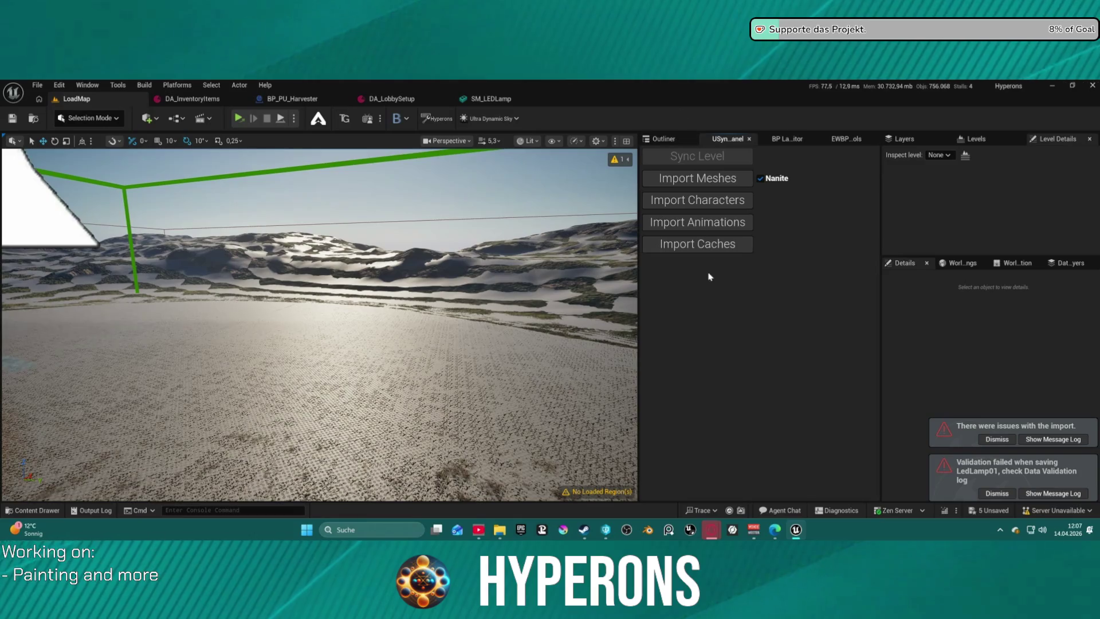
key("ctrl+space")
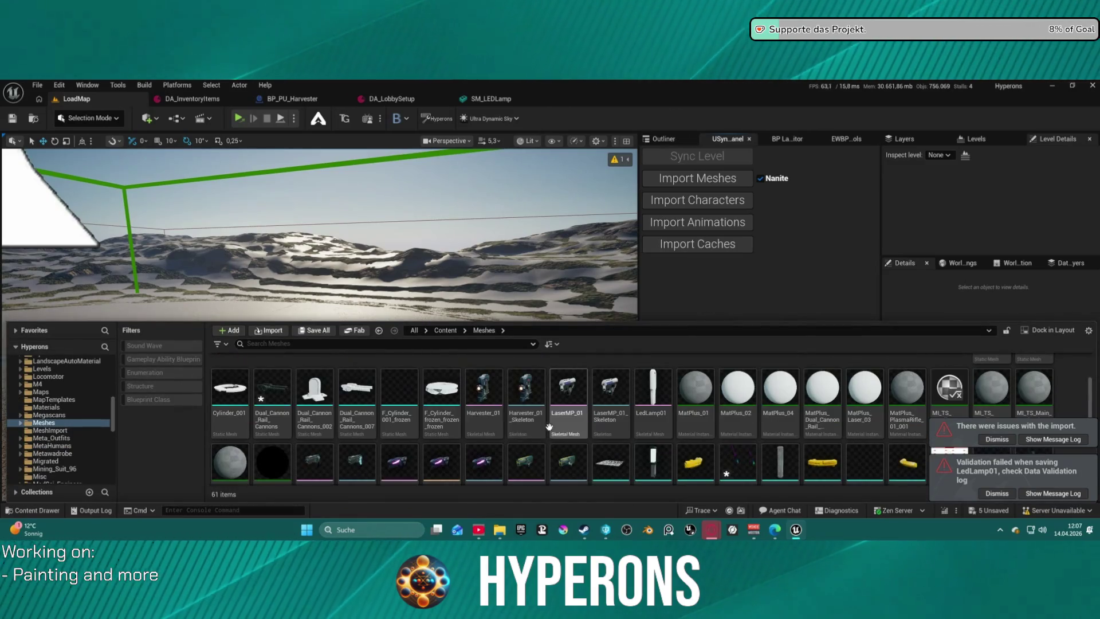
- Dismiss the LedLamp01 import warning notifications
scroll(608, 402, "down", 1)
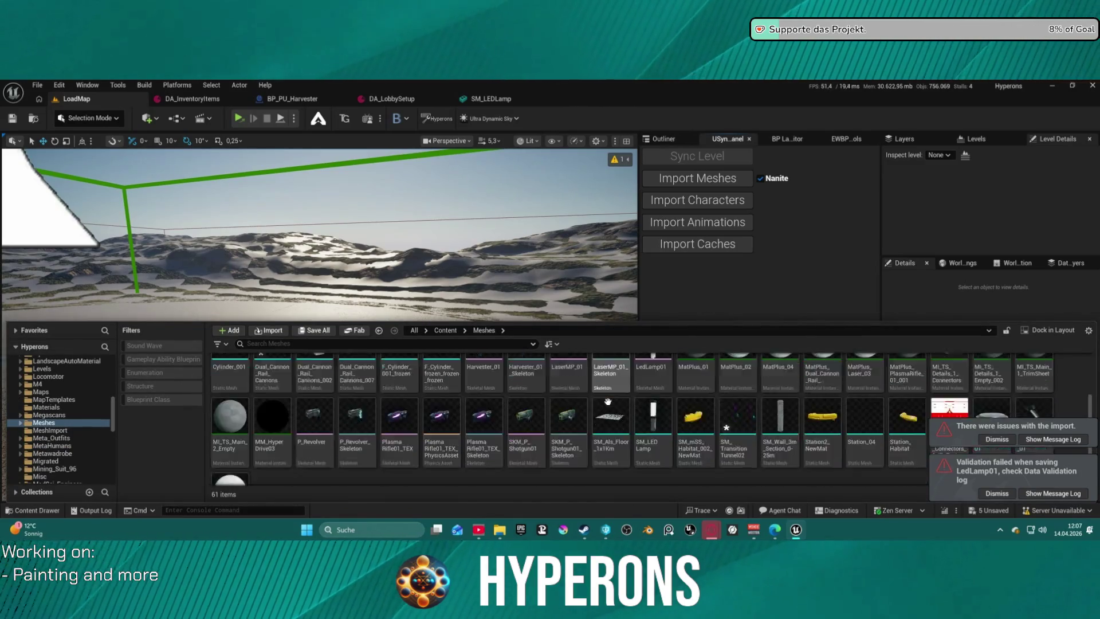
scroll(659, 413, "down", 1)
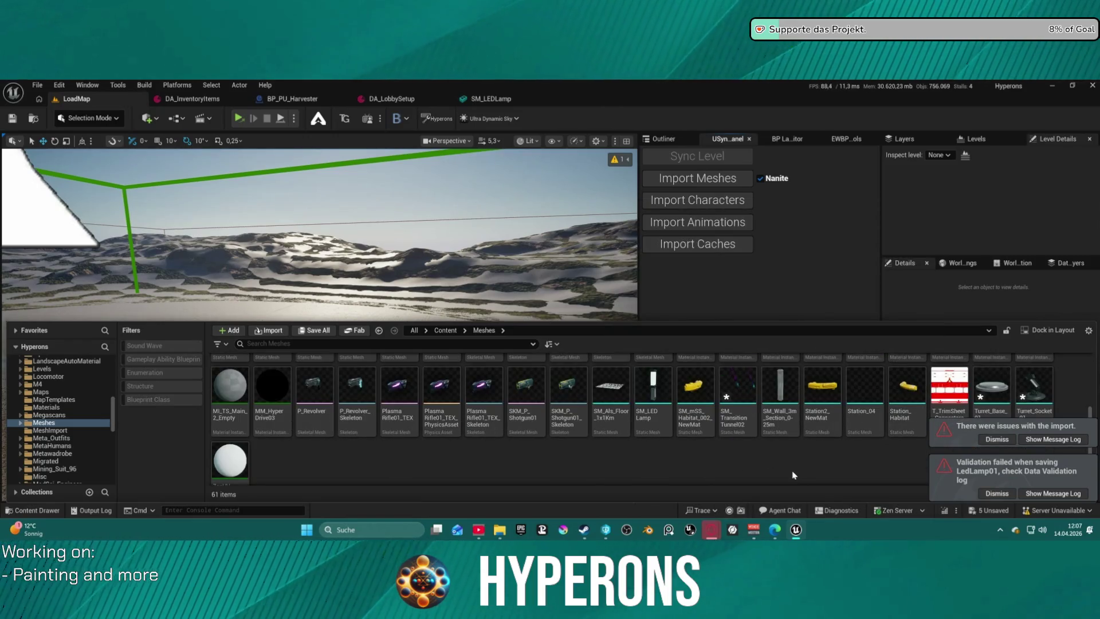
left_click(997, 439)
left_click(996, 493)
- Select the old SM_LEDLamp static mesh in the Meshes folder and delete it
key("ctrl+space")
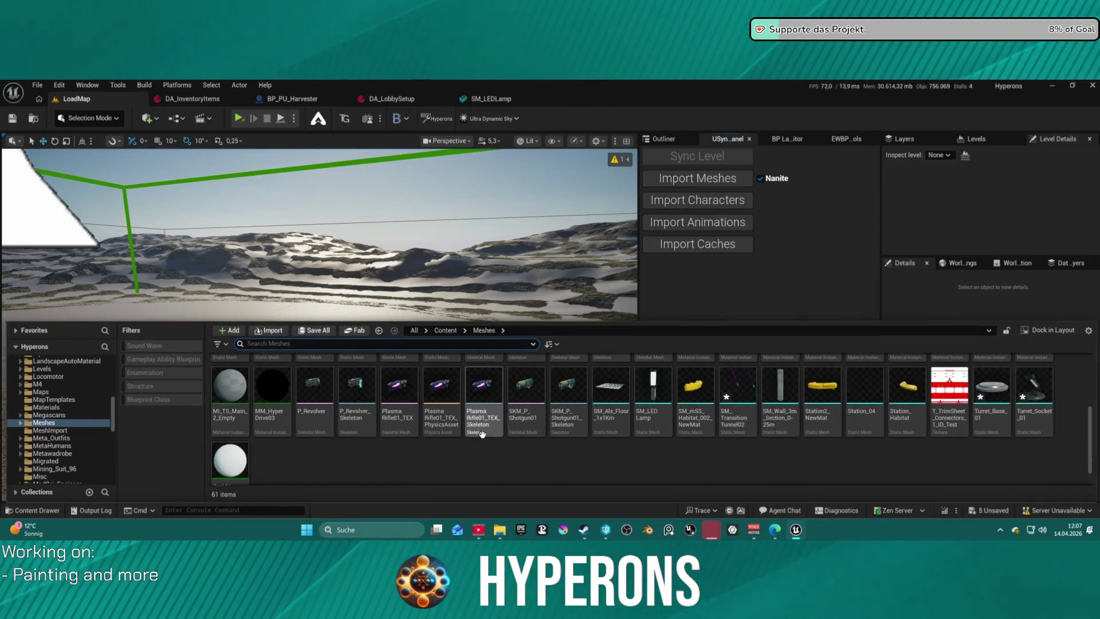
scroll(640, 470, "up", 1)
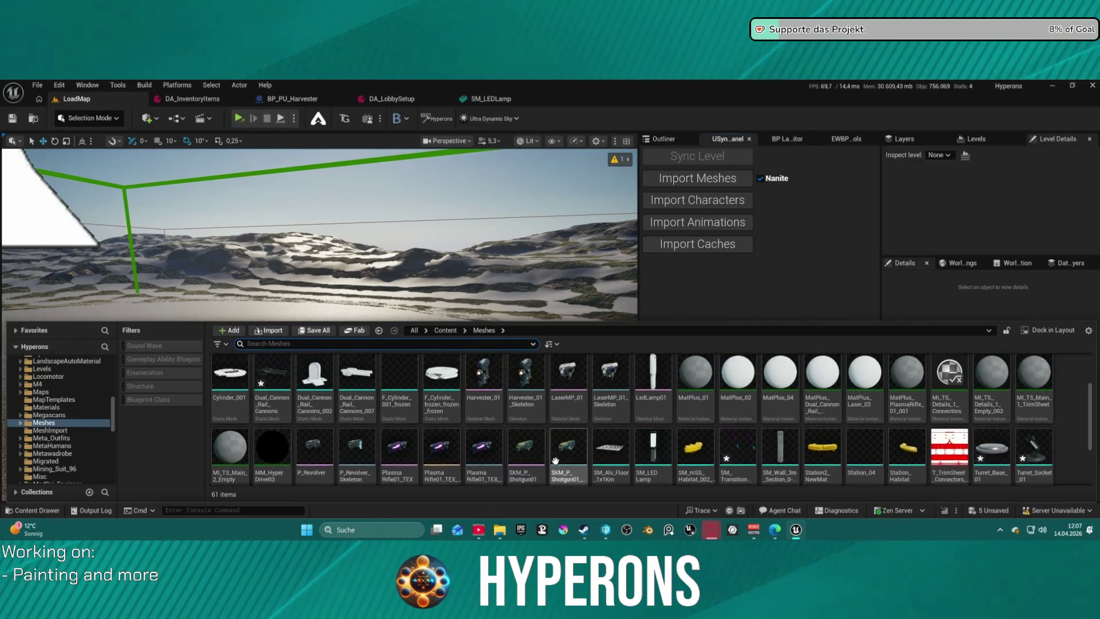
left_click(653, 463)
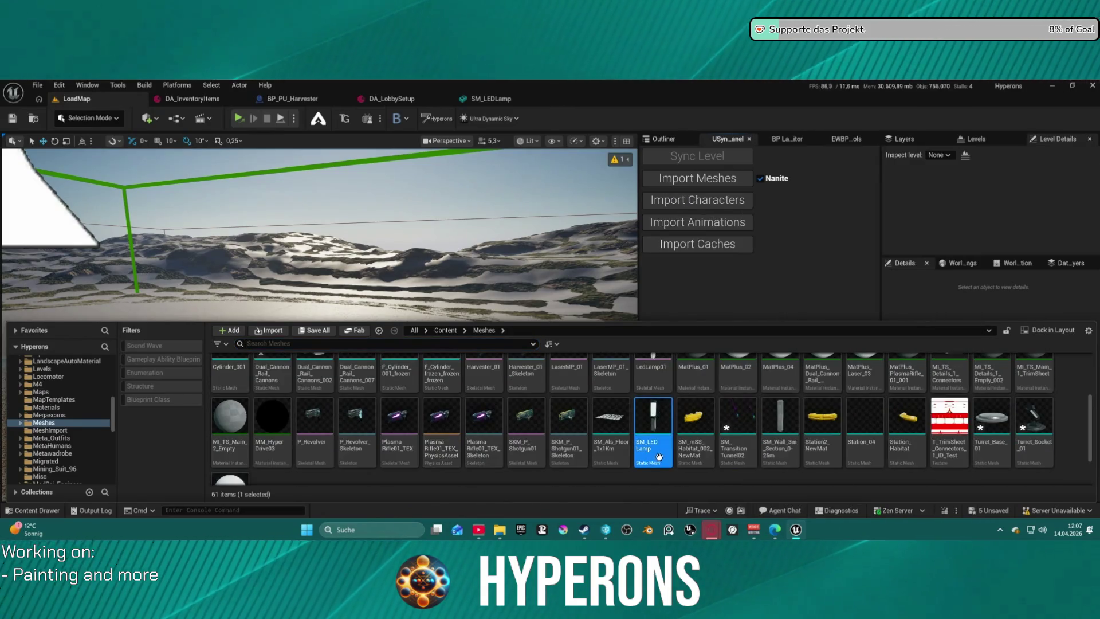
scroll(662, 408, "up", 1)
scroll(668, 420, "down", 1)
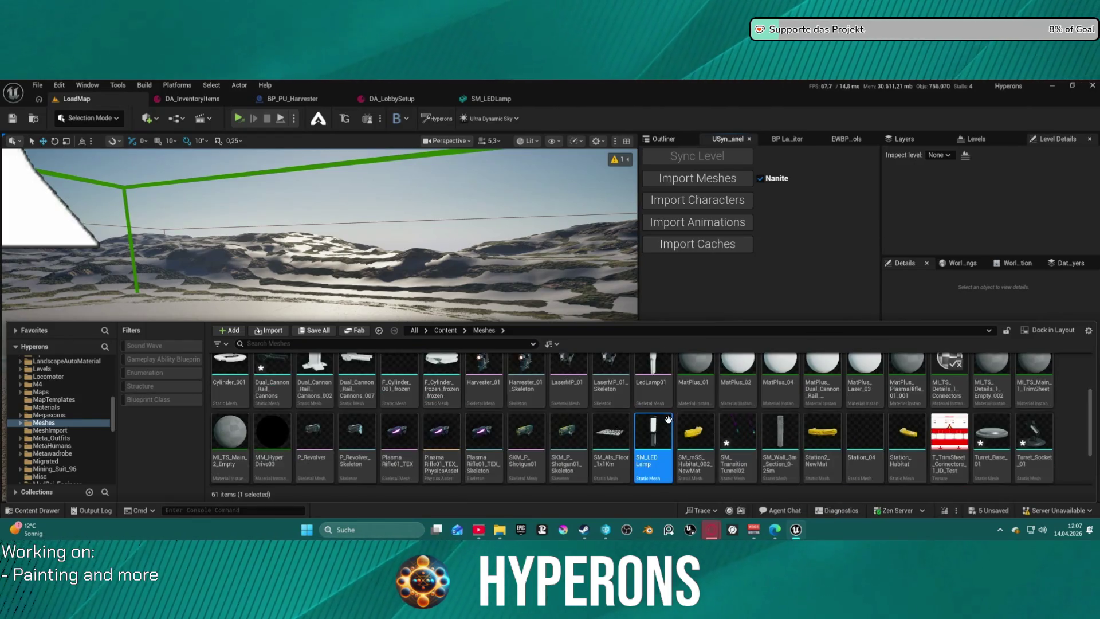
key("Delete")
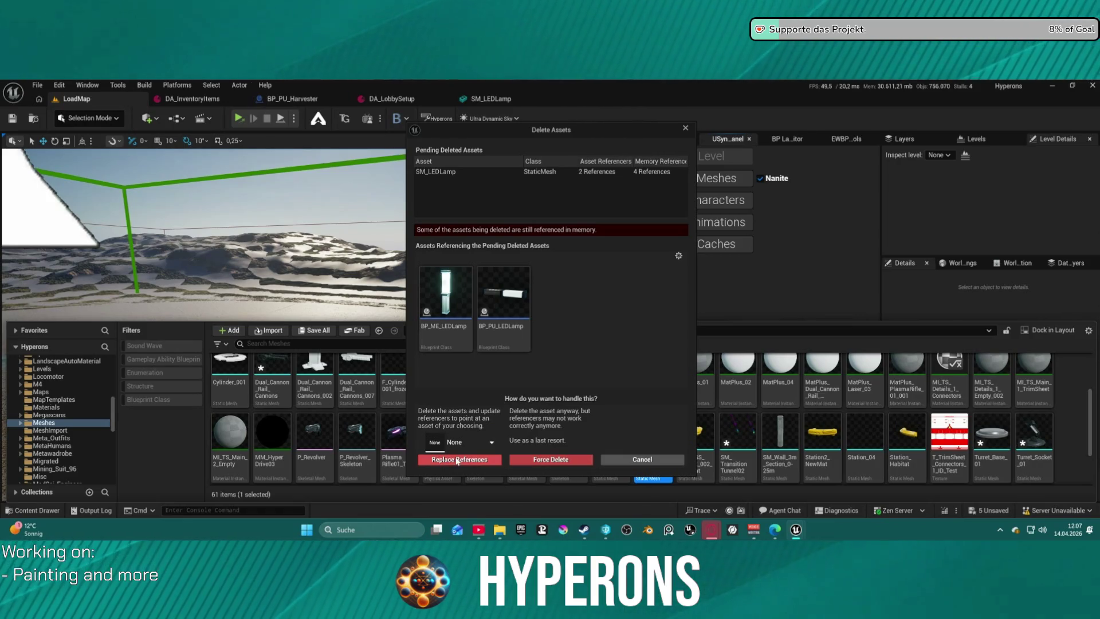
- Cancel deleting SM_LEDLamp and select the new LedLamp01 skeletal mesh instead
left_click(666, 461)
scroll(650, 446, "up", 1)
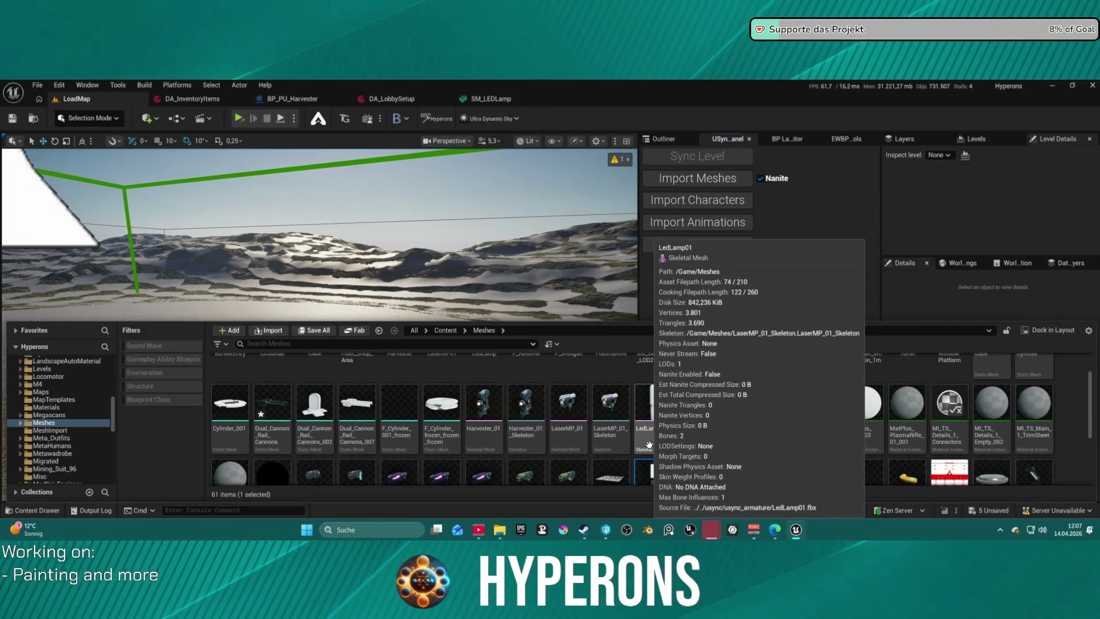
left_click(650, 445)
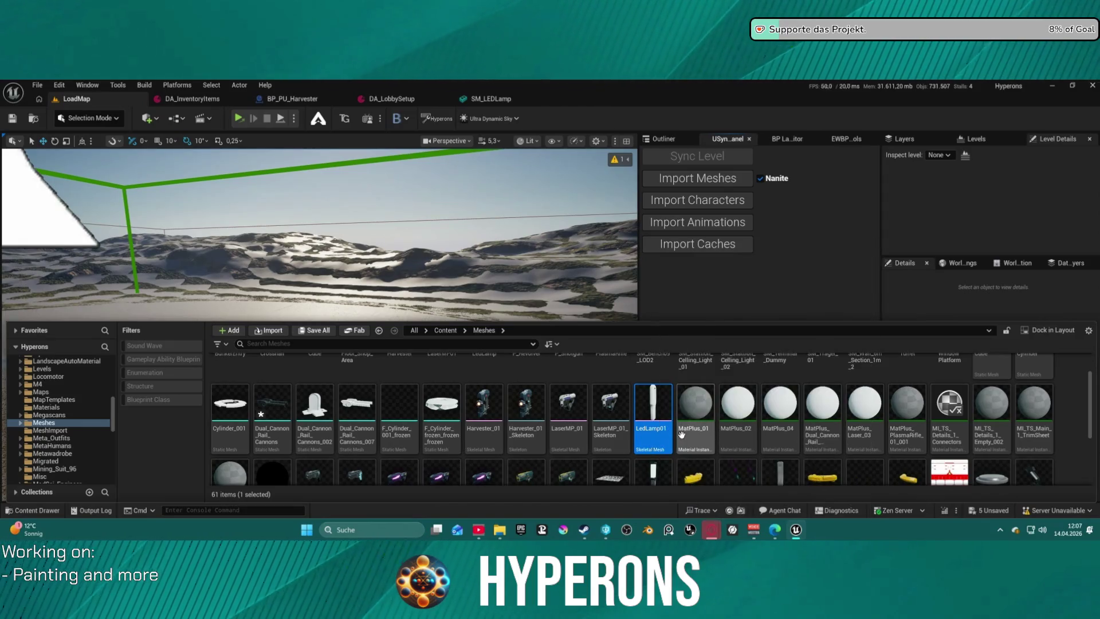
scroll(663, 440, "down", 1)
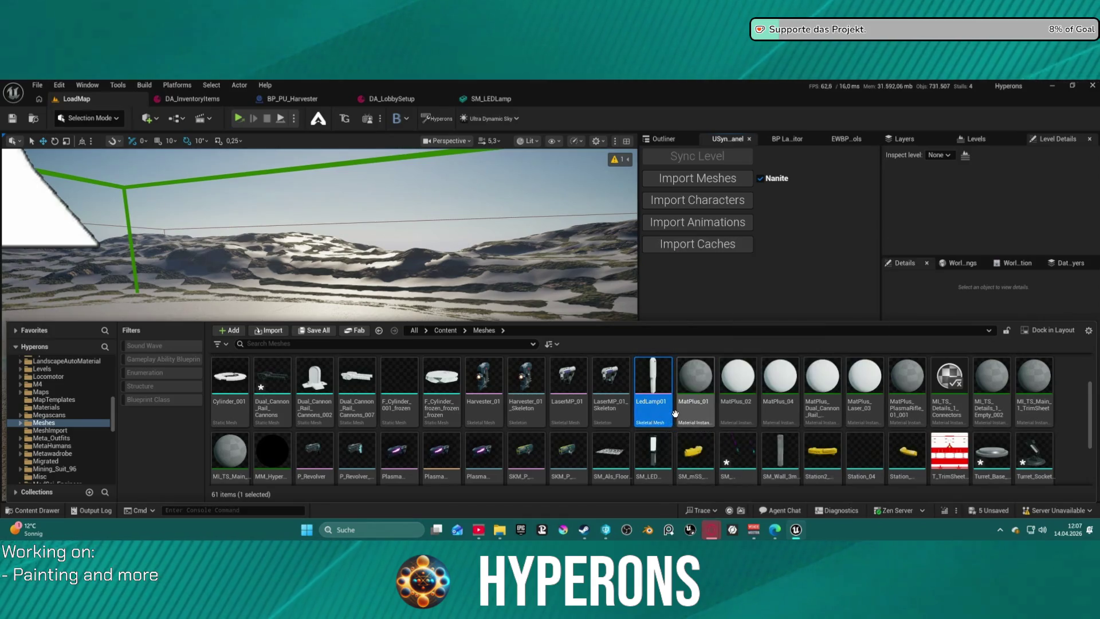
- Create a skeleton for the LedLamp01 mesh, accepting the default skeleton name
right_click(662, 373)
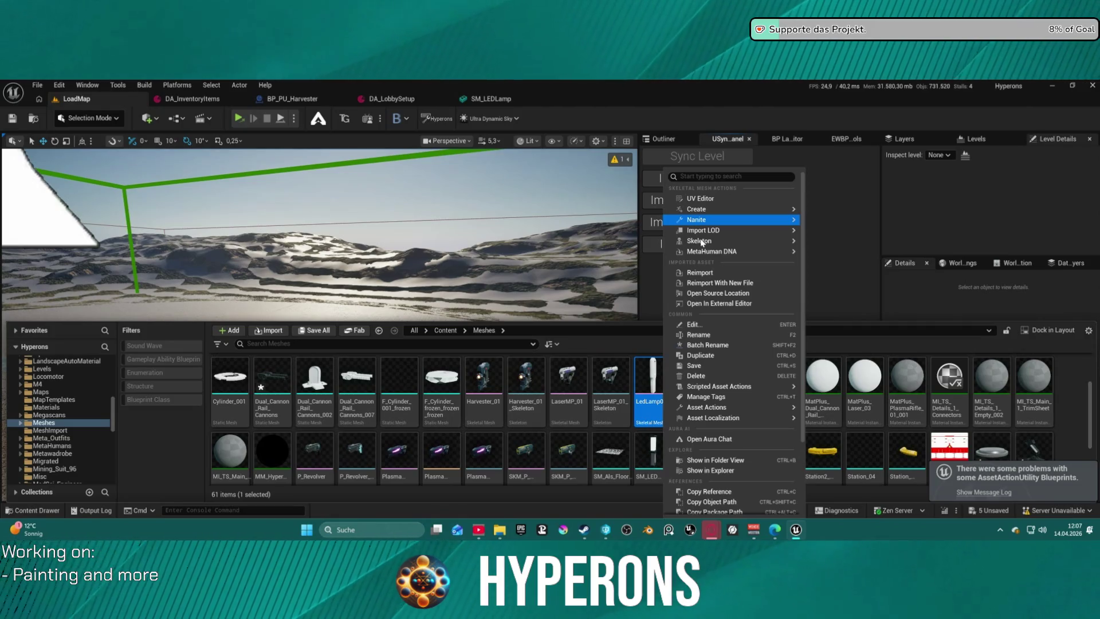
right_click(649, 412)
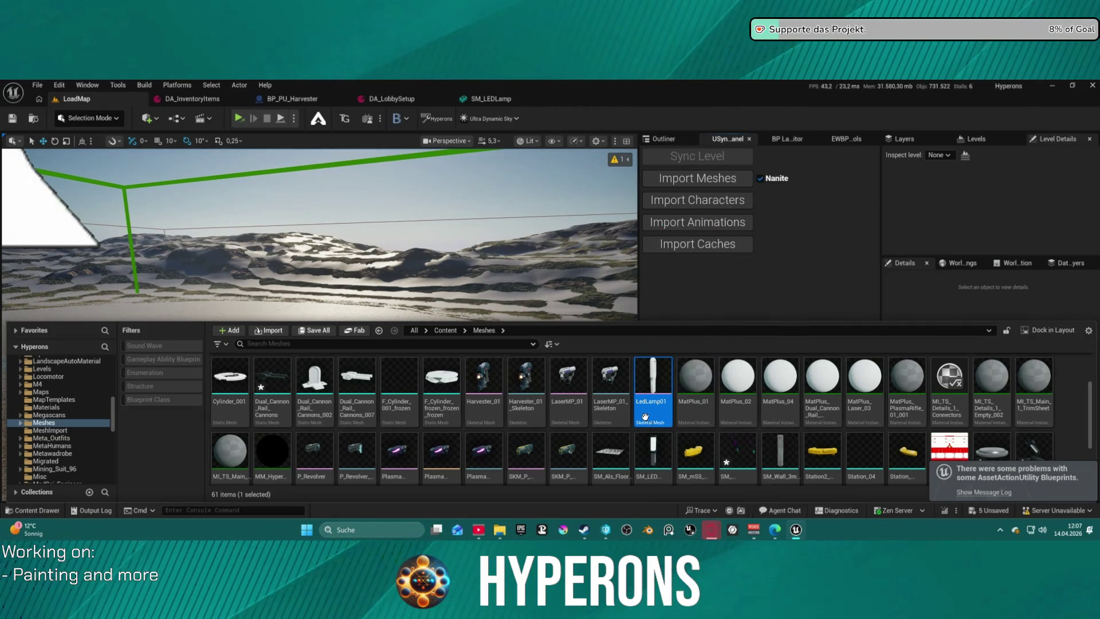
mouse_move(707, 243)
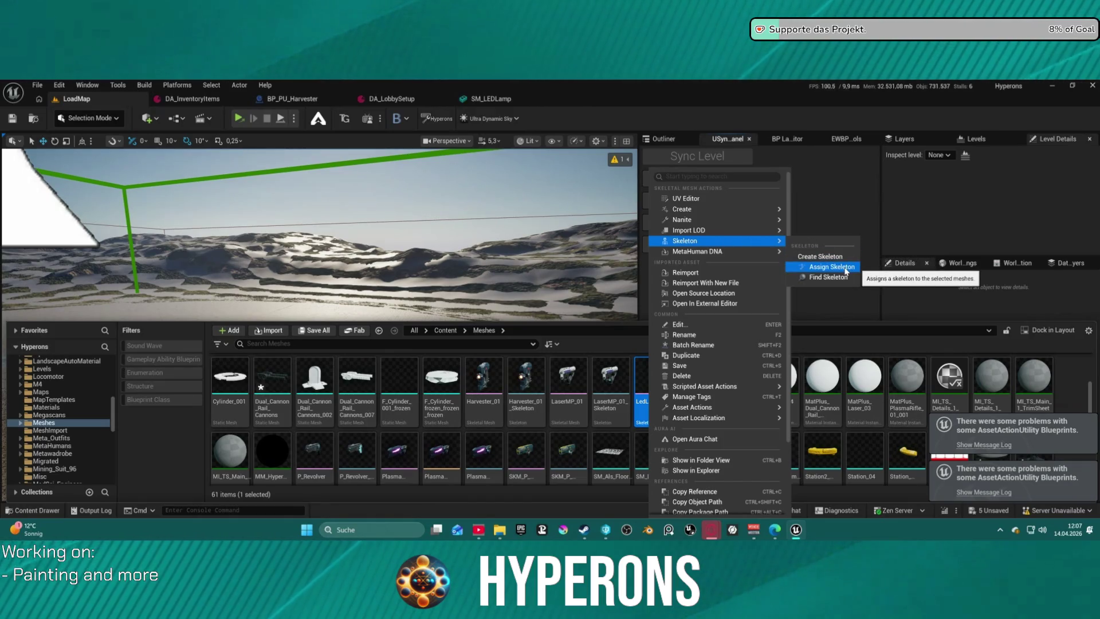
left_click(828, 257)
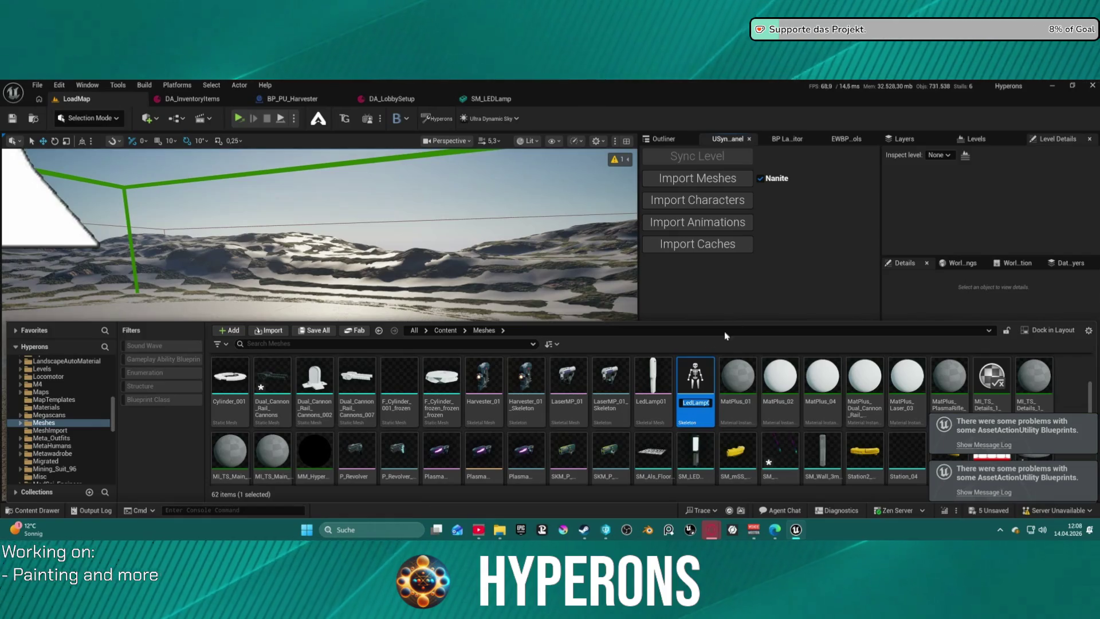
key("Return")
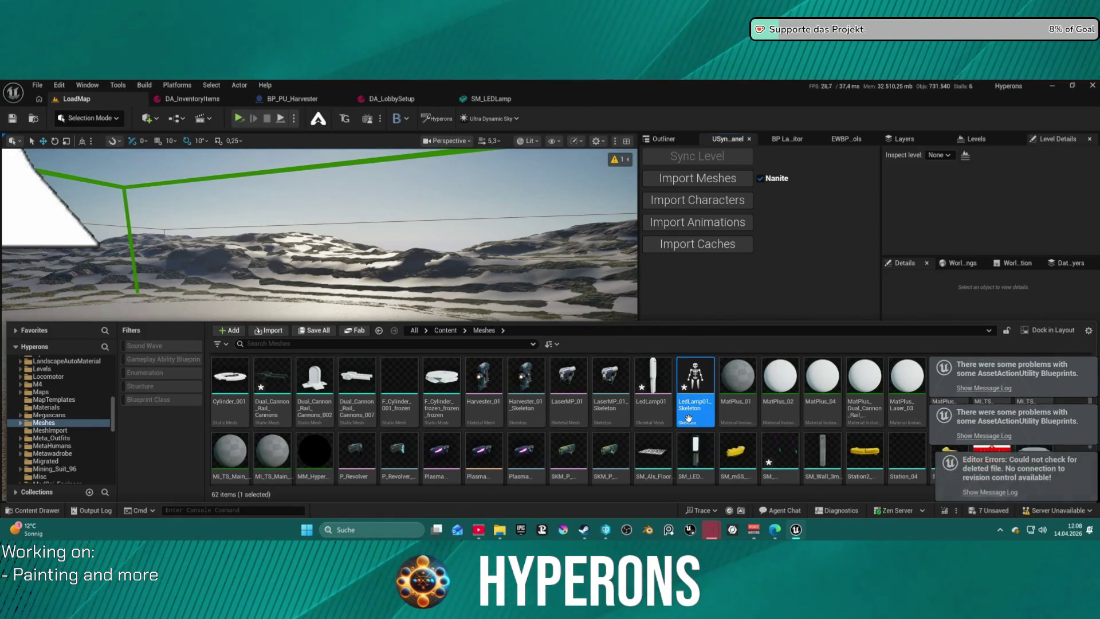
- Assign LedLamp01_Skeleton to the LedLamp01 mesh through the Choose Skeleton dialog, searching 'led'
left_click(652, 384)
right_click(652, 384)
mouse_move(749, 252)
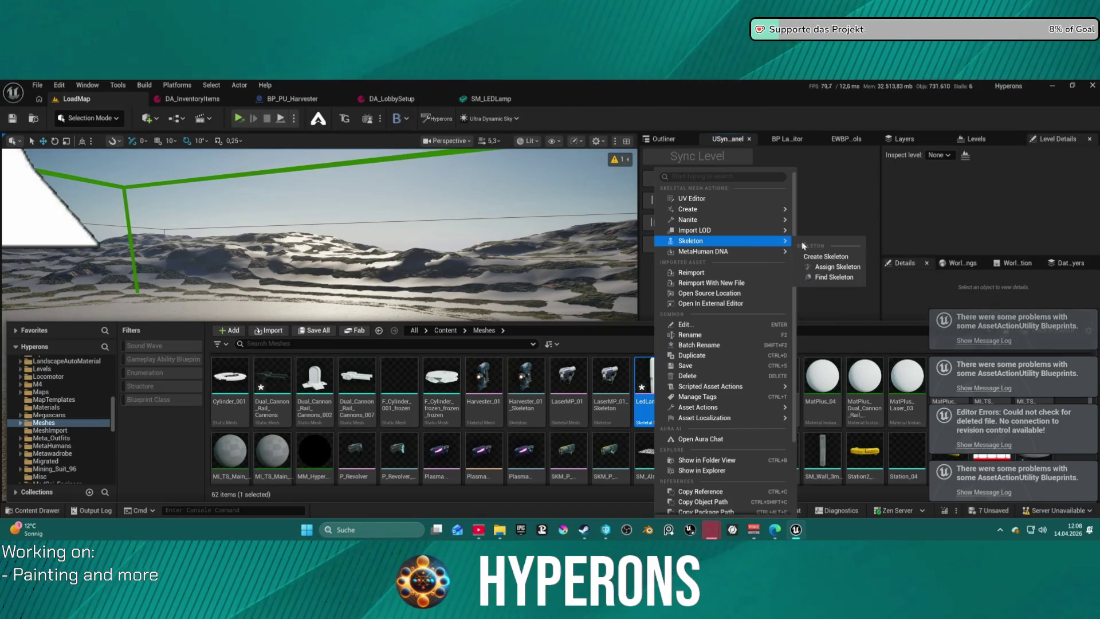
left_click(831, 256)
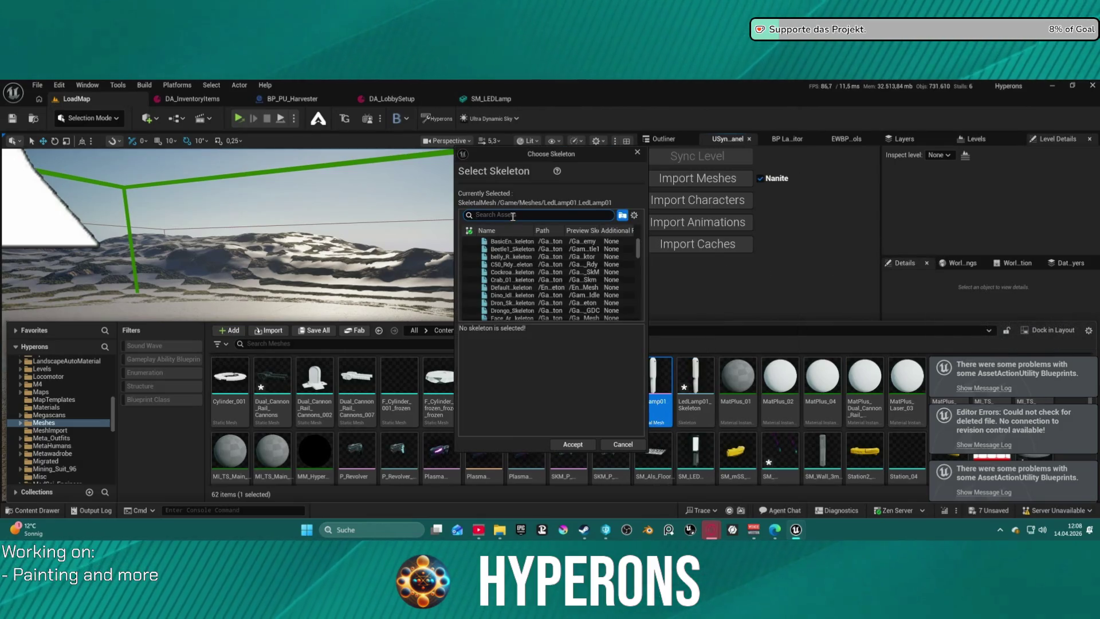
type("led")
left_click(515, 241)
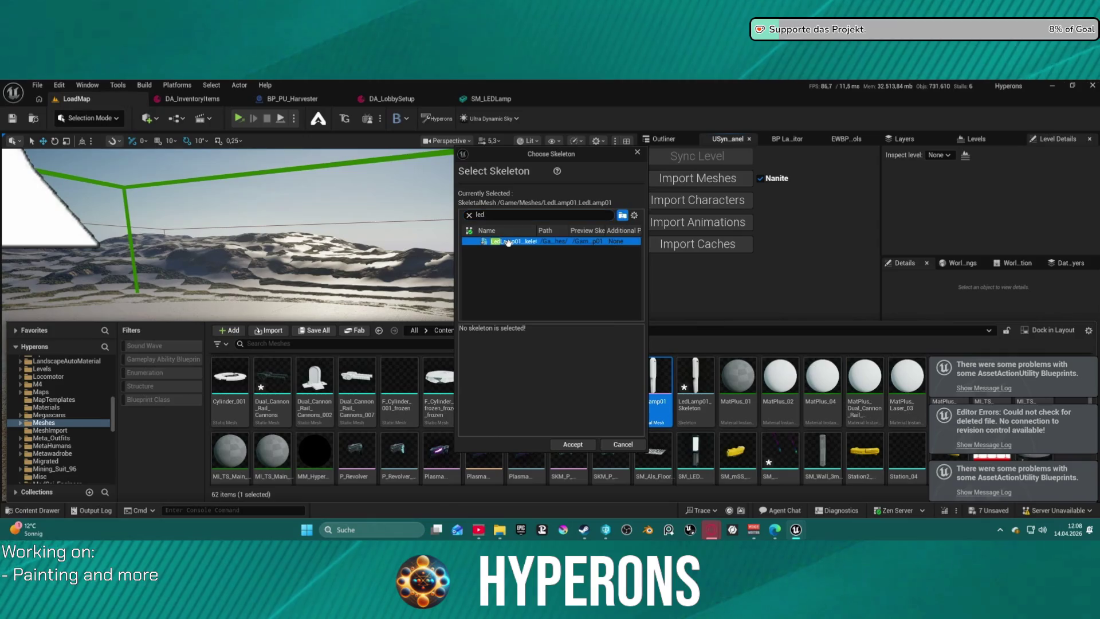
left_click(572, 444)
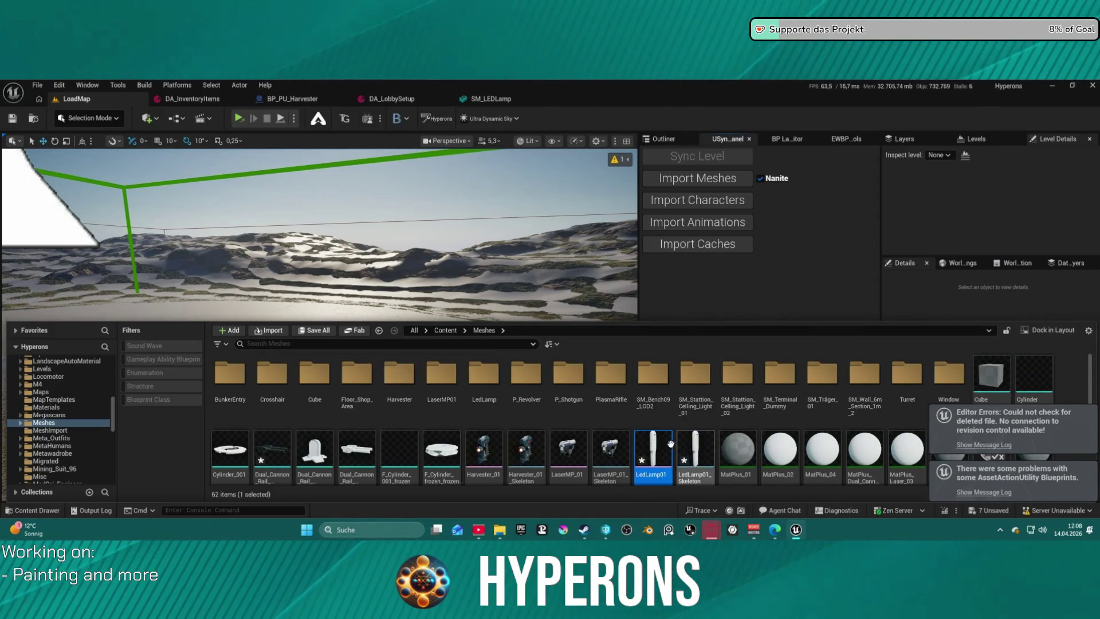
double_click(484, 376)
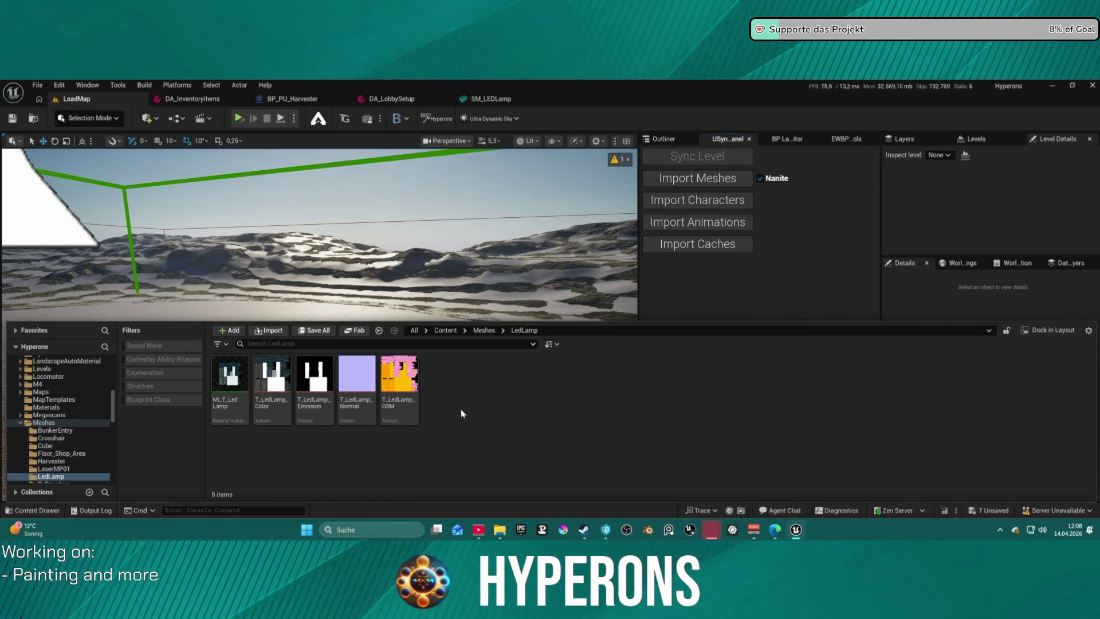
- Reimport the four T_LedLamp textures (Color, Emission, Normal, ORM) and open them in editors
left_click(277, 370)
right_click(277, 370)
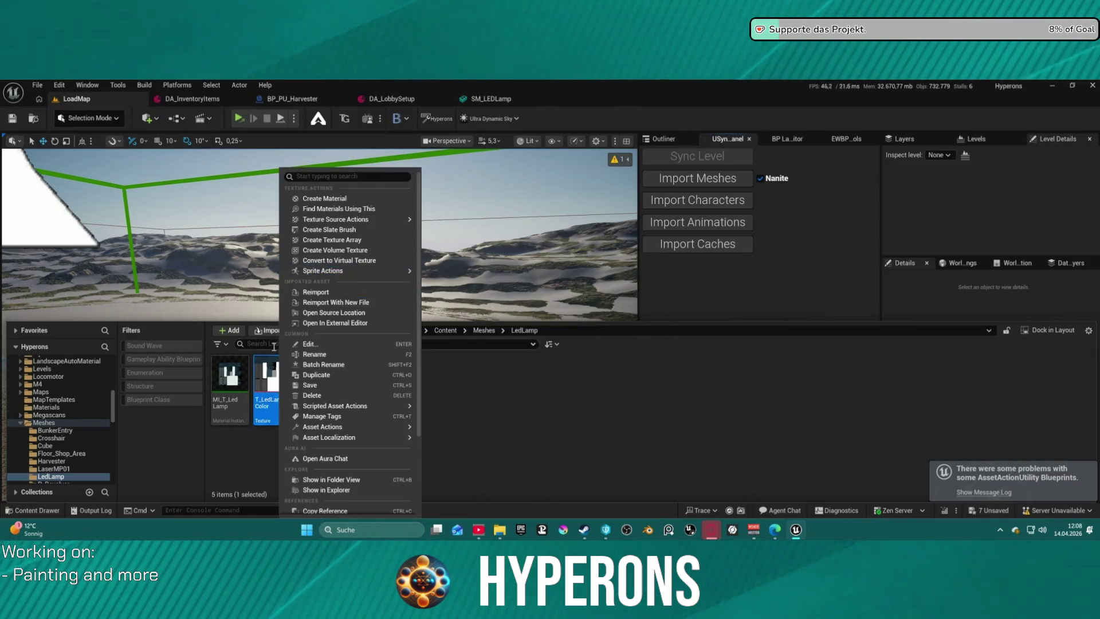
left_click(402, 384)
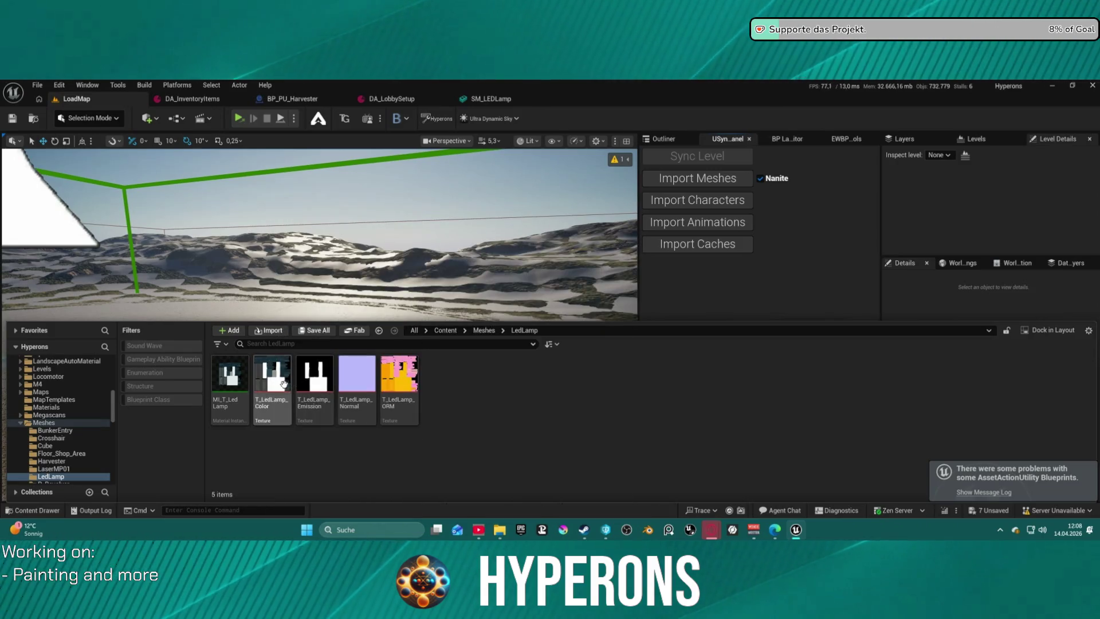
left_click(403, 383, "shift")
right_click(403, 383)
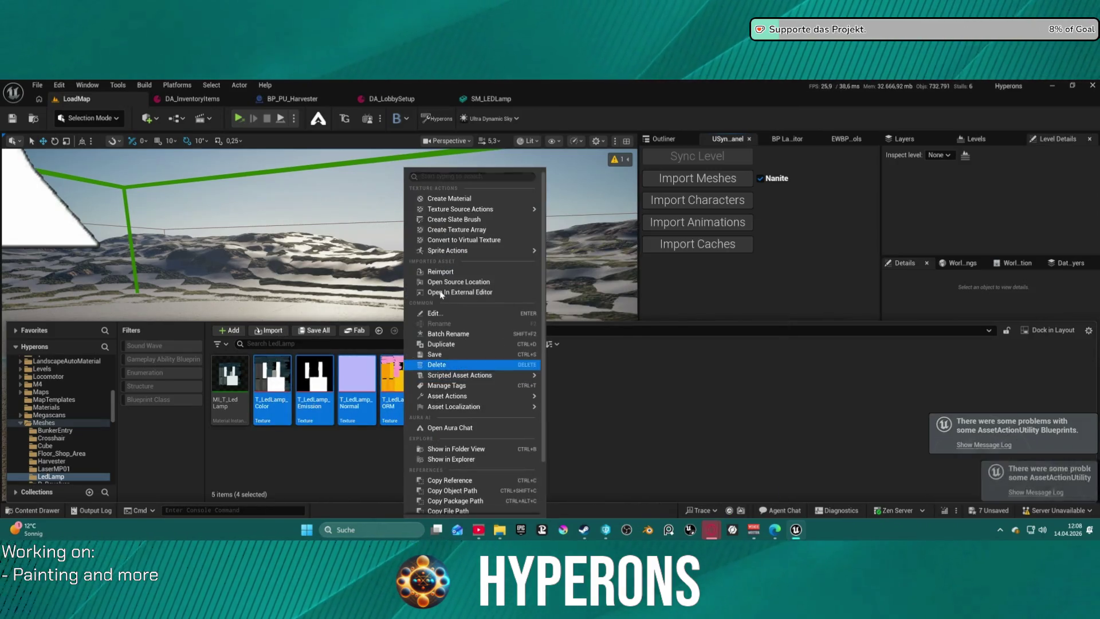
left_click(487, 272)
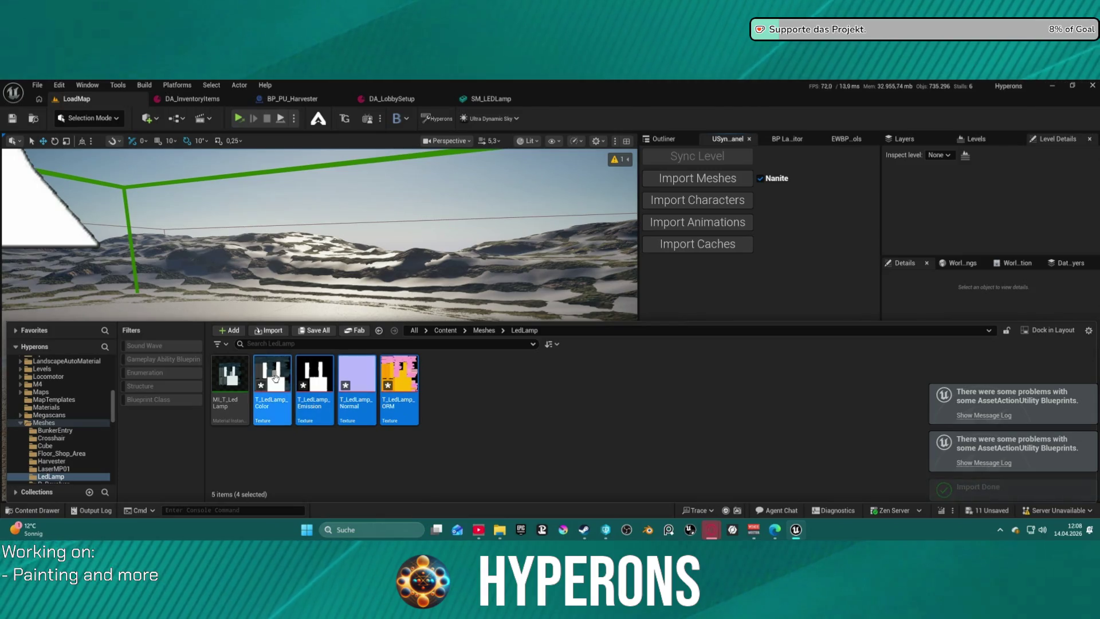
right_click(278, 383)
left_click(488, 268)
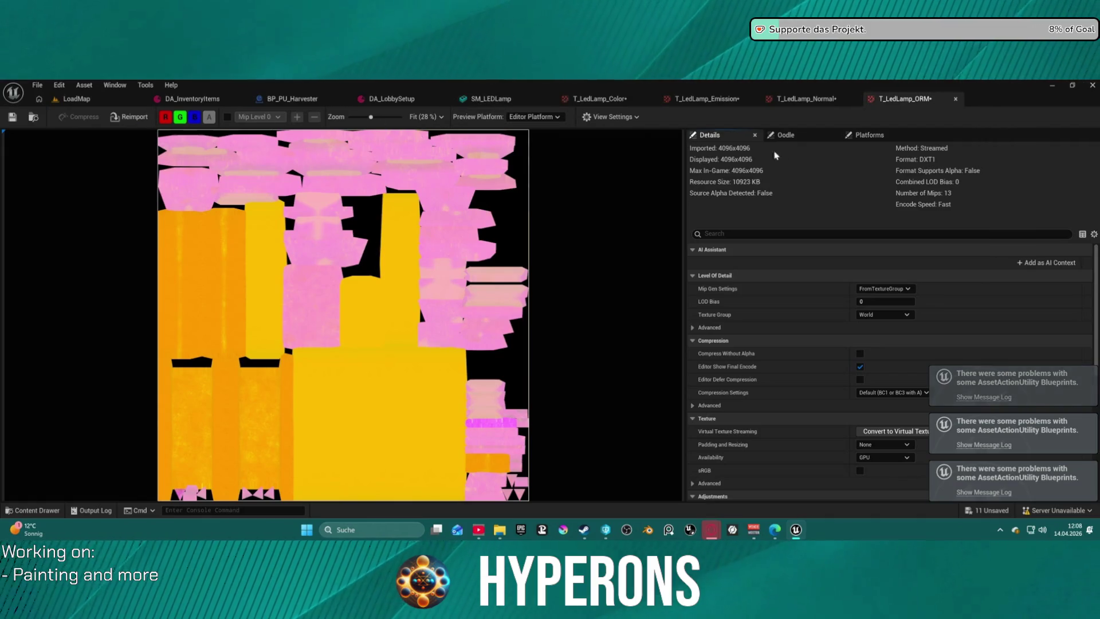
- Reimport T_LedLamp_ORM and browse for a new source file from its File Path setting
left_click(135, 118)
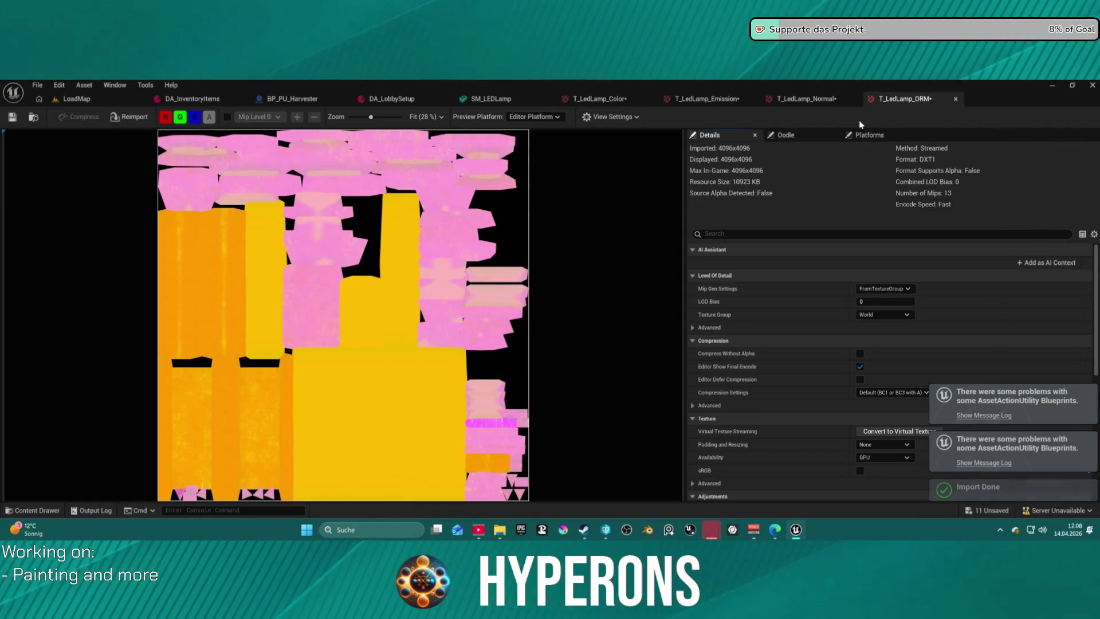
key("ctrl+space")
right_click(401, 412)
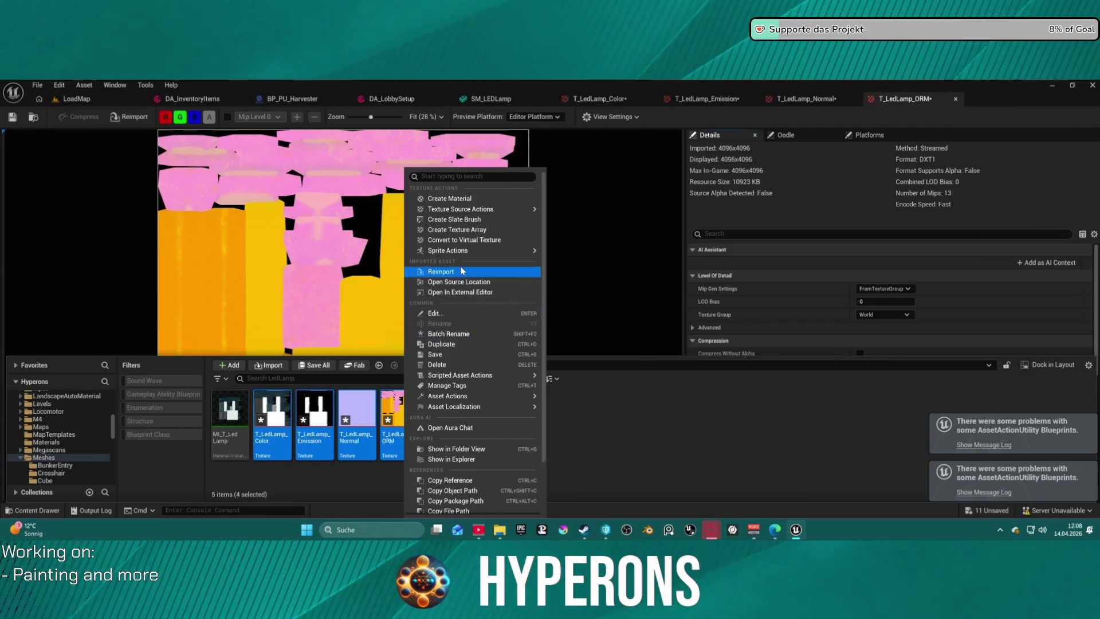
mouse_move(504, 396)
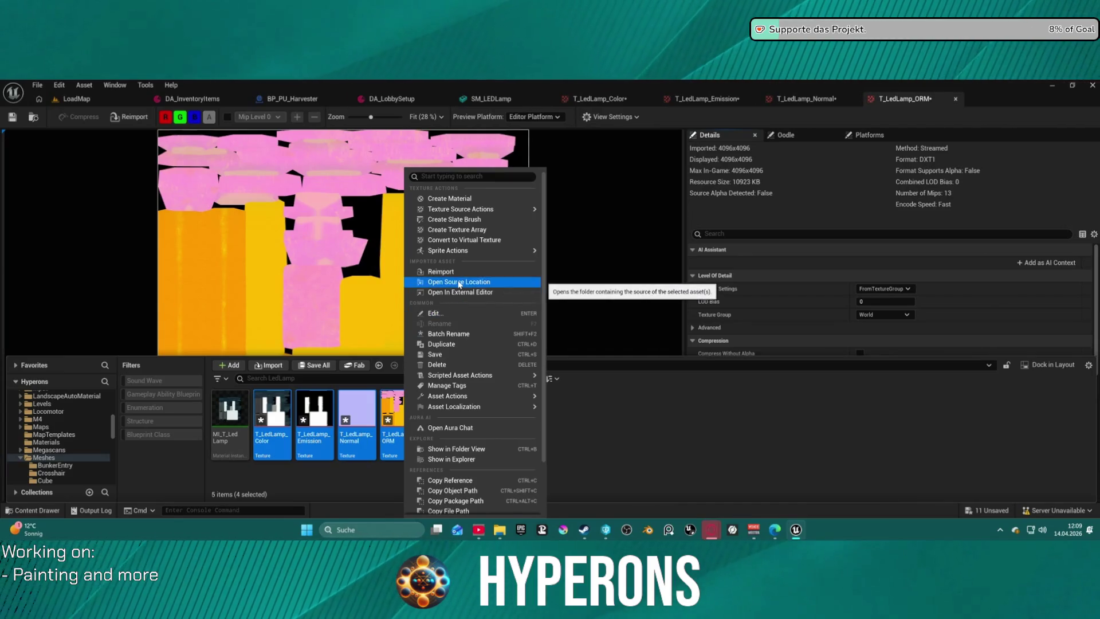
left_click(844, 175)
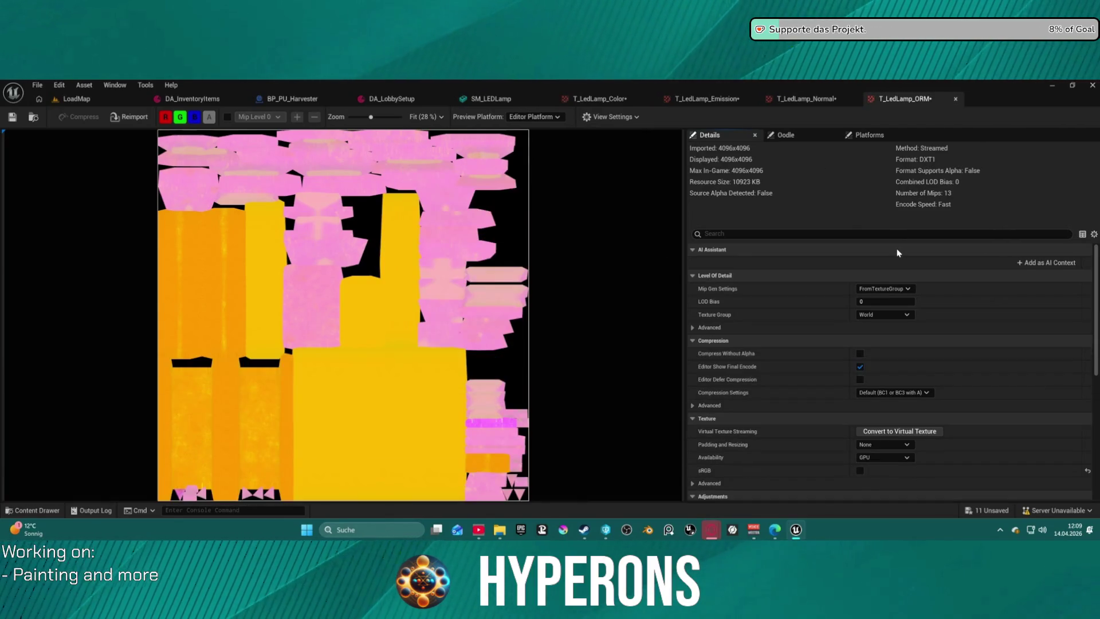
scroll(900, 270, "down", 10)
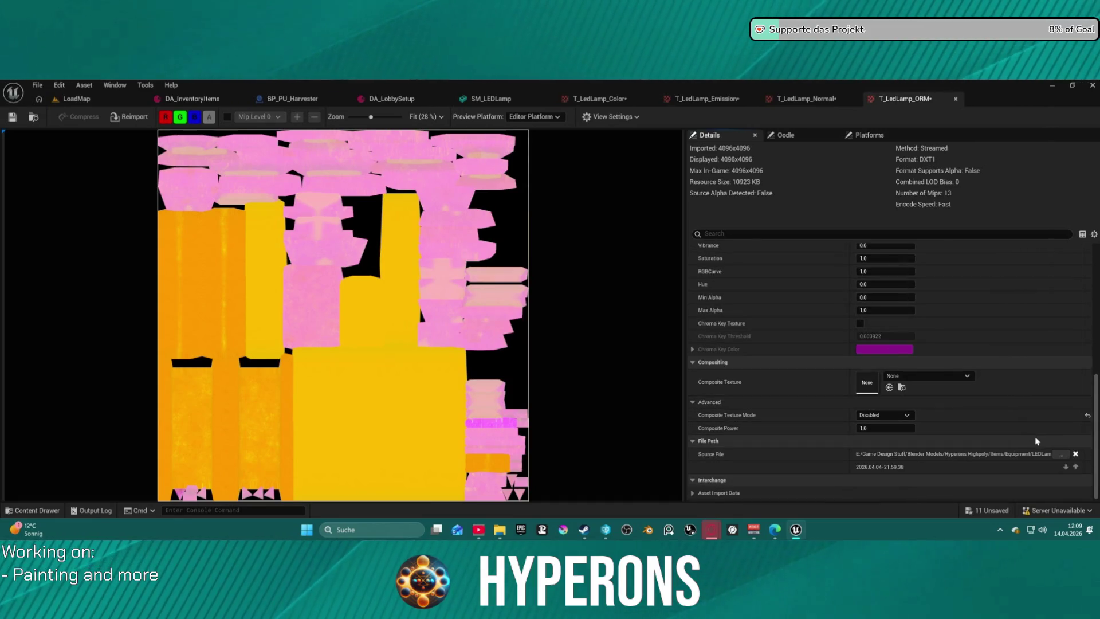
left_click(1062, 454)
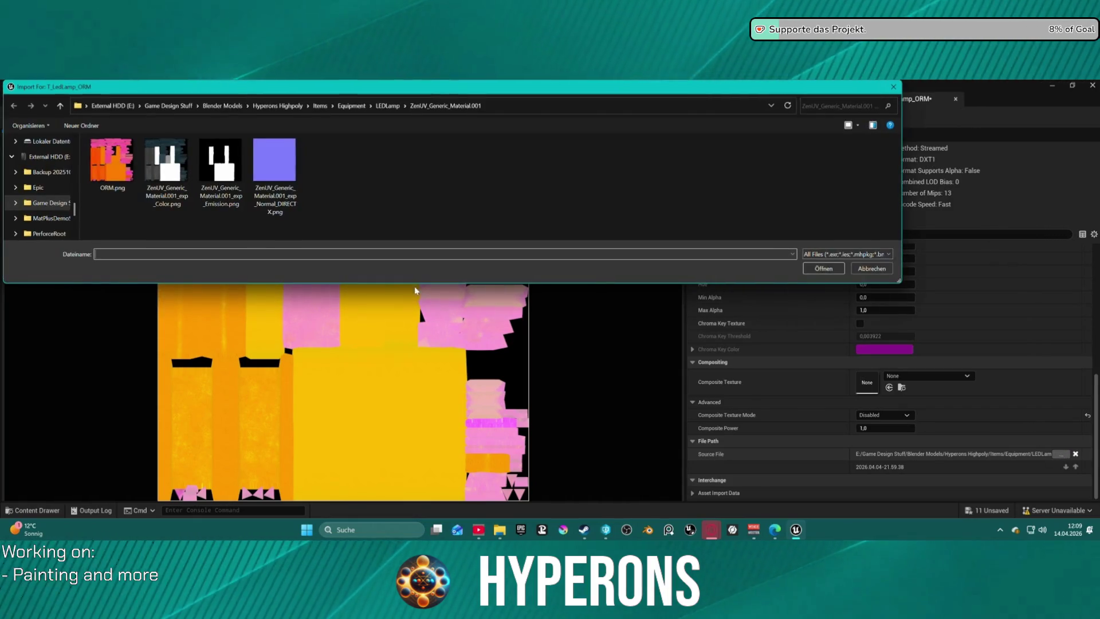
- Set T_LedLamp_ORM's source to Items/Weapons/LEDLamp02's OcclusionRoughnessMetallic.png and reimport it
left_click(388, 106)
left_click(321, 106)
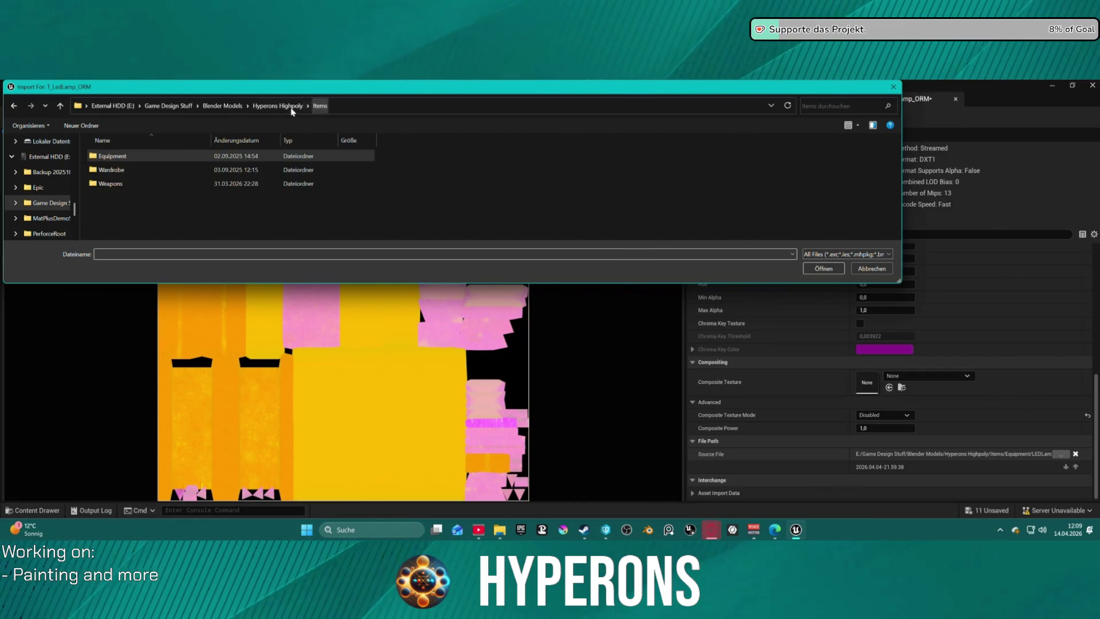
left_click(278, 106)
scroll(128, 233, "up", 2)
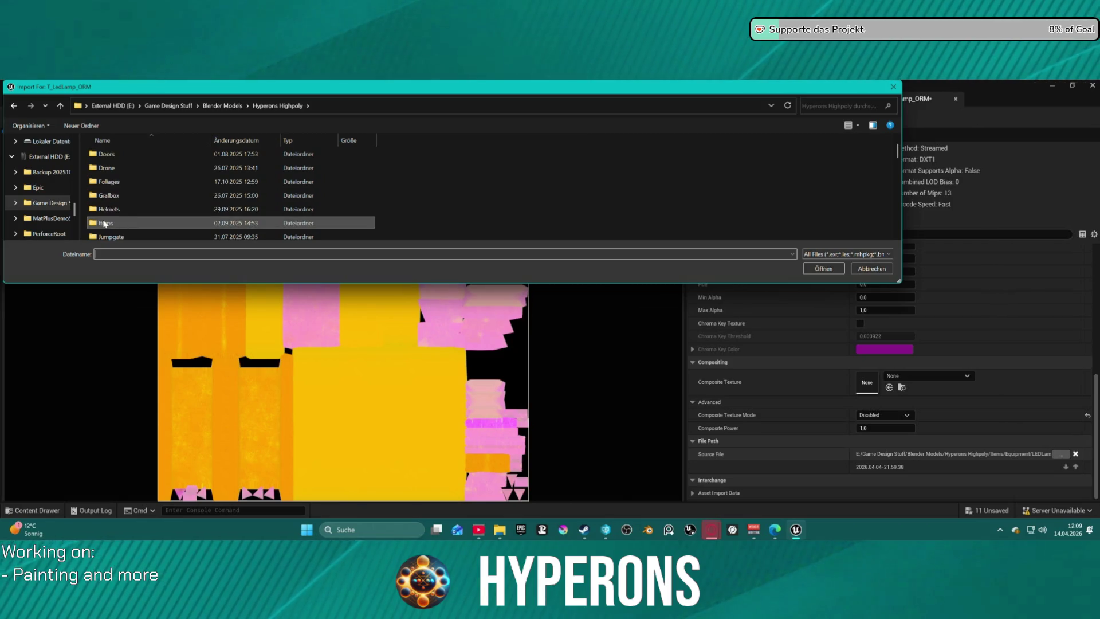
double_click(105, 224)
double_click(112, 182)
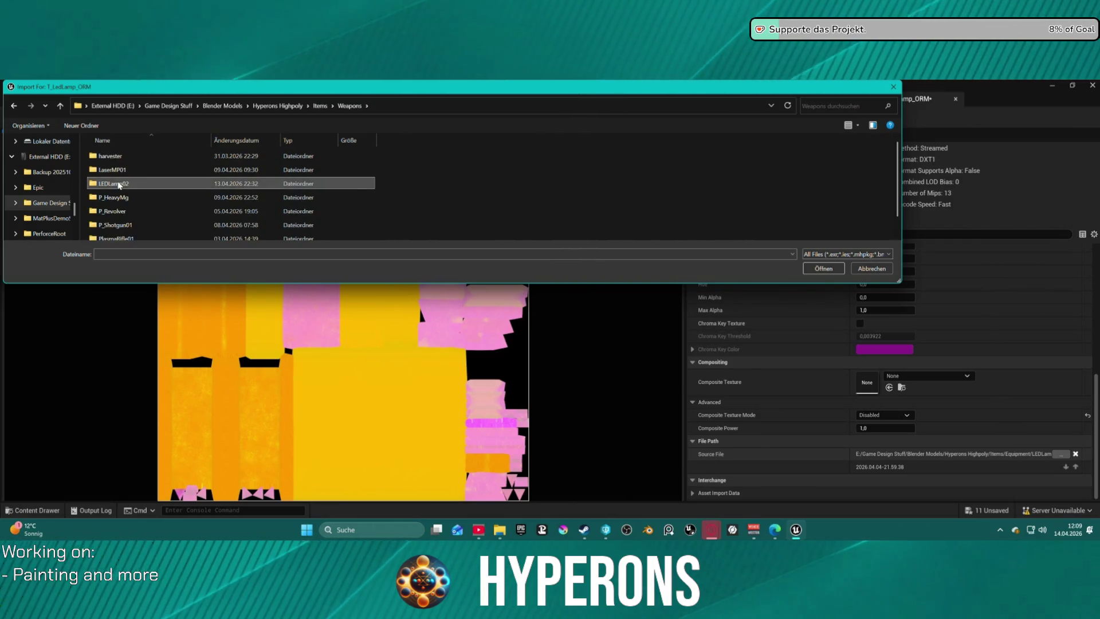
double_click(119, 184)
left_click(286, 182)
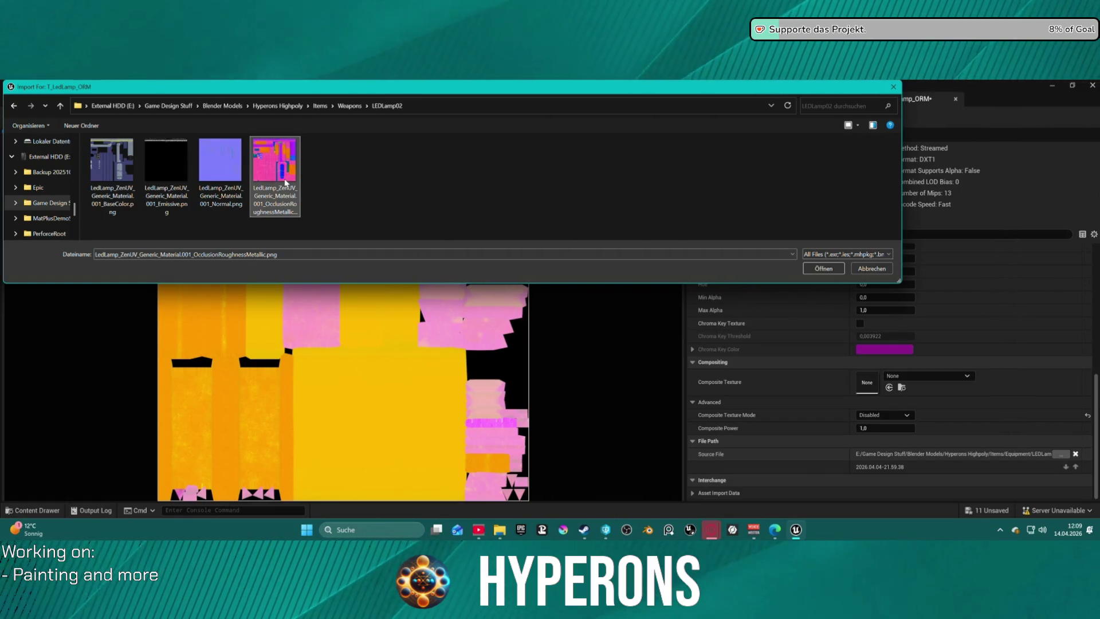
left_click(824, 268)
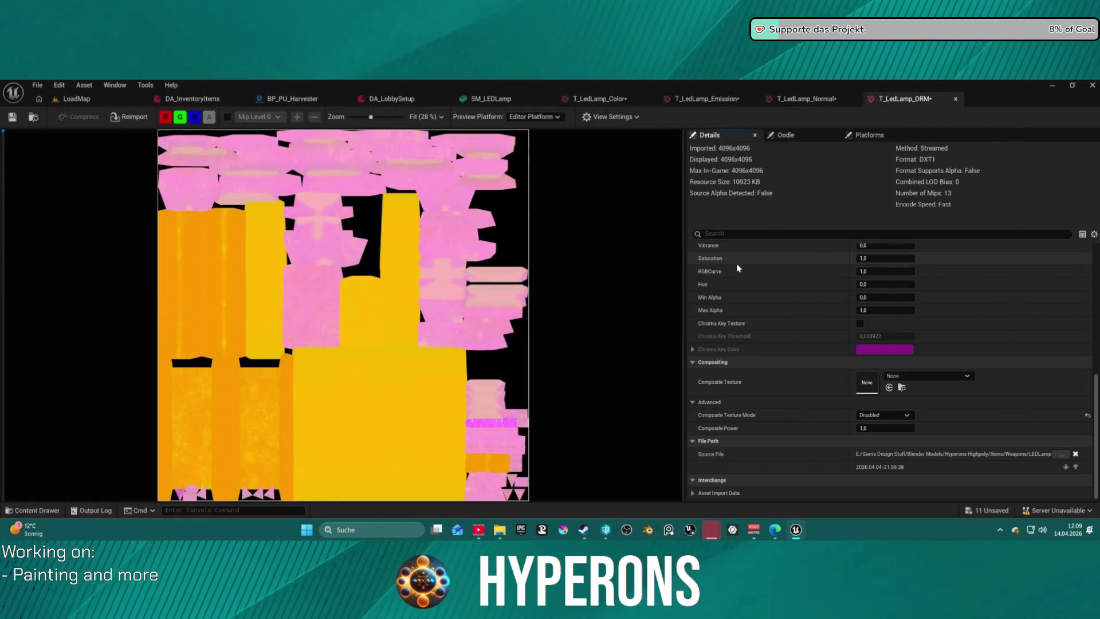
left_click(140, 116)
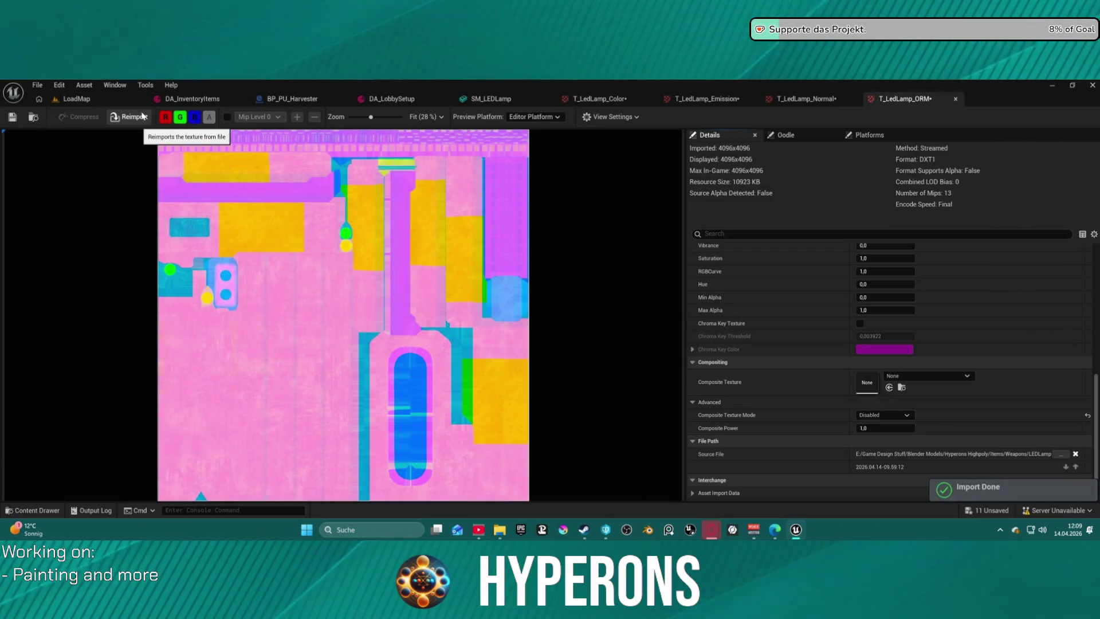
left_click(808, 99)
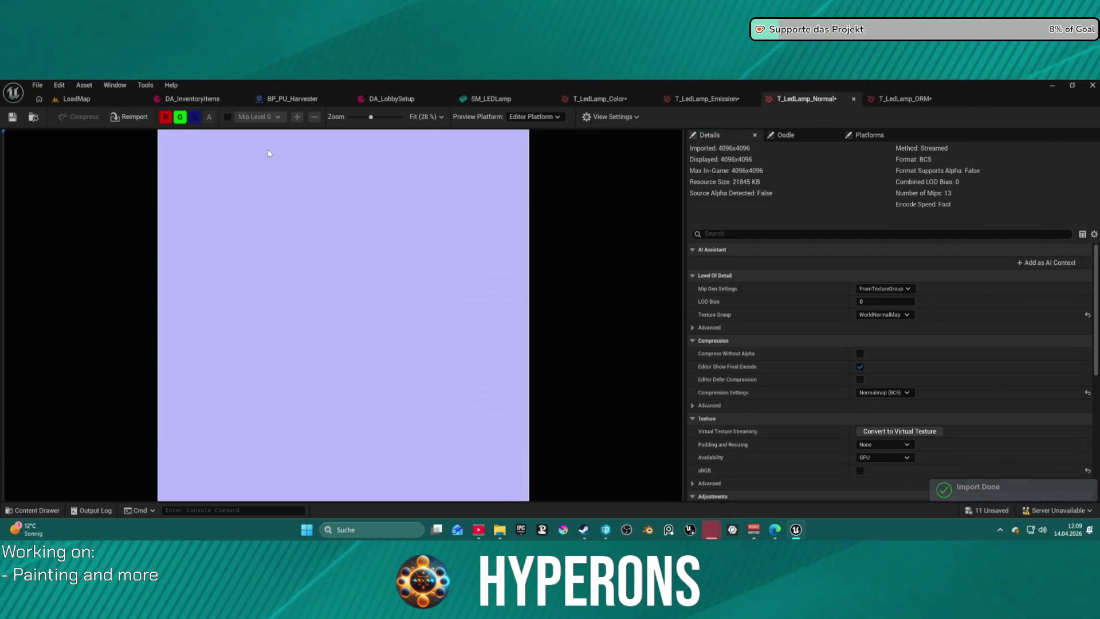
- Repoint T_LedLamp_Normal's source file to the Weapons/LEDLamp02 normal PNG and reimport it
scroll(999, 417, "down", 10)
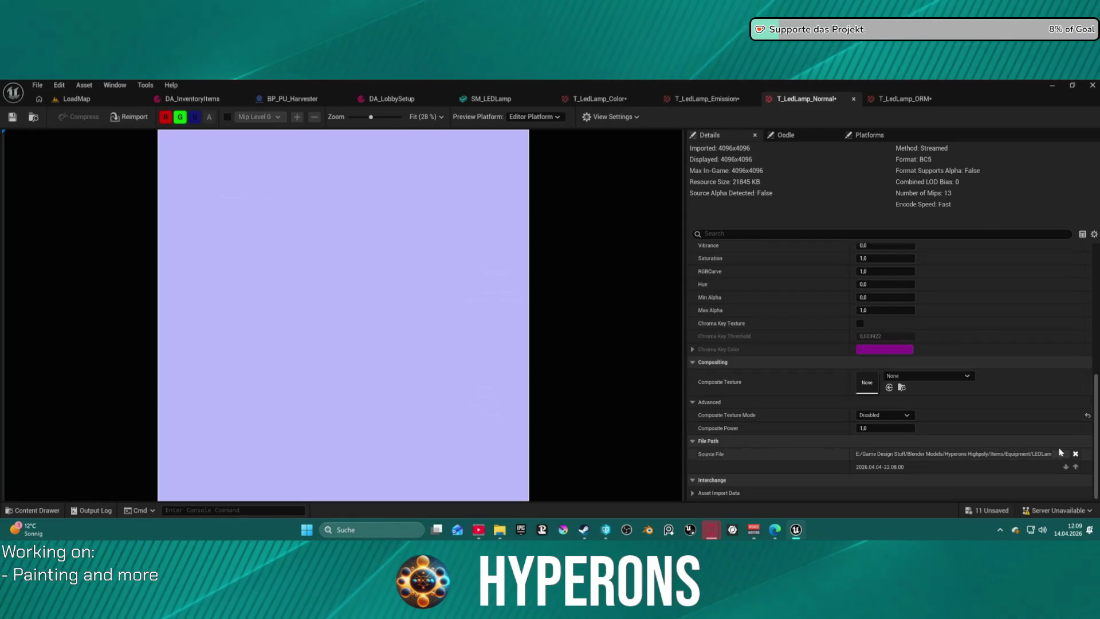
left_click(1062, 454)
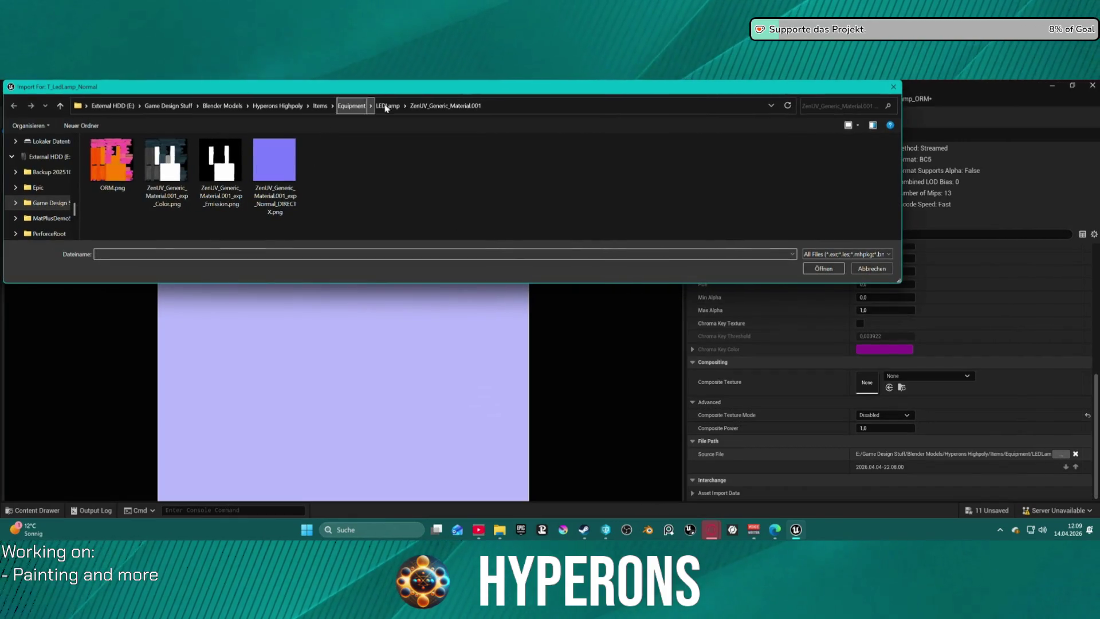
left_click(361, 107)
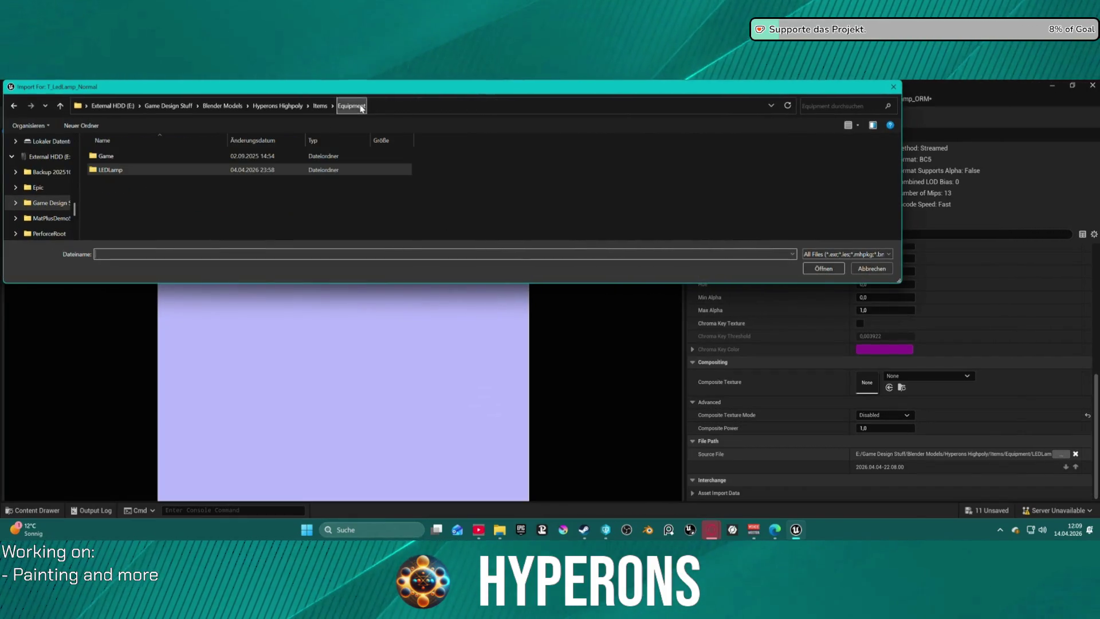
left_click(324, 107)
double_click(112, 184)
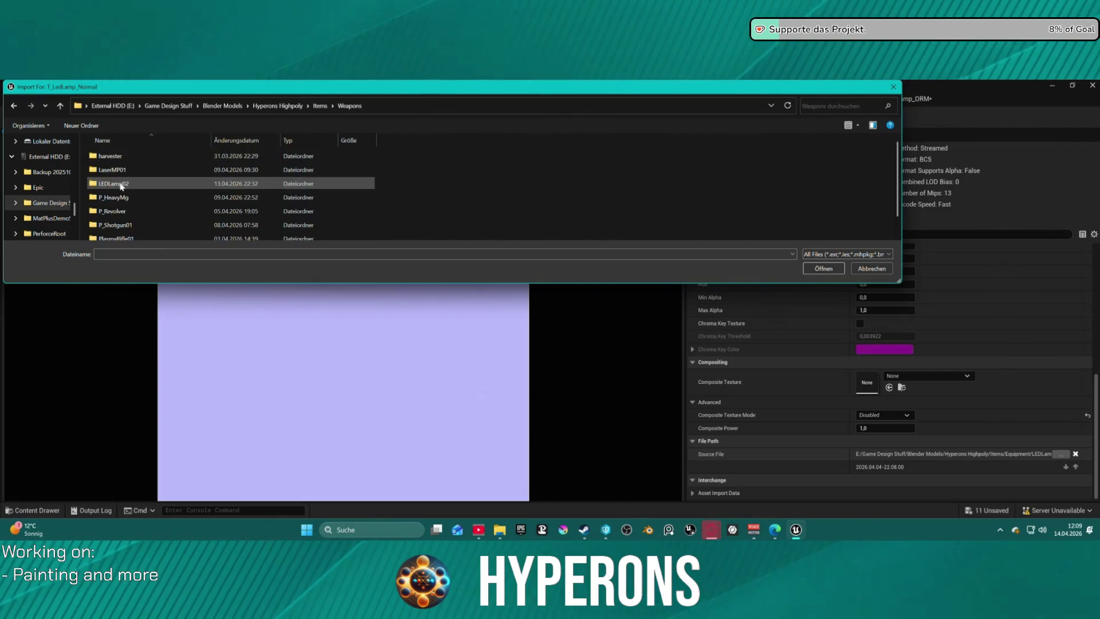
double_click(128, 187)
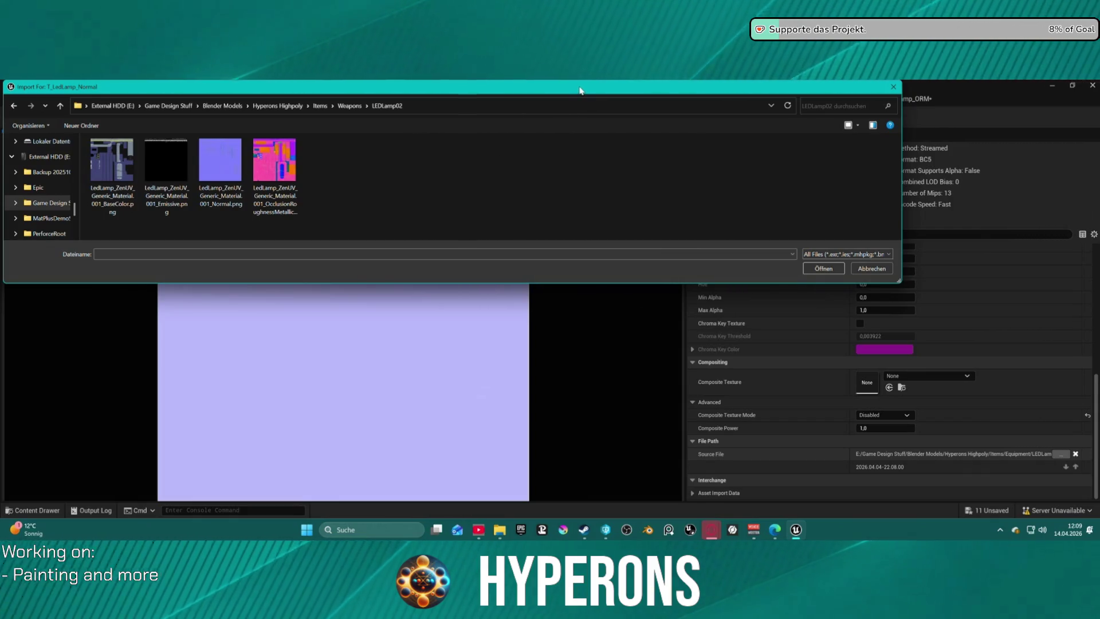
left_click_drag(580, 90, 624, 139)
double_click(275, 218)
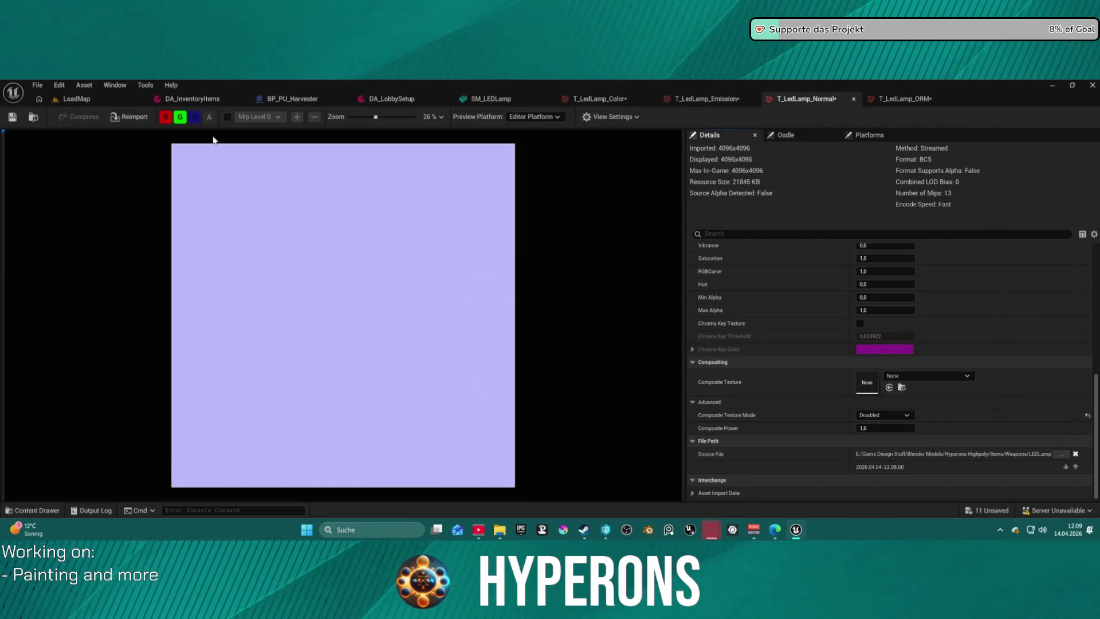
left_click(141, 116)
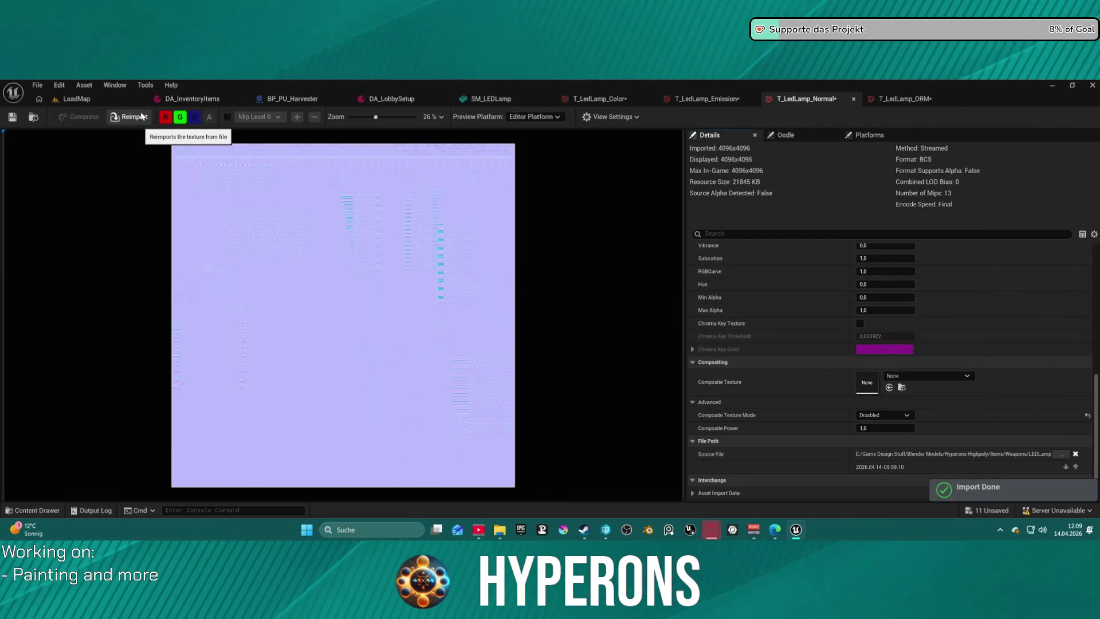
left_click(715, 100)
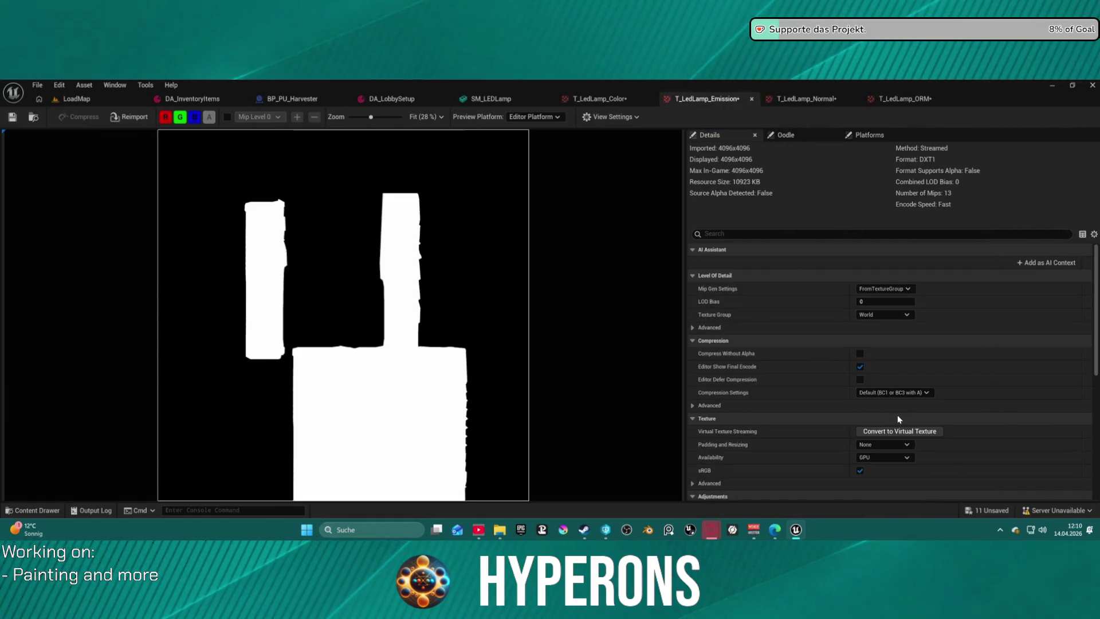
- Reimport T_LedLamp_Emission from Items/Weapons/LEDLamp02 Emissive.png as its new source file
scroll(906, 419, "down", 10)
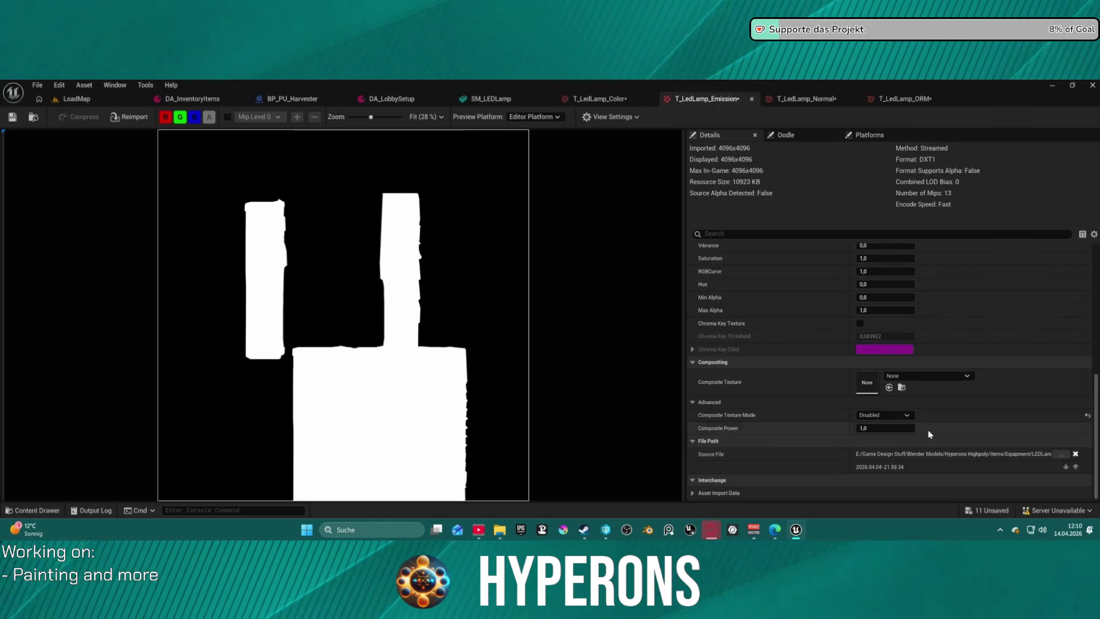
left_click(1061, 454)
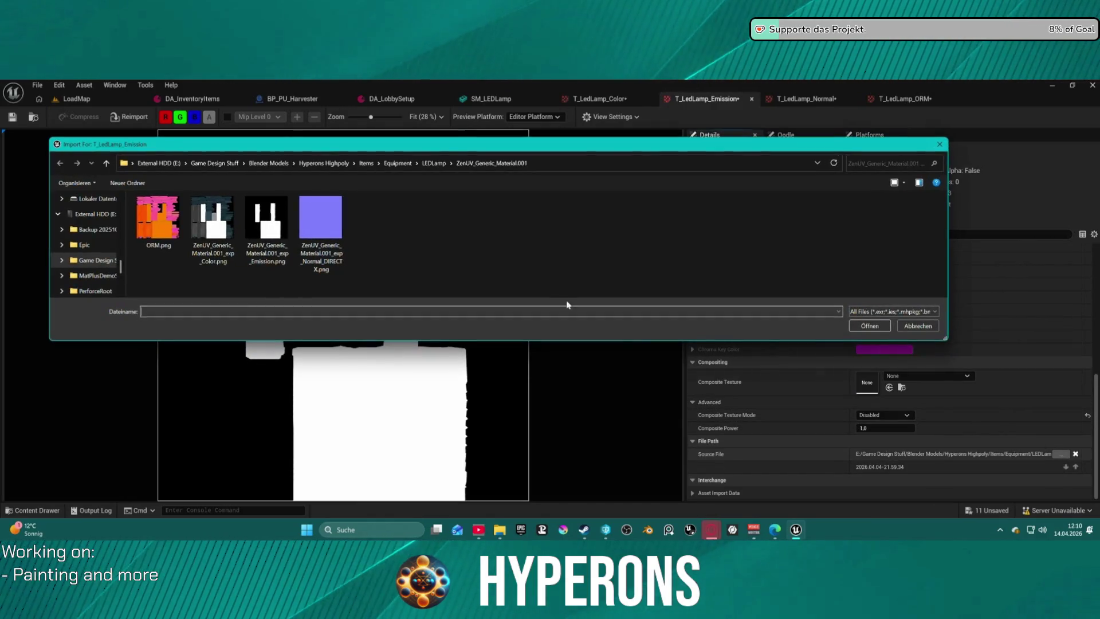
left_click(370, 165)
double_click(172, 242)
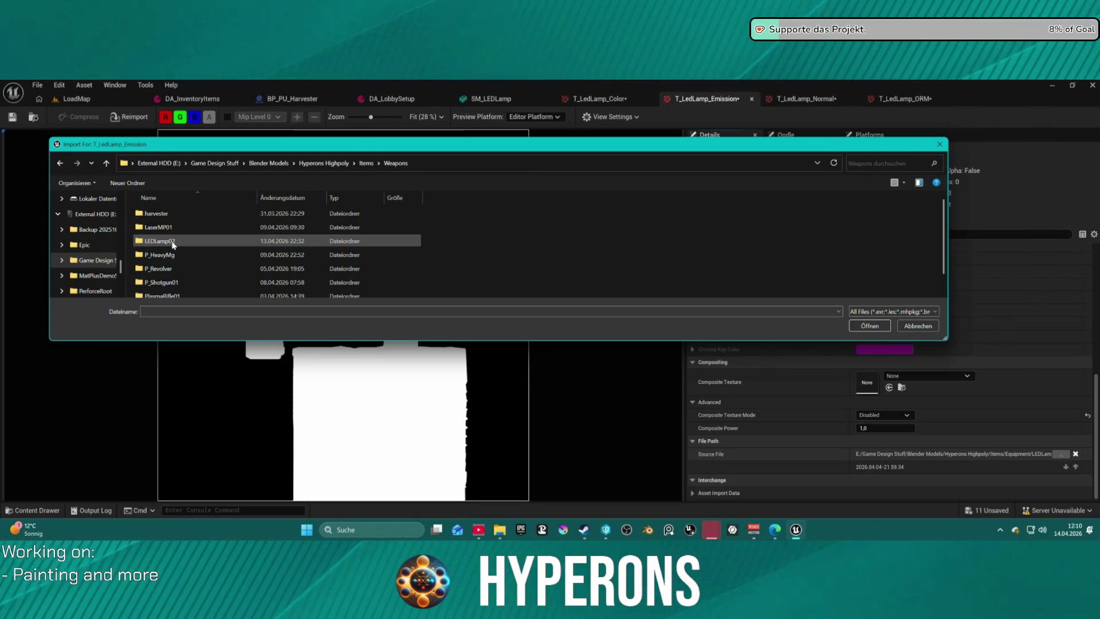
double_click(172, 243)
double_click(229, 216)
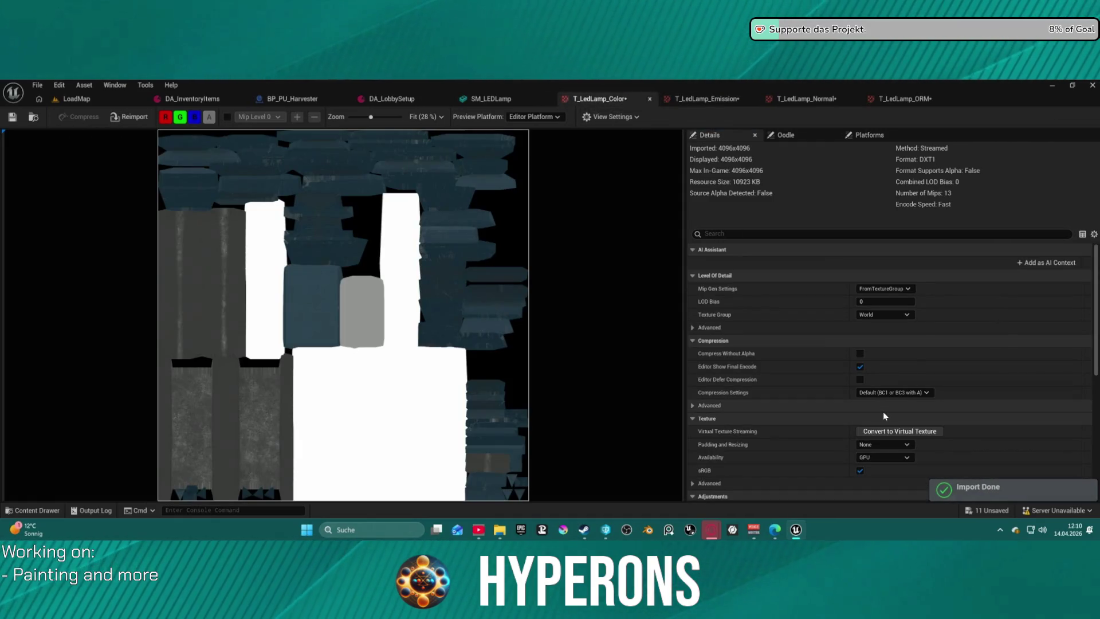
- Set T_LedLamp_Color's source file to the Weapons/LEDLamp02 colour PNG and reimport it
scroll(962, 444, "down", 5)
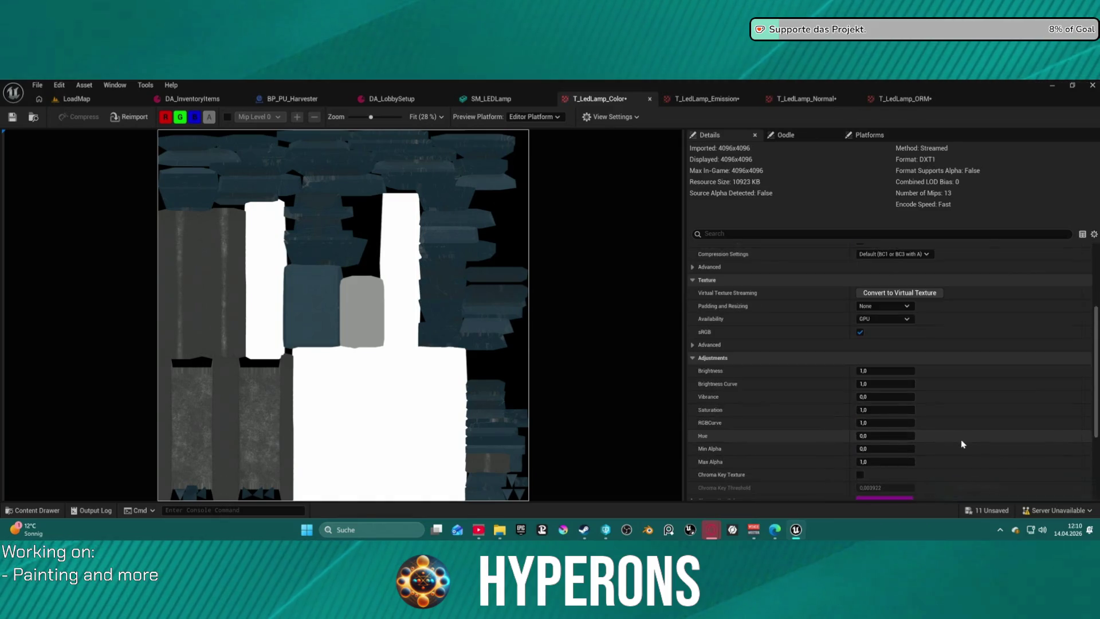
scroll(961, 443, "down", 5)
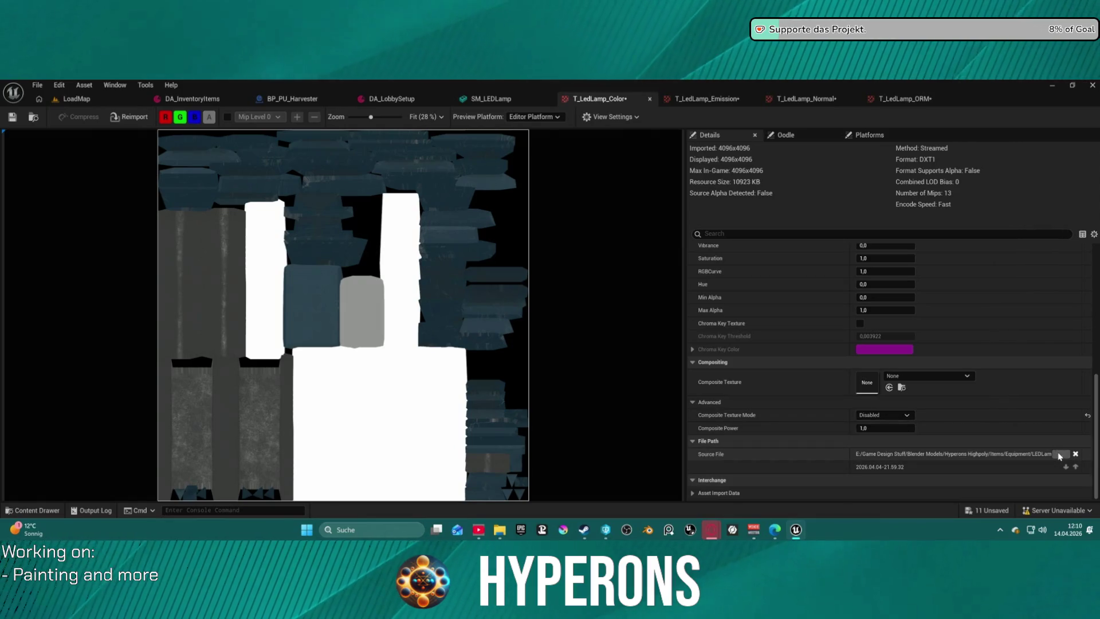
left_click(1054, 454)
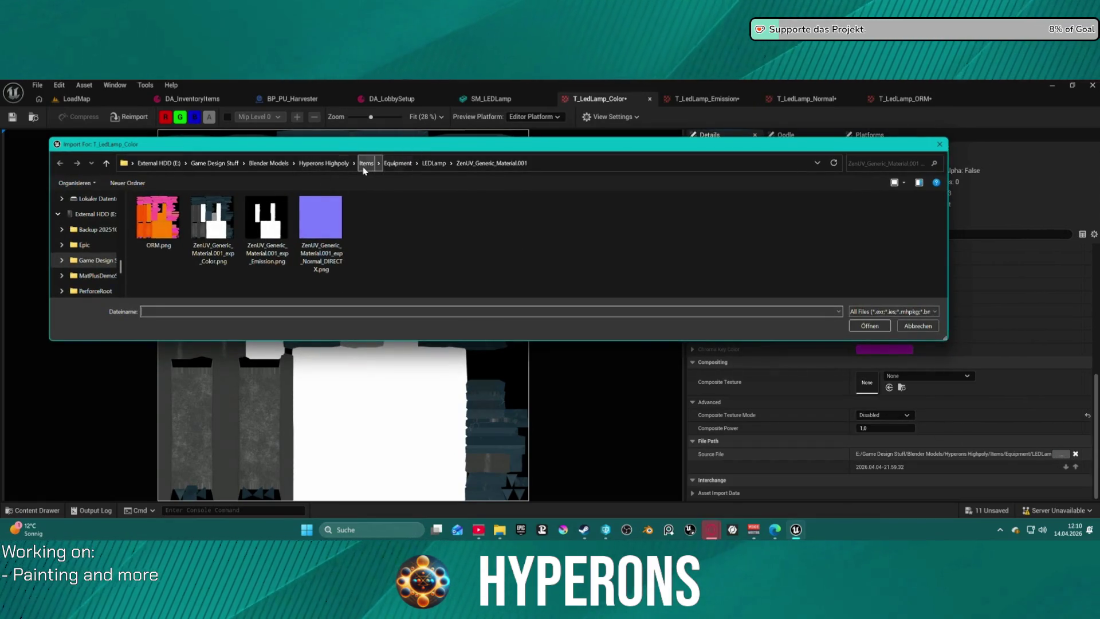
left_click(366, 164)
double_click(162, 240)
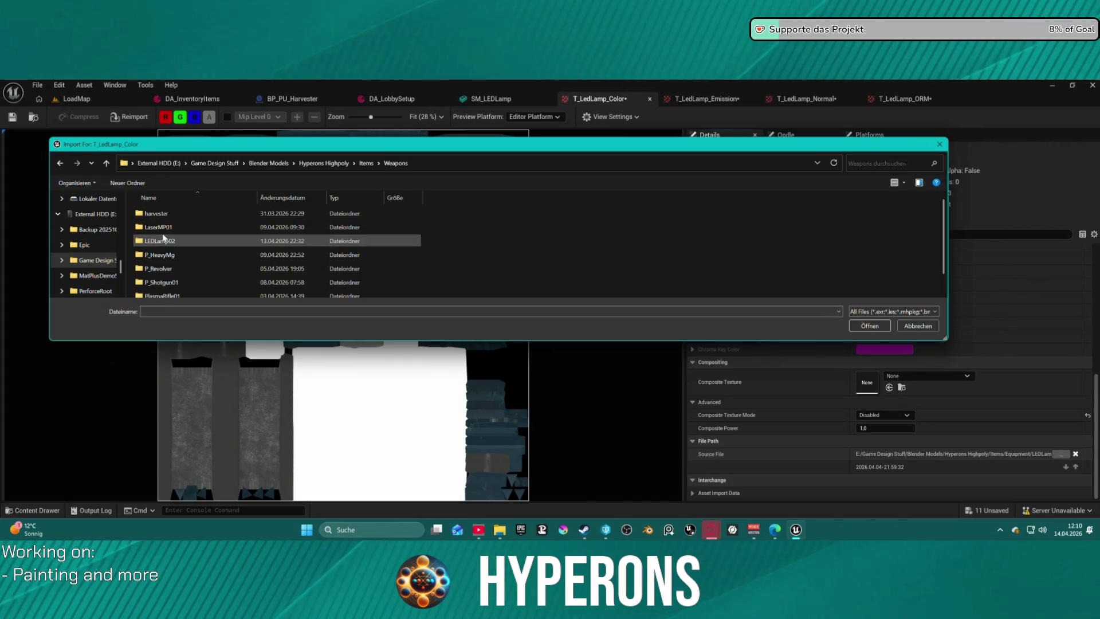
double_click(181, 246)
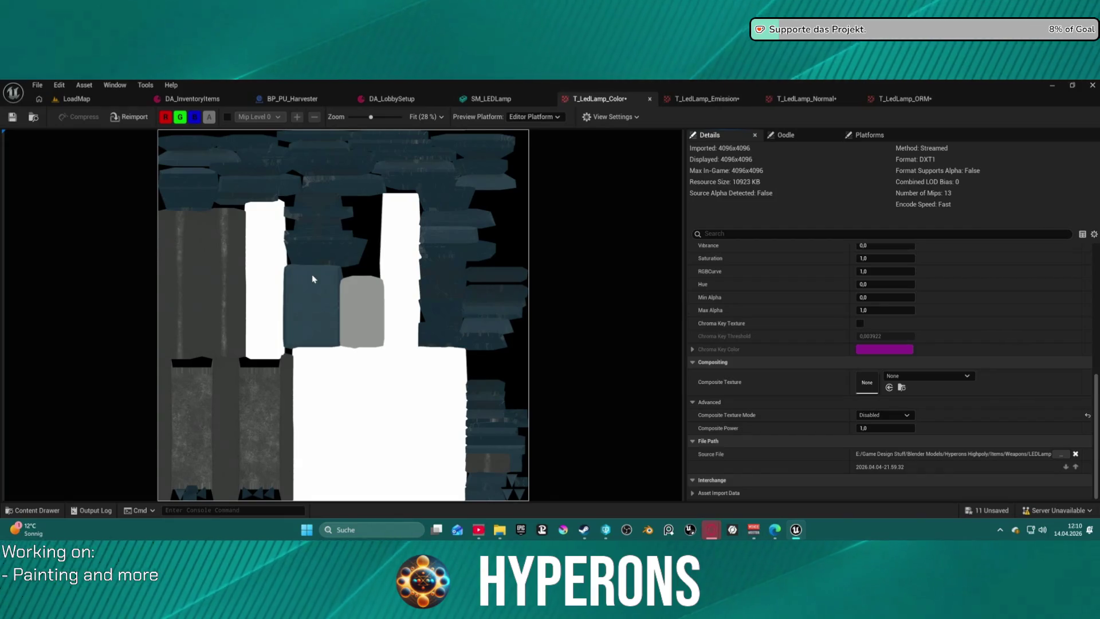
left_click(132, 118)
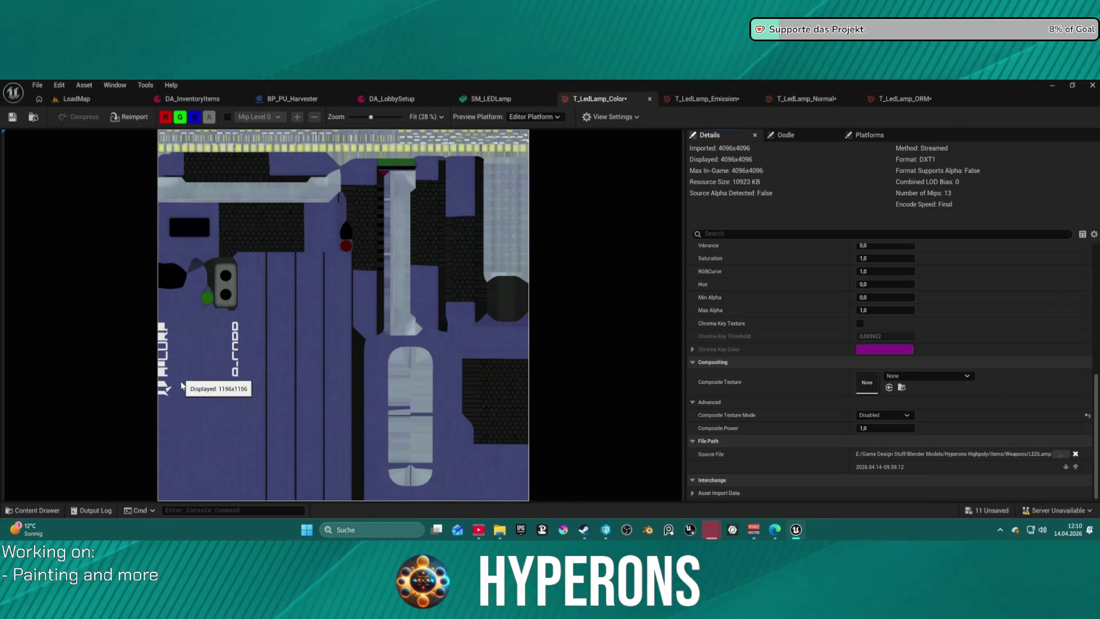
- Check the reimported purple colour texture, then close the T_LedLamp_Color editor
scroll(182, 385, "up", 3)
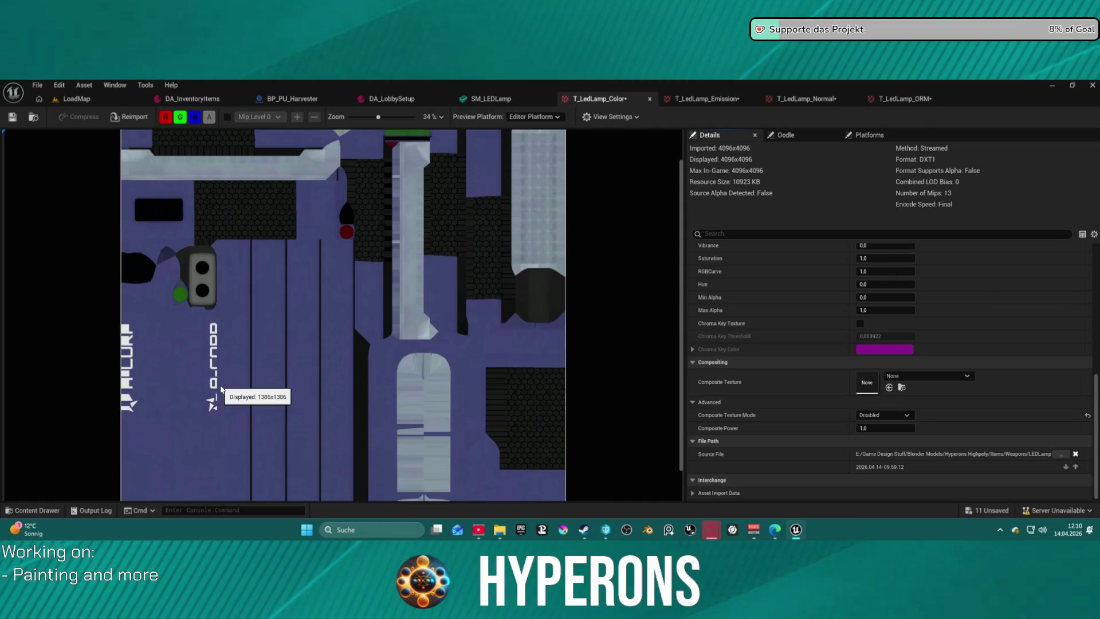
scroll(221, 390, "down", 3)
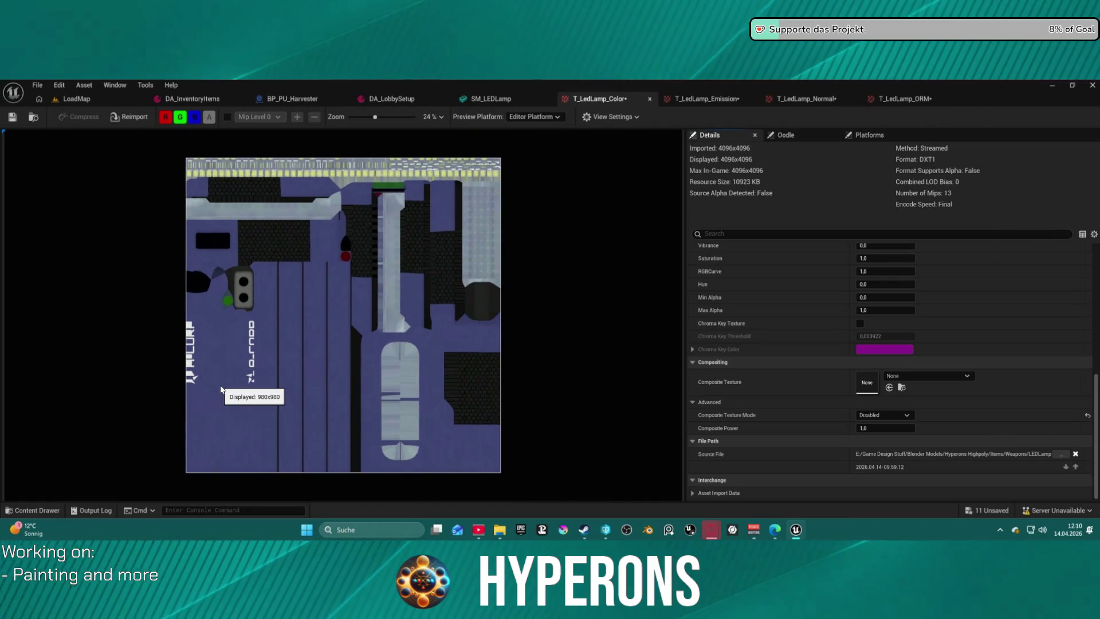
scroll(220, 390, "up", 1)
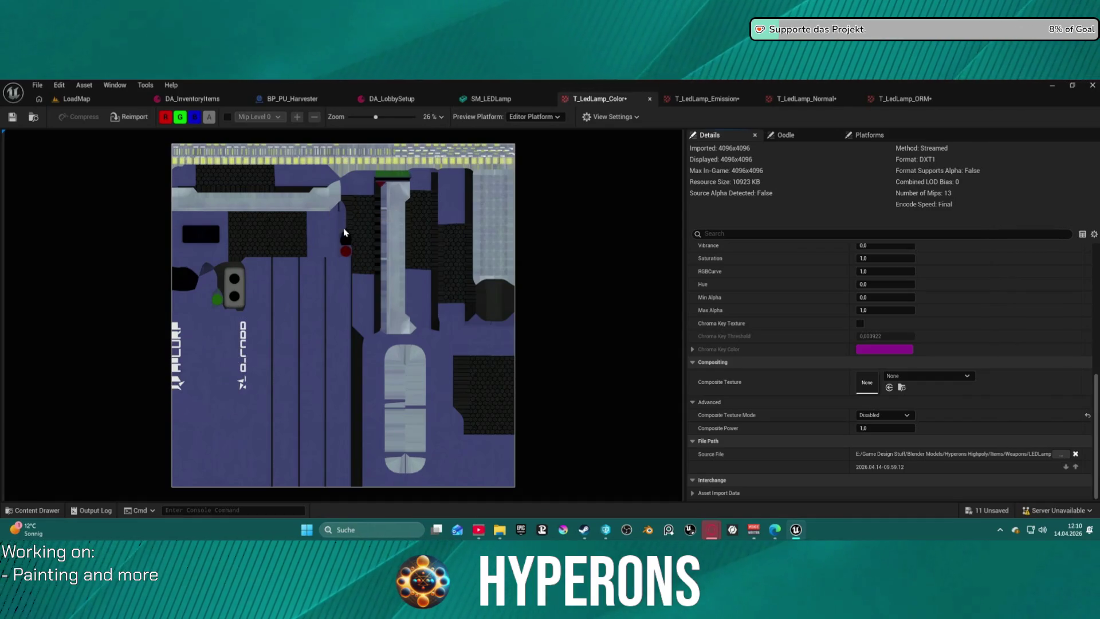
scroll(341, 234, "up", 1)
left_click(650, 99)
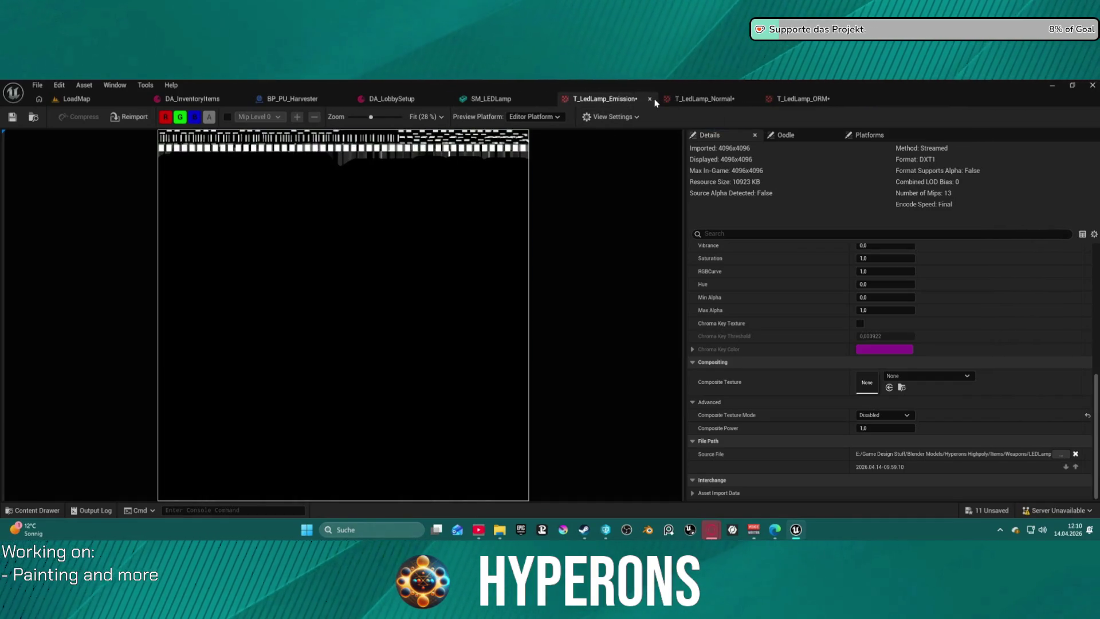
- Close the Emission, Normal and ORM texture editors
left_click(650, 99)
left_click(650, 99)
left_click(638, 98)
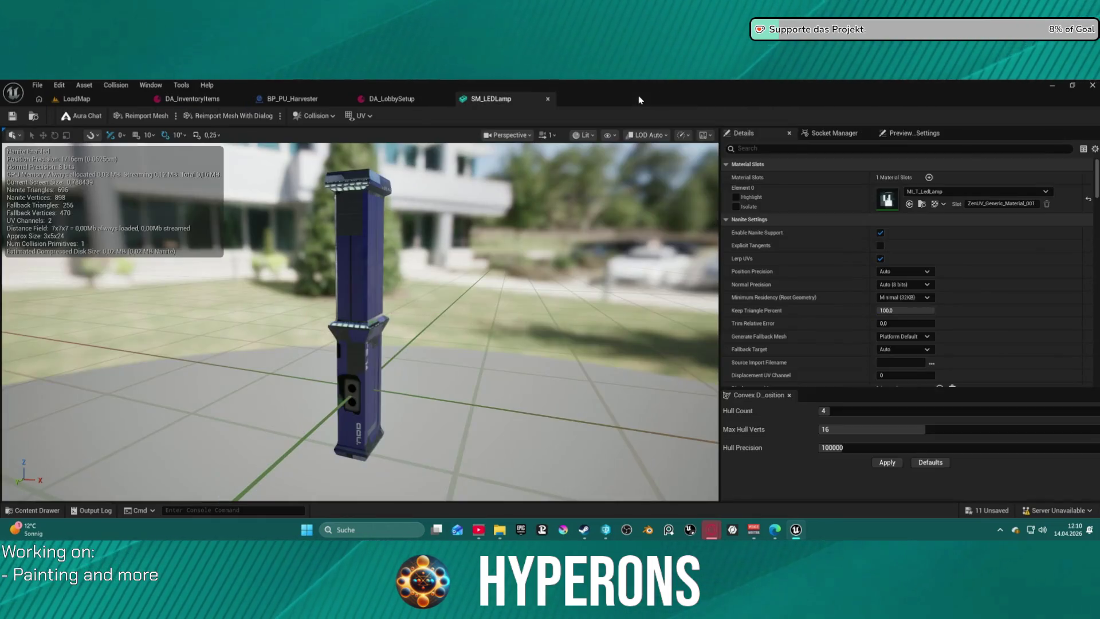
- Browse the Content Drawer to the LedLamp textures folder, then return to the main level editor
key("ctrl+space")
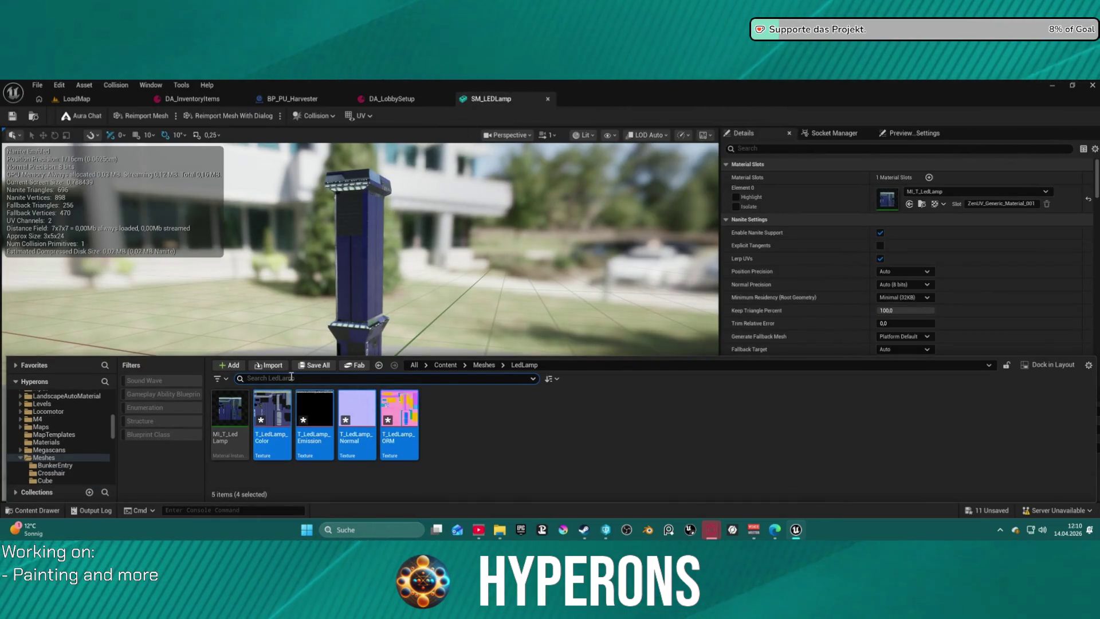
left_click(32, 117)
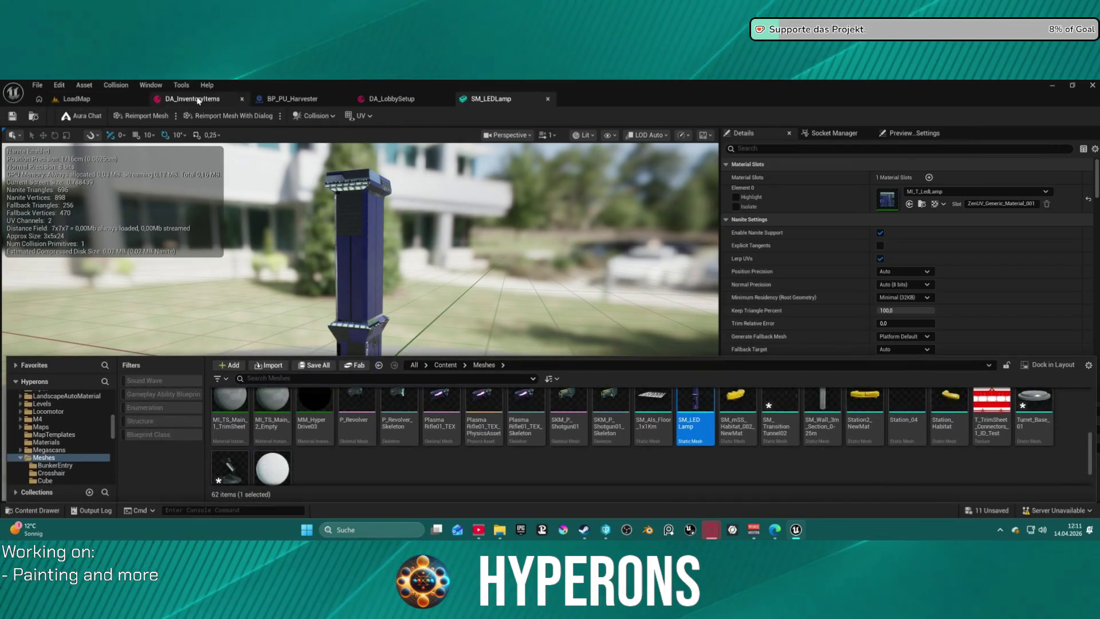
scroll(648, 455, "up", 3)
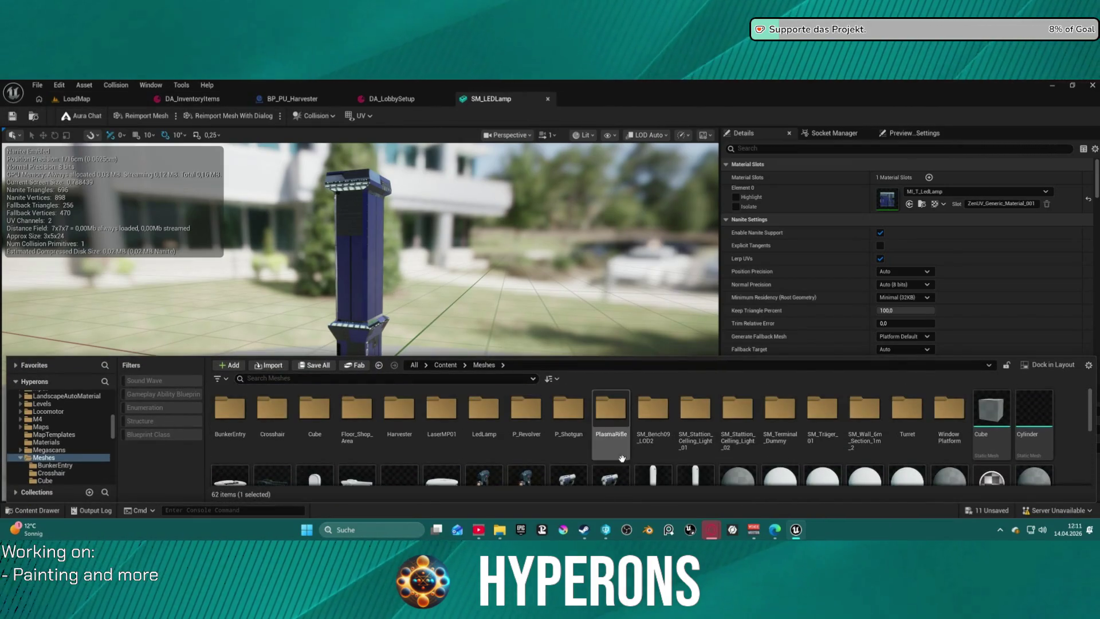
double_click(487, 399)
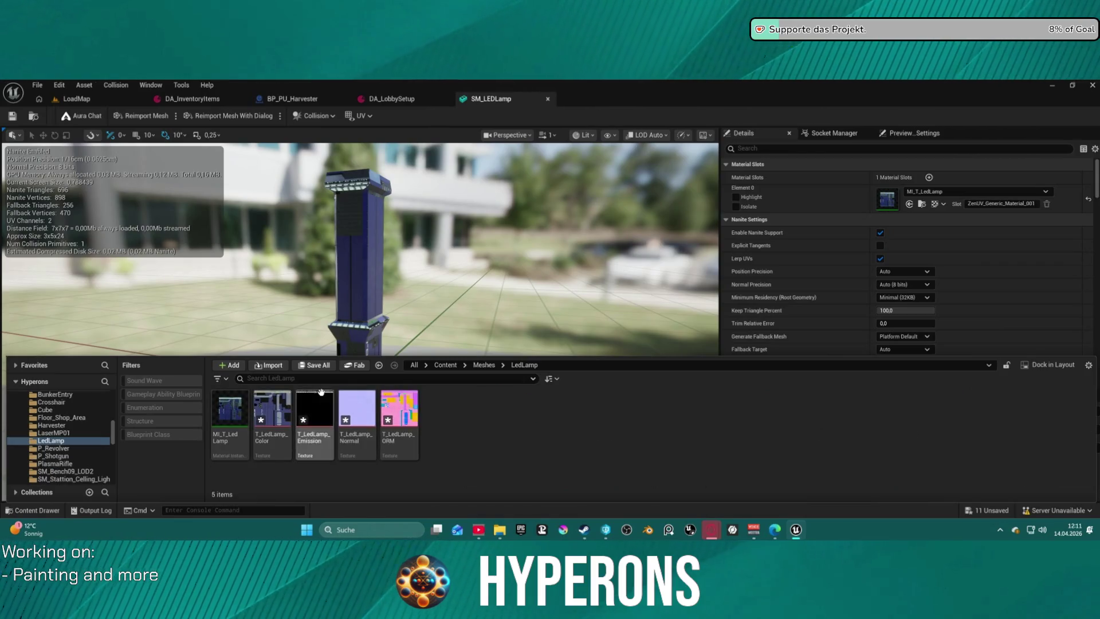
key("ctrl+space")
- Open the LedLamp01 skeletal mesh from Content/Meshes and show its material slots
key("ctrl+space")
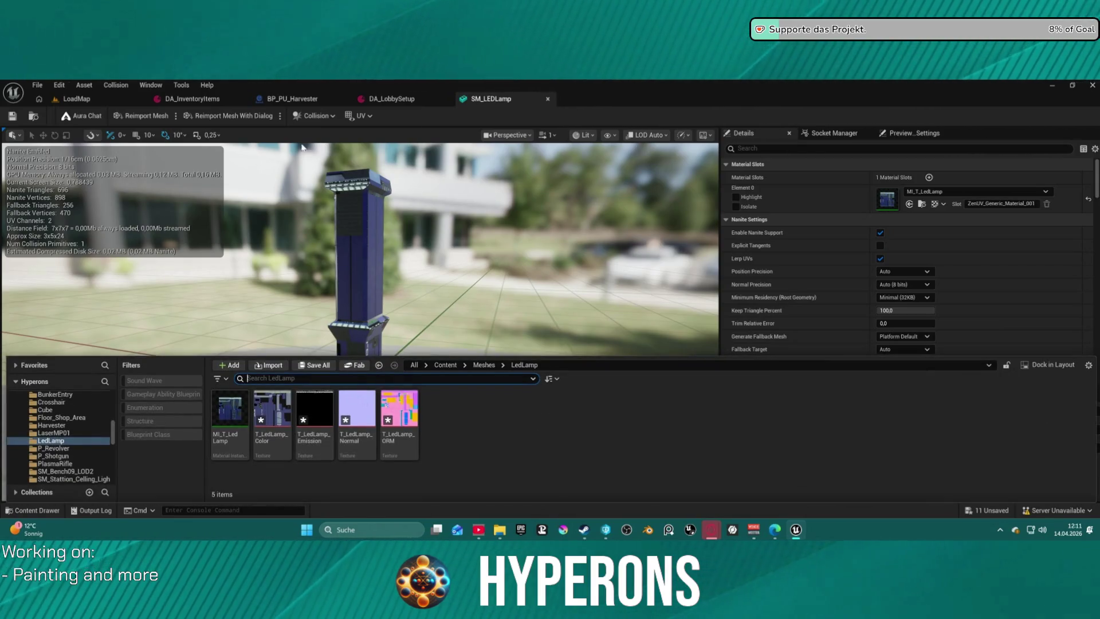
left_click(73, 98)
key("ctrl+space")
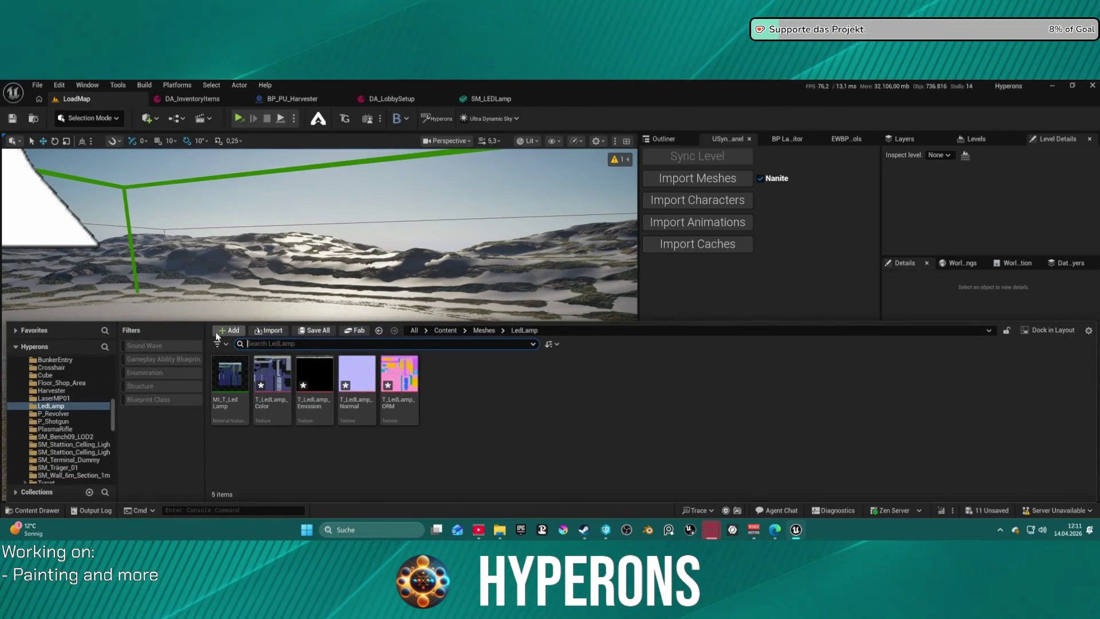
left_click(484, 331)
left_click(653, 453)
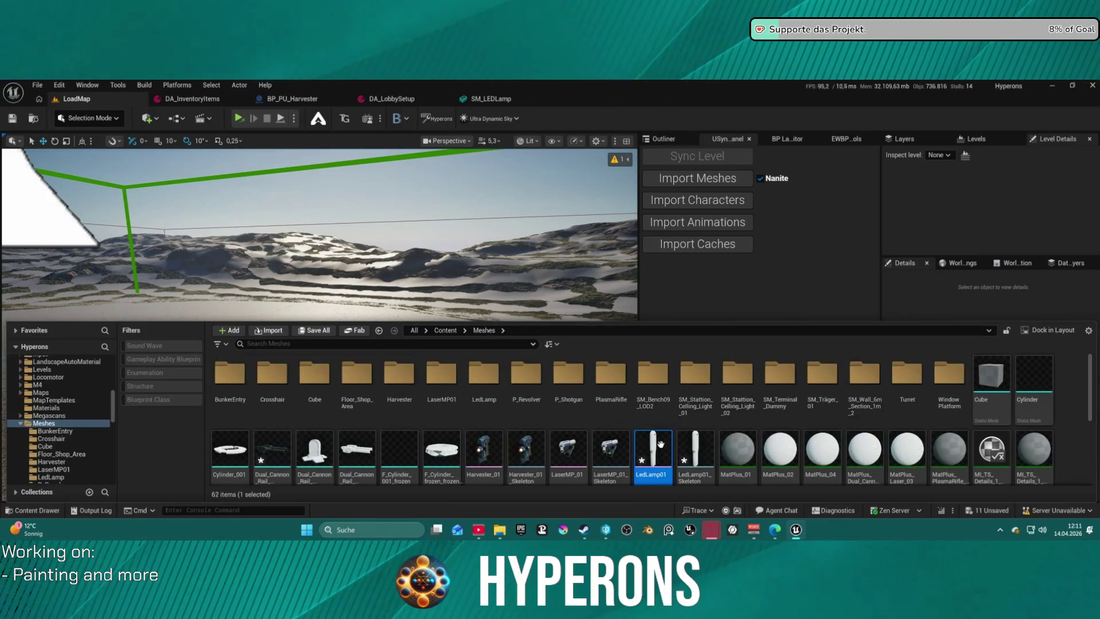
double_click(663, 449)
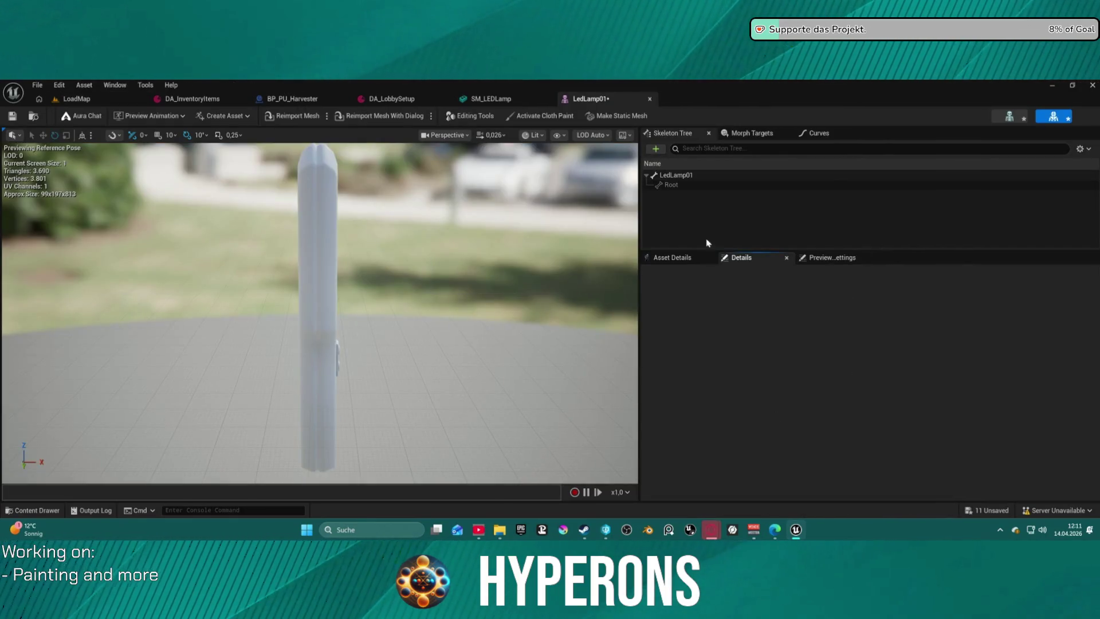
left_click(683, 259)
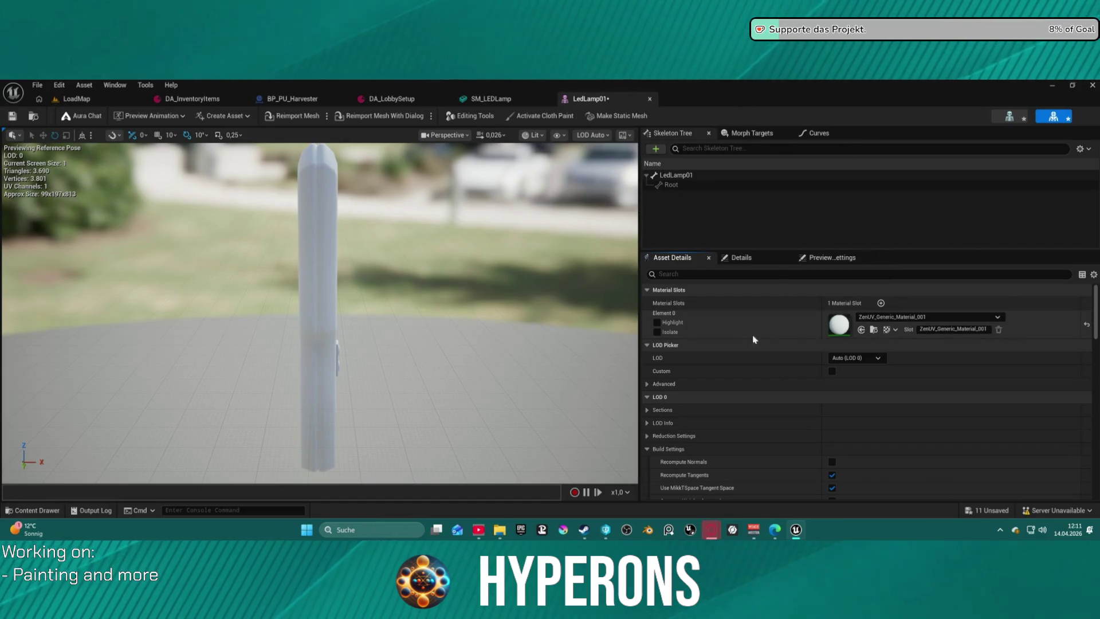
left_click(501, 105)
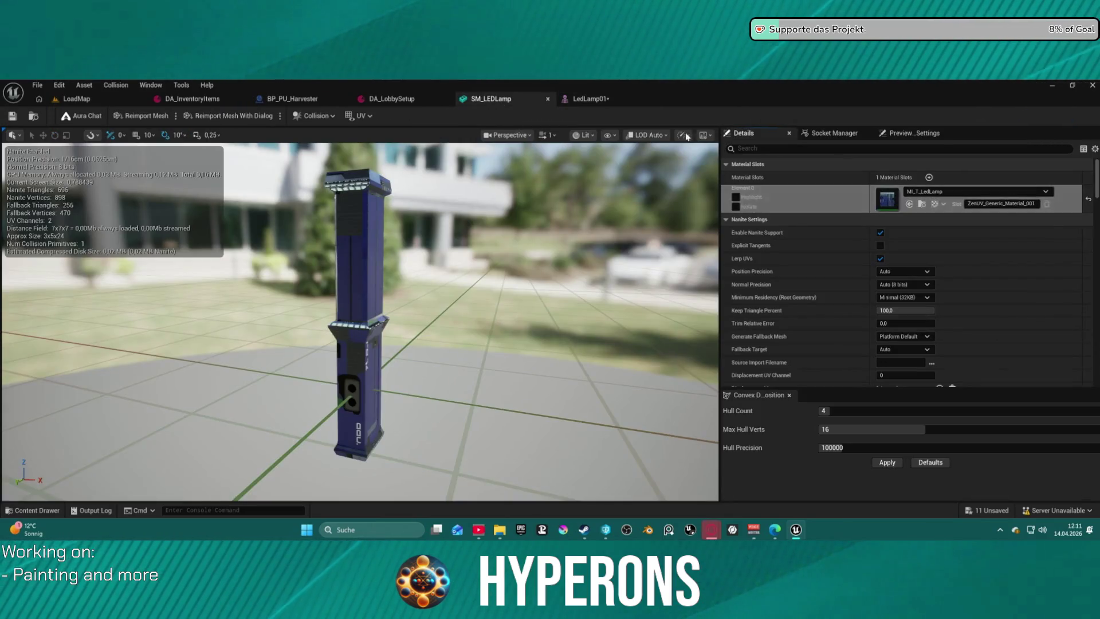
- Paste the MI_T_LedLamp material onto LedLamp01's Element 0 and frame the lamp
left_click(589, 98)
key("ctrl+v")
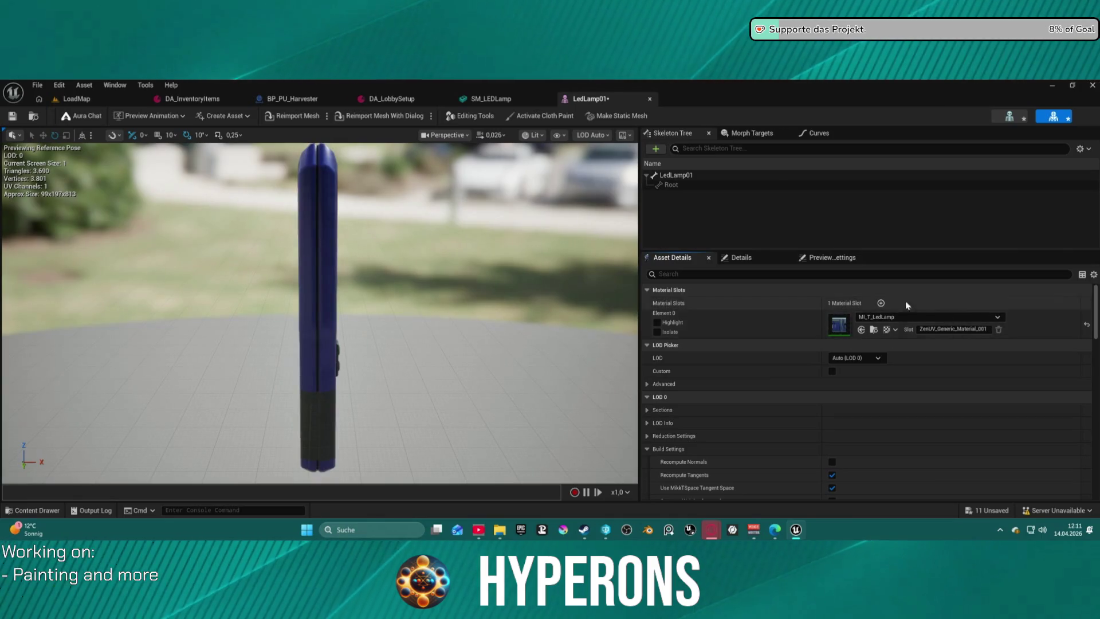
mouse_move(321, 309)
left_mouse_down()
mouse_move(75, 313)
mouse_move(420, 367)
mouse_move(424, 327)
mouse_move(441, 401)
mouse_move(386, 337)
mouse_move(344, 347)
mouse_move(264, 309)
left_mouse_up()
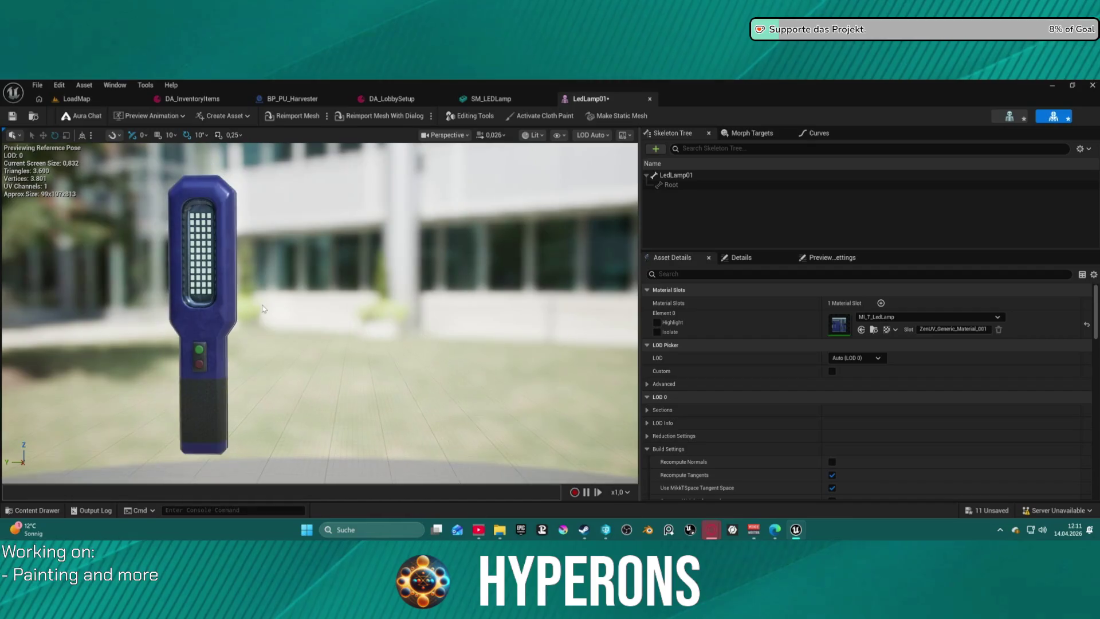
key("f")
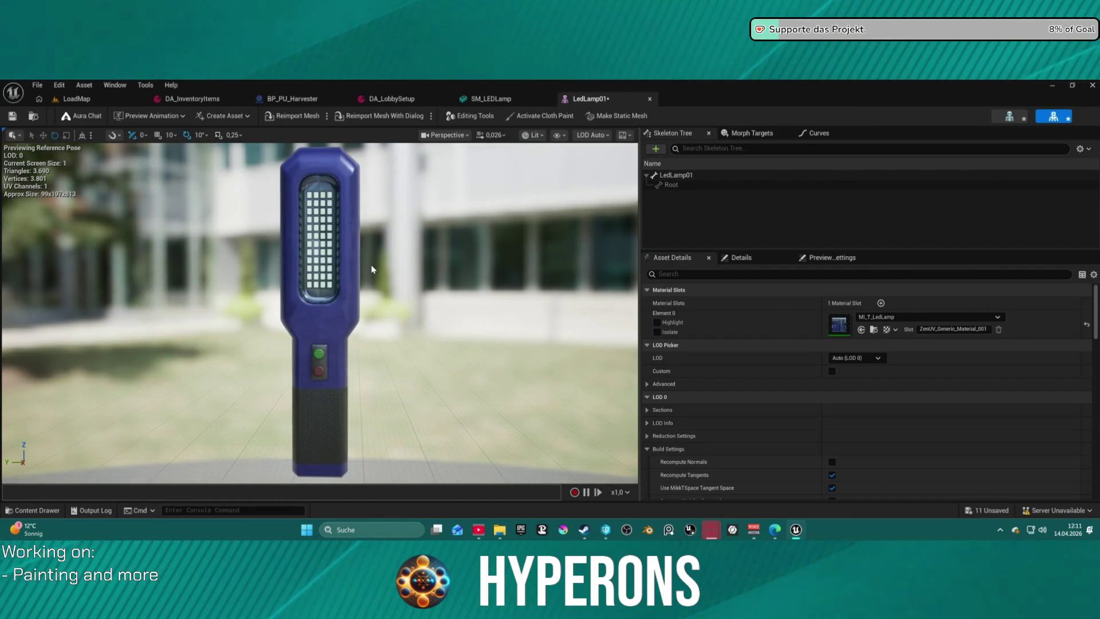
- Select the Root and LedLamp01 bones, then save the skeletal mesh
left_click(684, 185)
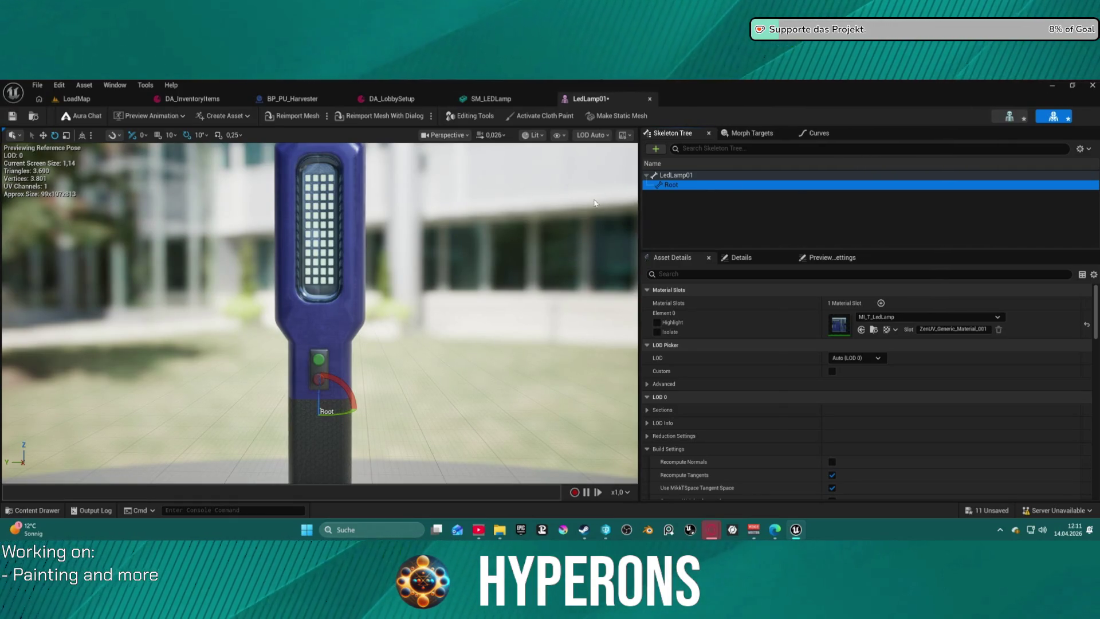
left_click(679, 175)
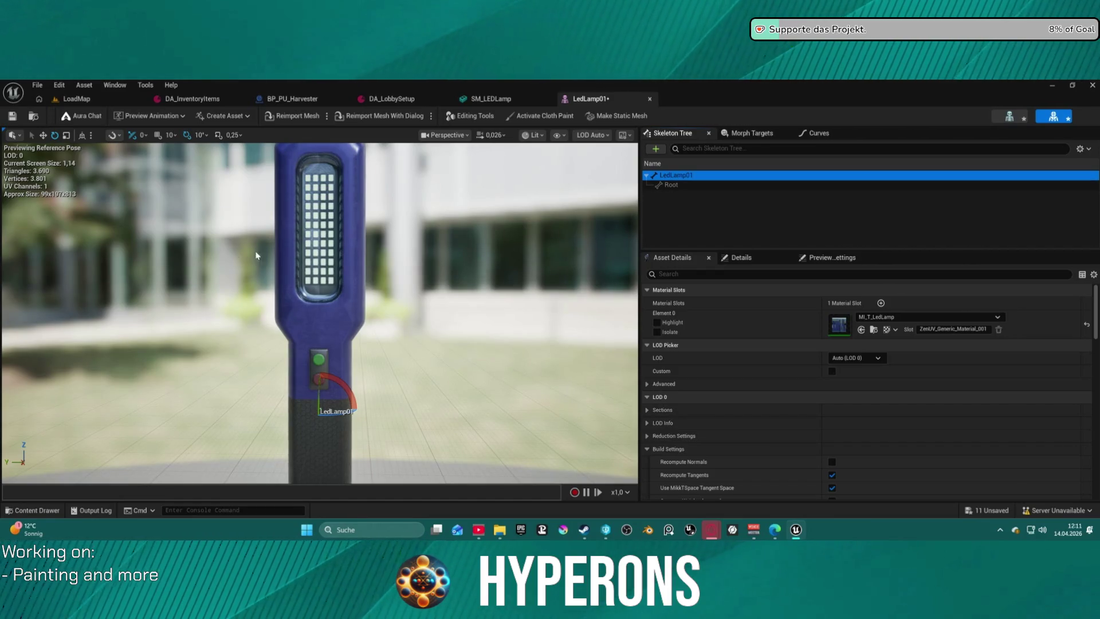
key("ctrl+shift+s")
left_click(461, 408)
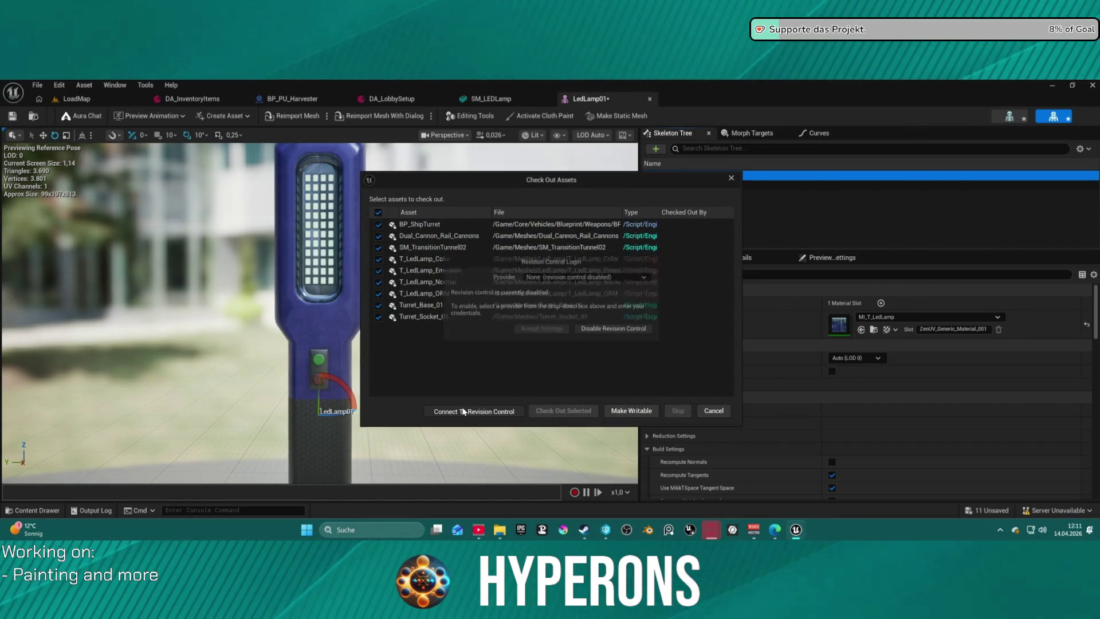
- Choose Perforce as revision control provider on localhost:1666 with Use P4 Config off, then switch to P4V
left_click(609, 273)
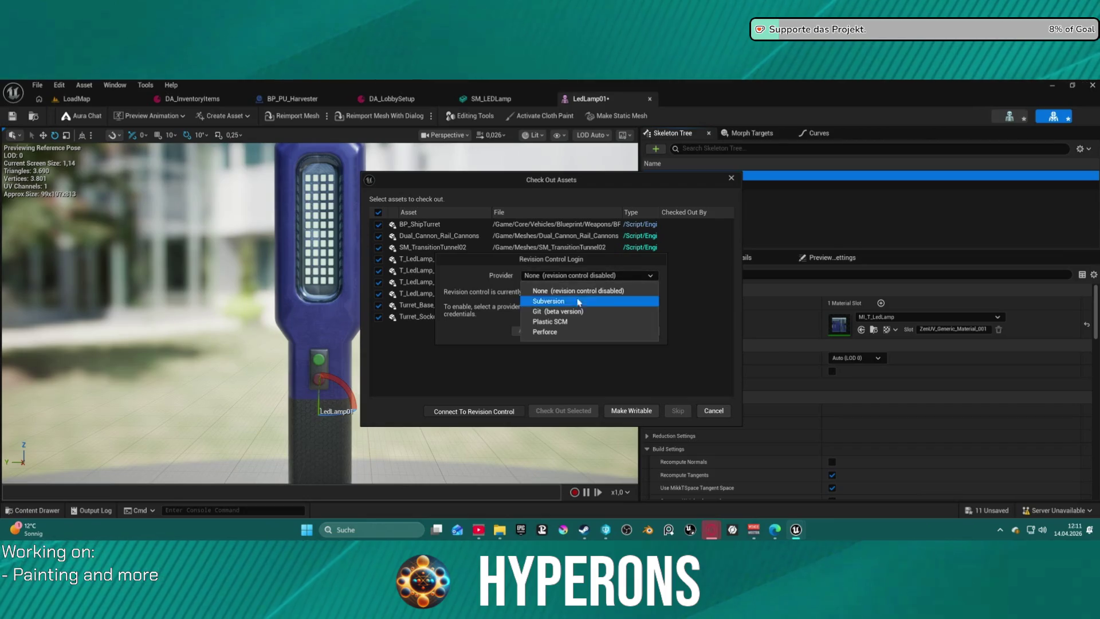
left_click(567, 323)
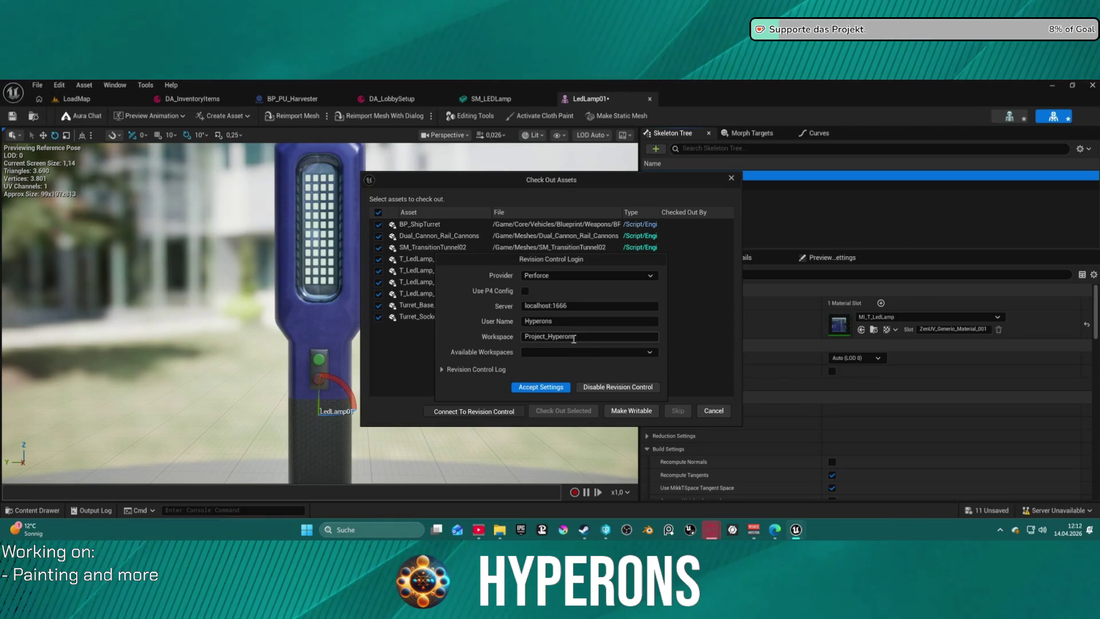
left_click(525, 291)
left_click(525, 291)
left_click(608, 533)
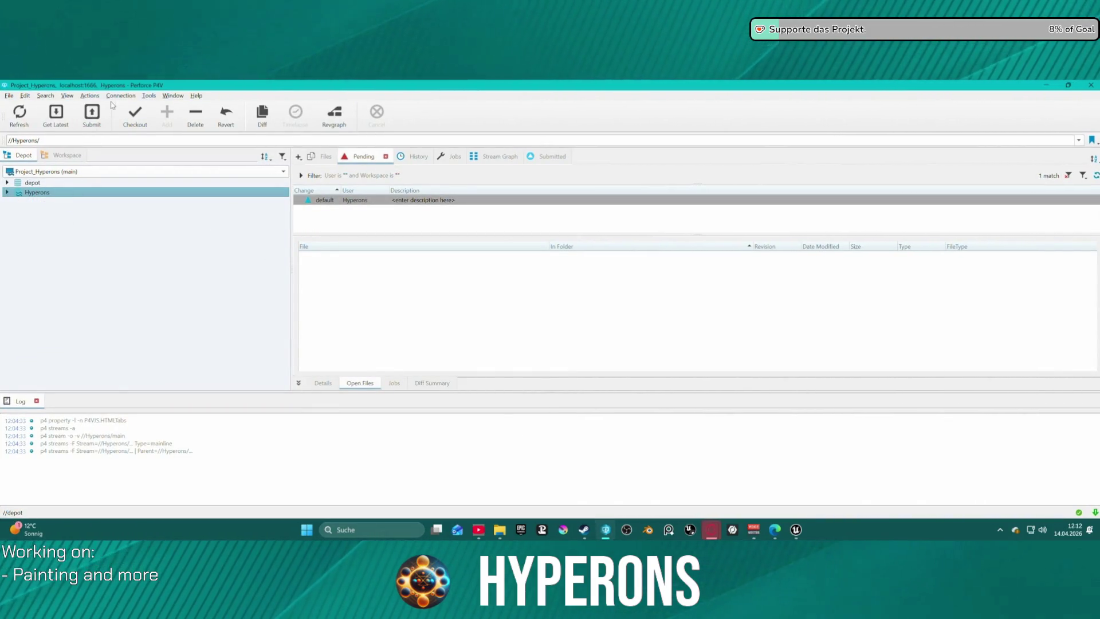
- Refresh the Hyperons stream in P4V and return to Unreal's check-out and login dialogs
left_click(11, 122)
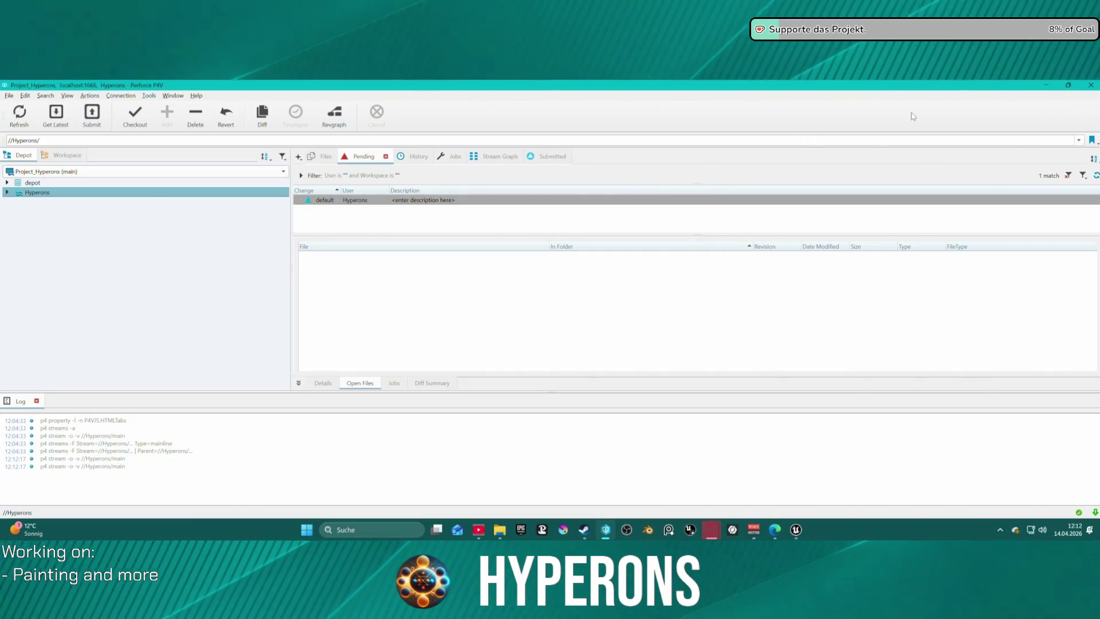
left_click(1091, 87)
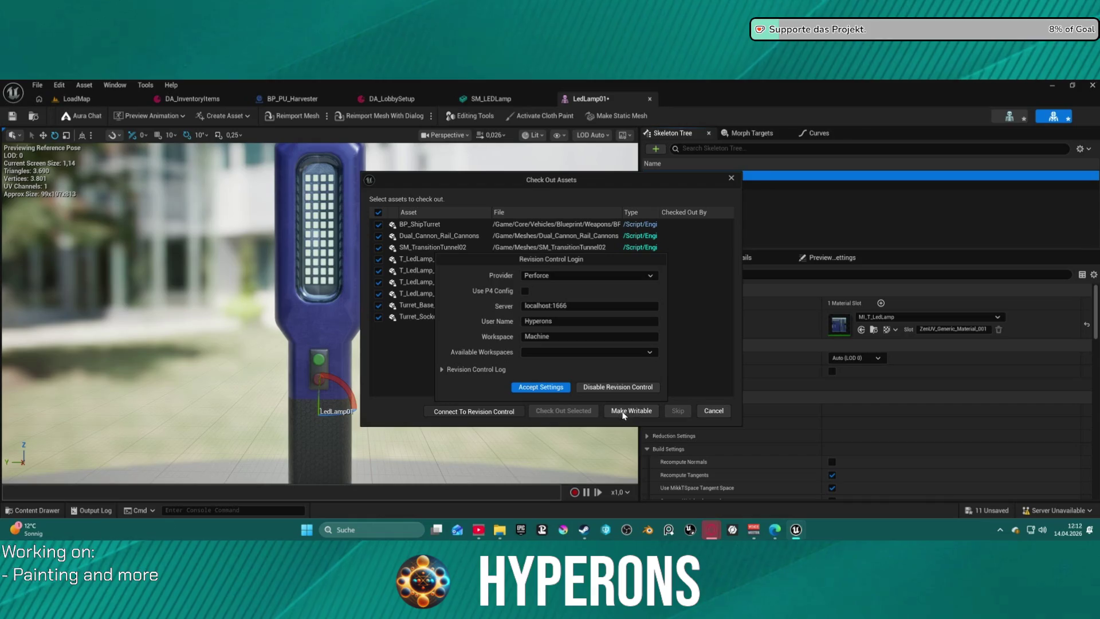
- Accept the Perforce settings, dismiss the failed login, skip the asset check-out, and show the desktop
left_click(547, 389)
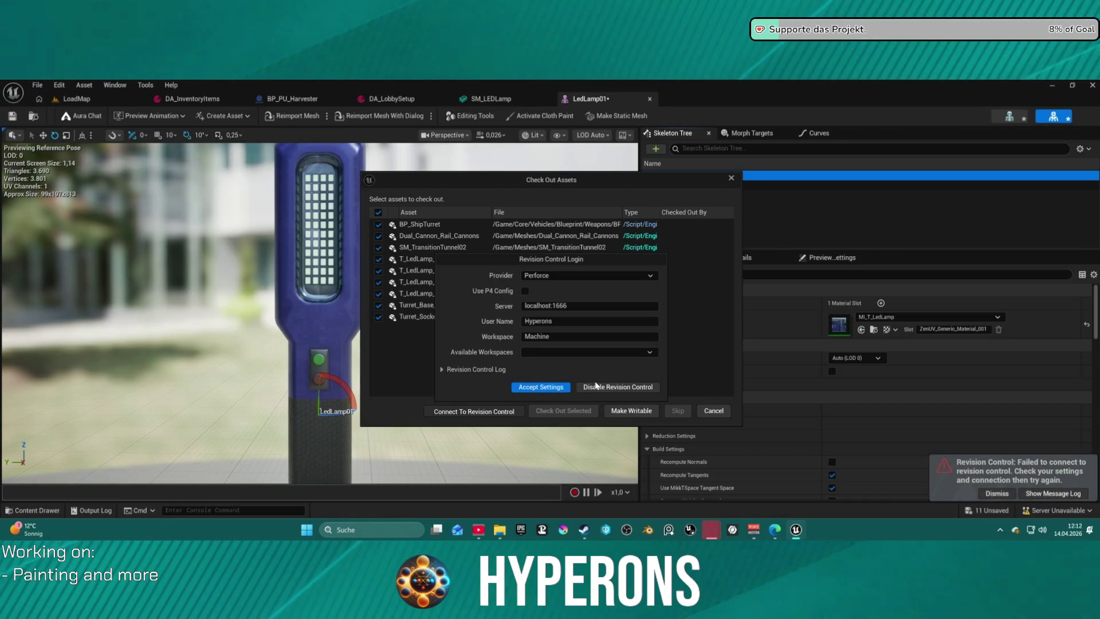
left_click(618, 387)
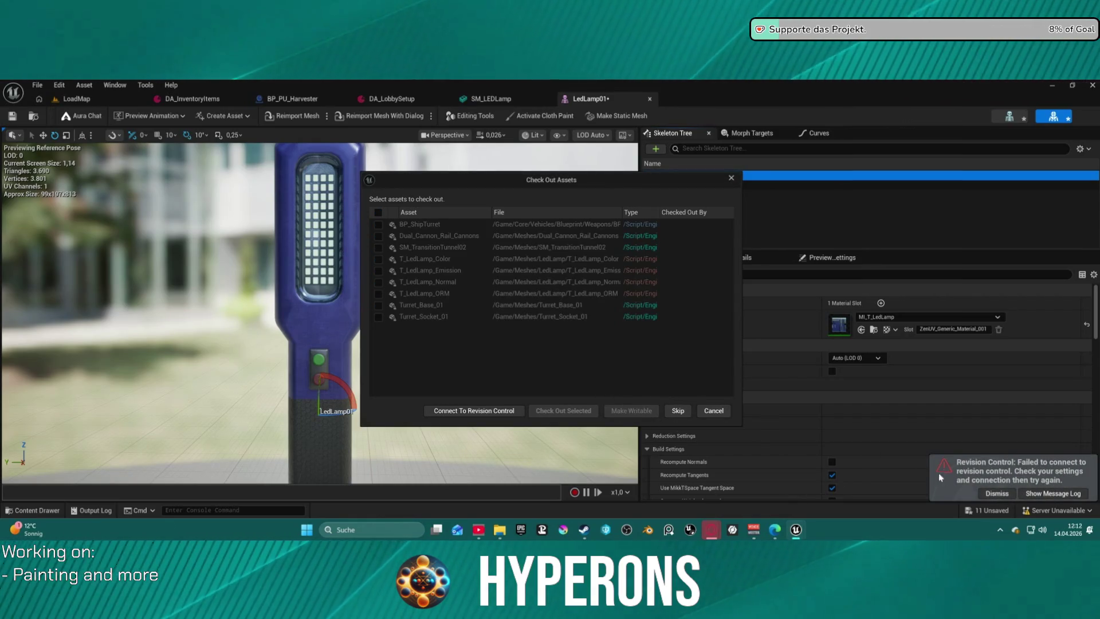
left_click(714, 411)
key("super+d")
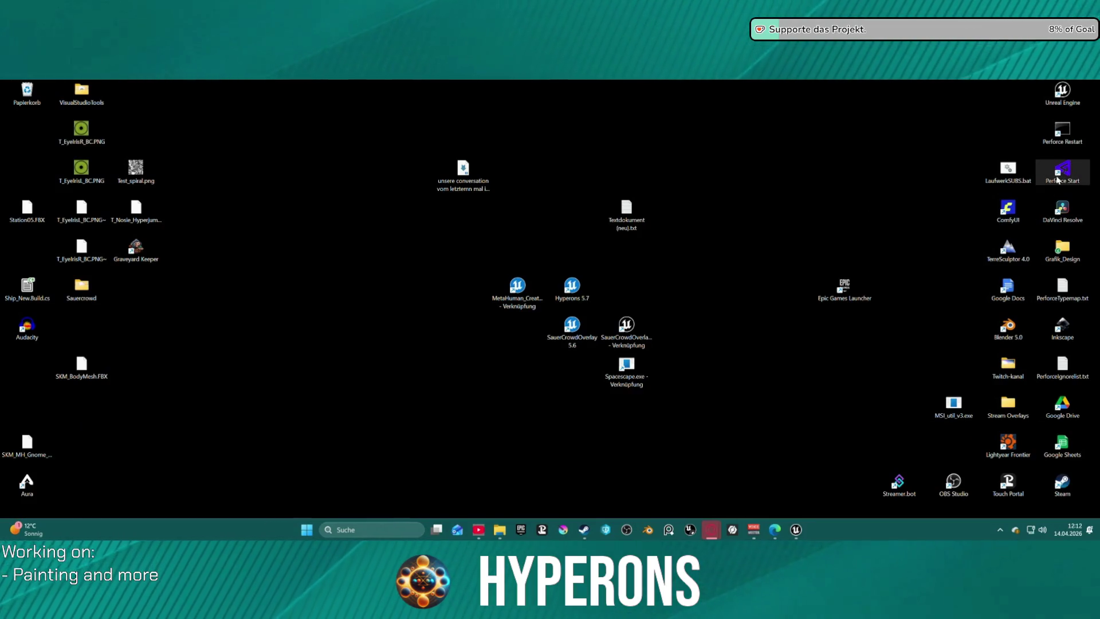
- Run the Perforce Restart shortcut, close its window, and open Unreal's Revision Control actions
double_click(1062, 132)
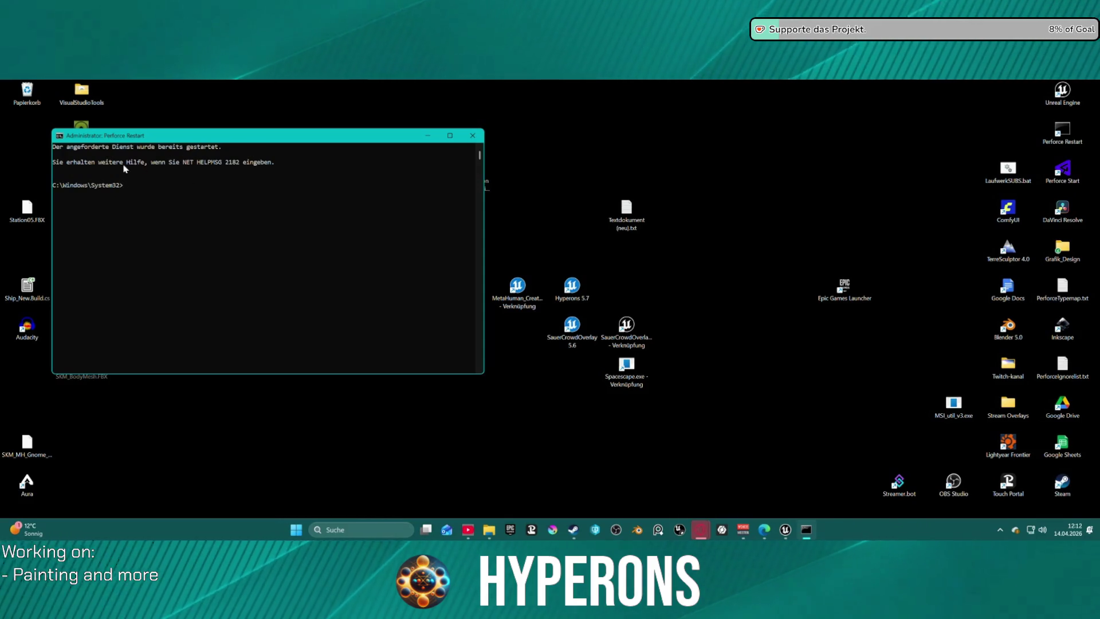
left_click(470, 136)
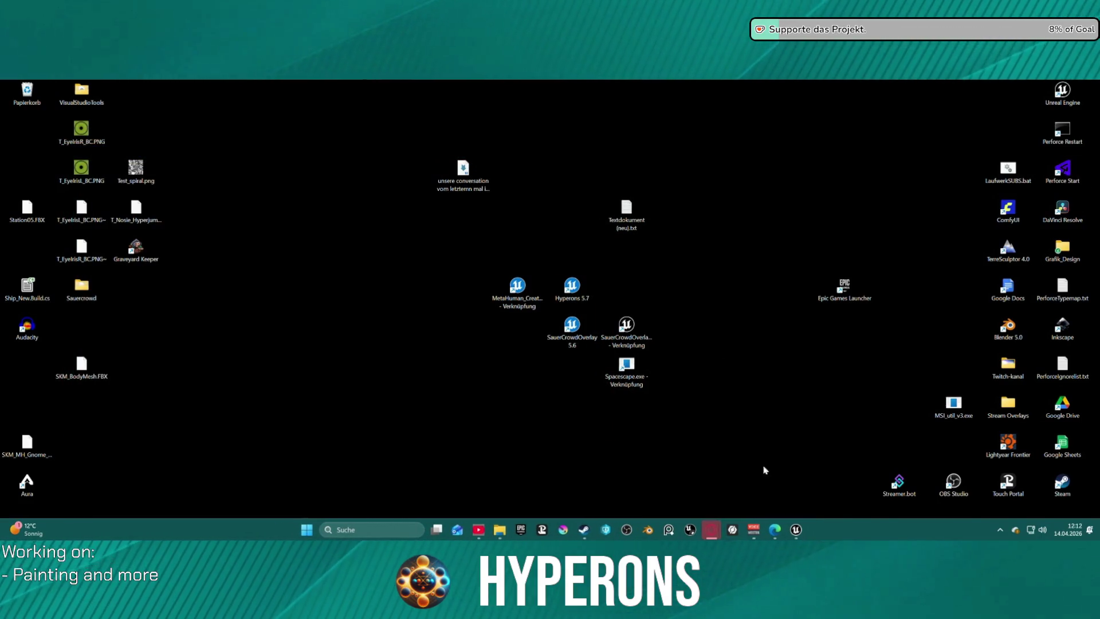
left_click(796, 530)
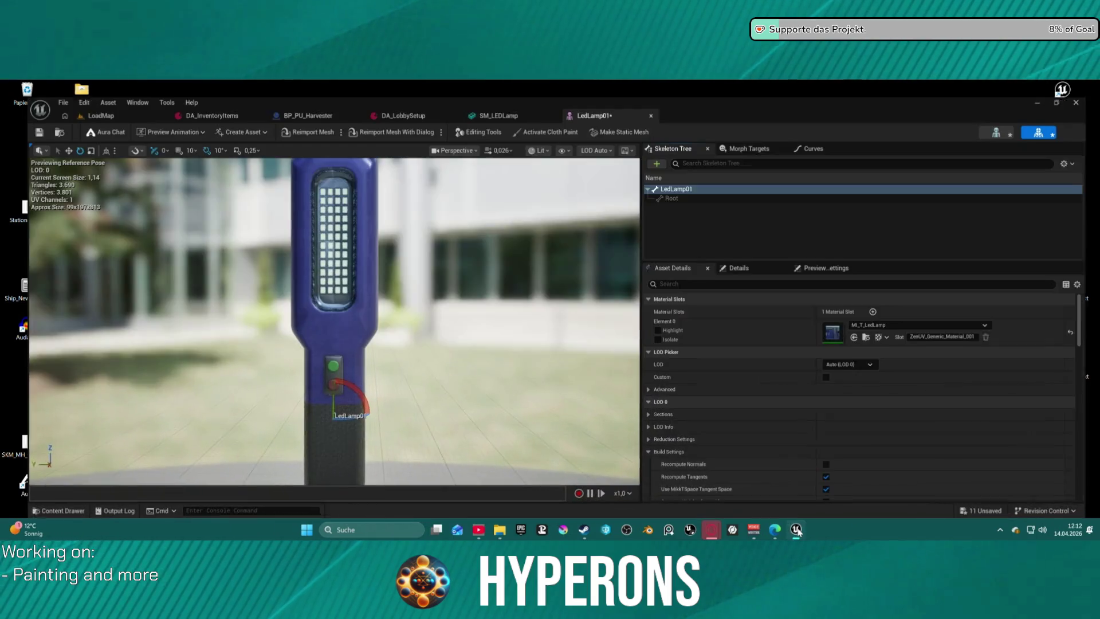
left_click(1065, 511)
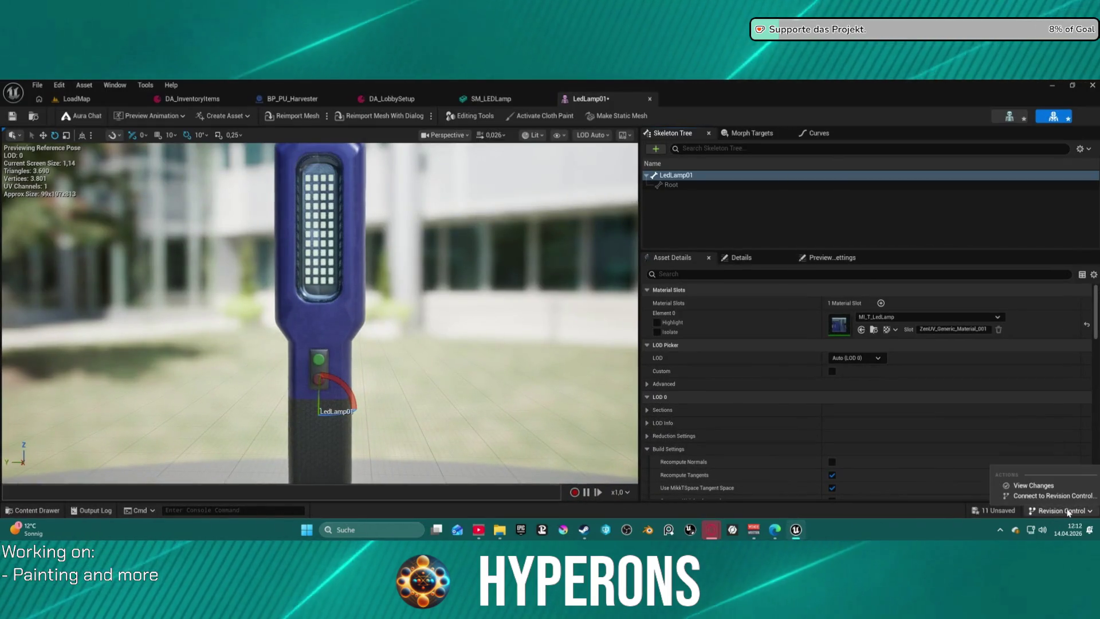
- Set up a Perforce login on localhost:1666, find no available workspaces, and switch to P4V
left_click(1038, 496)
left_click(584, 275)
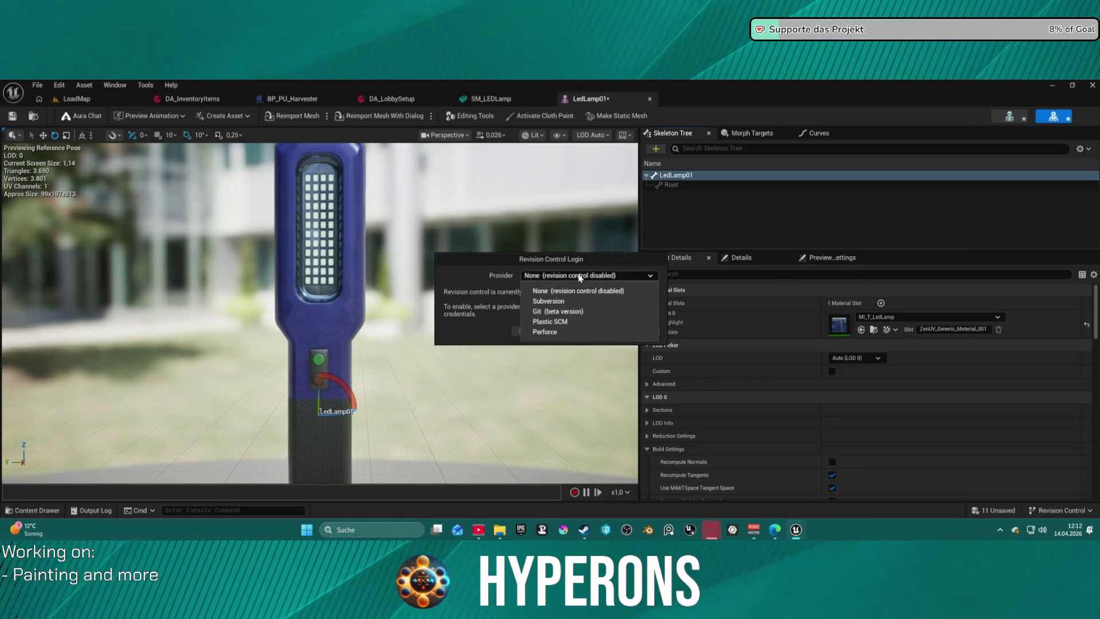
left_click(564, 332)
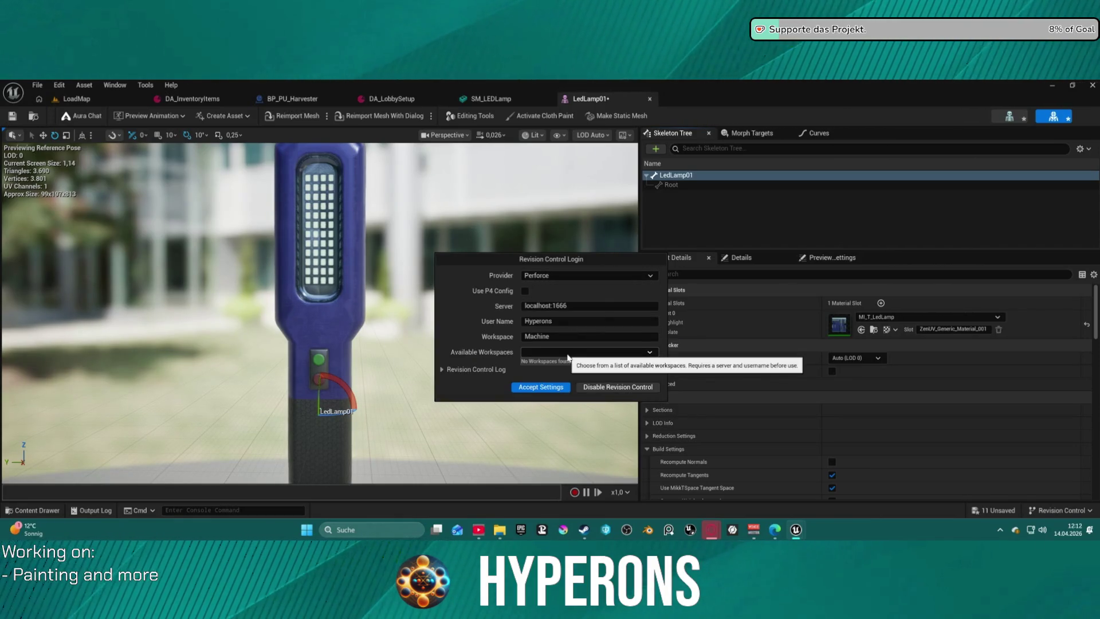
left_click(567, 352)
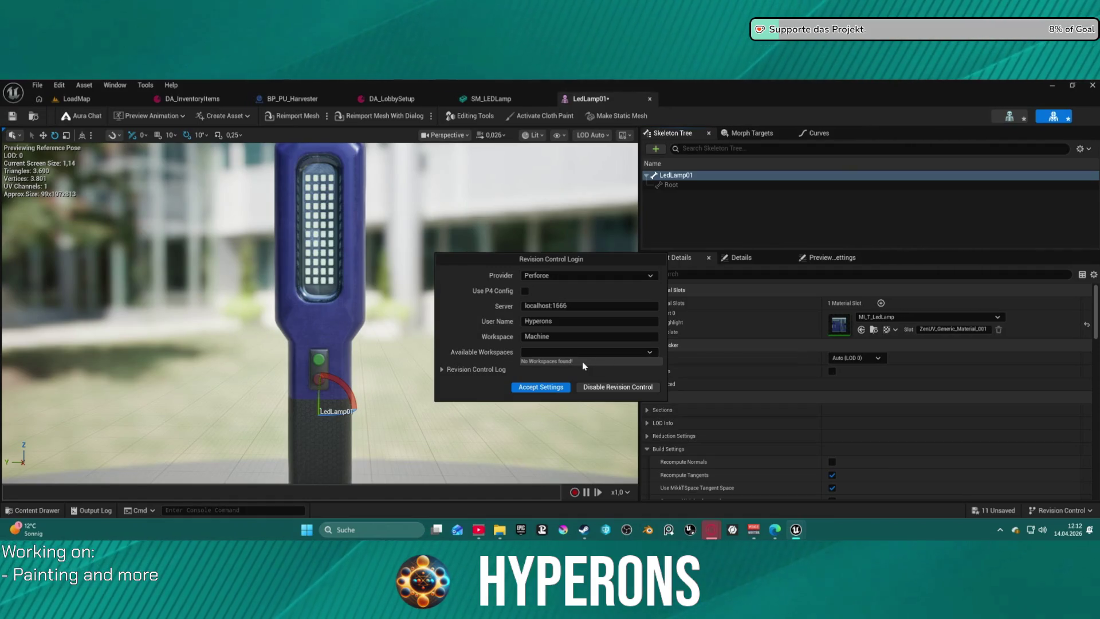
left_click(605, 533)
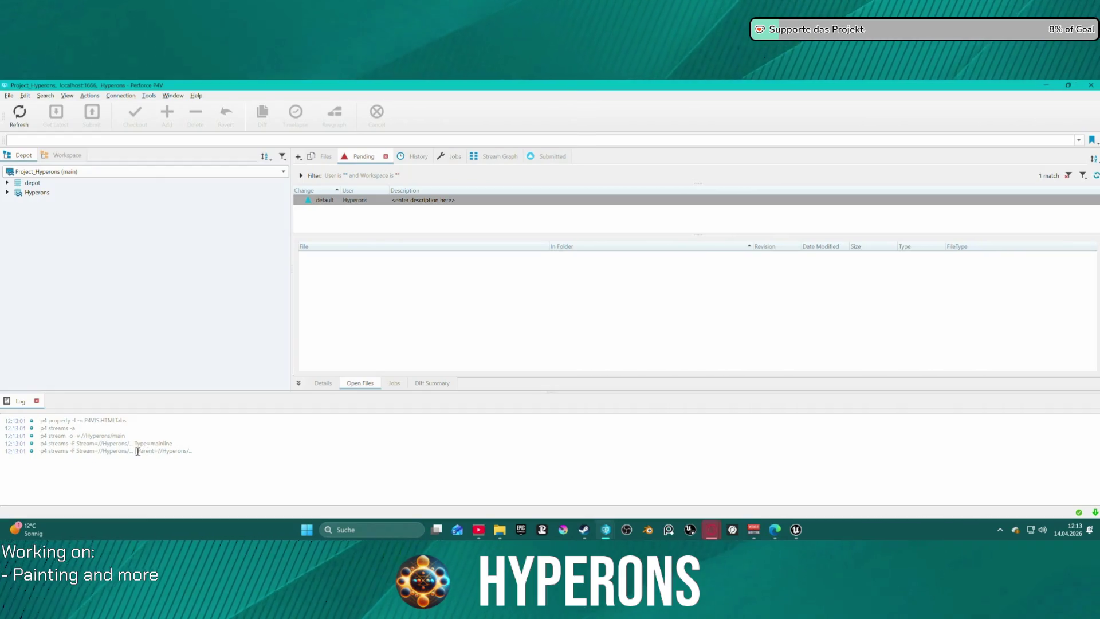
- Browse the p:\Hyperons workspace folders and select the Project_Hyperons (main) workspace
left_click(60, 151)
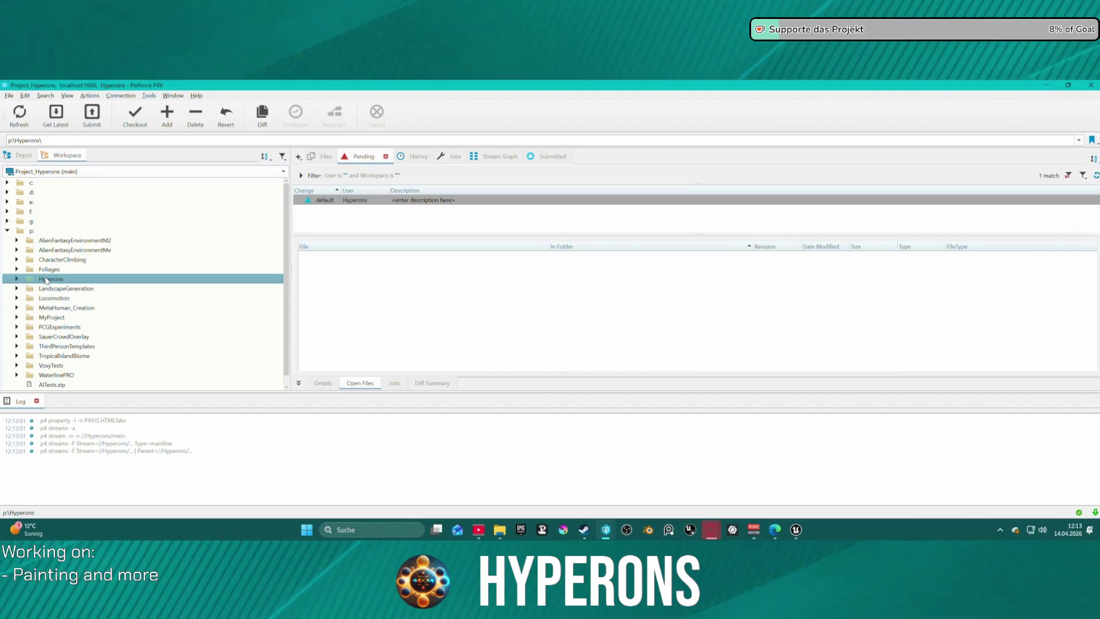
left_click(17, 278)
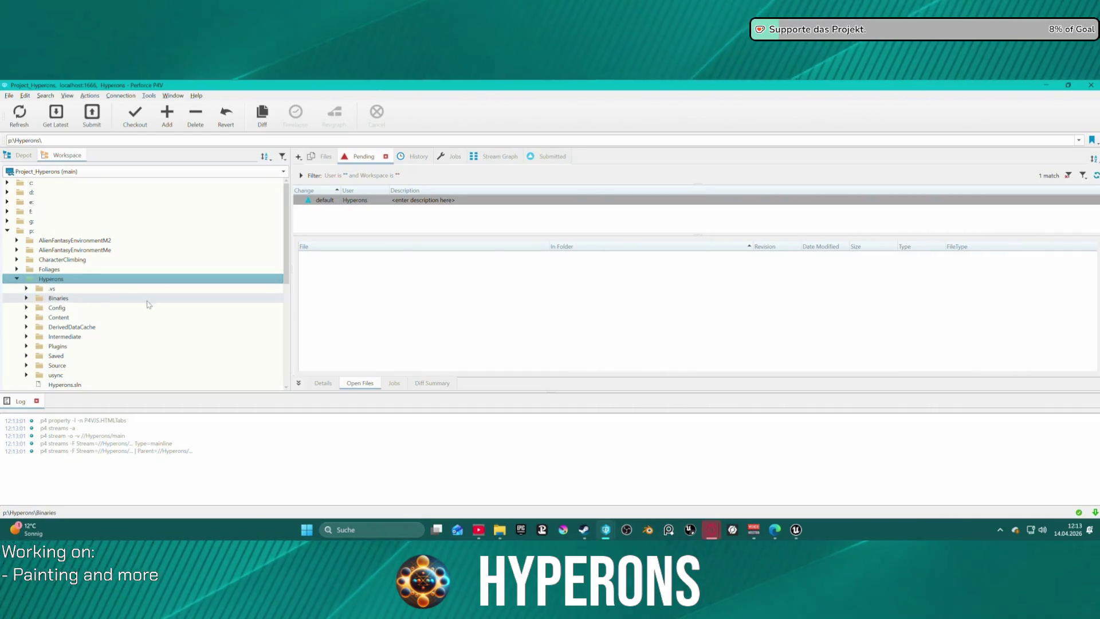
left_click(58, 317)
left_click(51, 279)
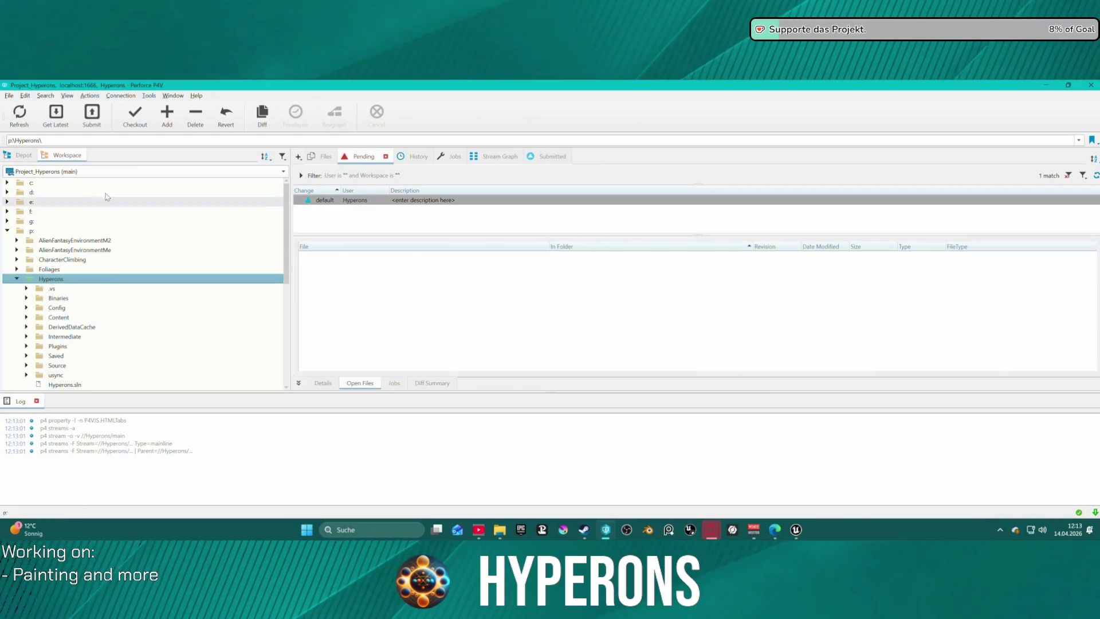
left_click(38, 172)
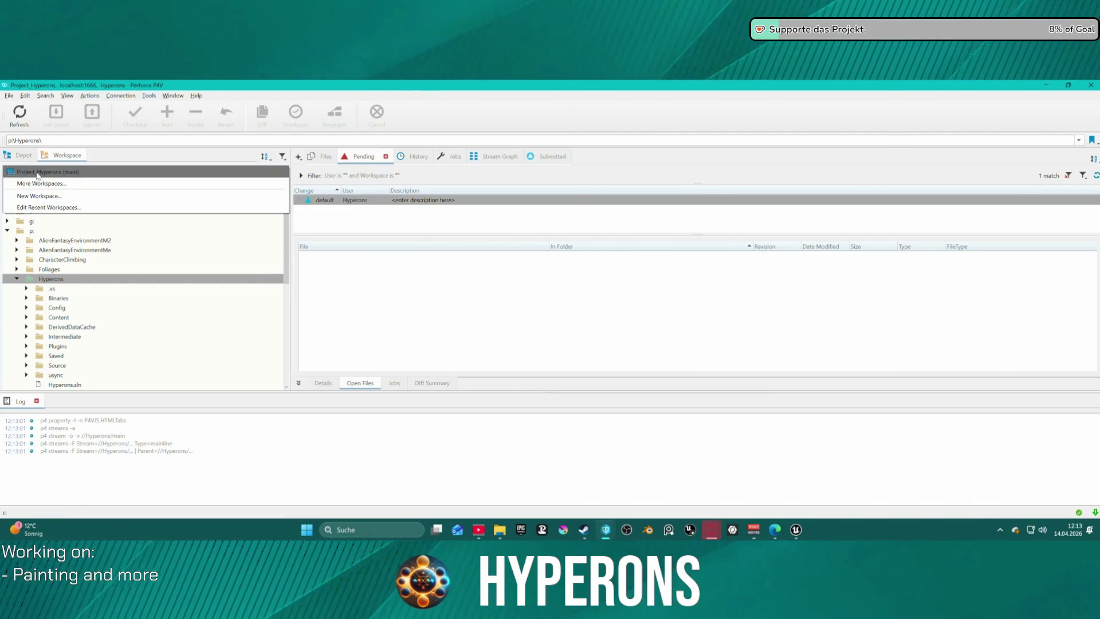
left_click(85, 177)
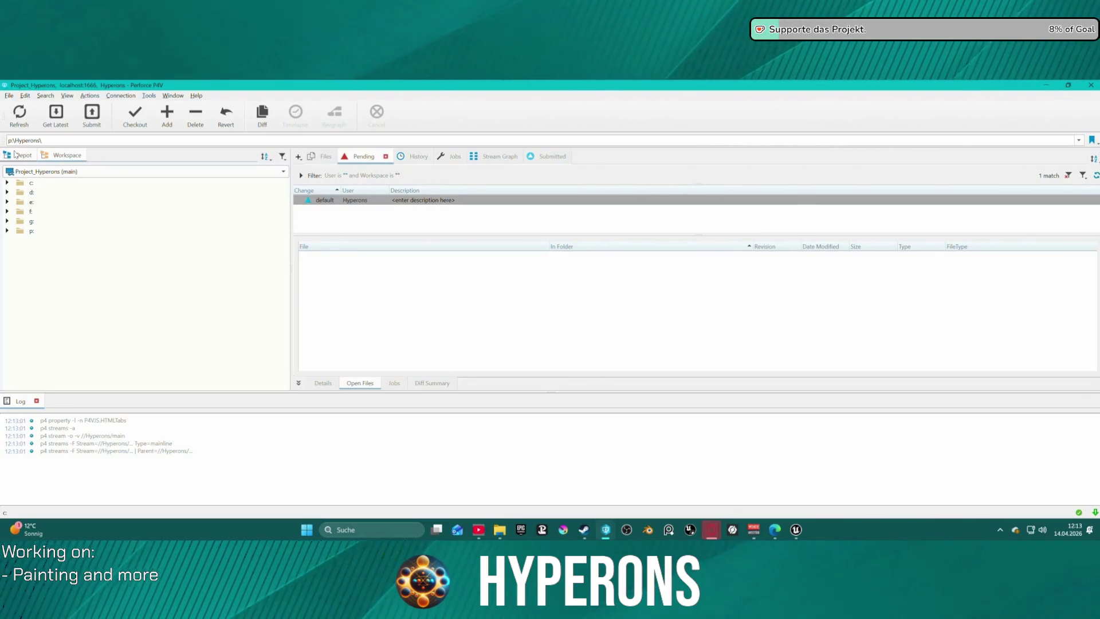
- Inspect the Hyperons stream's actions in the Depot tree without choosing any
left_click(20, 155)
left_click(44, 193)
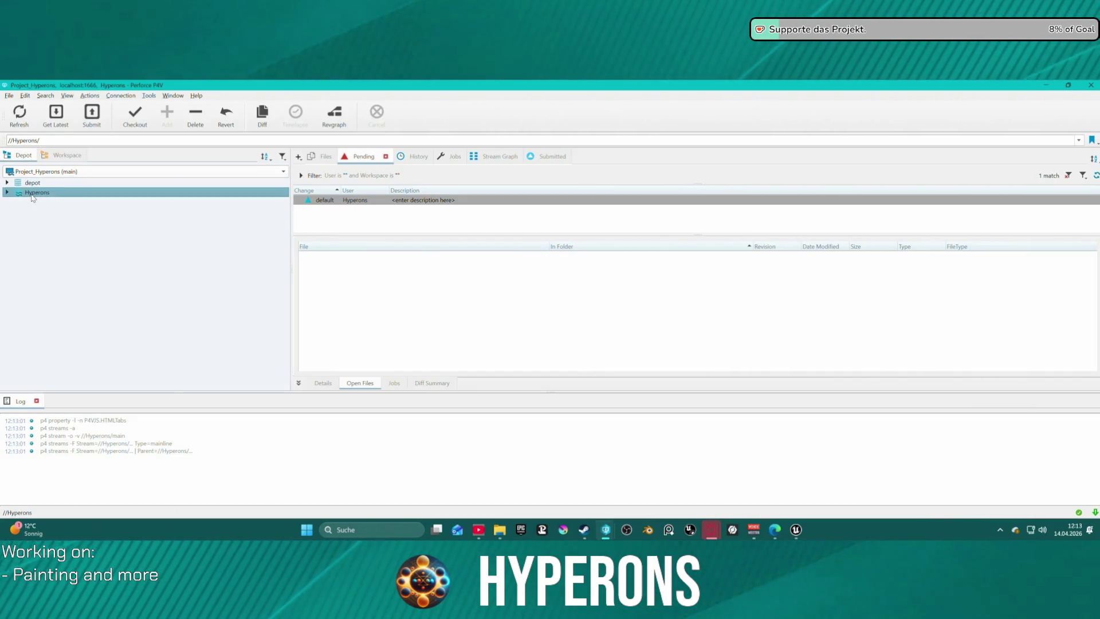
right_click(33, 198)
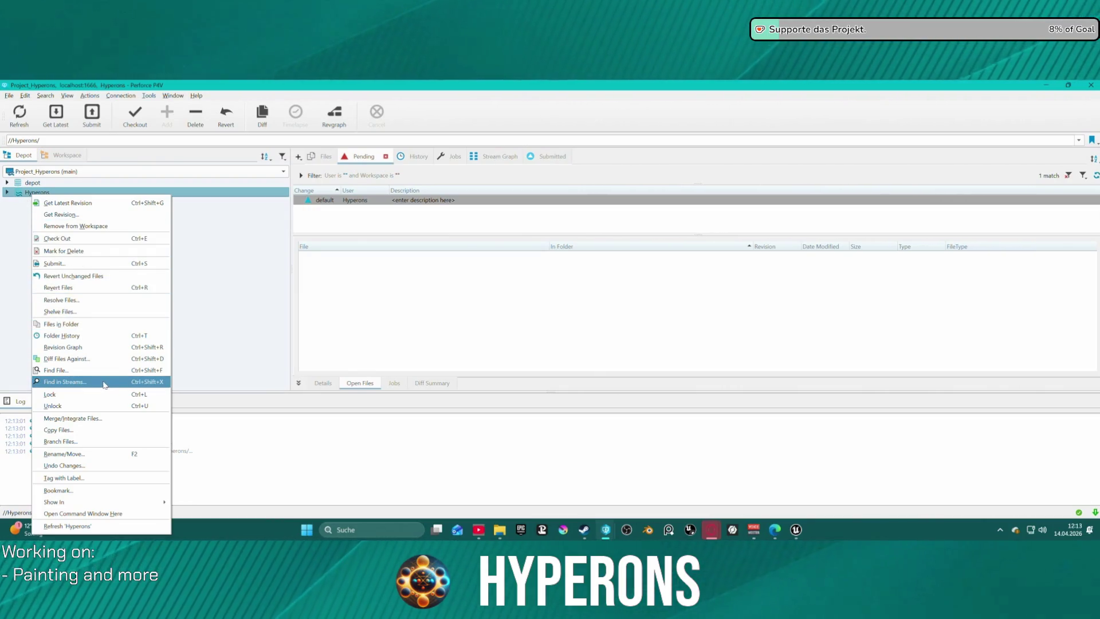
left_click(143, 515)
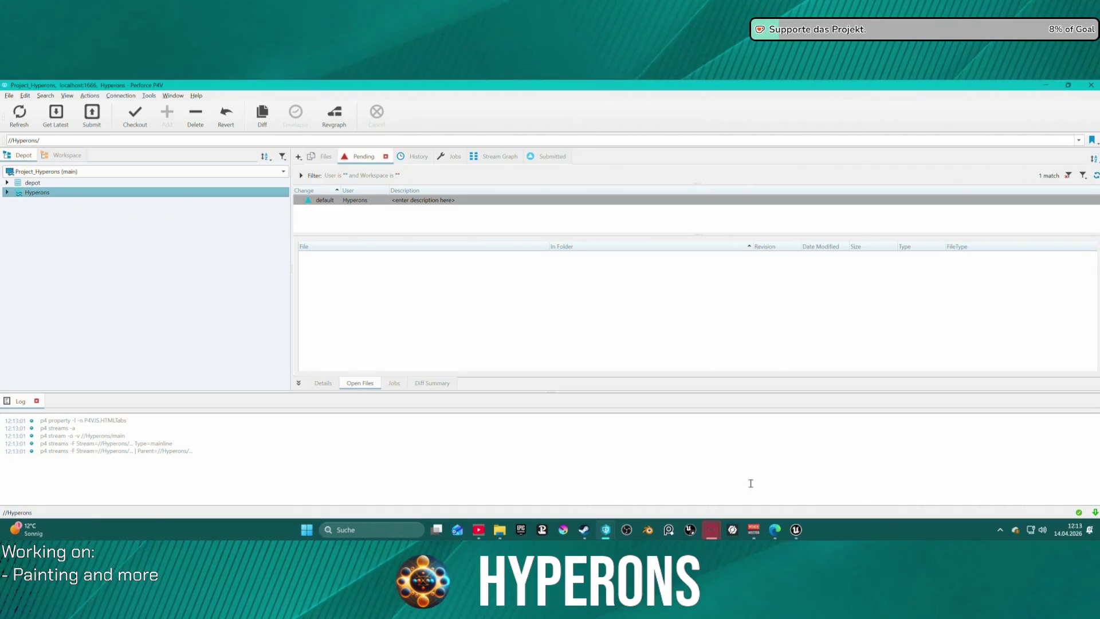
- Recheck Available Workspaces in Unreal's revision control login, which comes up empty
mouse_move(799, 533)
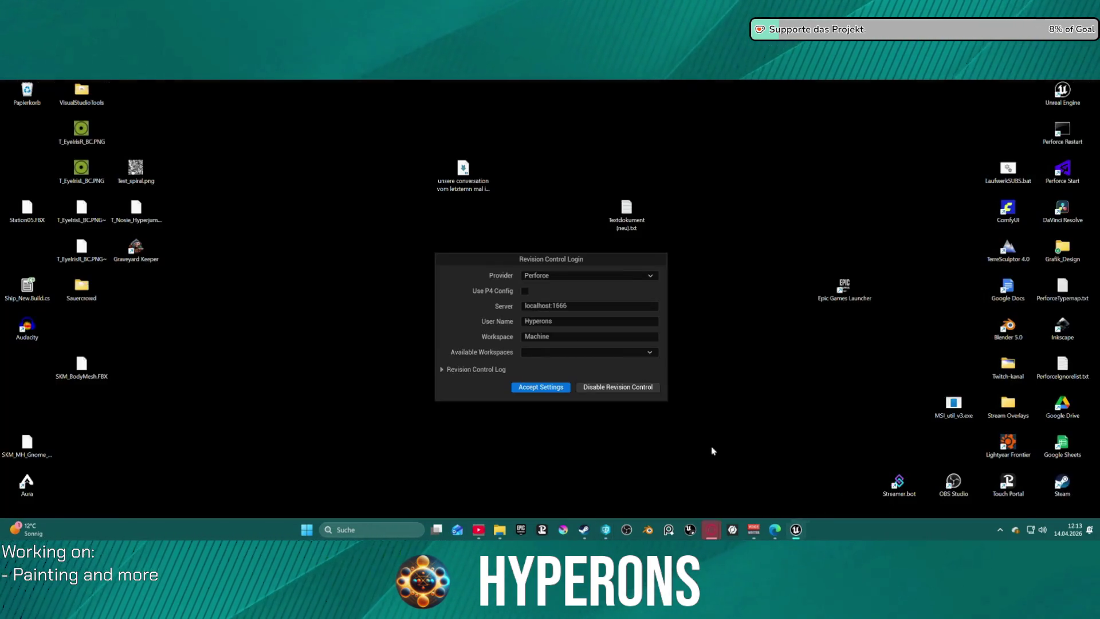
left_click(857, 489)
left_click(618, 353)
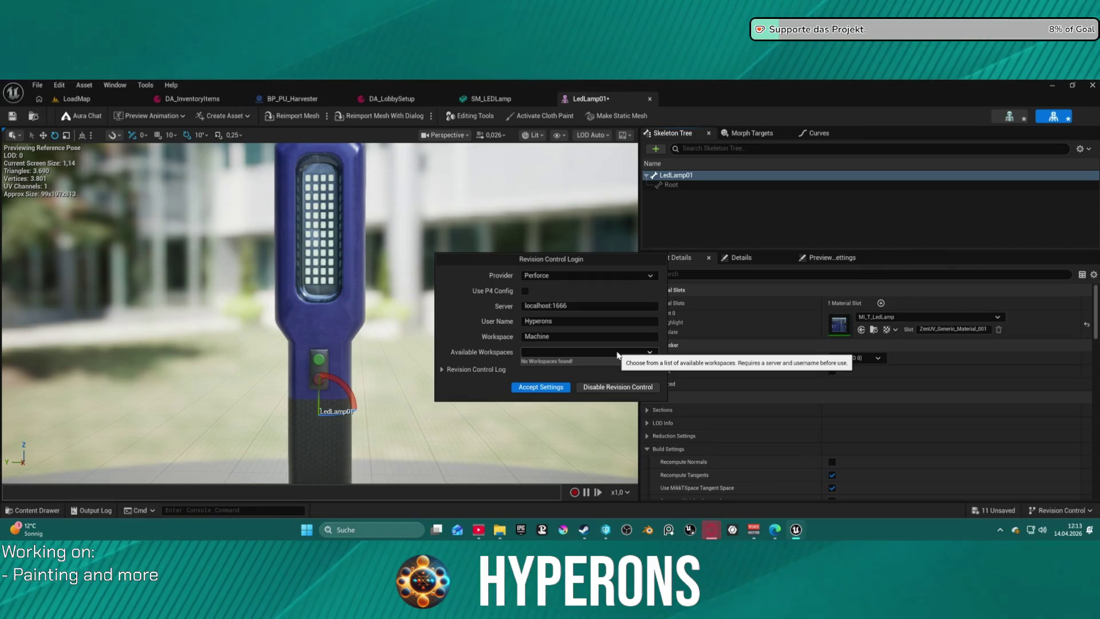
left_click(617, 353)
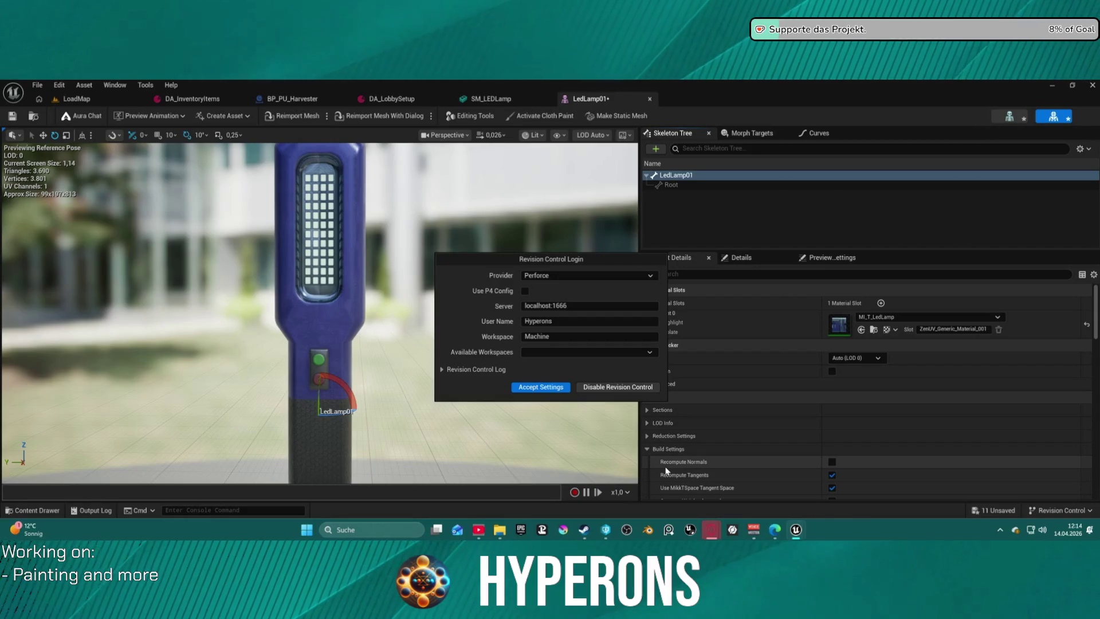
- Launch Disk Management from the Win+X menu and move its window aside
key("super+x")
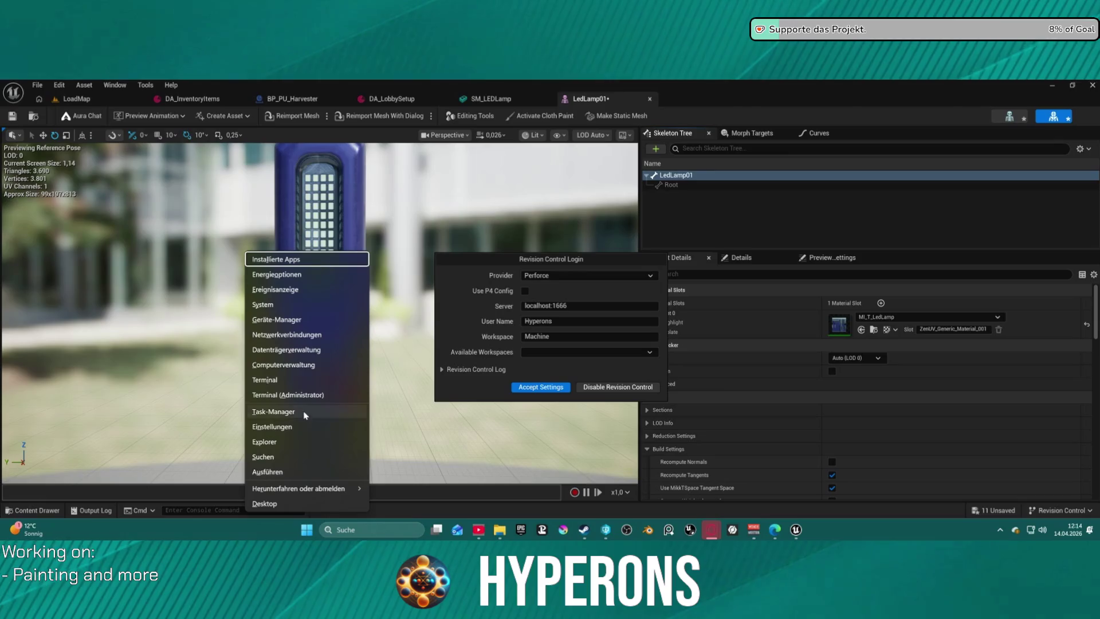
mouse_move(300, 484)
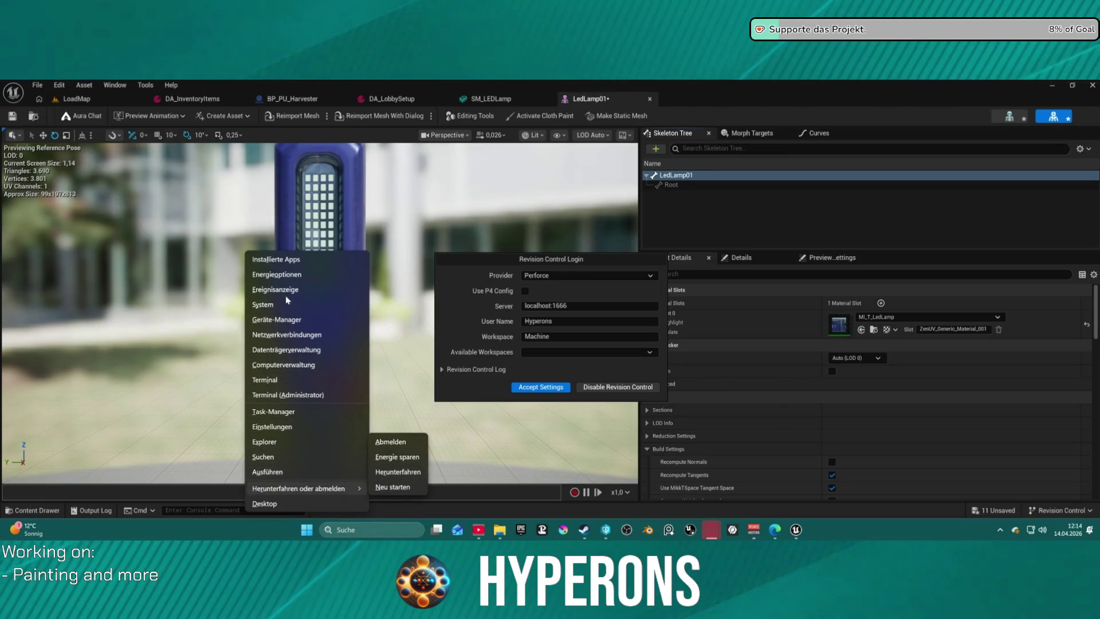
left_click(297, 351)
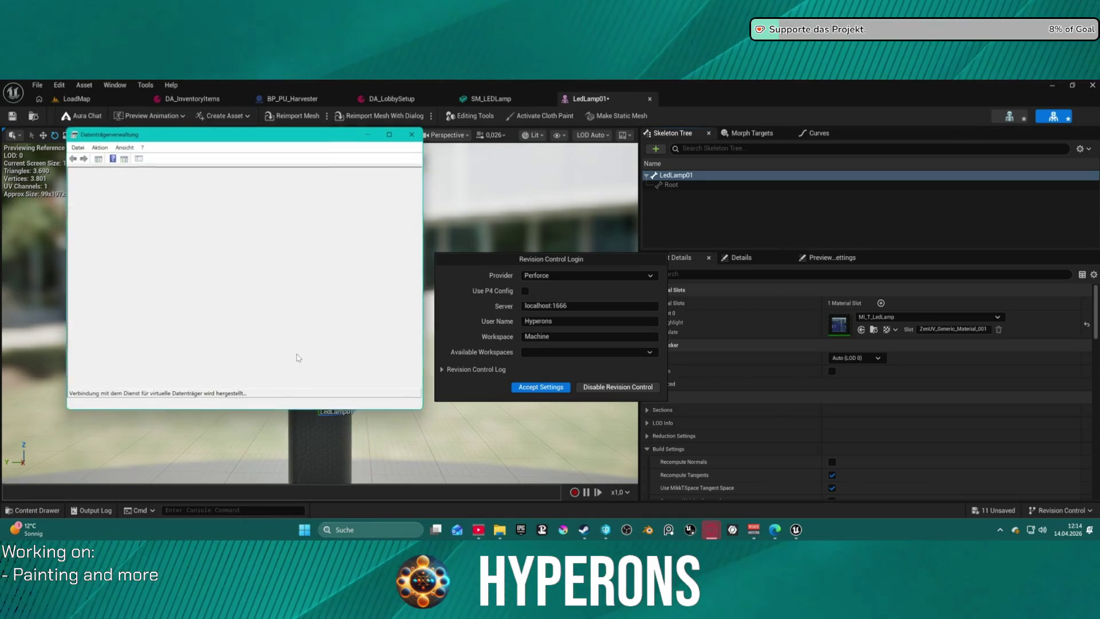
mouse_move(257, 141)
left_mouse_down()
mouse_move(560, 95)
mouse_move(859, 80)
left_mouse_up()
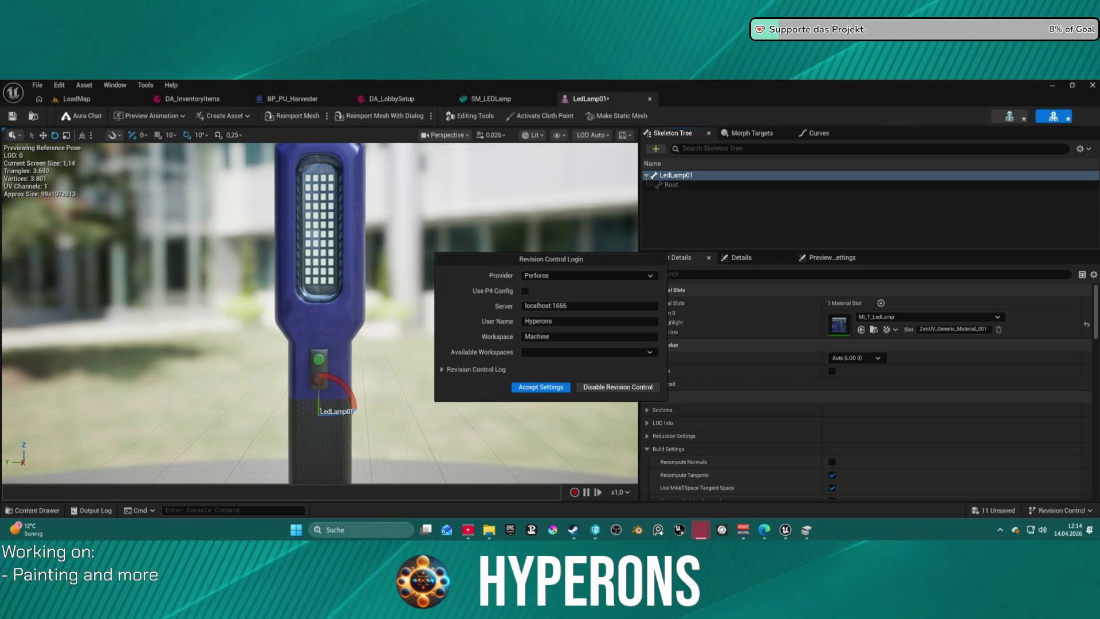
- Dismiss the Windows security screen, then choose Disable Revision Control in the Perforce login
key("super")
key("super")
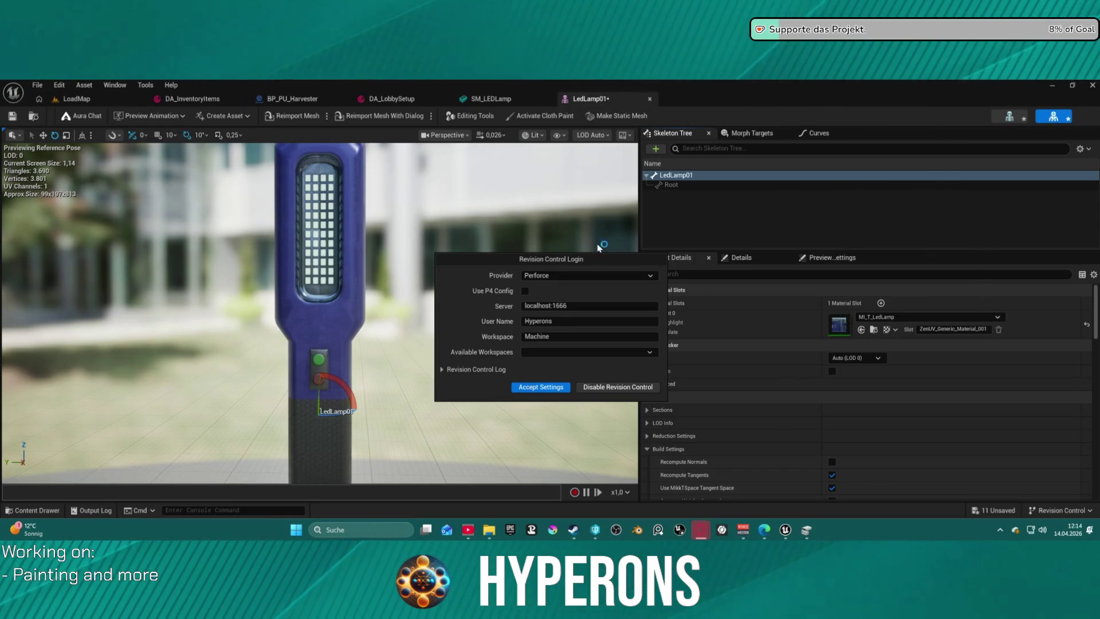
key("ctrl+alt+Delete")
key("Escape")
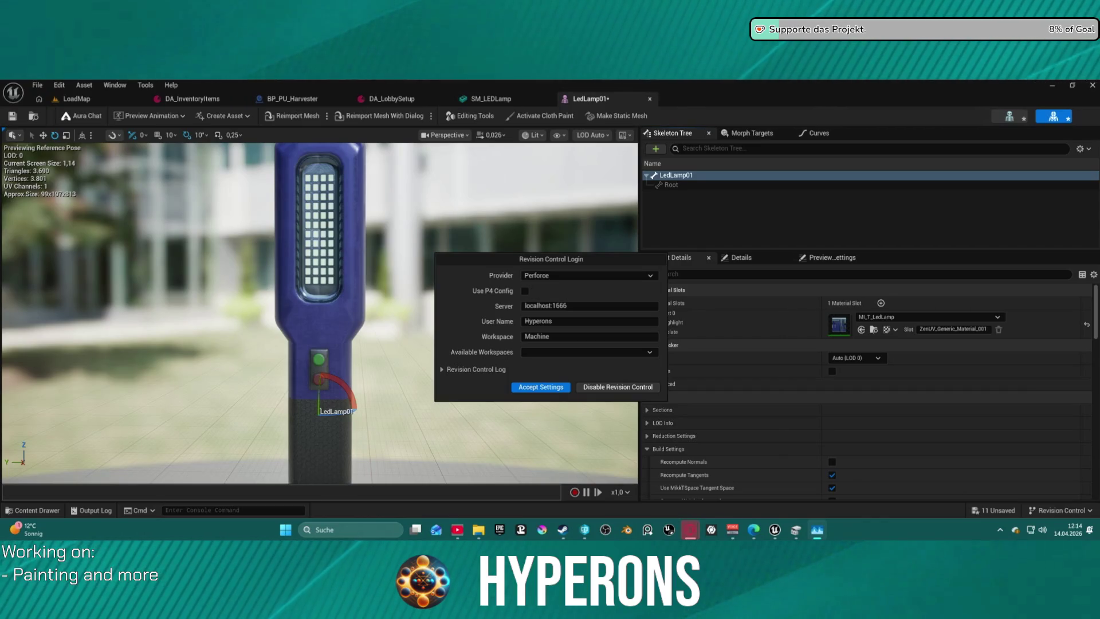
left_click(627, 387)
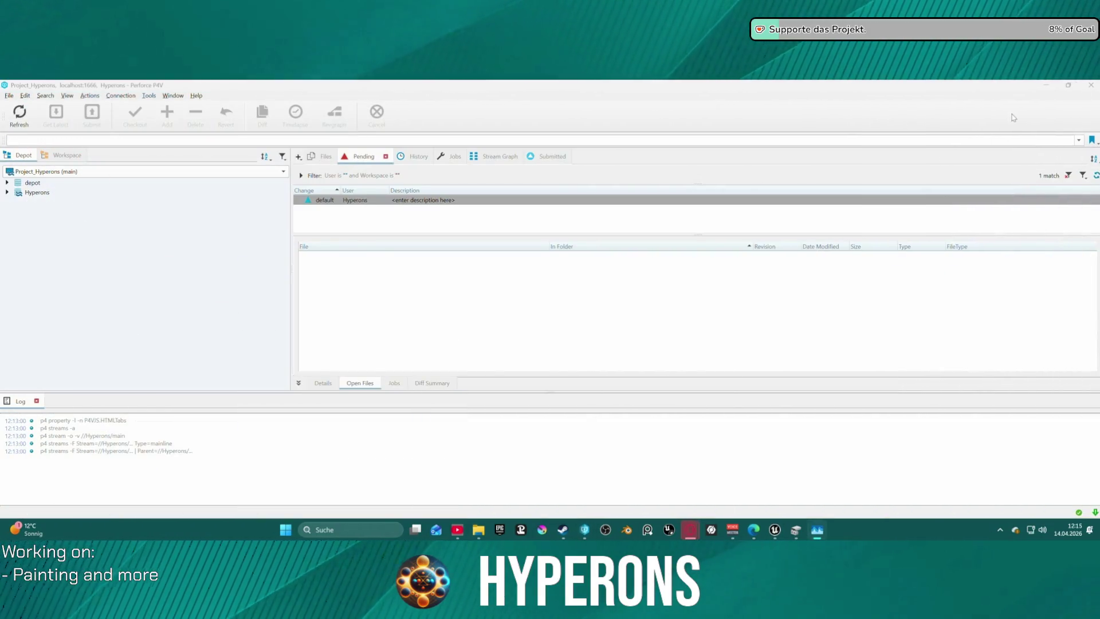
- Choose Work Disconnected on P4V's 'Unable to connect' error for localhost:1666, then restore P4V
left_click(1090, 86)
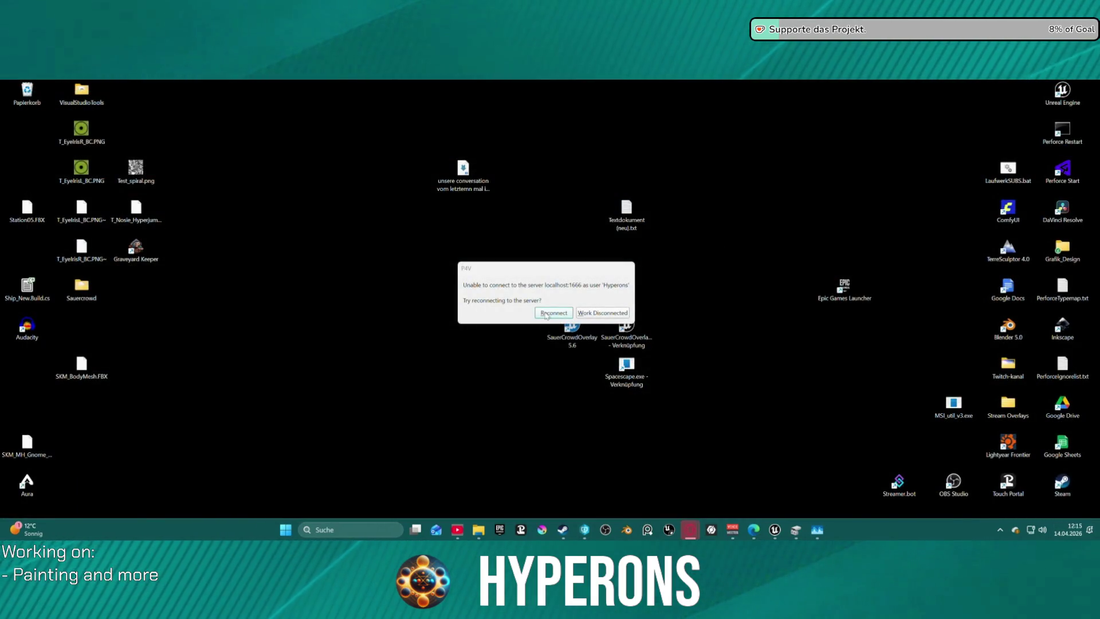
left_click(630, 306)
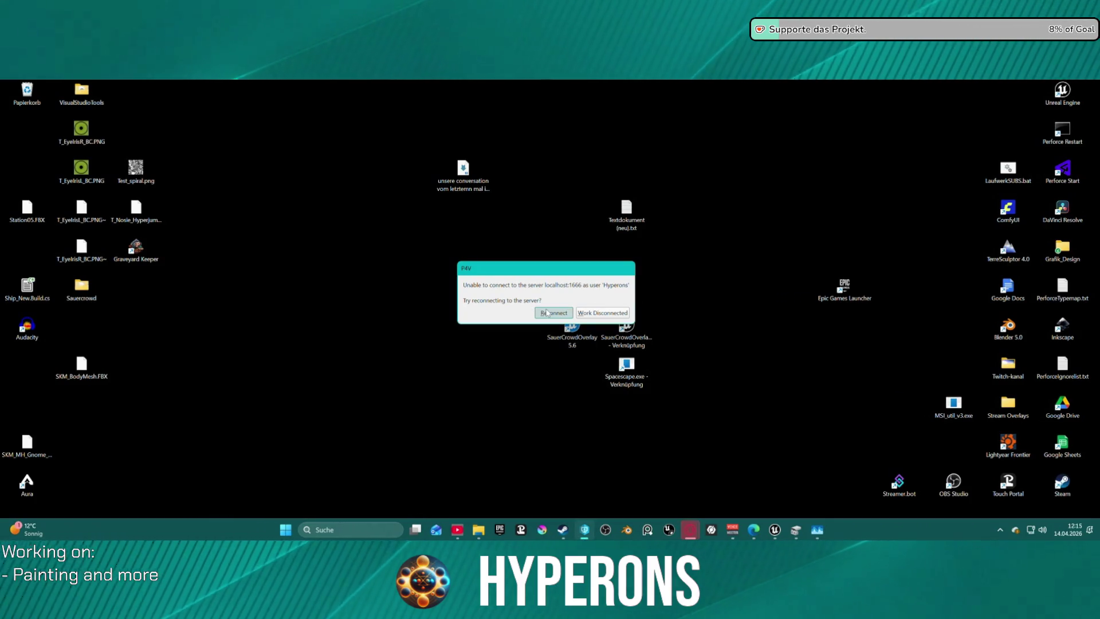
left_click(619, 313)
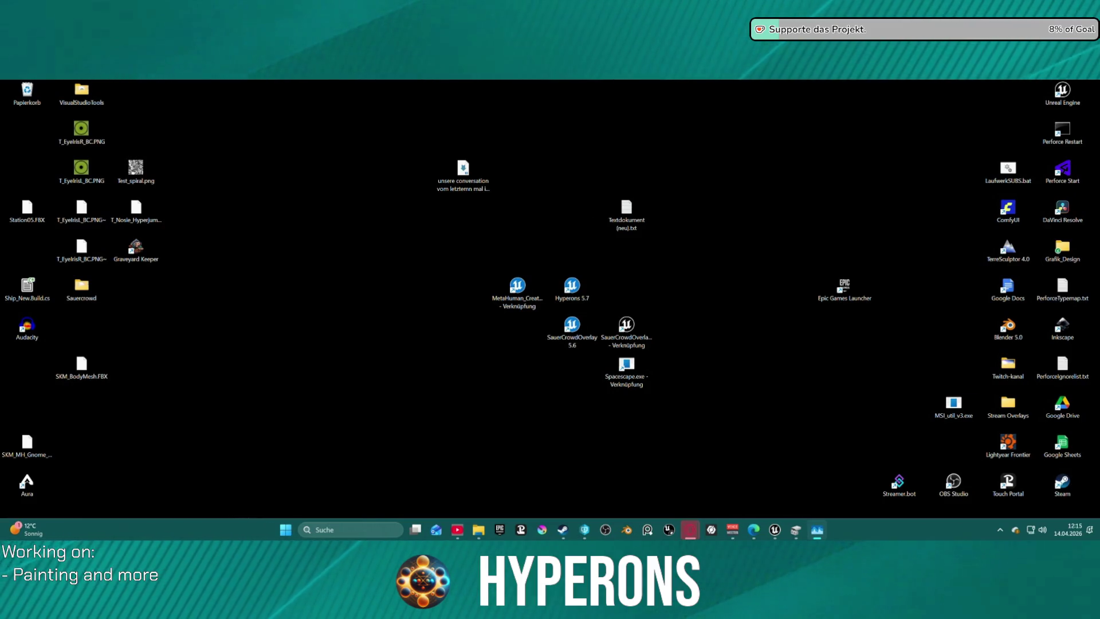
left_click(584, 530)
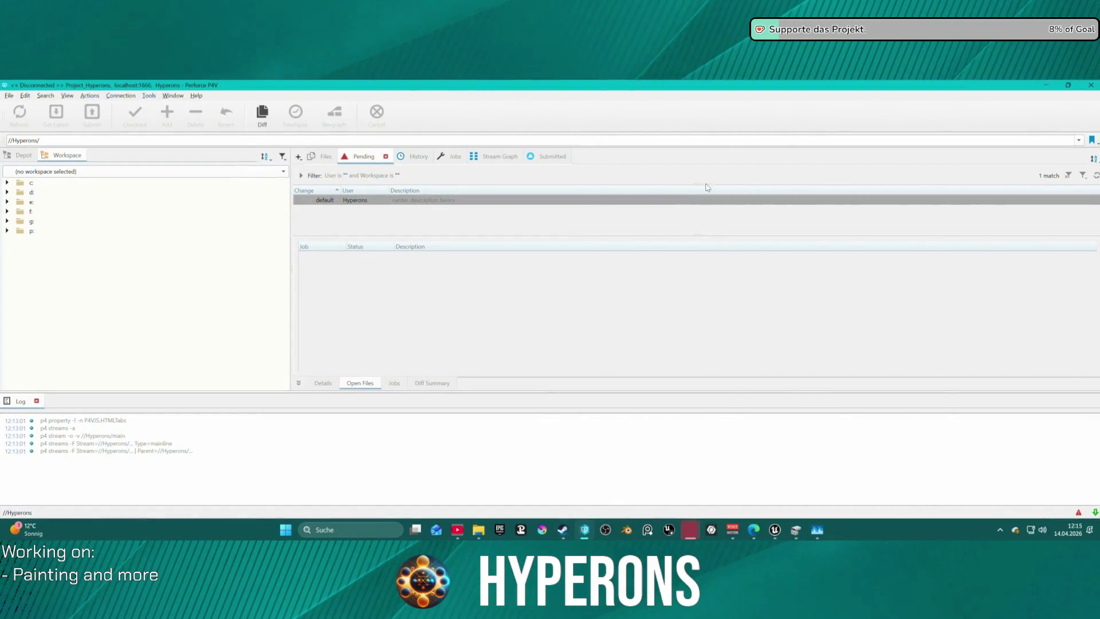
- Restore P4V, refresh its workspace and stream data, and show the workspace list
left_click(1046, 85)
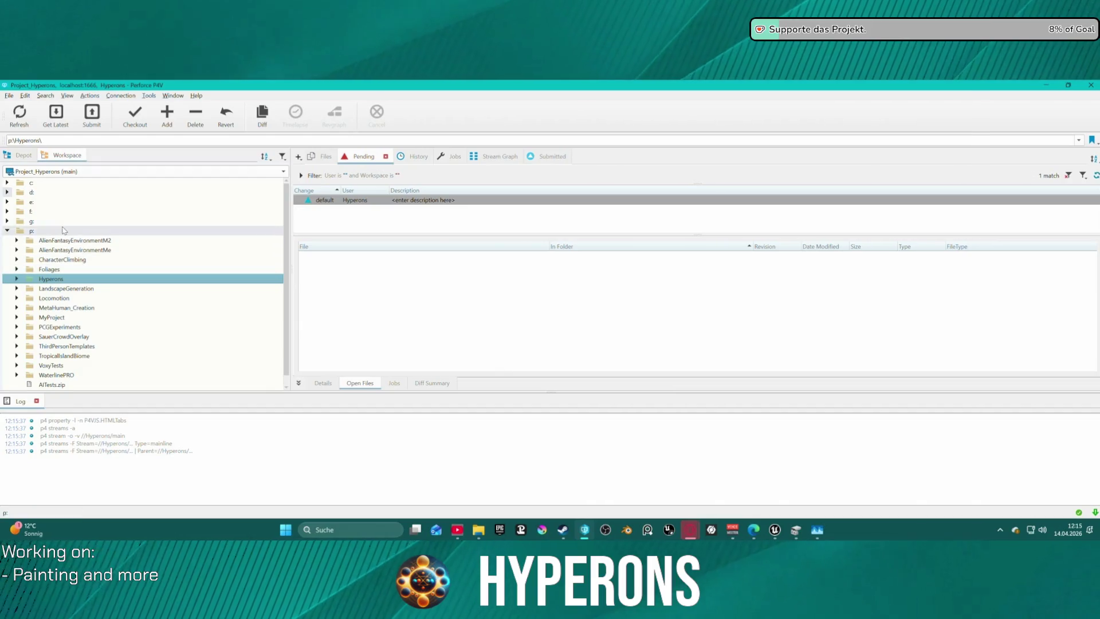
left_click(143, 450)
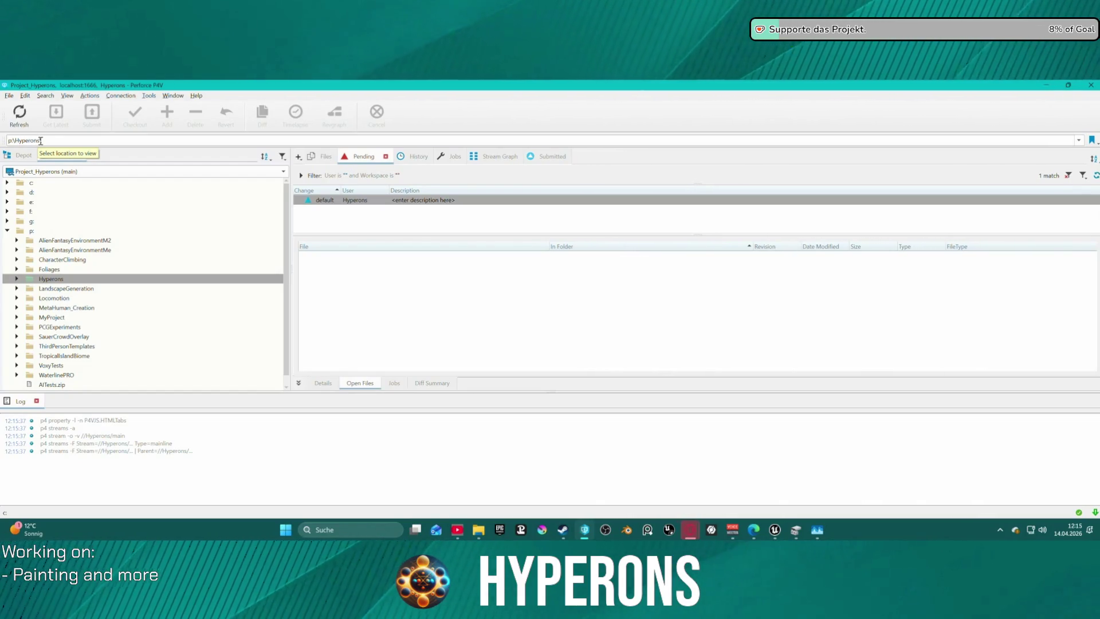
left_click(23, 122)
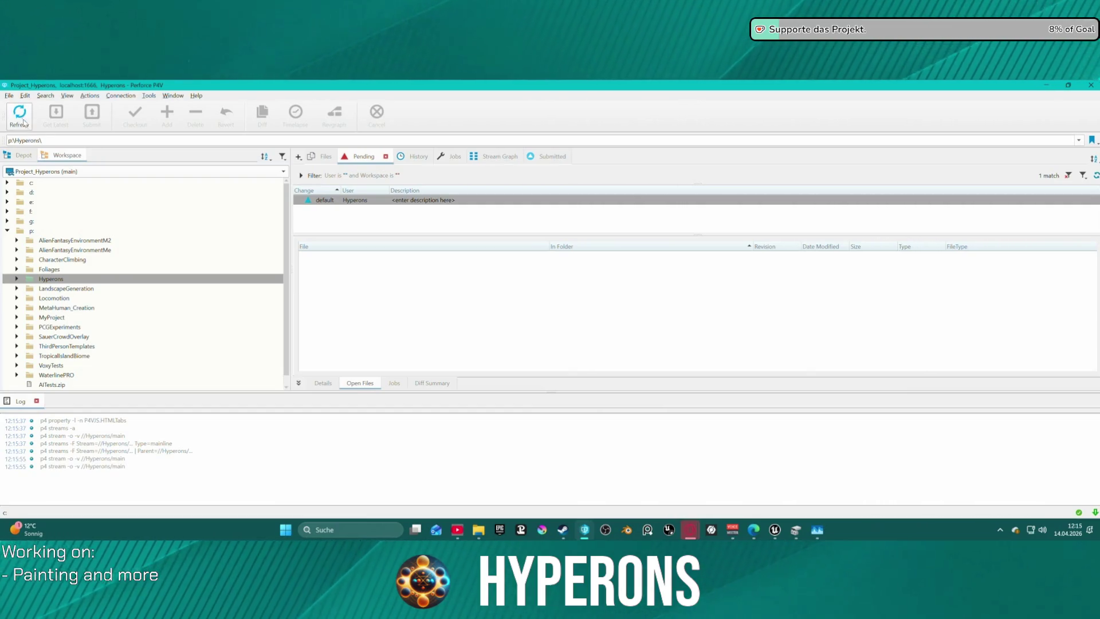
left_click(51, 141)
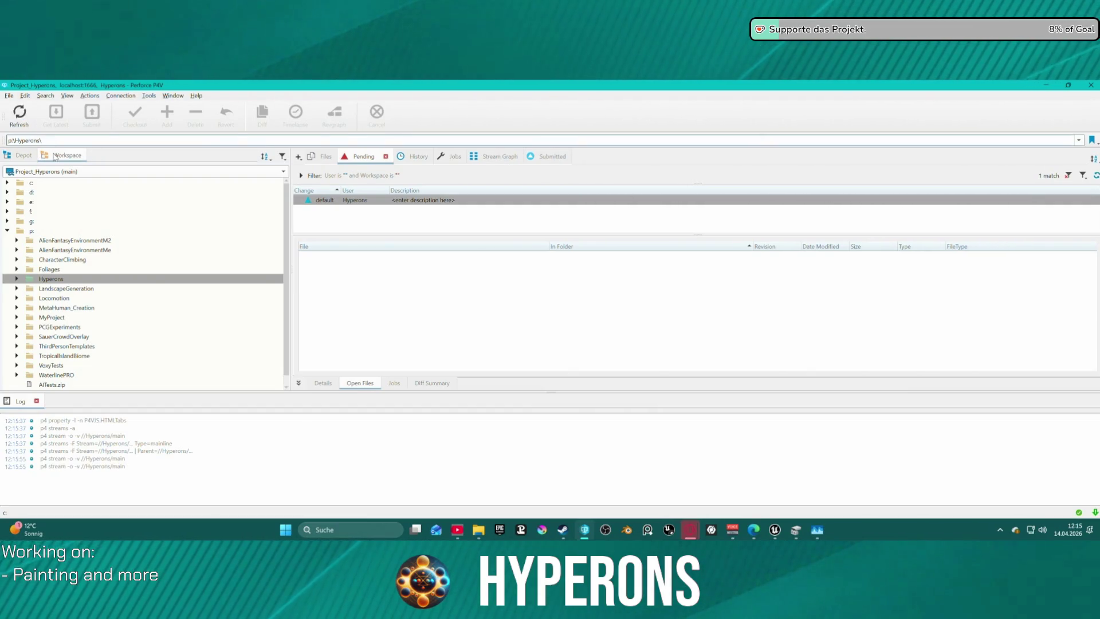
left_click(41, 173)
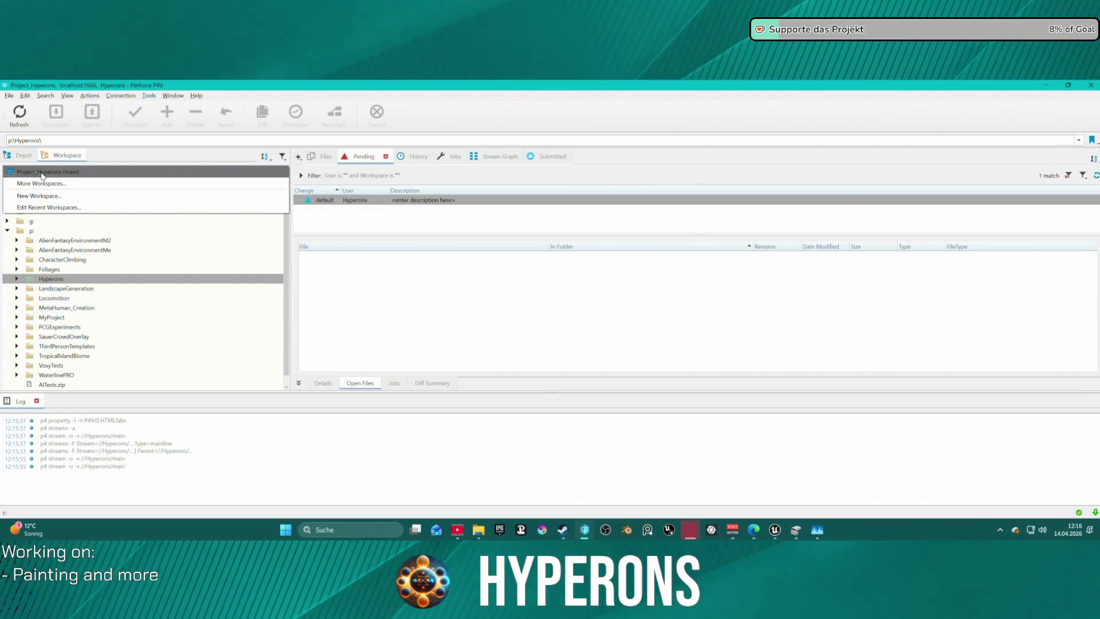
- Expand the Hyperons stream depot to its main stream in the Depot tree, then return to Unreal
left_click(41, 173)
left_click(23, 155)
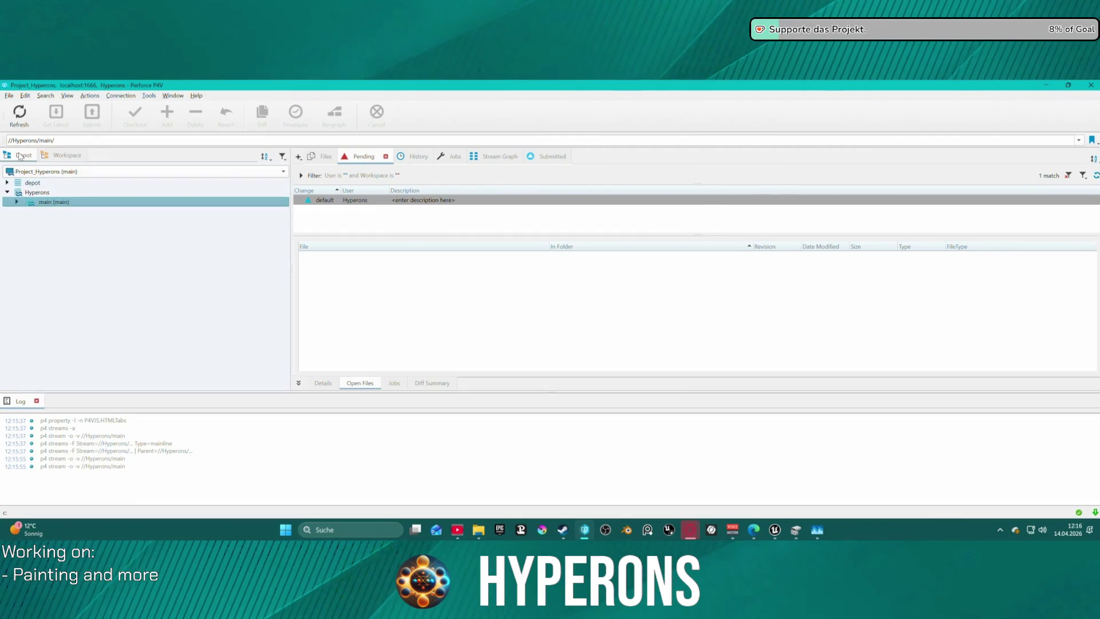
double_click(40, 194)
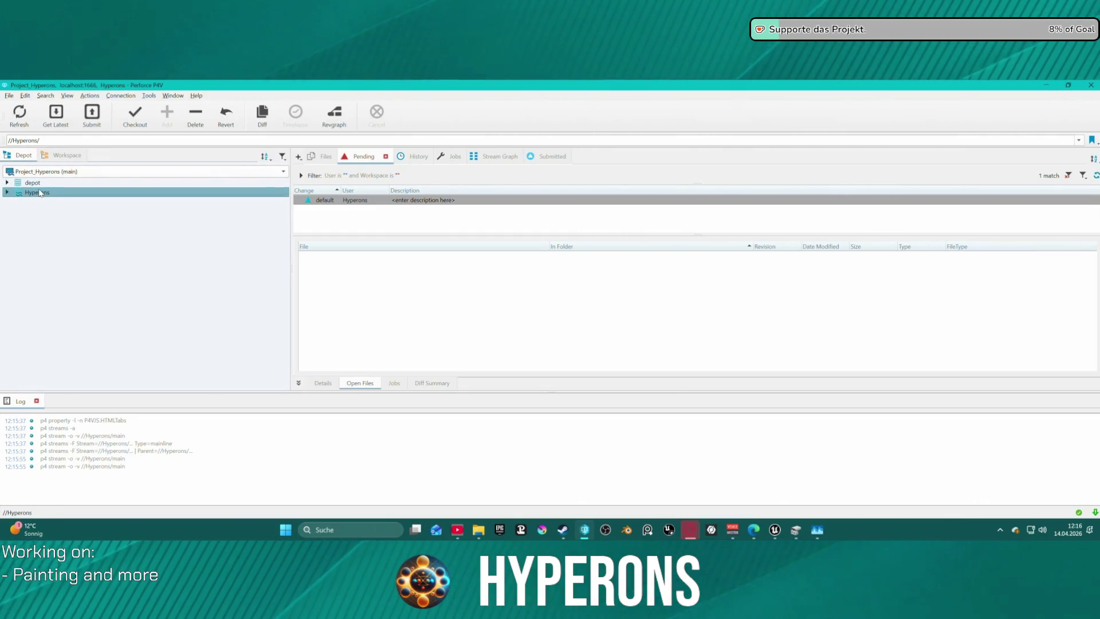
left_click(7, 183)
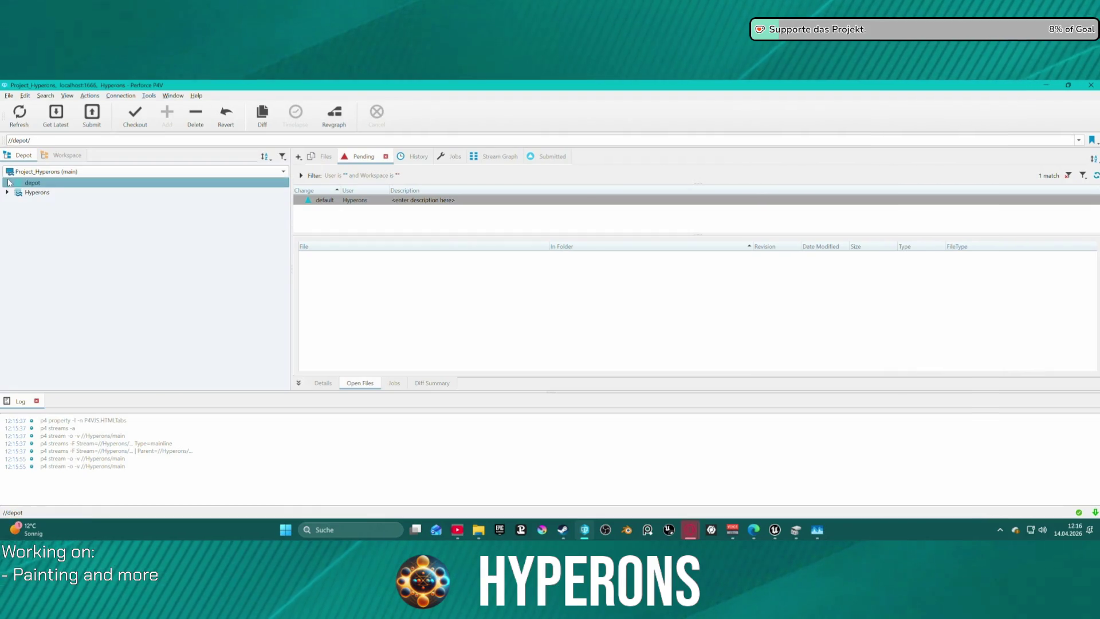
left_click(7, 193)
left_click(37, 193)
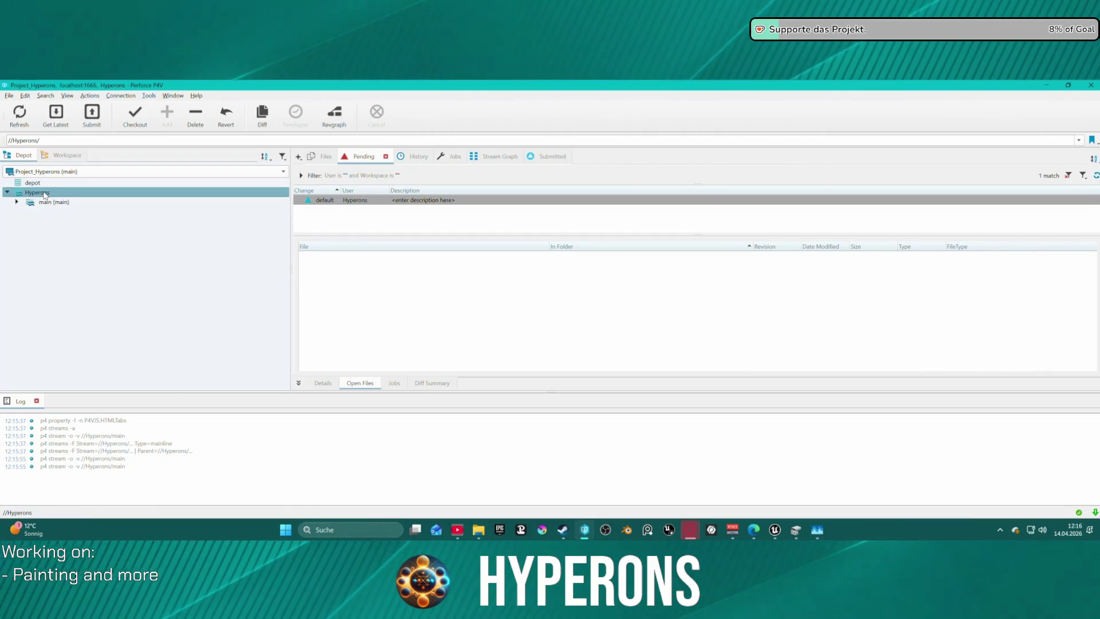
right_click(41, 195)
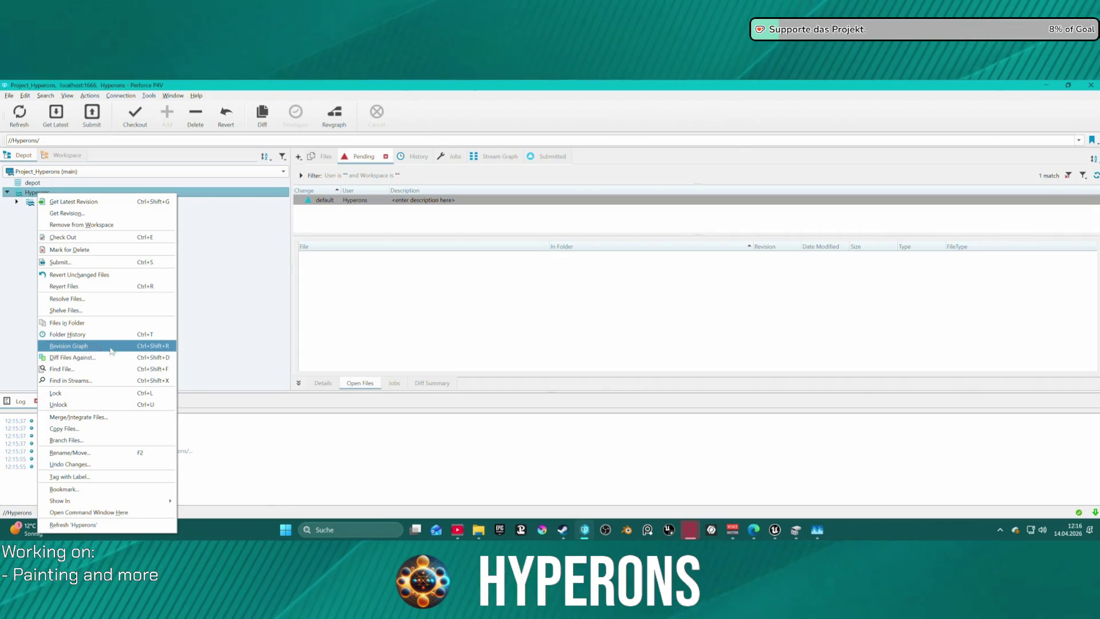
left_click(774, 530)
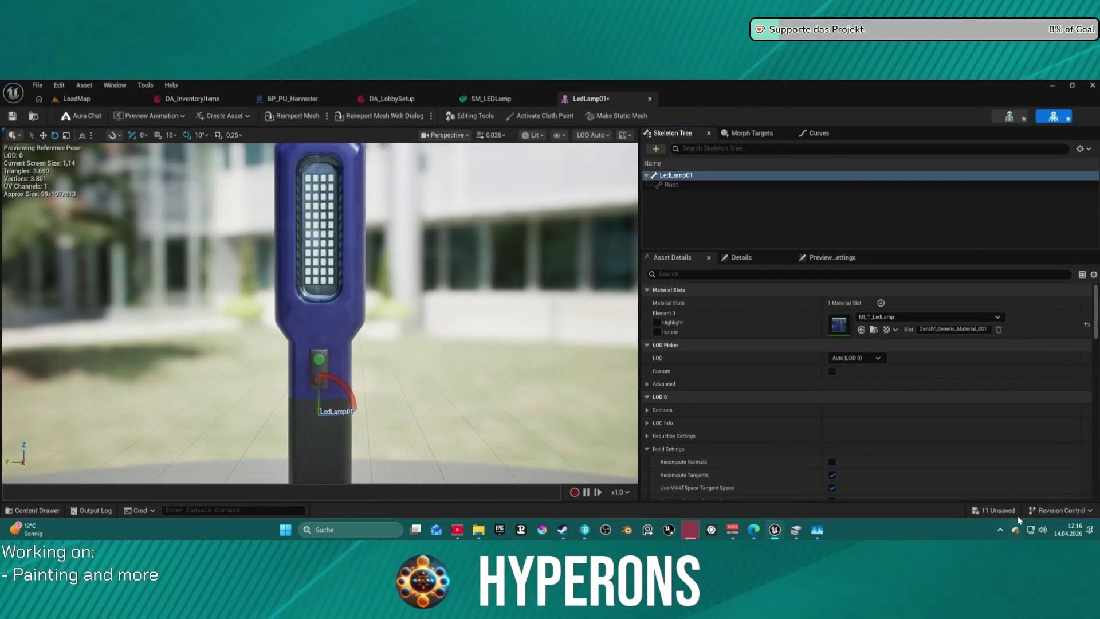
- Try connecting to Perforce at localhost:1666; it finds no workspaces, so close the login and editor
left_click(1032, 510)
left_click(1046, 494)
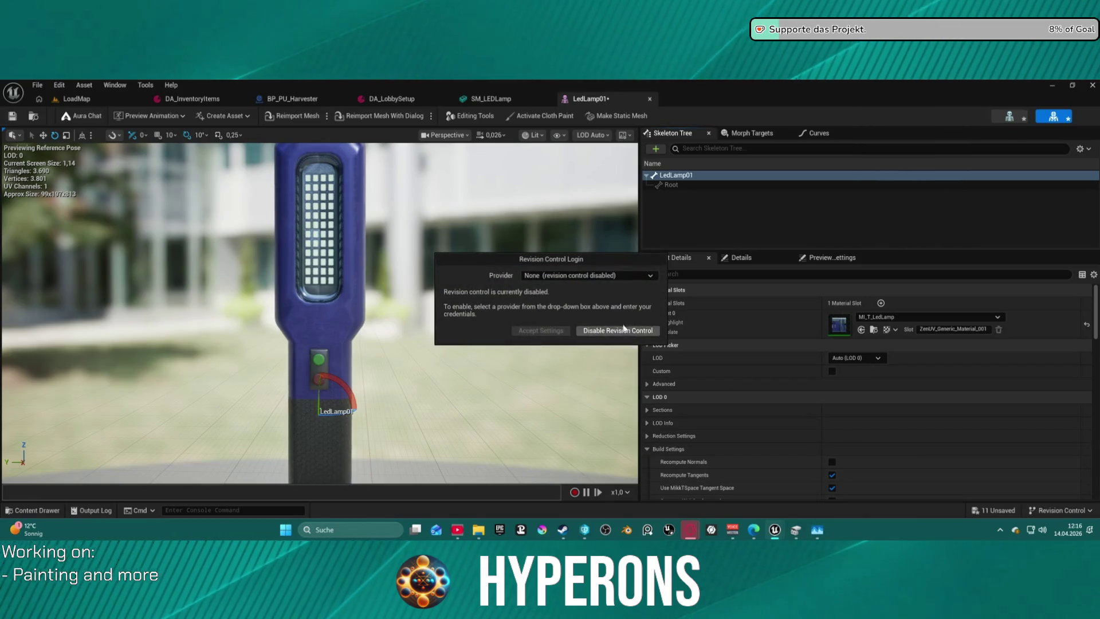
left_click(619, 276)
left_click(573, 331)
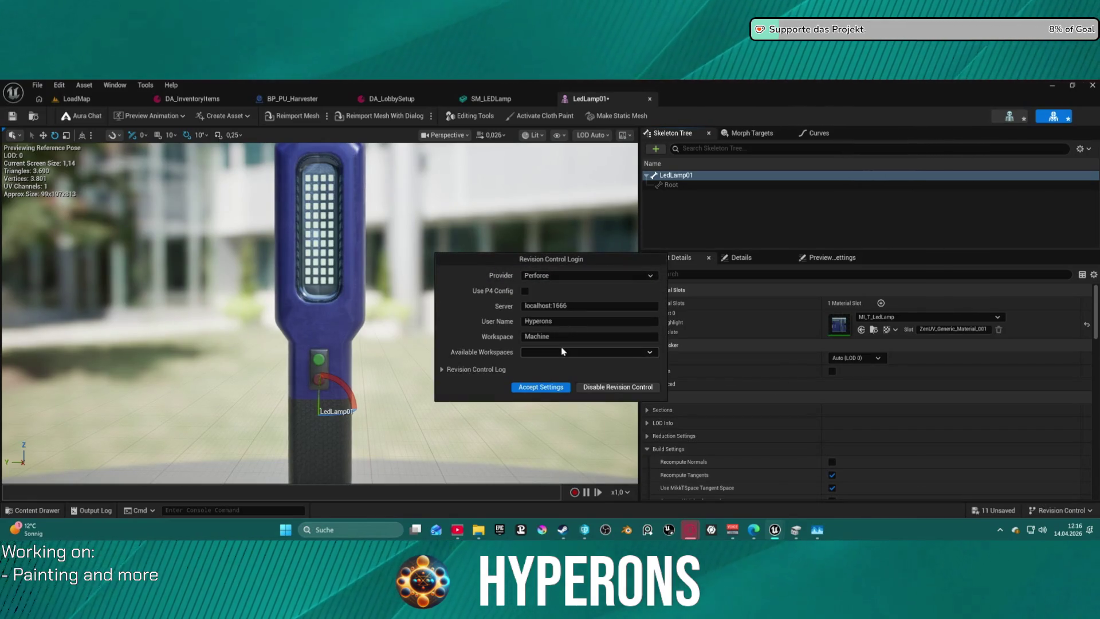
left_click(561, 352)
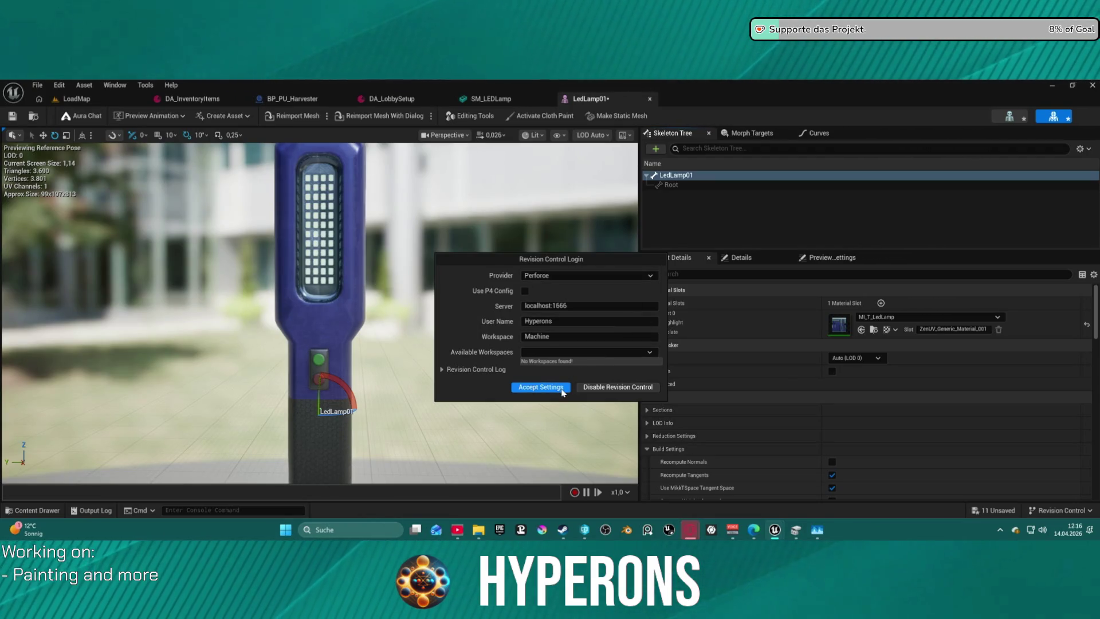
left_click(561, 388)
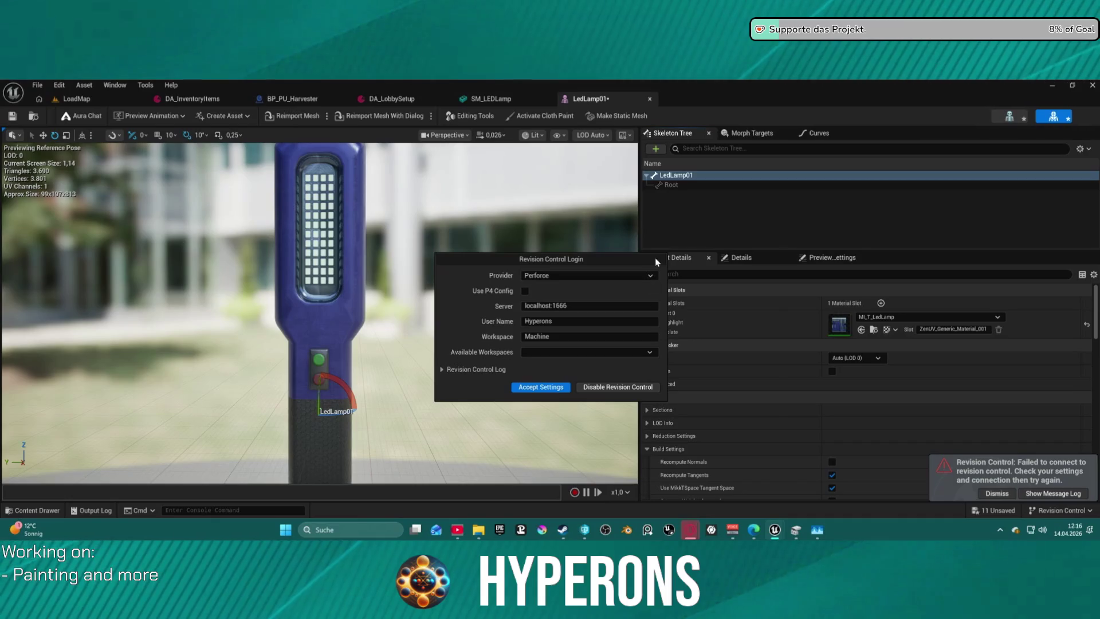
left_click(654, 389)
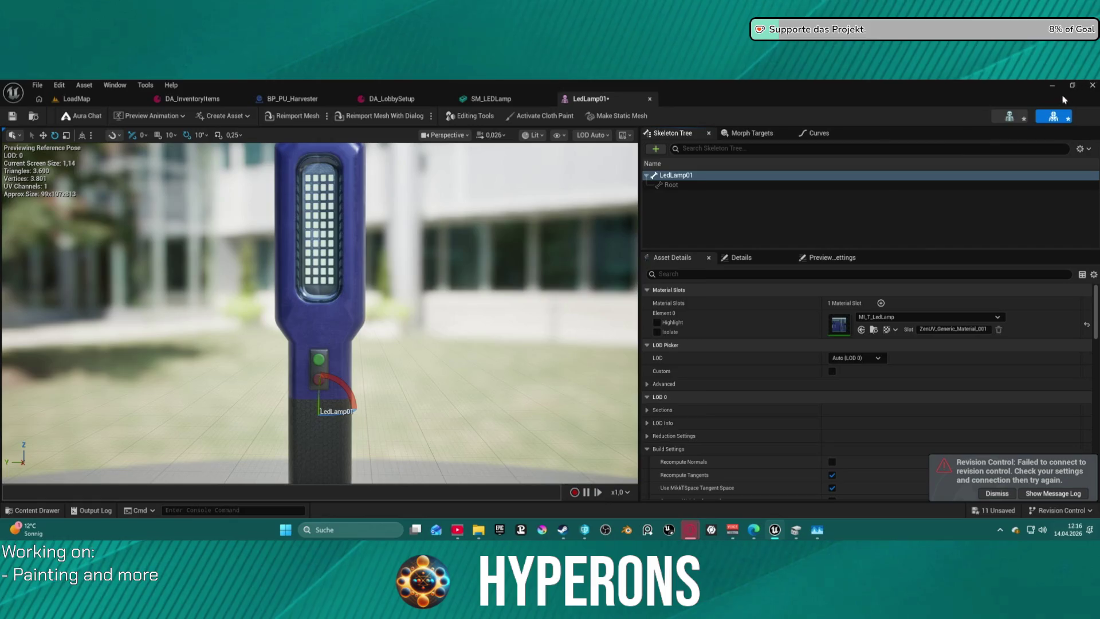
left_click(1092, 87)
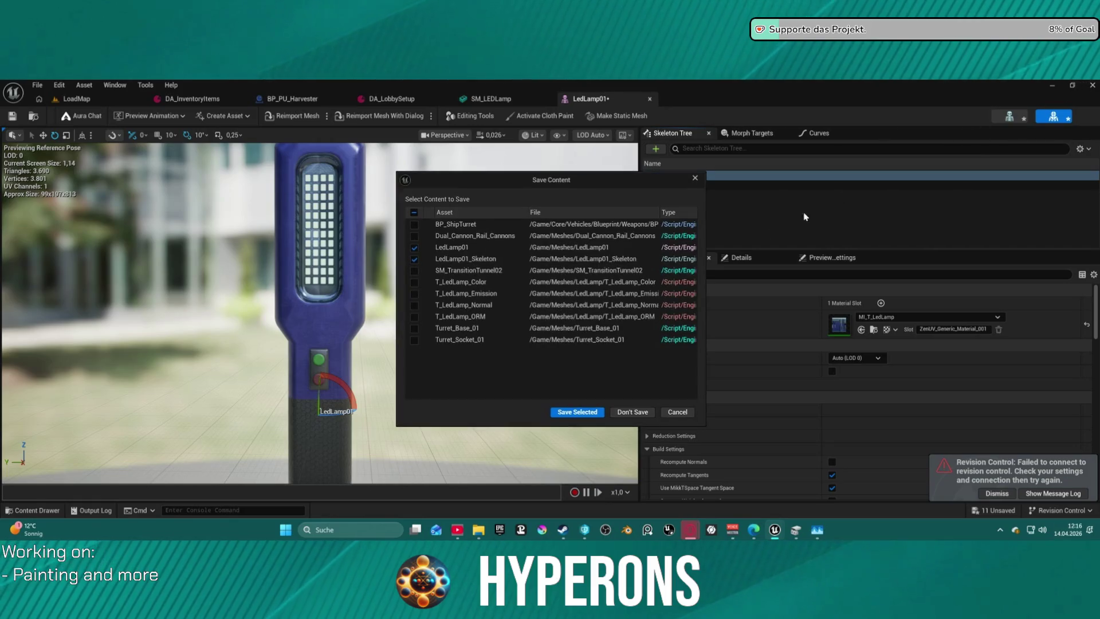
- Save LedLamp01, its skeleton and T_LedLamp textures, excluding turret, cannon and tunnel assets, skipping check-out
left_click(413, 213)
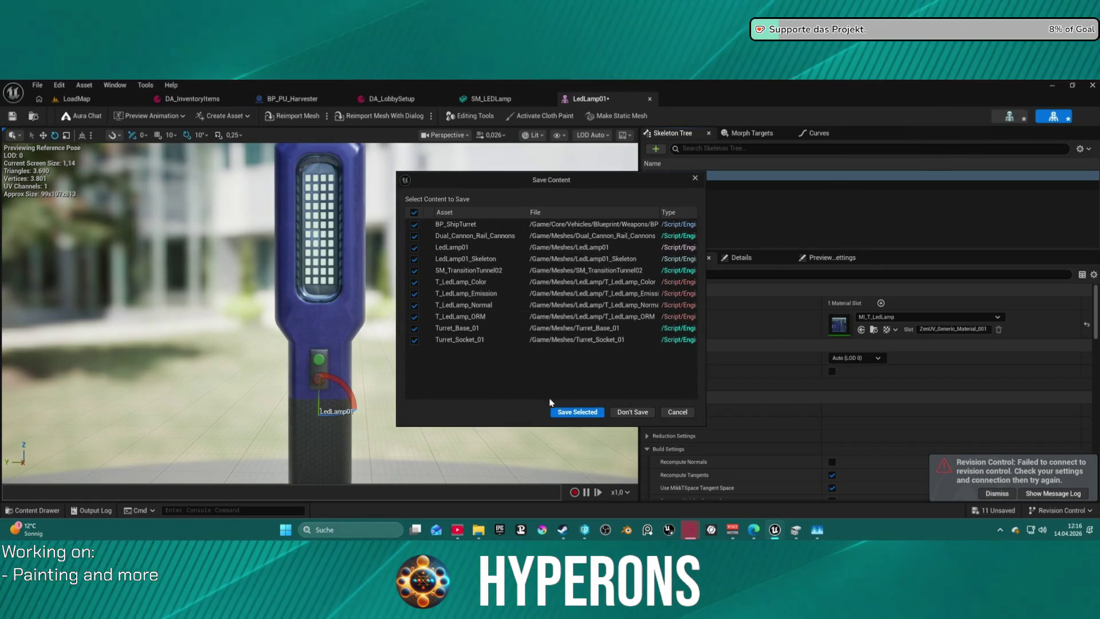
left_click(413, 224)
left_click(414, 236)
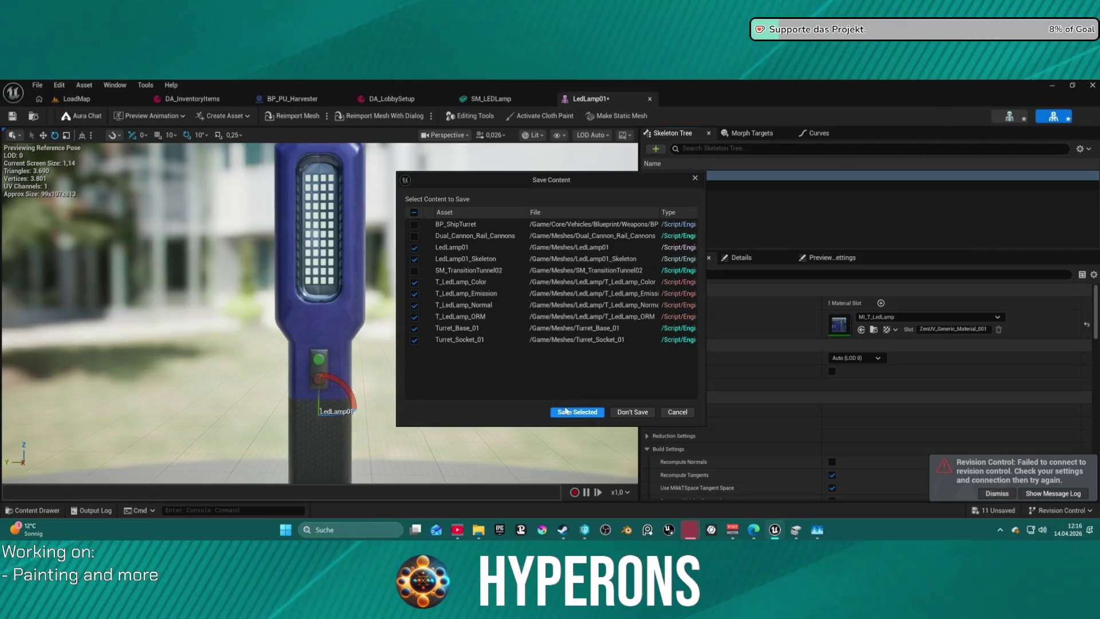
left_click(414, 270)
left_click(414, 328)
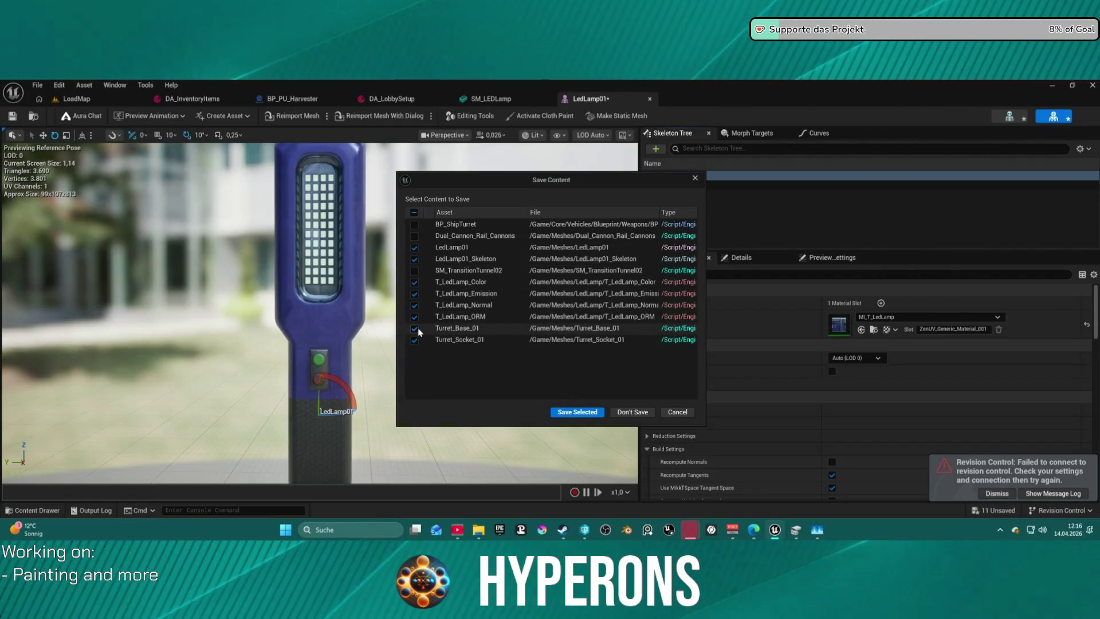
left_click(413, 340)
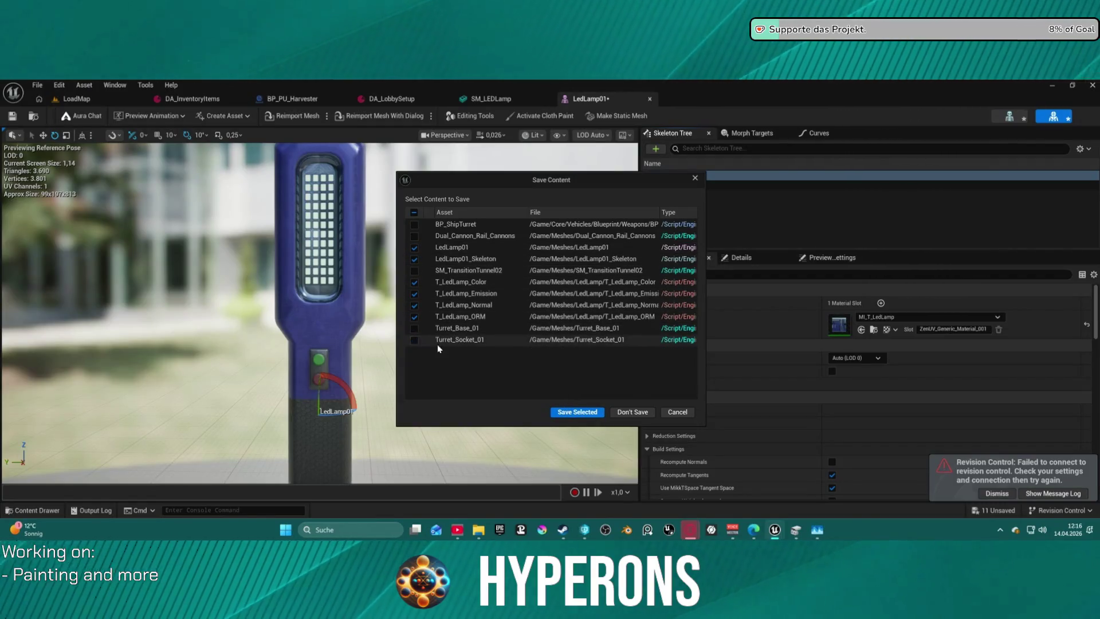
left_click(577, 413)
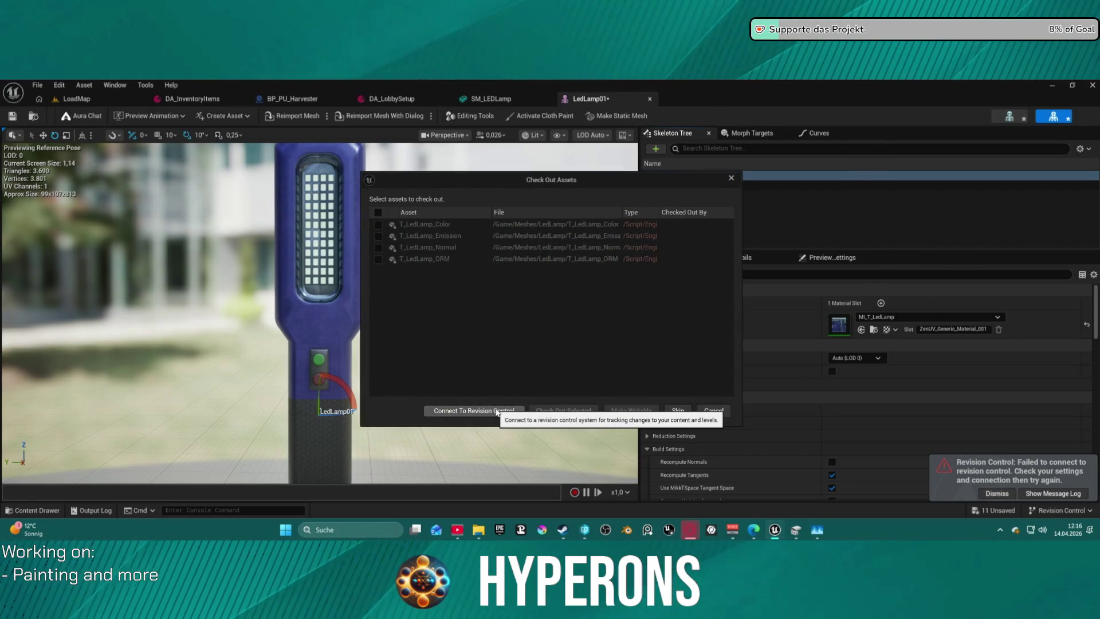
left_click(677, 411)
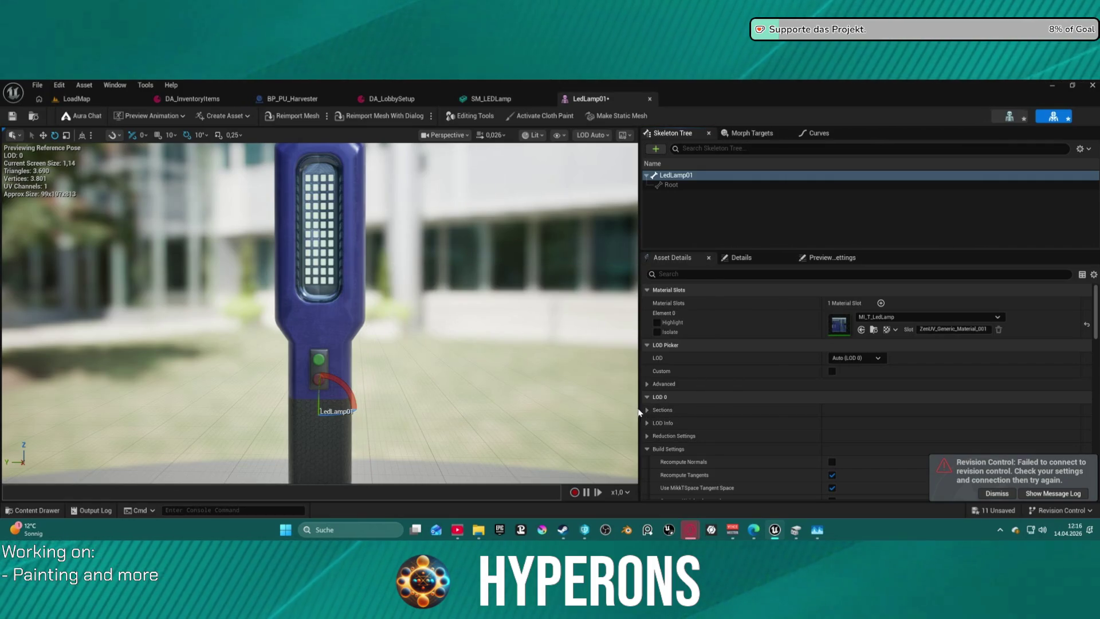
key("alt+Tab")
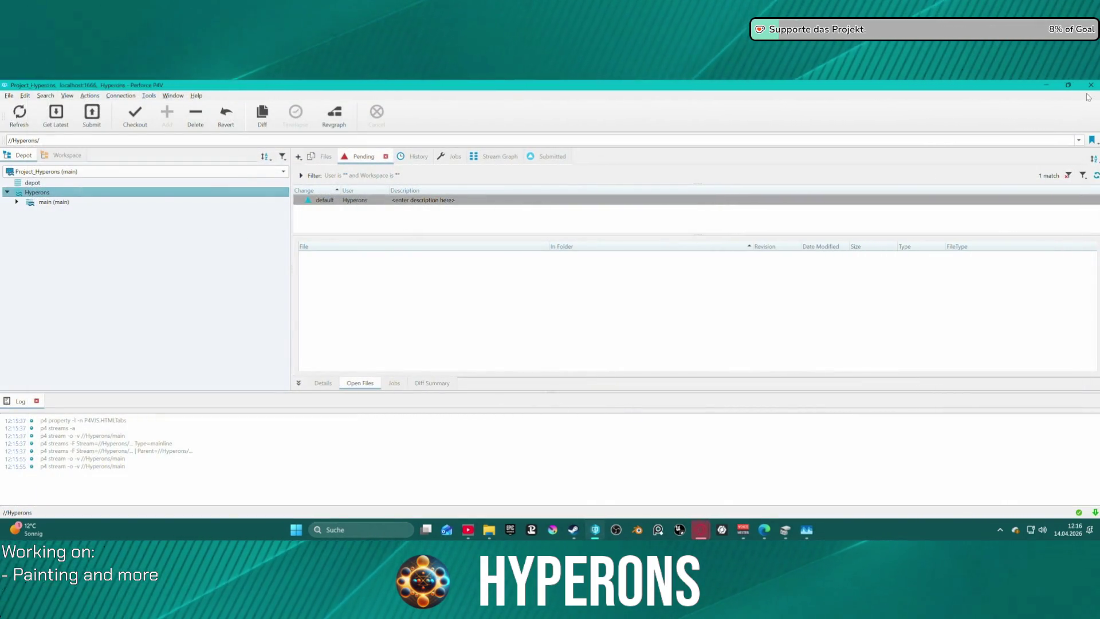
- Close P4V and Disk Management, relaunch Hyperons 5.7, and bring up LaufwerkSUBS.bat's context menu
left_click(1091, 85)
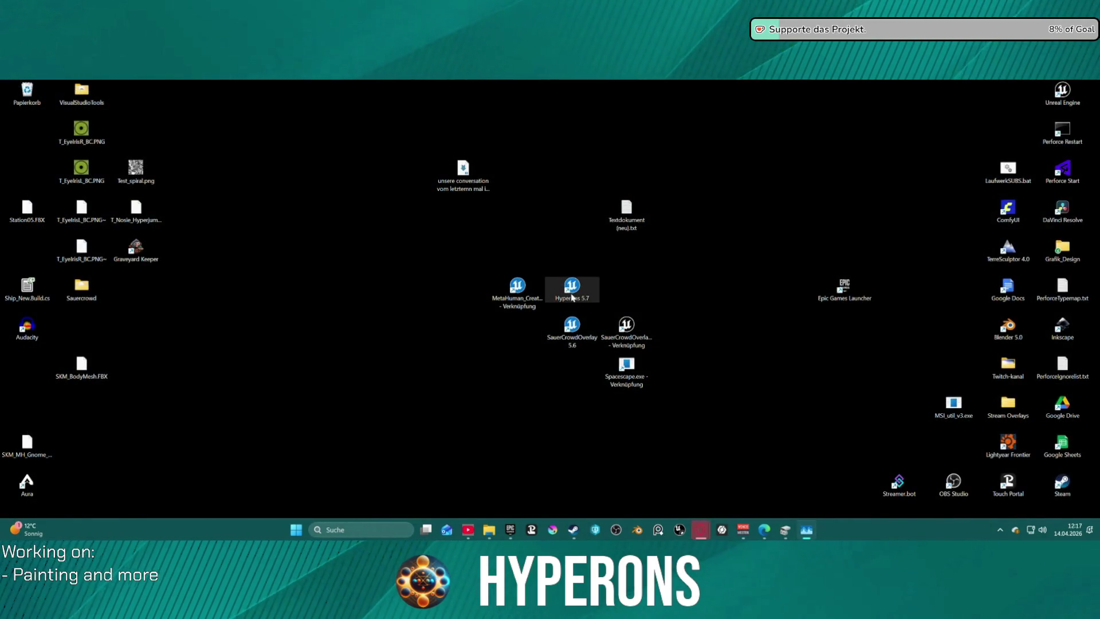
double_click(571, 297)
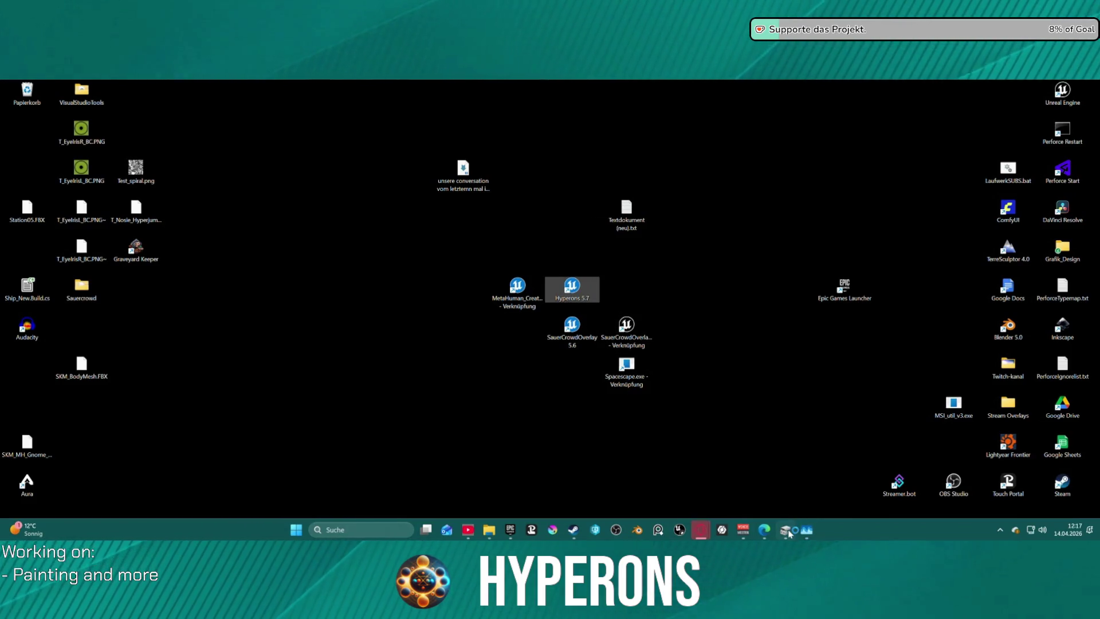
mouse_move(789, 532)
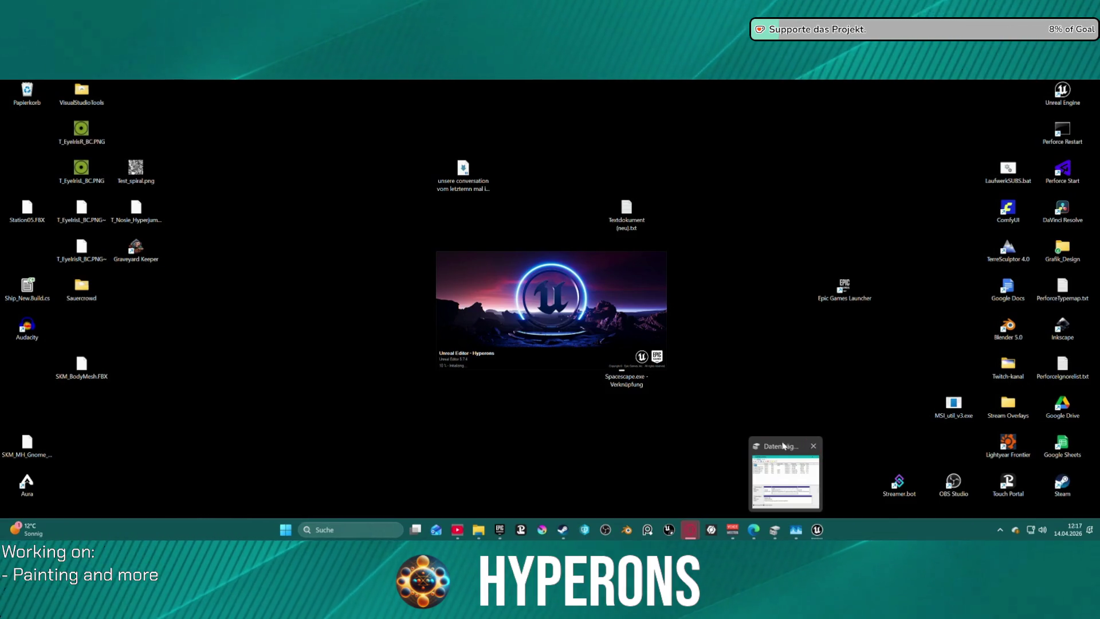
right_click(774, 532)
left_click(761, 505)
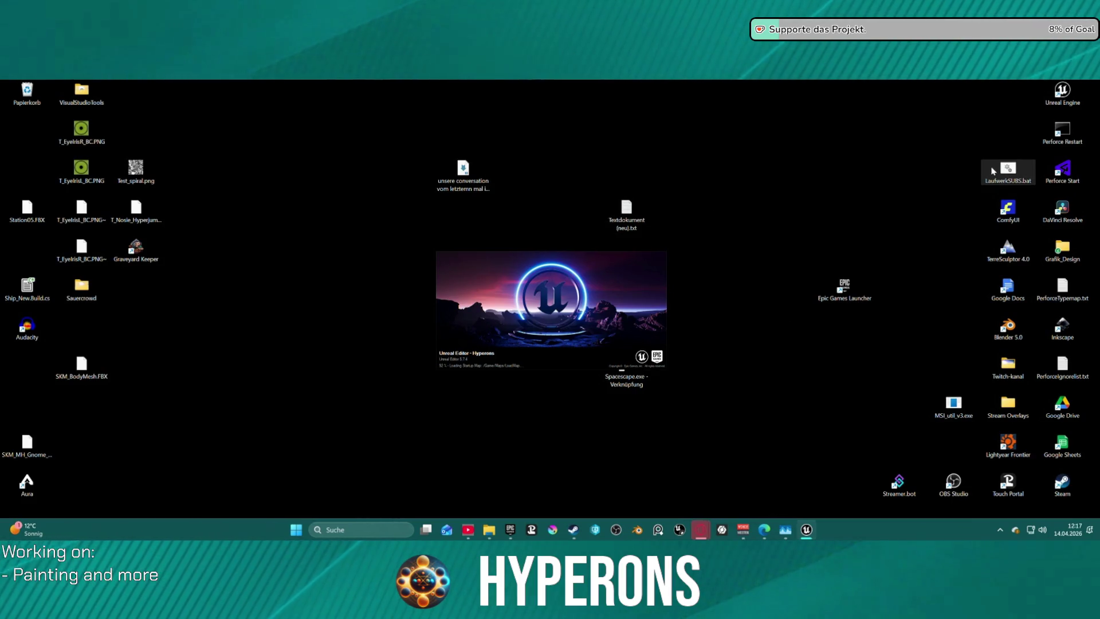
right_click(1007, 173)
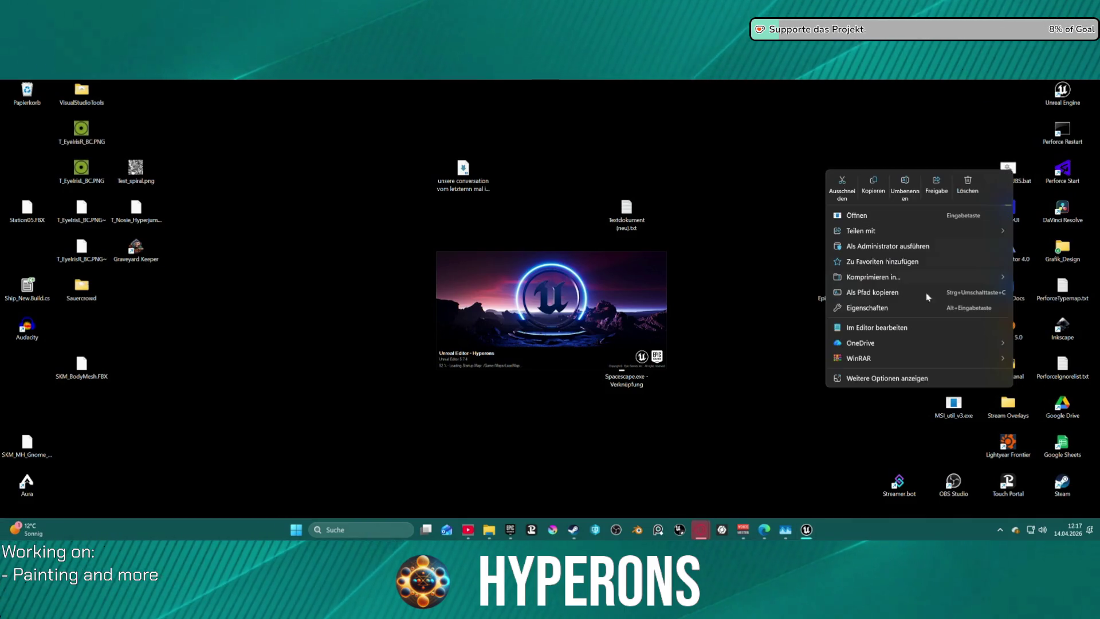
- Open LaufwerkSUBS.bat in Notepad via 'Im Editor bearbeiten' and drag the window aside
left_click(915, 331)
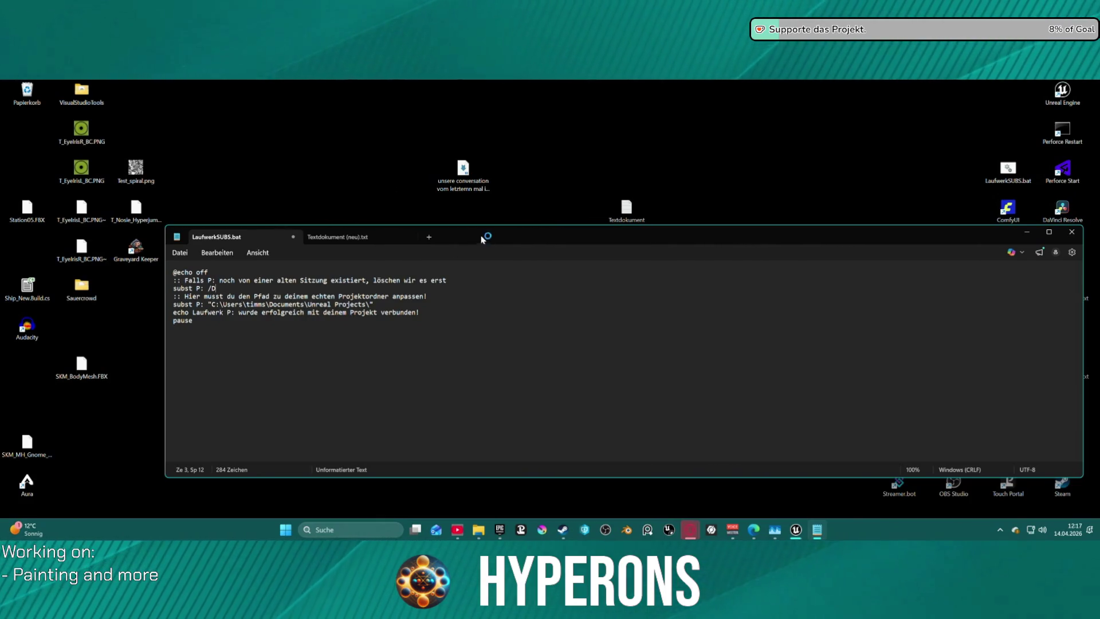
left_click_drag(501, 238, 558, 80)
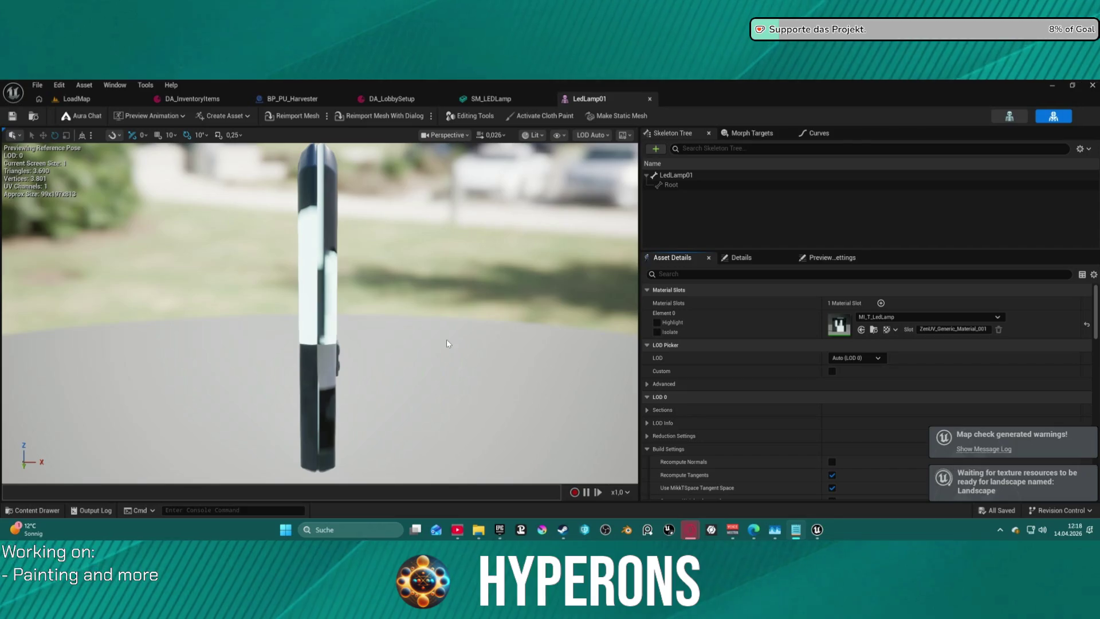
- Orbit to the lamp's front panel, dismiss the Agent Integration Kit notice, and show revision control options
scroll(447, 314, "down", 2)
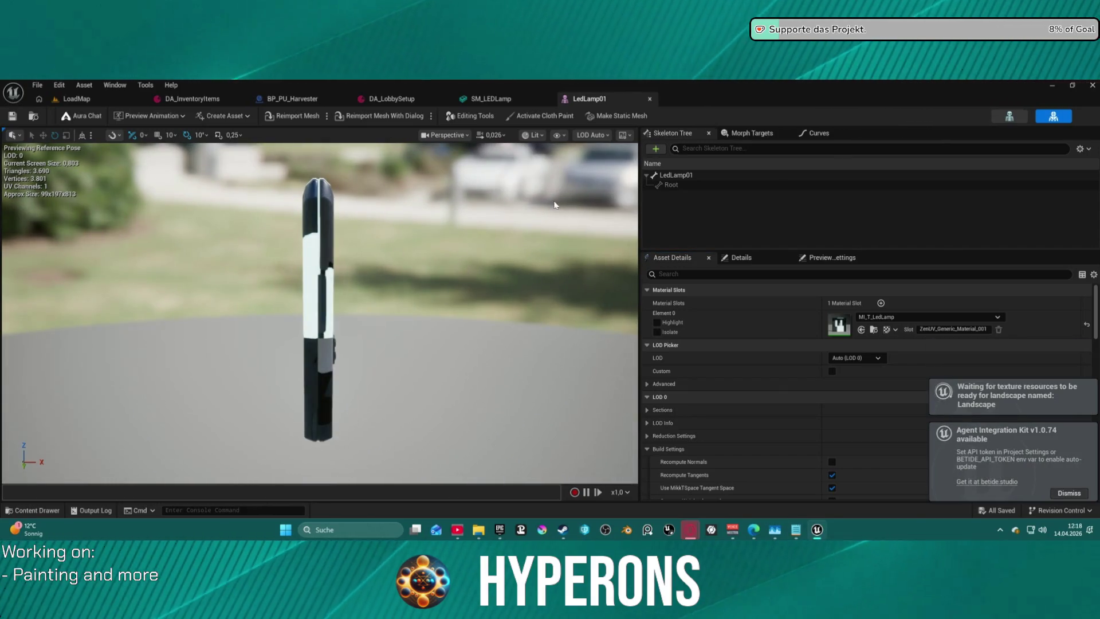
left_click_drag(447, 268, 513, 293)
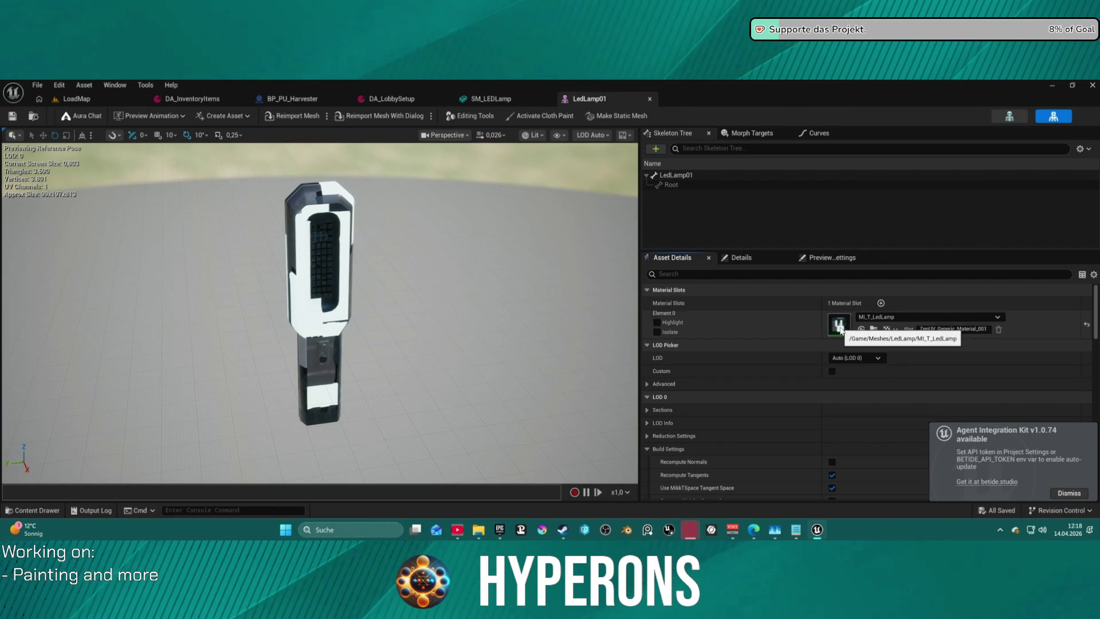
left_click(1068, 494)
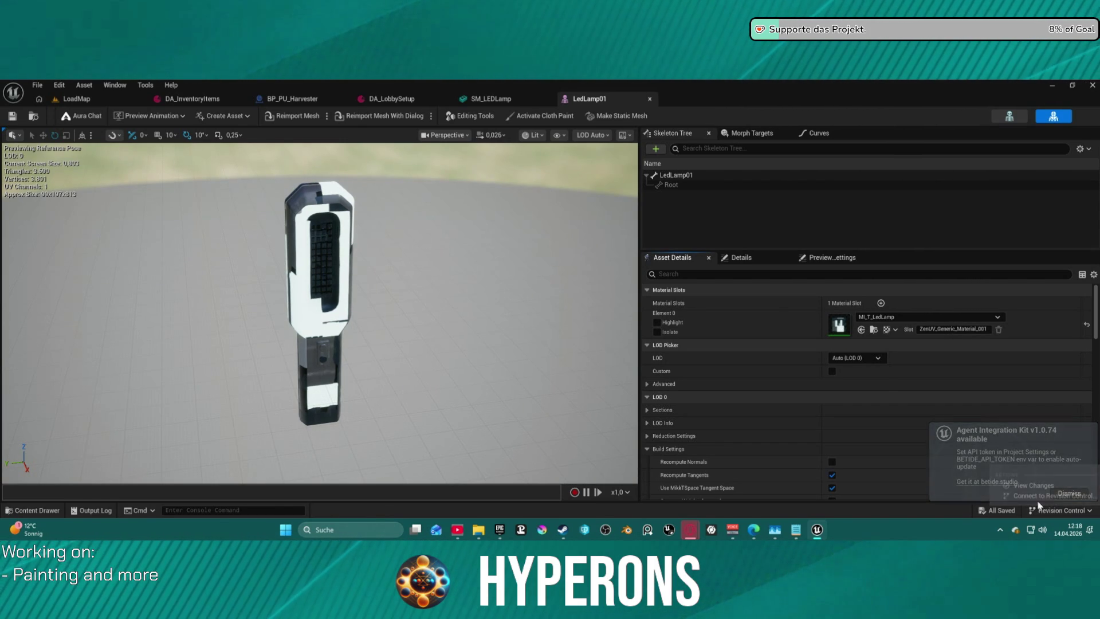
left_click(1062, 510)
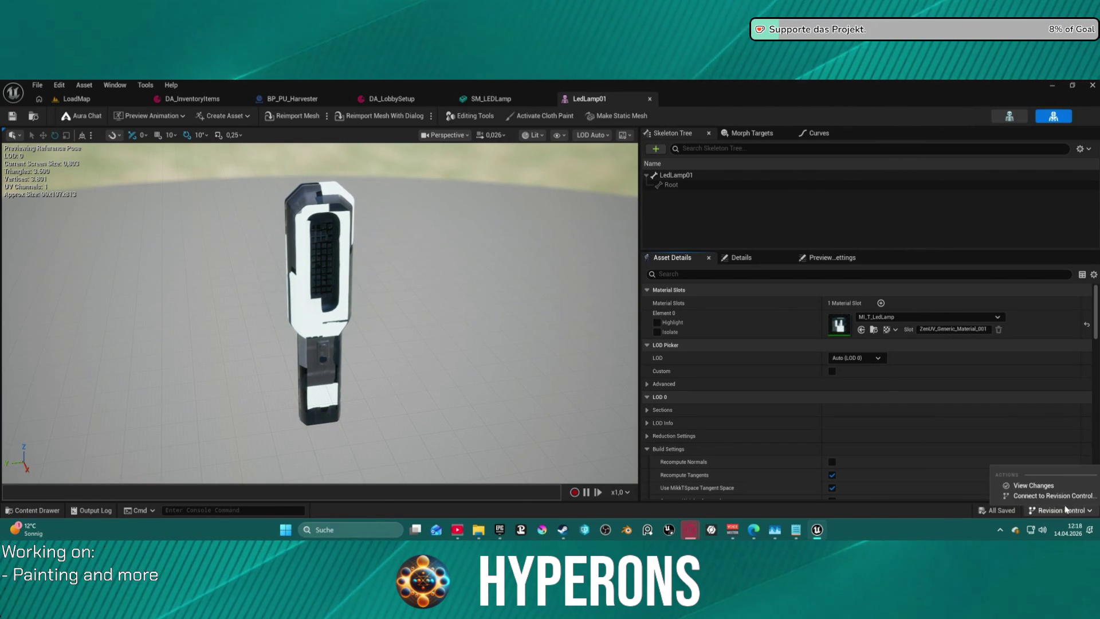
- Choose Perforce as provider, pick workspace Project_Hyperons, and accept settings for localhost:1666
left_click(1038, 496)
left_click(587, 275)
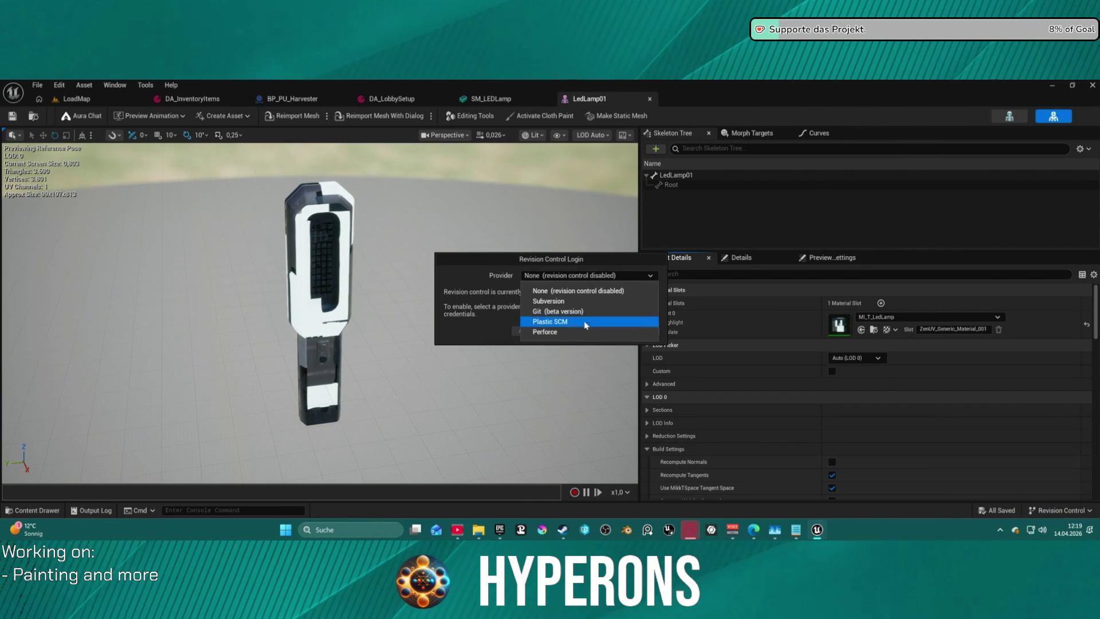
left_click(545, 322)
left_click(563, 350)
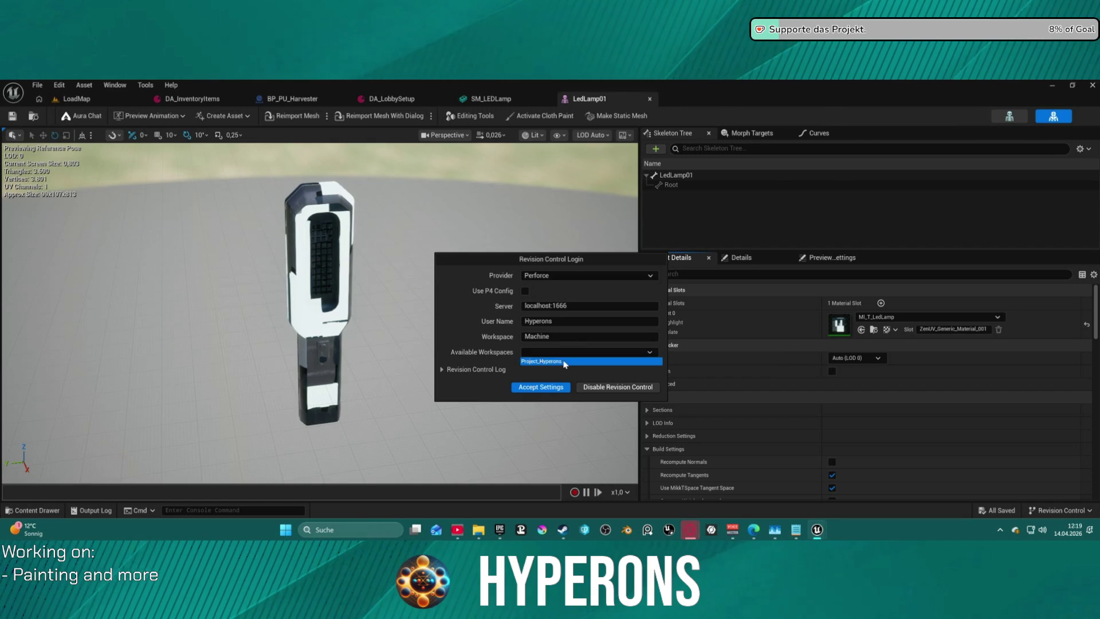
left_click(558, 363)
left_click(541, 388)
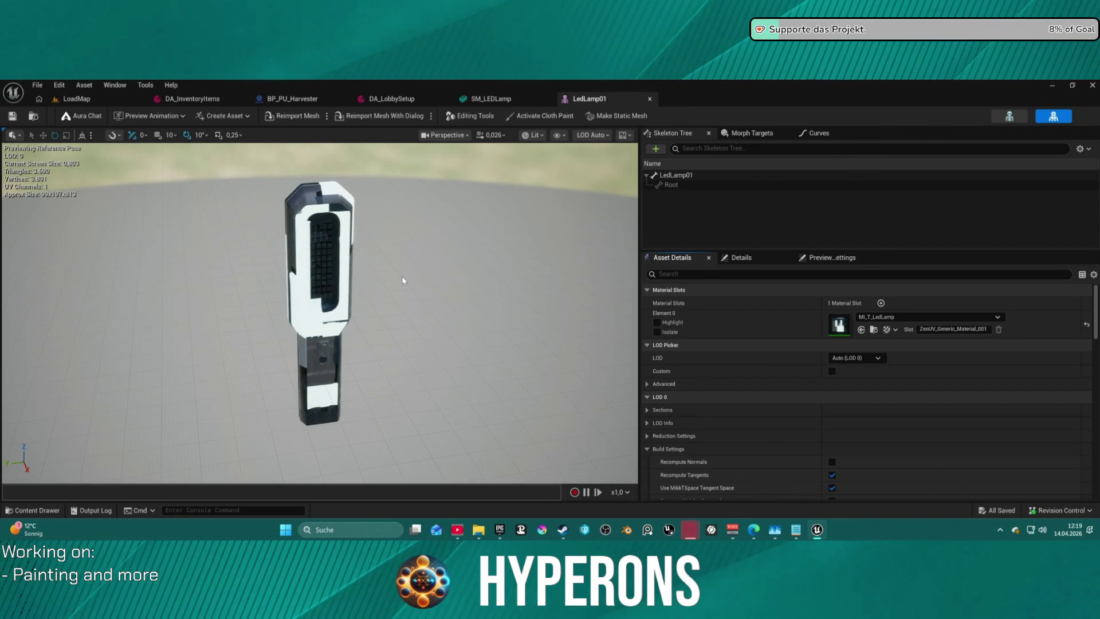
key("super")
key("super")
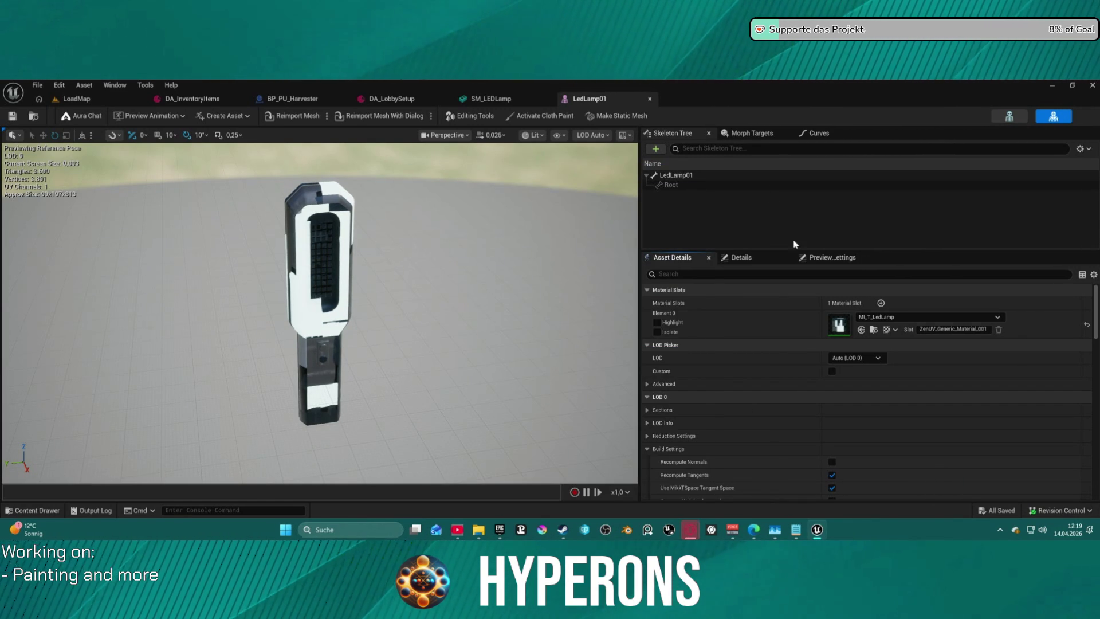
- Review MI_T_LedLamp and its Color, Emission, Normal and ORM textures, then quit Unreal Editor
left_click(874, 330)
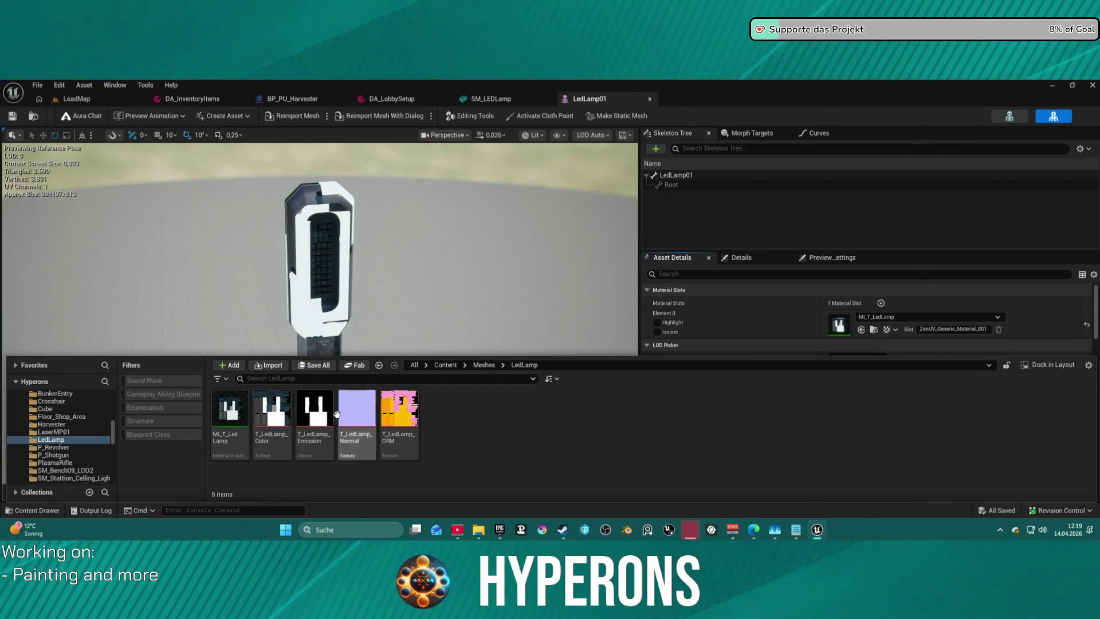
mouse_move(297, 415)
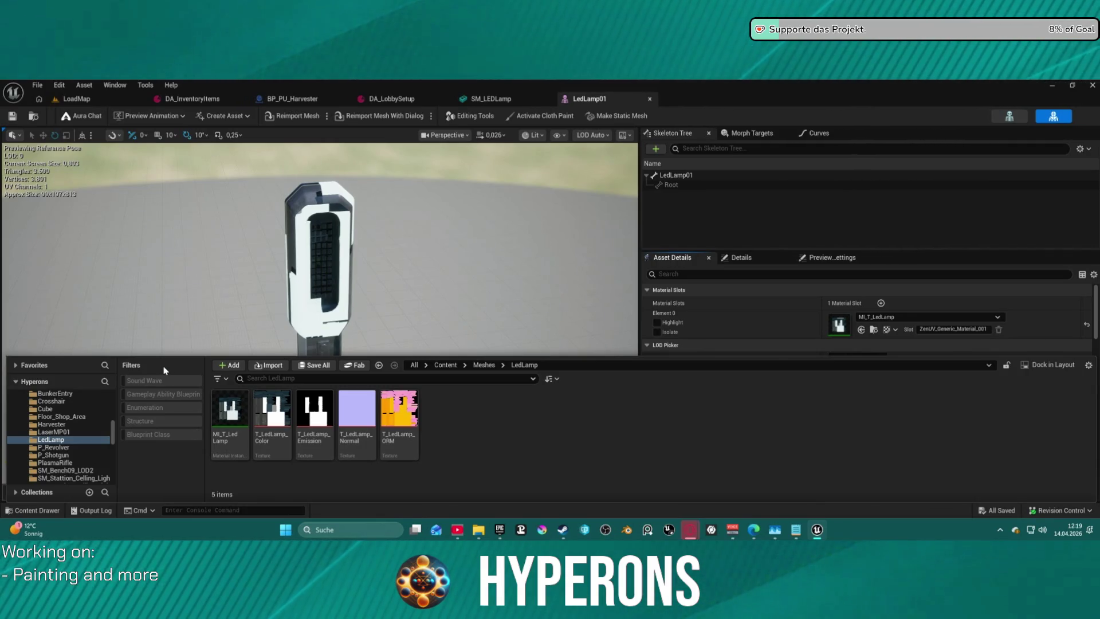
left_click(1097, 85)
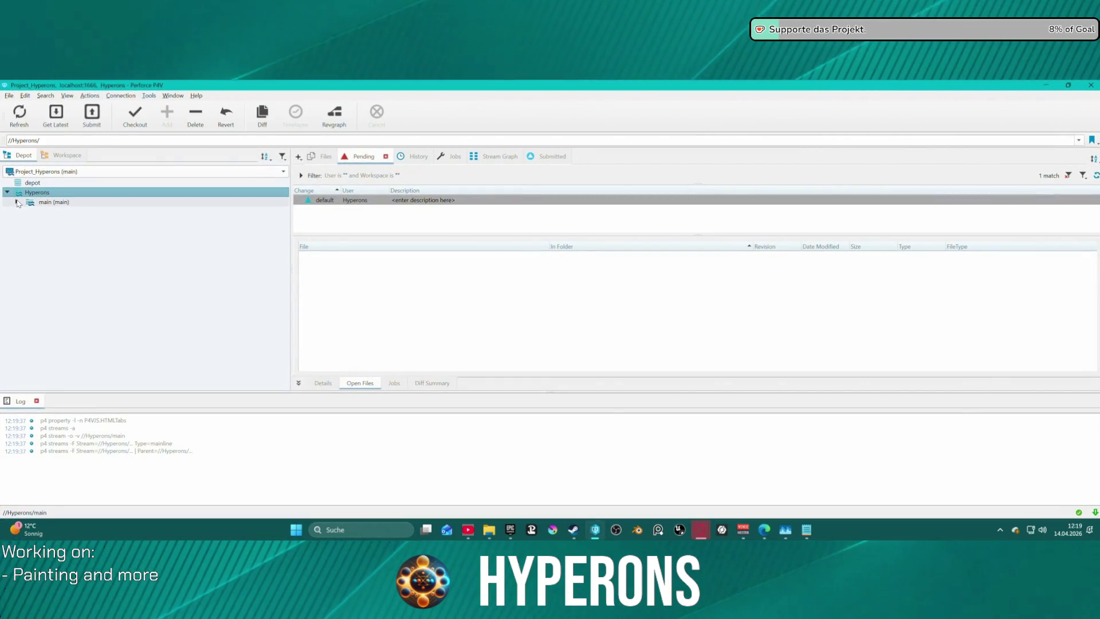
- Reconcile offline work in Content/Meshes into the default changelist
left_click(17, 202)
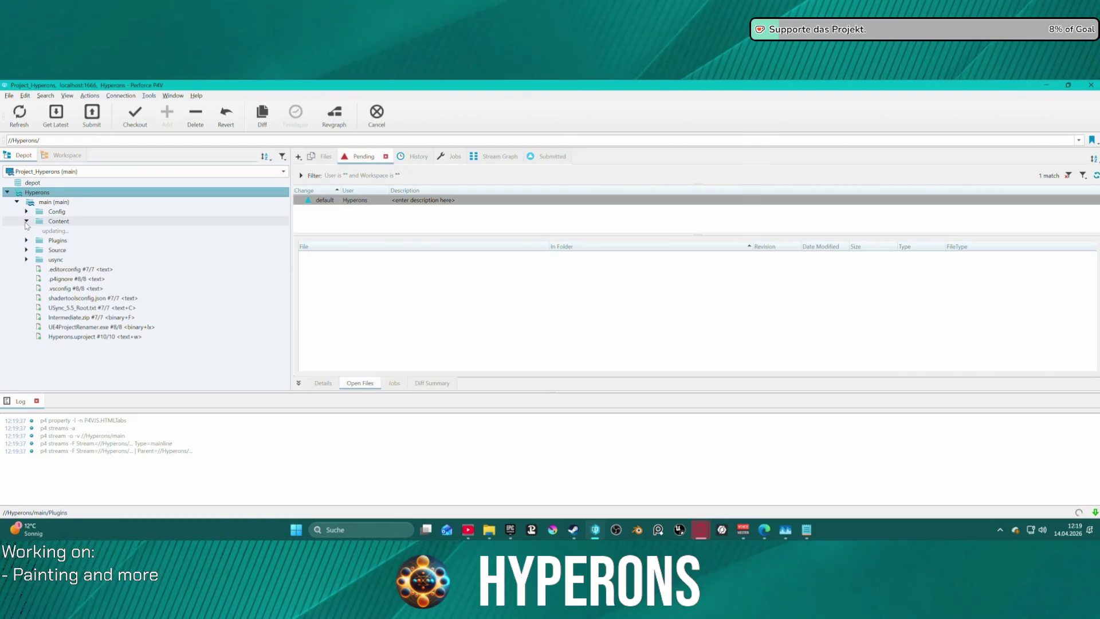
left_click(25, 220)
right_click(57, 327)
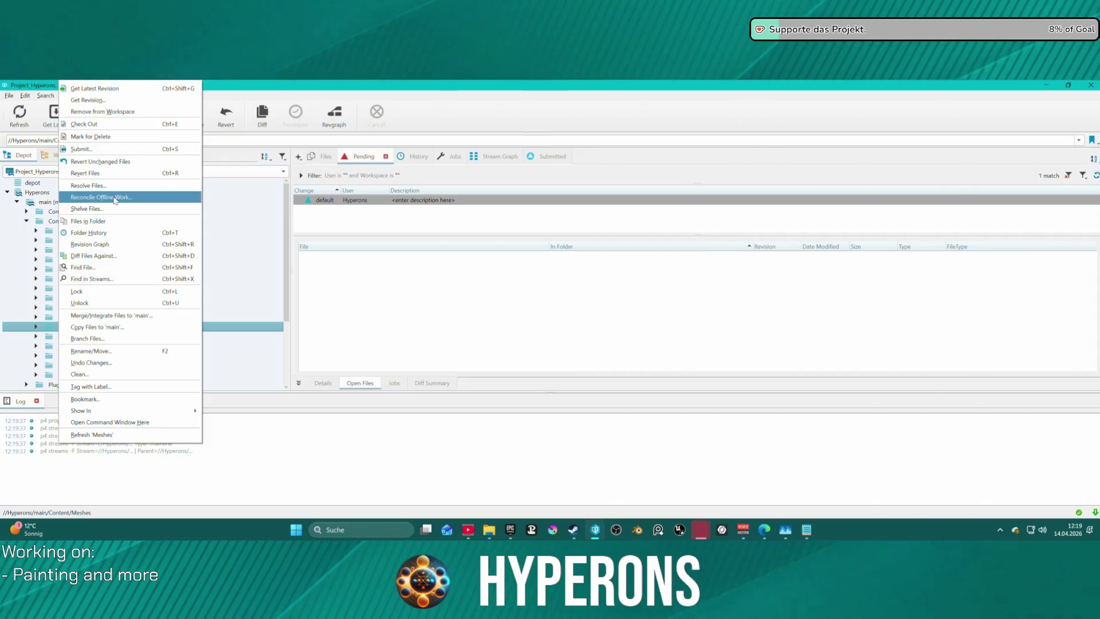
left_click(115, 198)
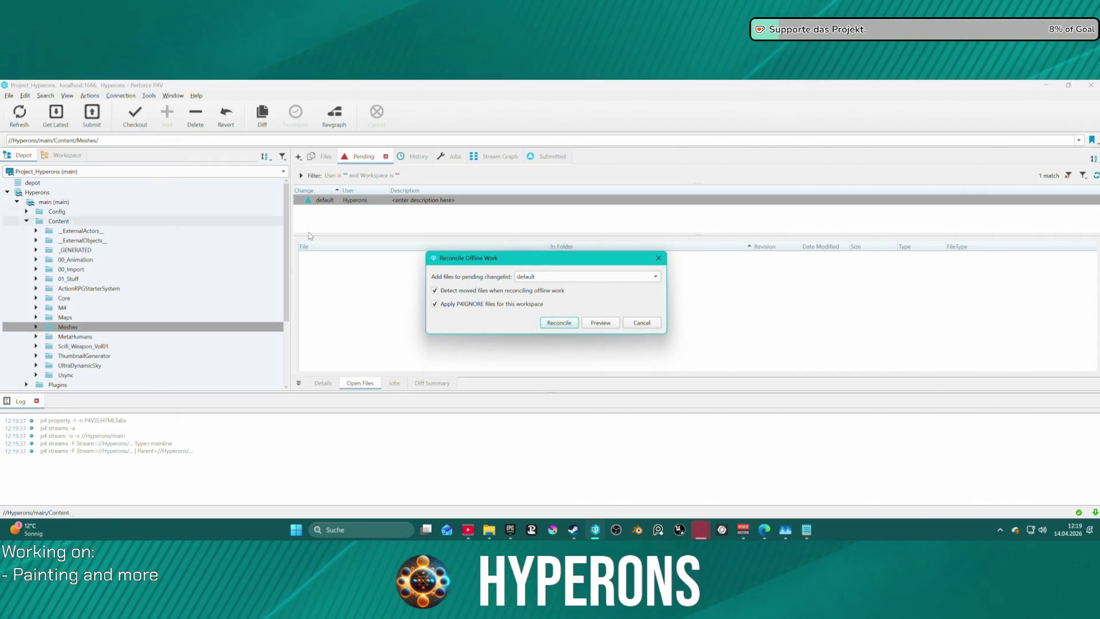
left_click(564, 324)
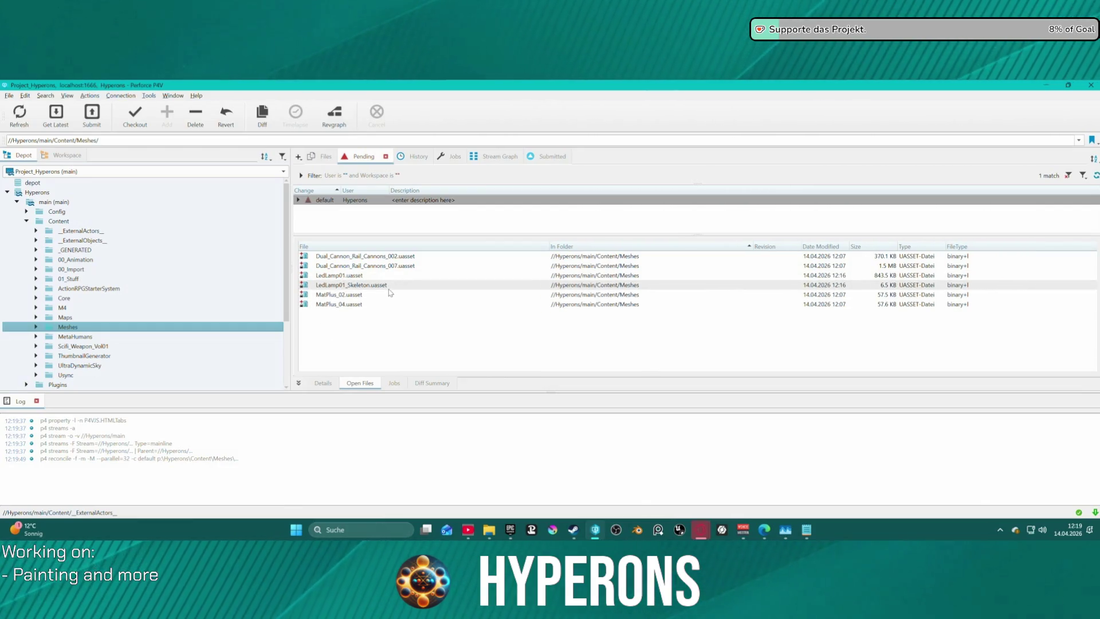
- Revert the two Dual_Cannon_Rail_Cannons files from the changelist
left_click(364, 266)
left_click(365, 258, "ctrl")
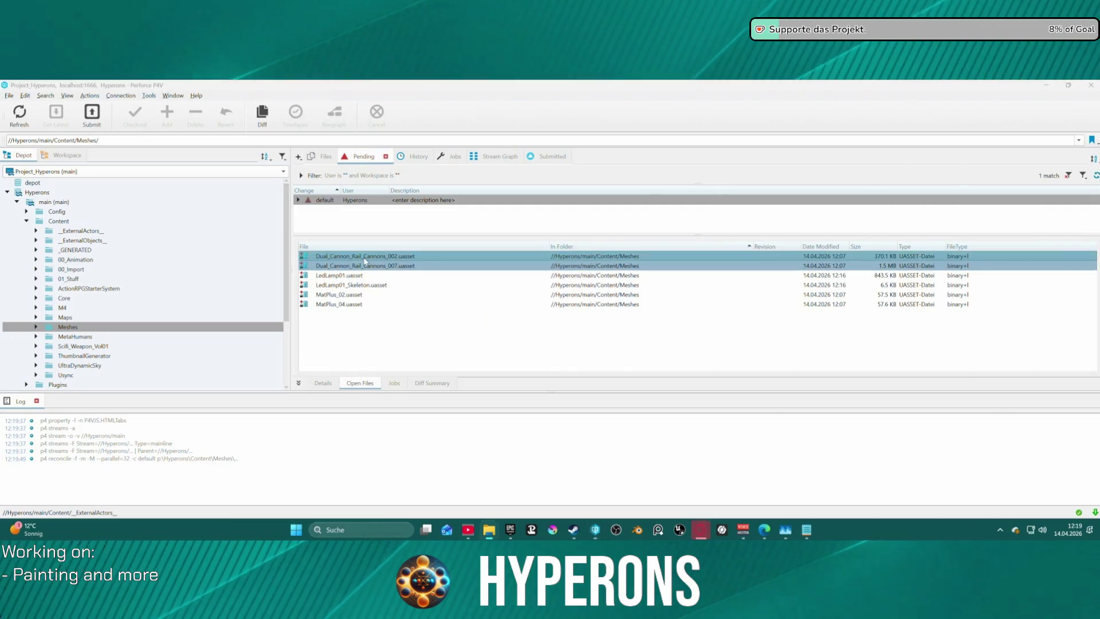
right_click(368, 261)
left_click(411, 304)
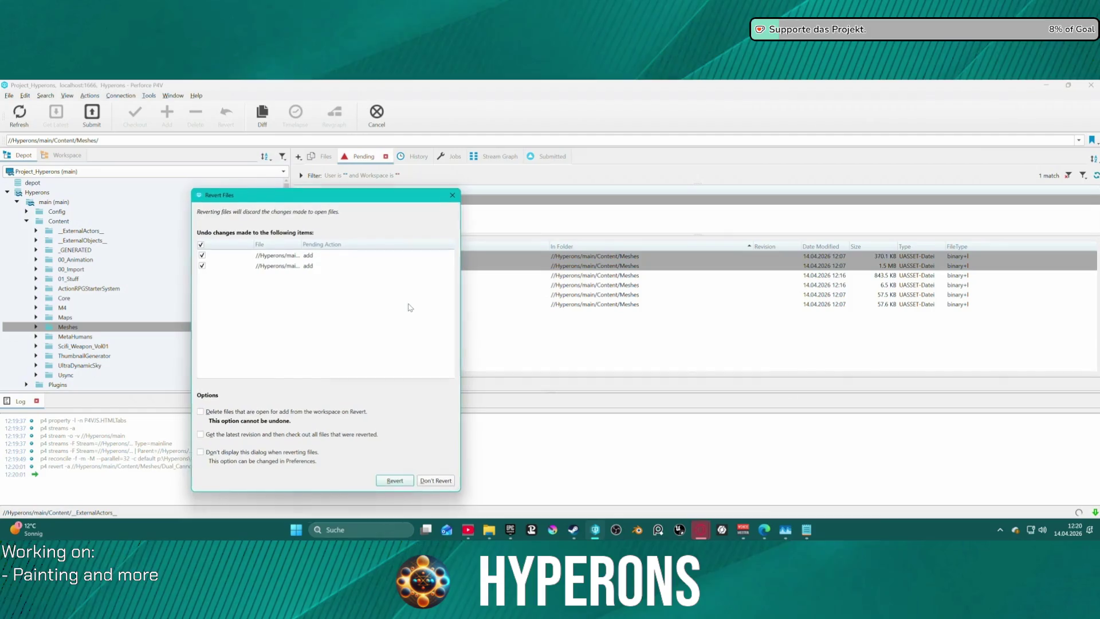
left_click(392, 479)
- Revert MatPlus_04 and MatPlus_02, leaving only LedLamp01 files, then close P4V
left_click(343, 286)
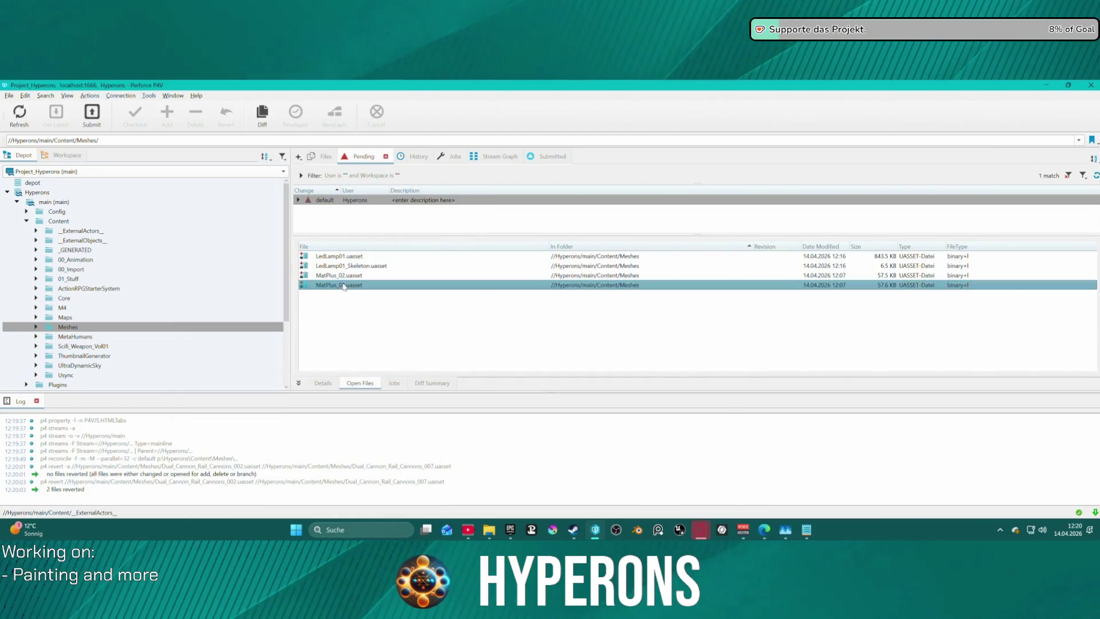
left_click(346, 276, "ctrl")
right_click(351, 279)
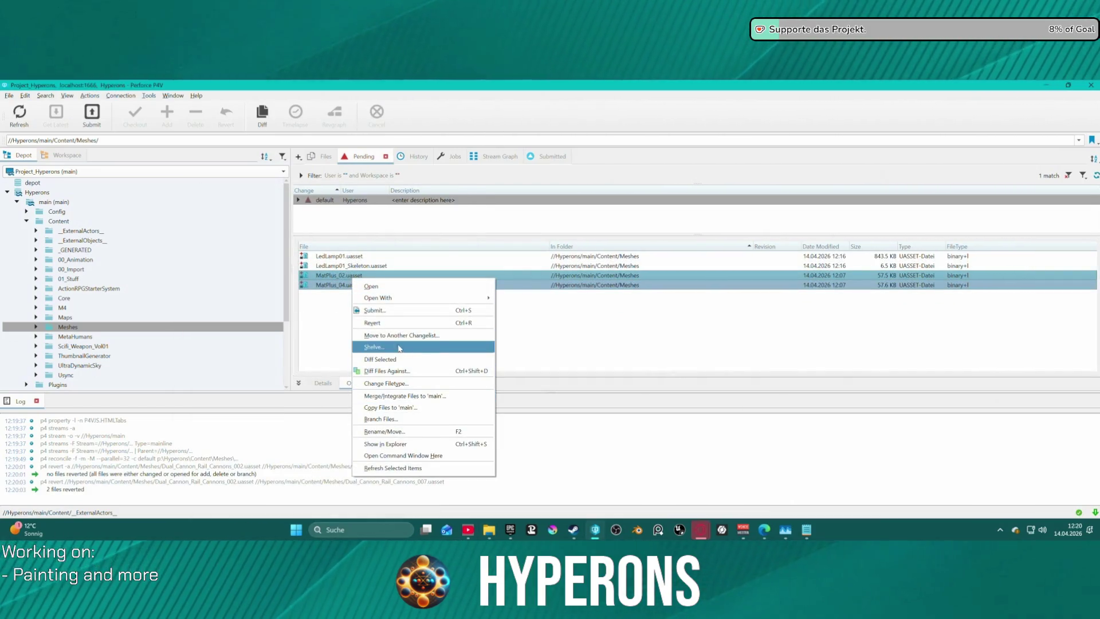
left_click(394, 325)
left_click(396, 483)
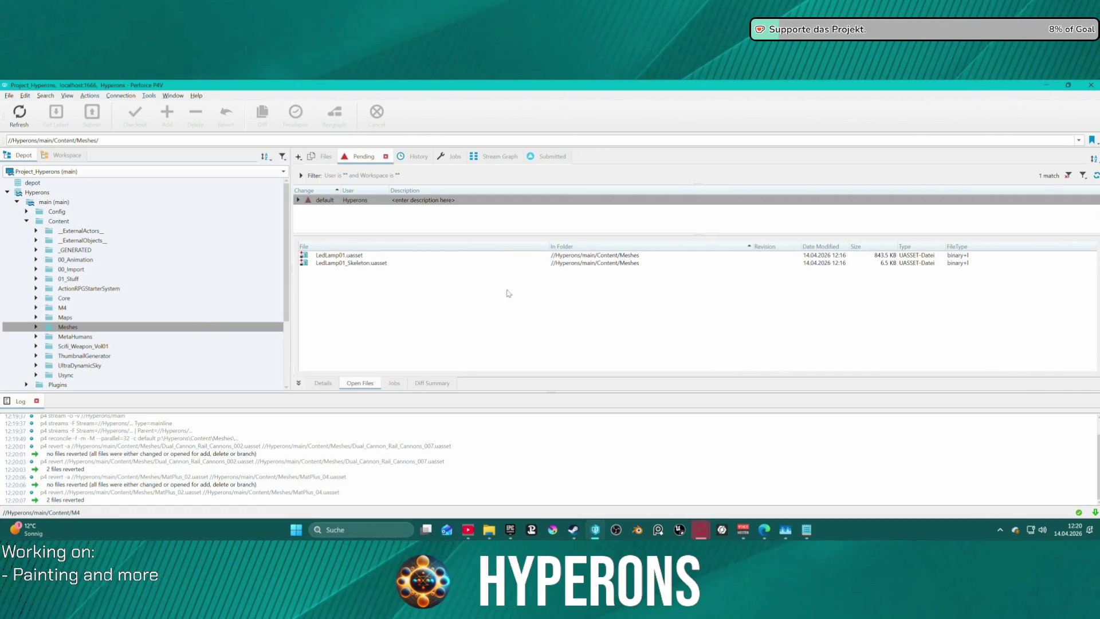
left_click(1095, 87)
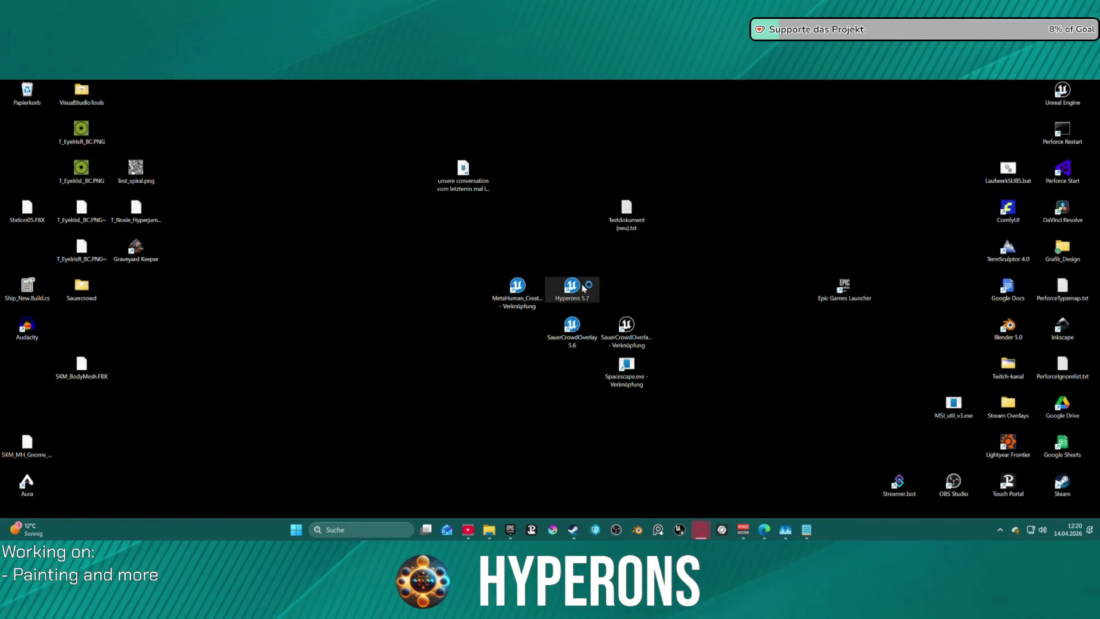
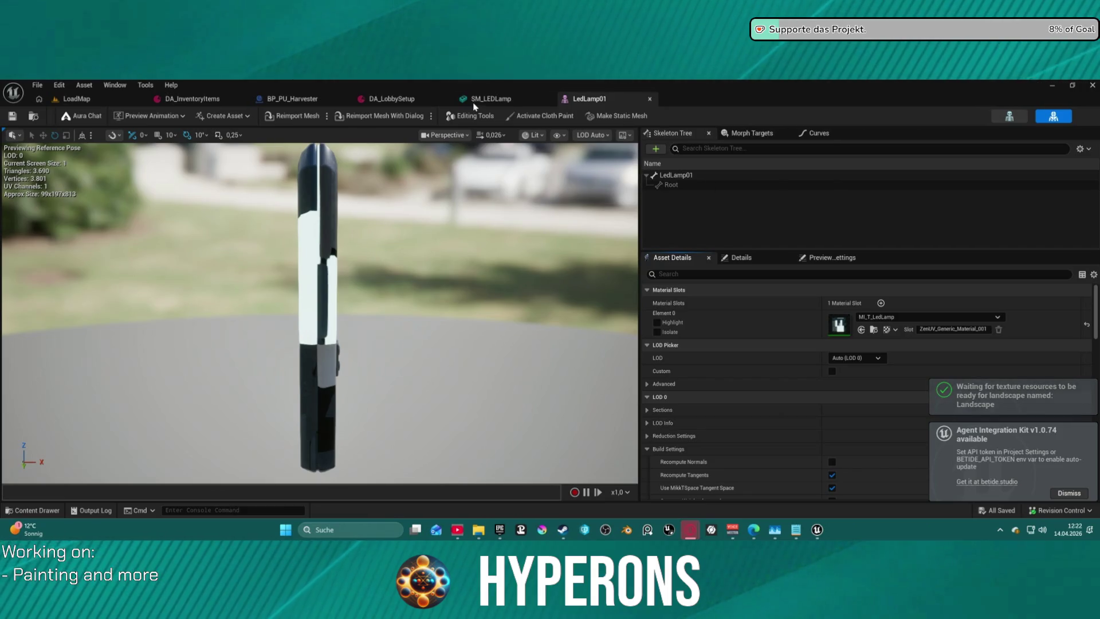
- Close SM_LEDLamp and open all four LedLamp textures (Color, ORM, Normal, Emission) for editing
left_click(548, 99)
key("ctrl+space")
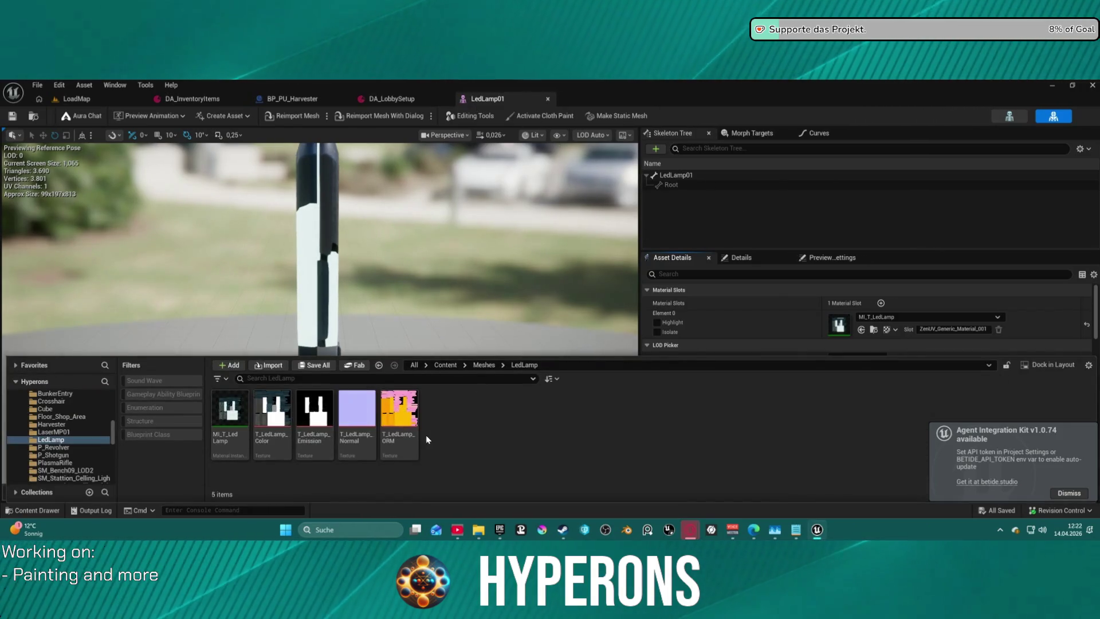
left_click(403, 401)
right_click(403, 401)
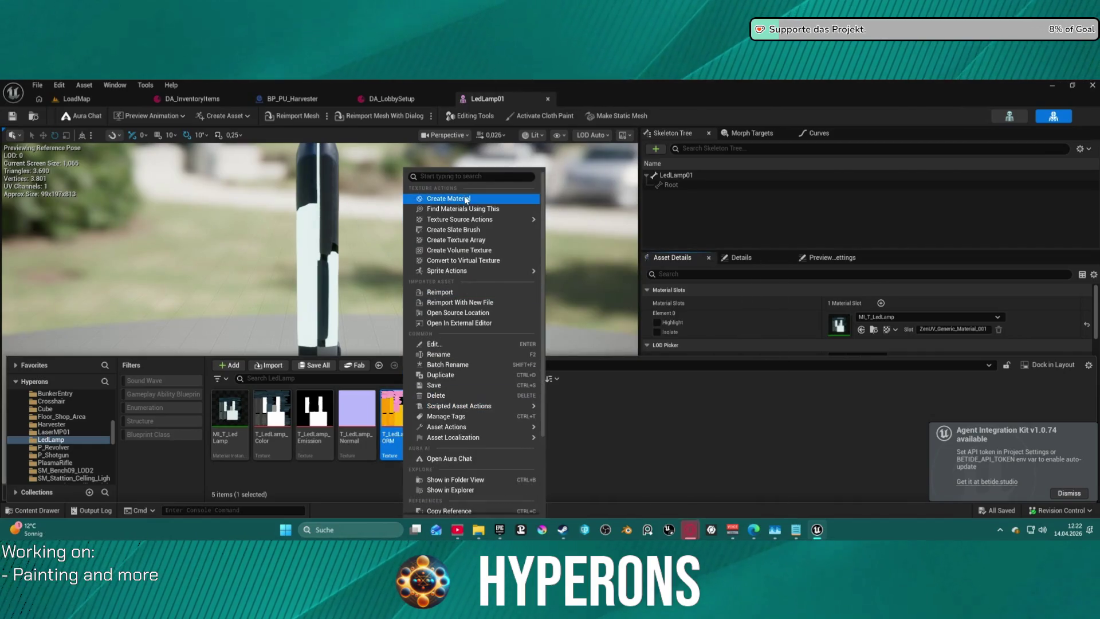
left_click(557, 433)
left_click(272, 409)
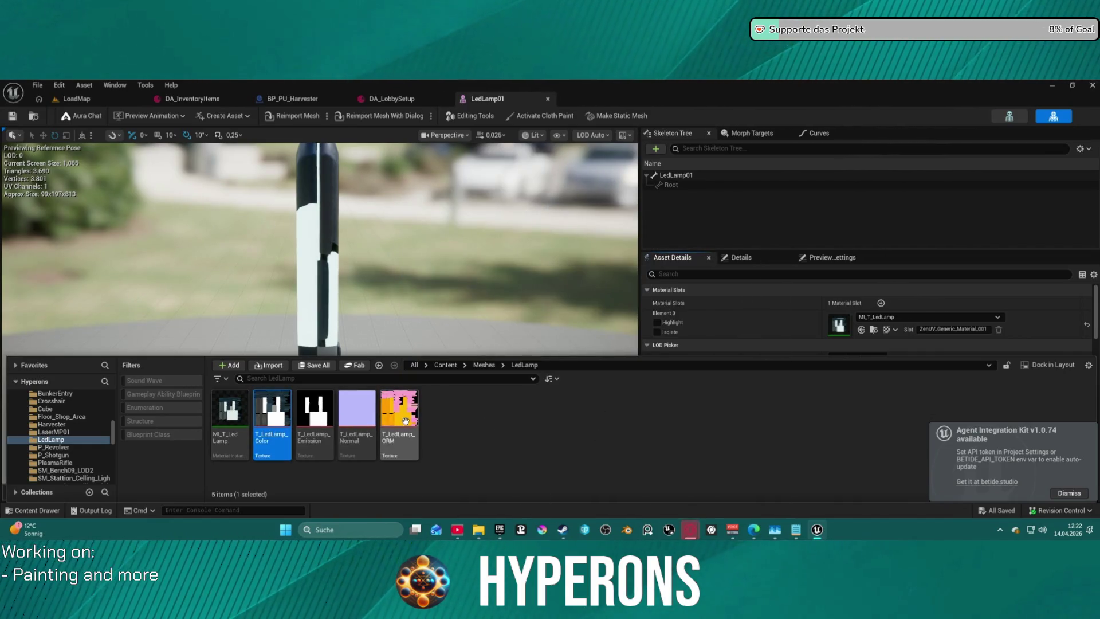
left_click(399, 410, "shift")
right_click(401, 410)
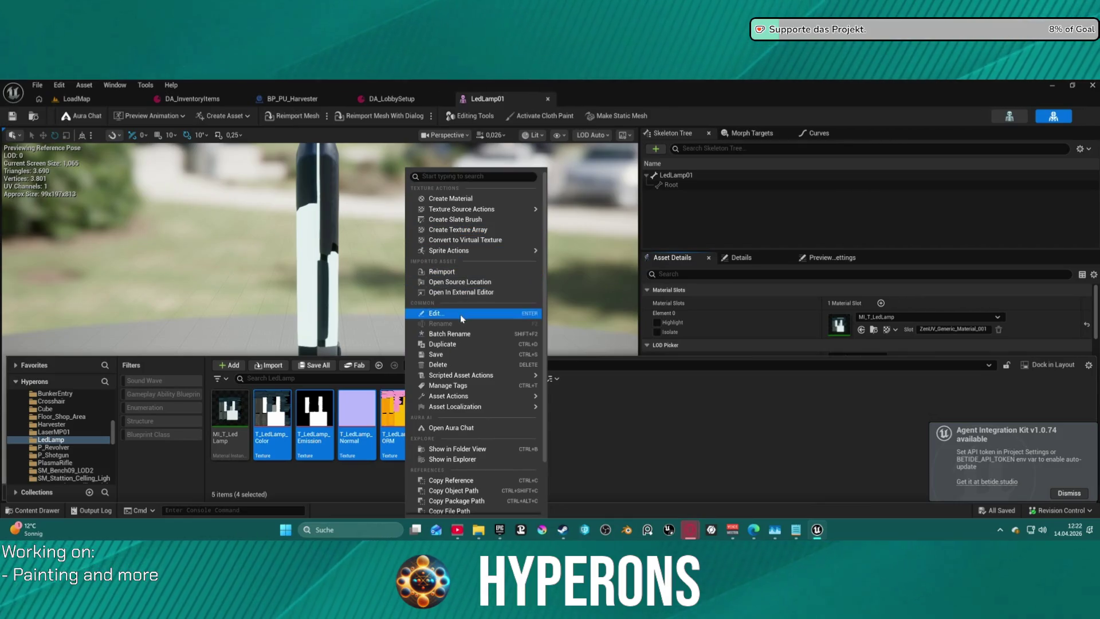
left_click(460, 314)
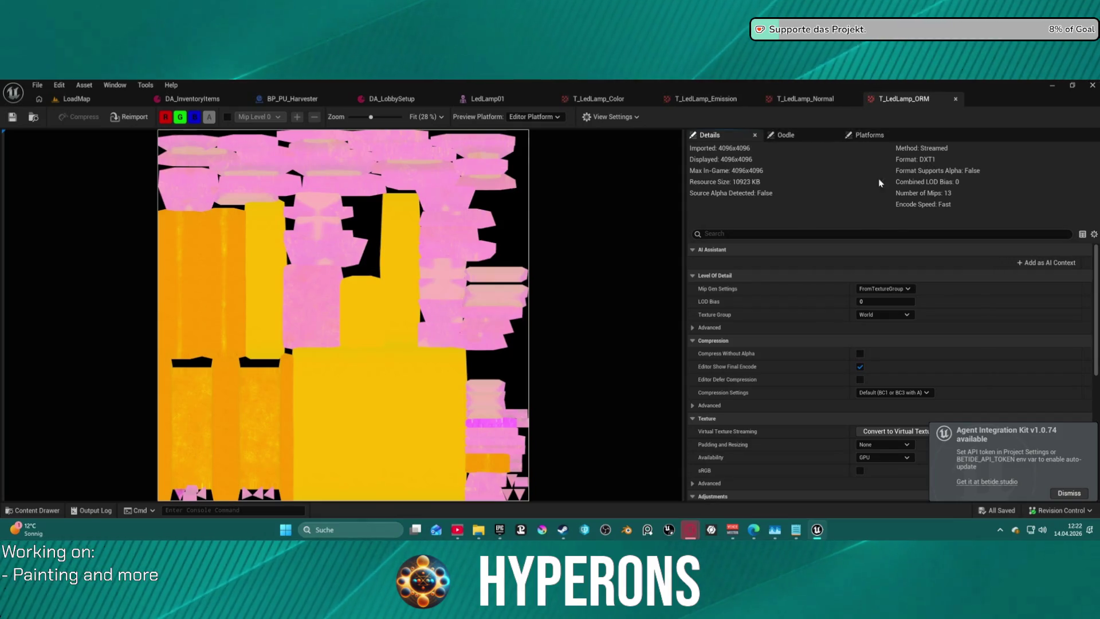
scroll(932, 355, "down", 10)
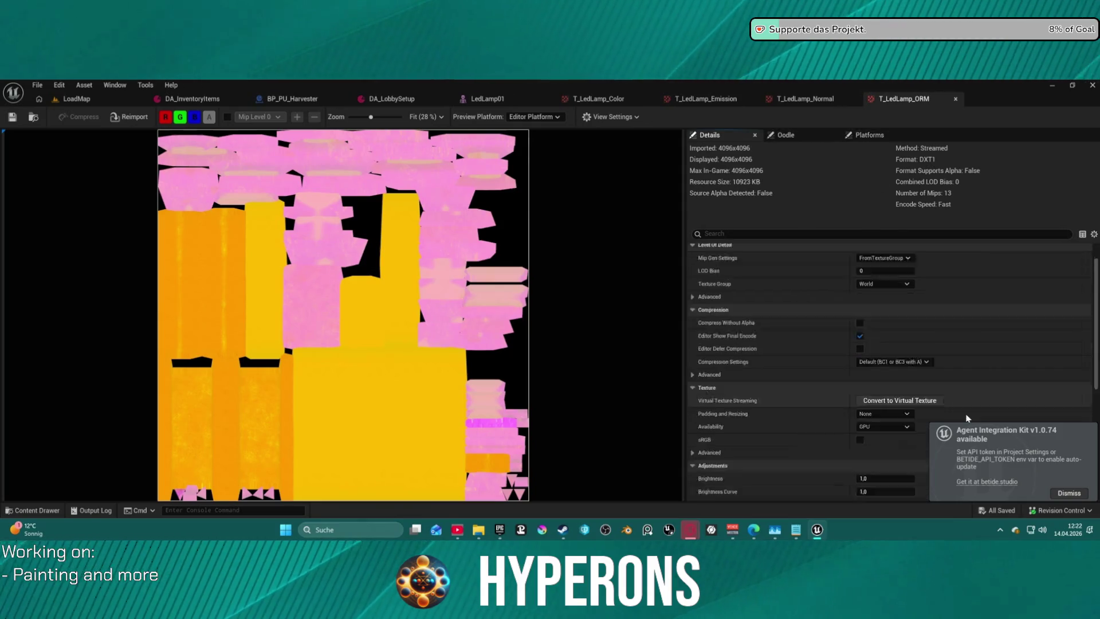
left_click(1058, 494)
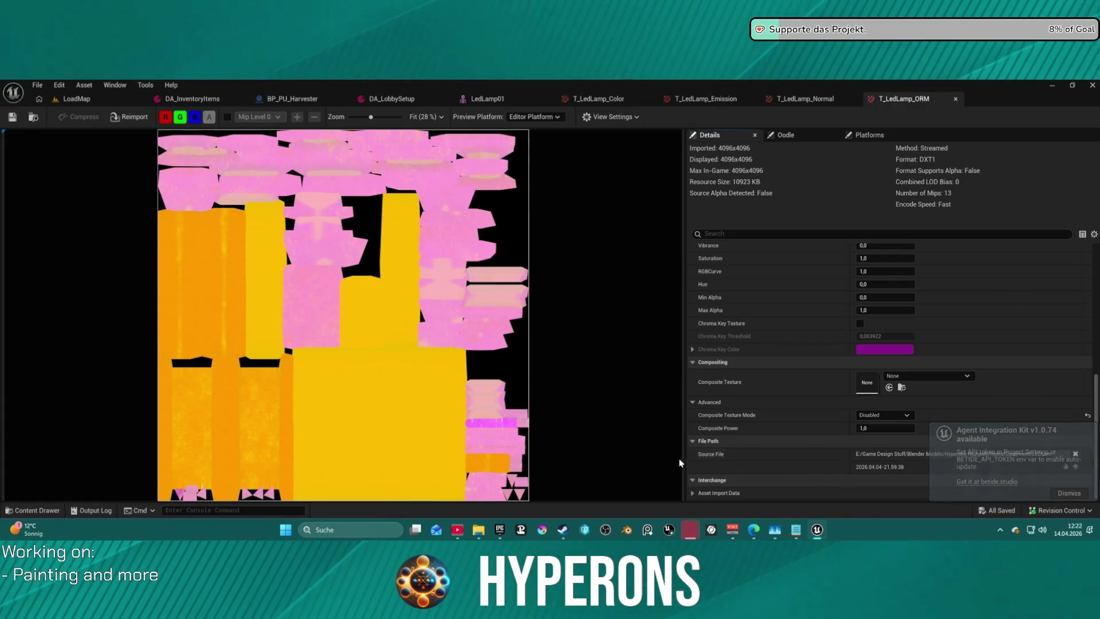
- Reimport T_LedLamp_ORM from the Weapons/LEDLamp02 ORM image, then check it out and save it
left_click(1060, 456)
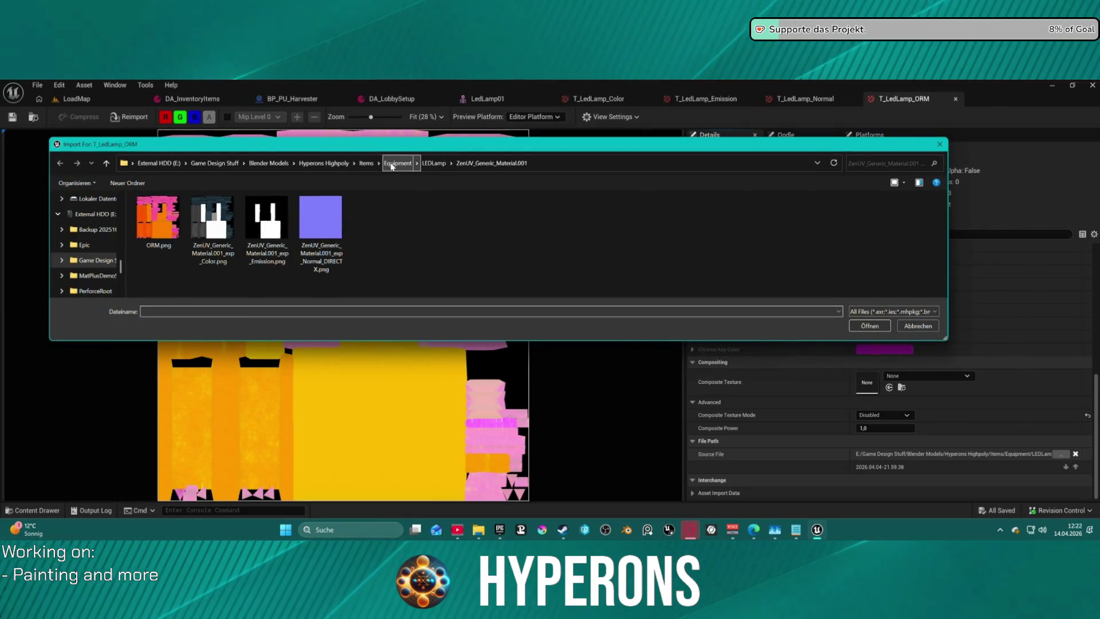
left_click(366, 164)
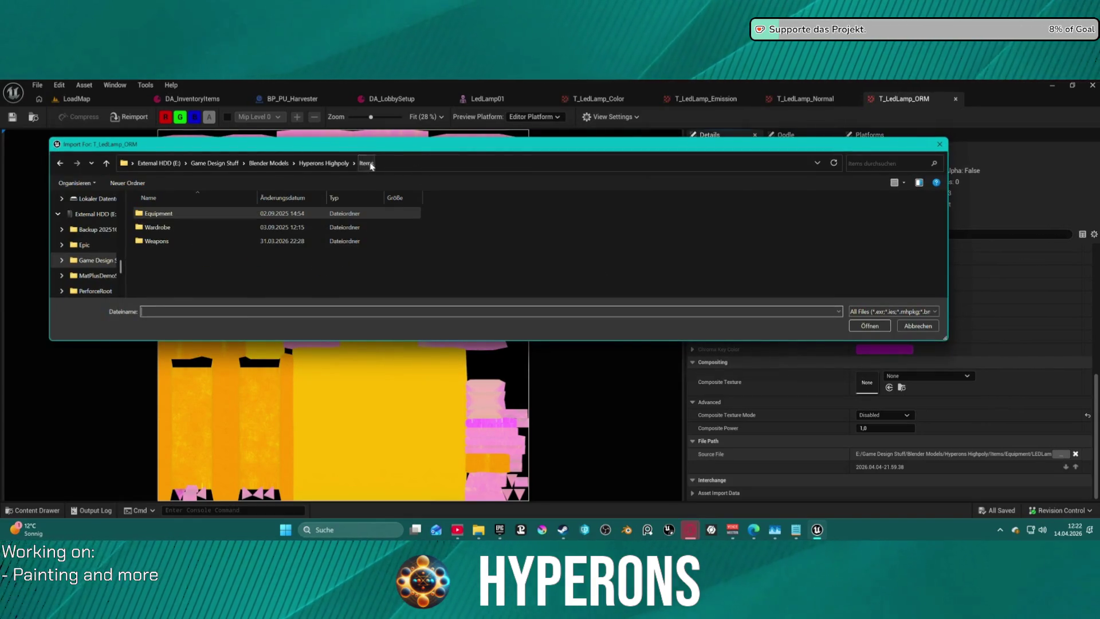
double_click(150, 242)
double_click(154, 245)
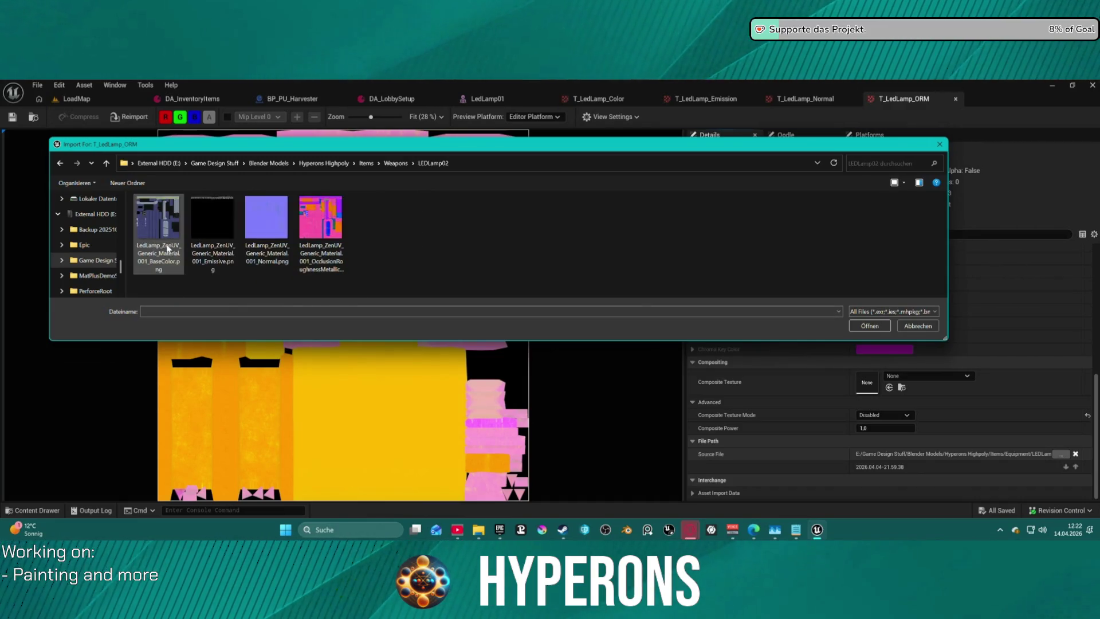
left_click(315, 228)
double_click(315, 226)
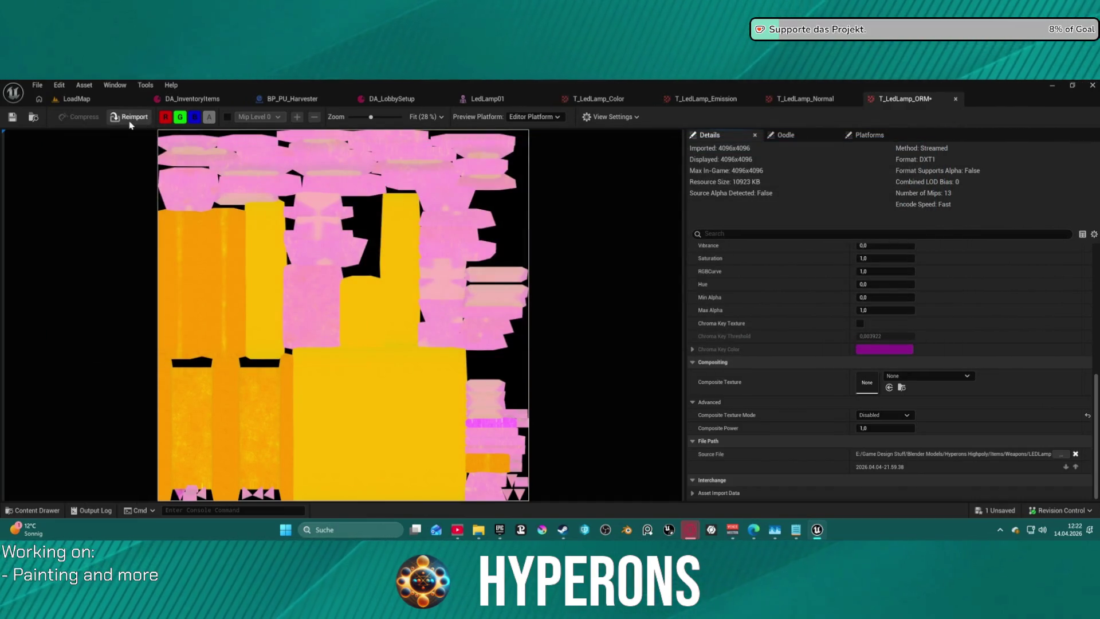
left_click(130, 120)
left_click(13, 119)
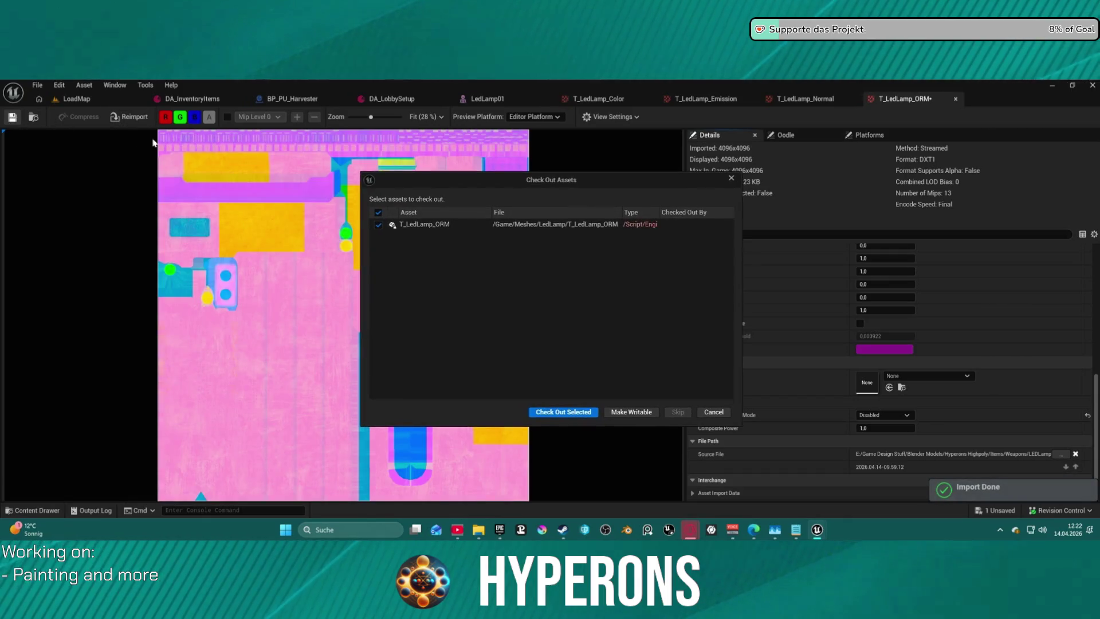
left_click(558, 411)
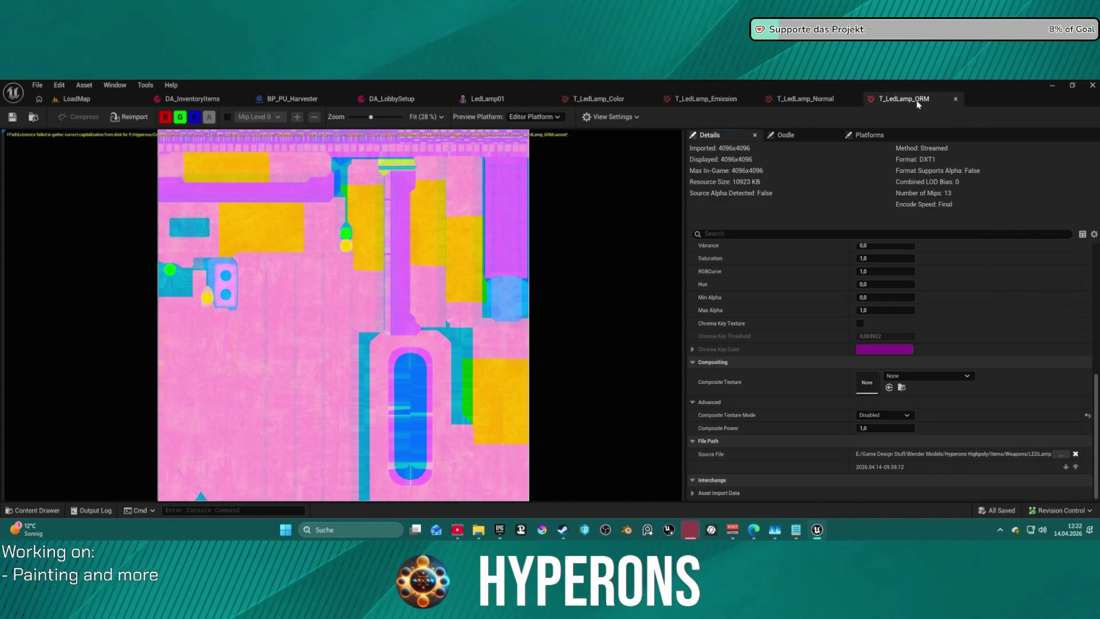
left_click(955, 98)
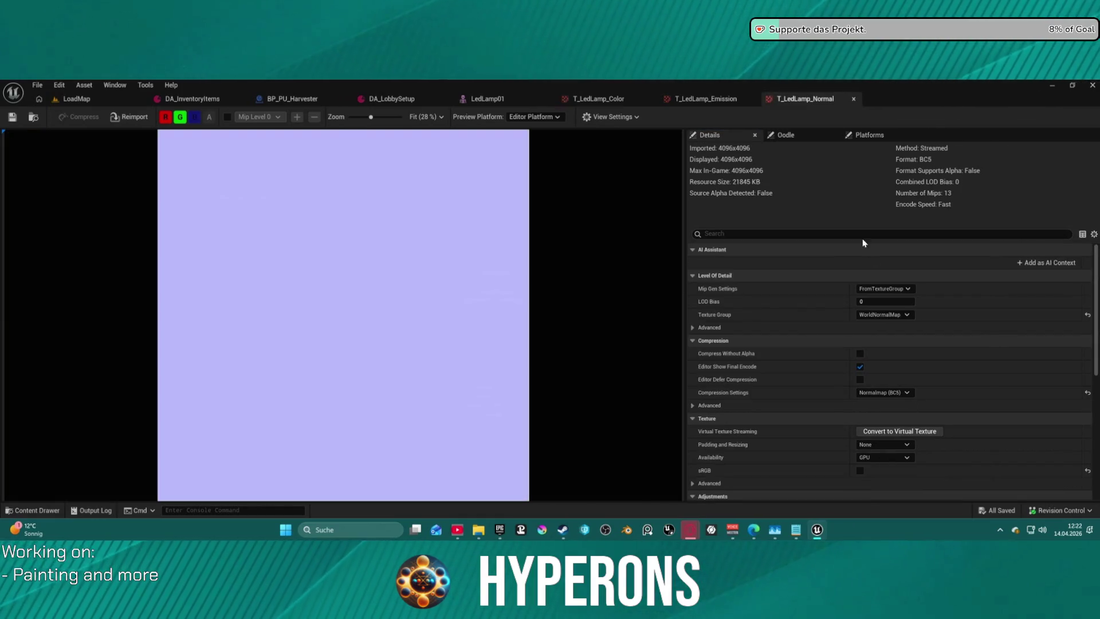
- Reimport T_LedLamp_Normal from the Weapons/LEDLamp02 normal map, then check it out and save it
scroll(1026, 458, "down", 10)
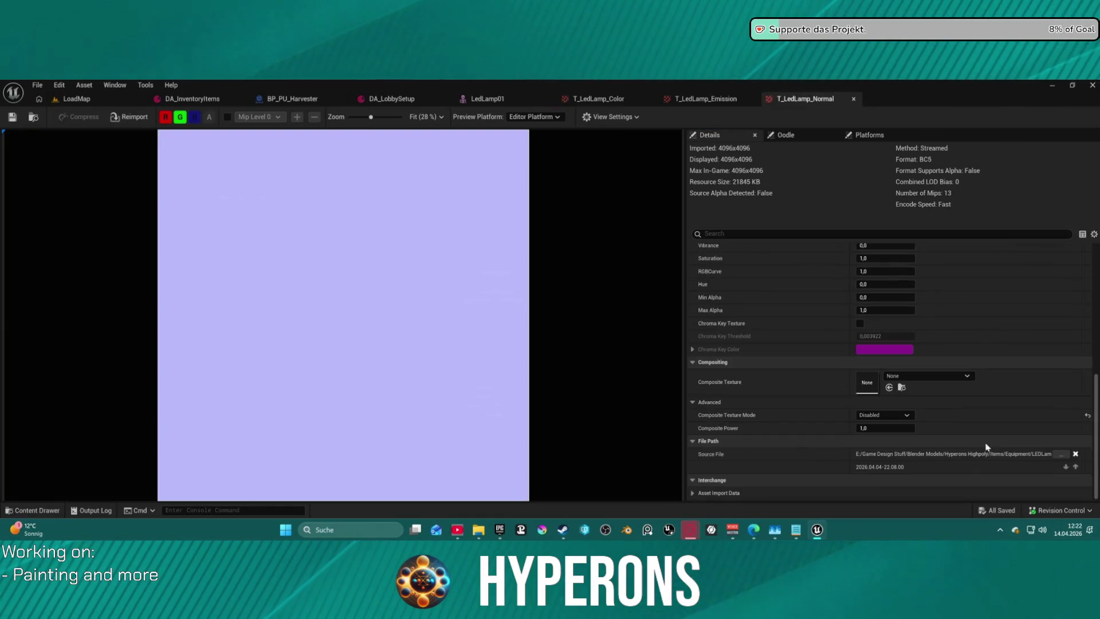
left_click(1065, 454)
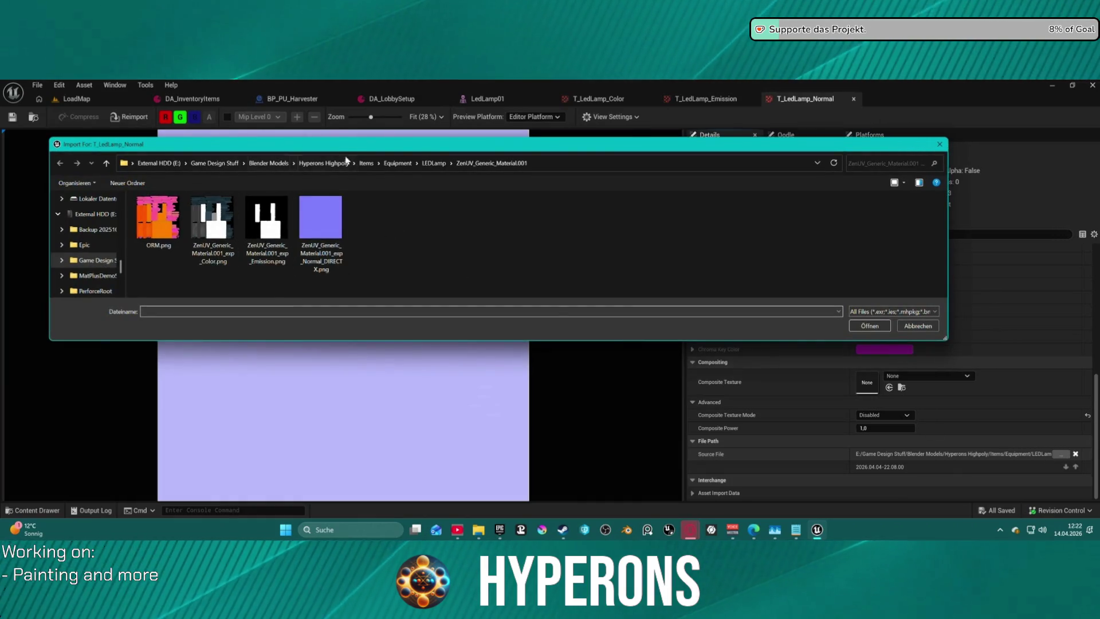
left_click(365, 163)
double_click(172, 242)
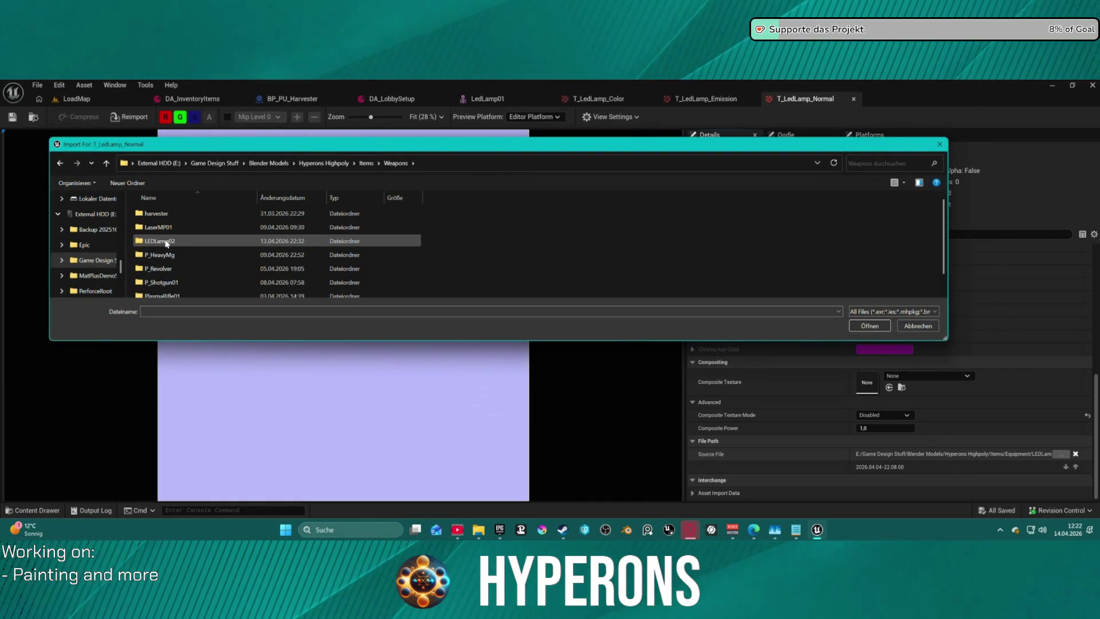
double_click(166, 242)
double_click(273, 215)
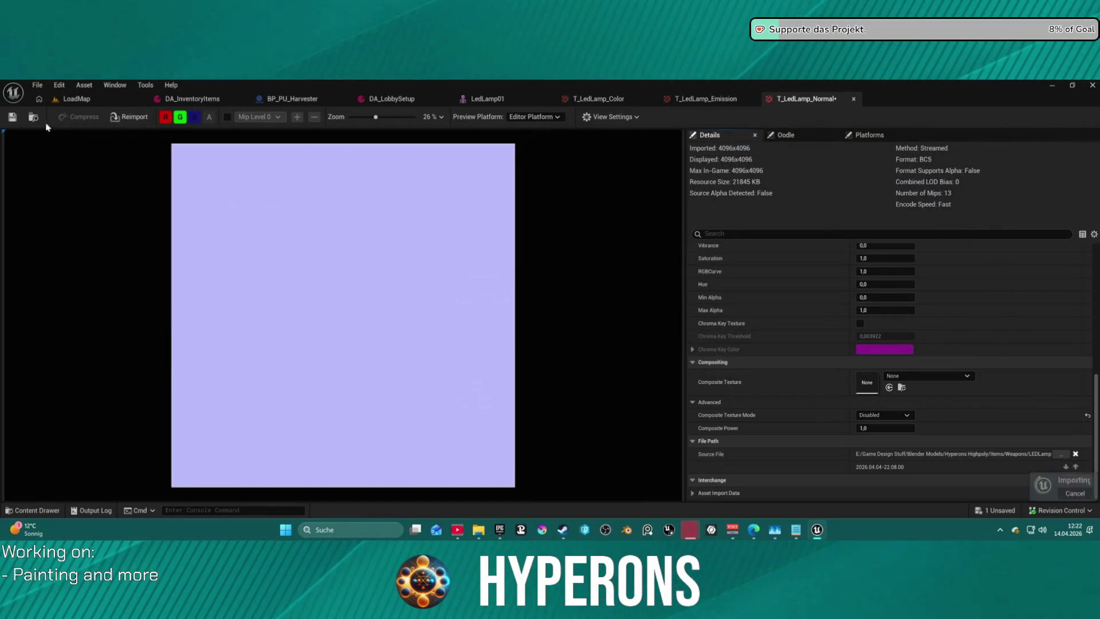
left_click(12, 118)
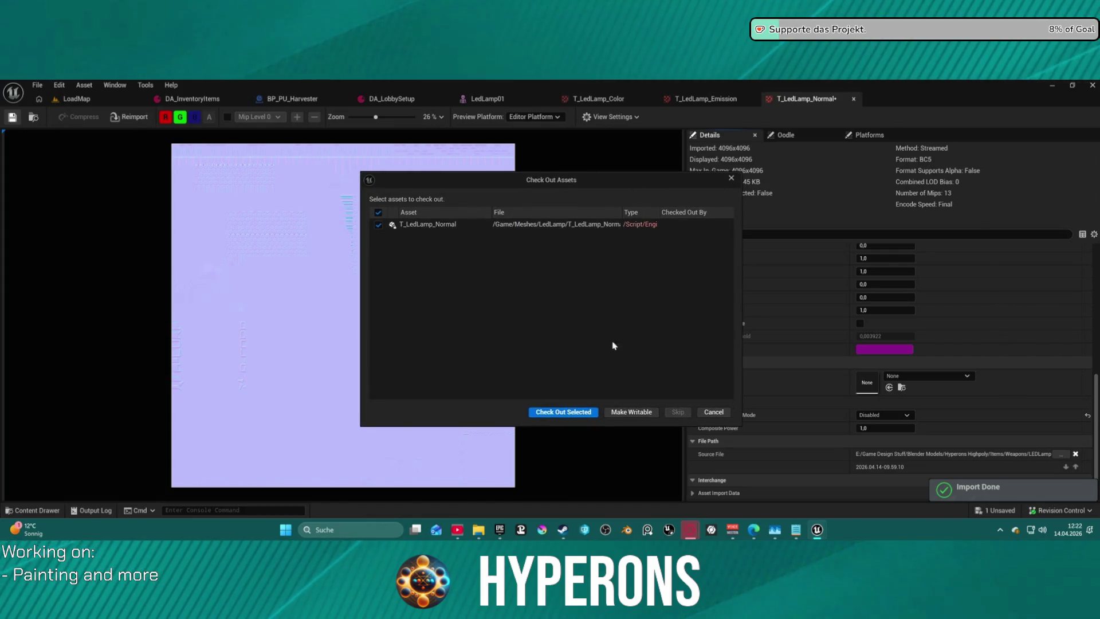
left_click(563, 412)
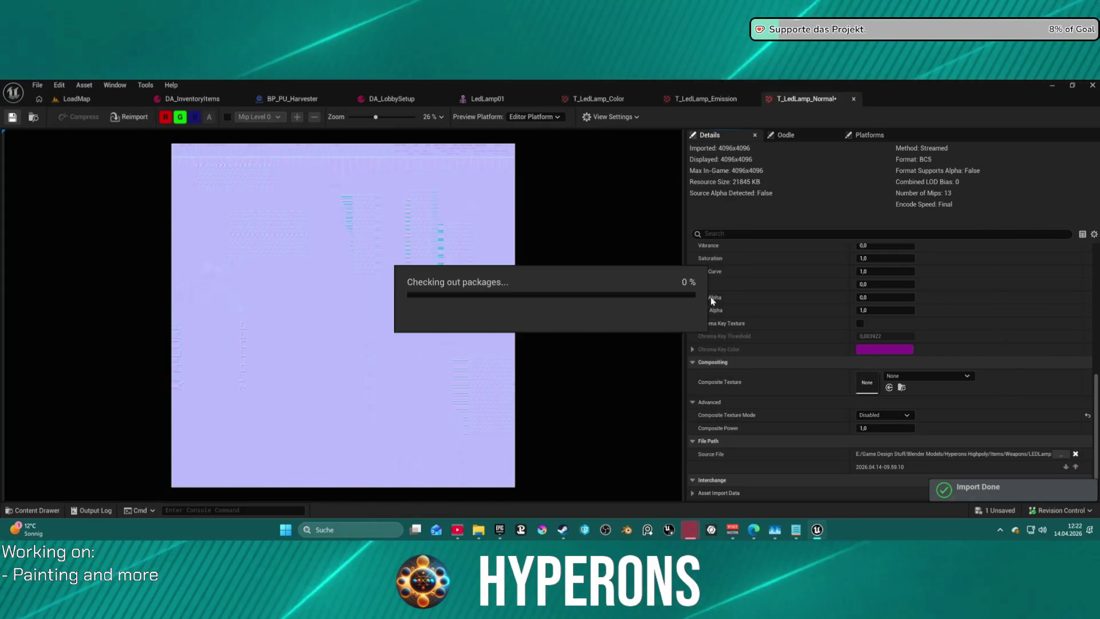
left_click(854, 99)
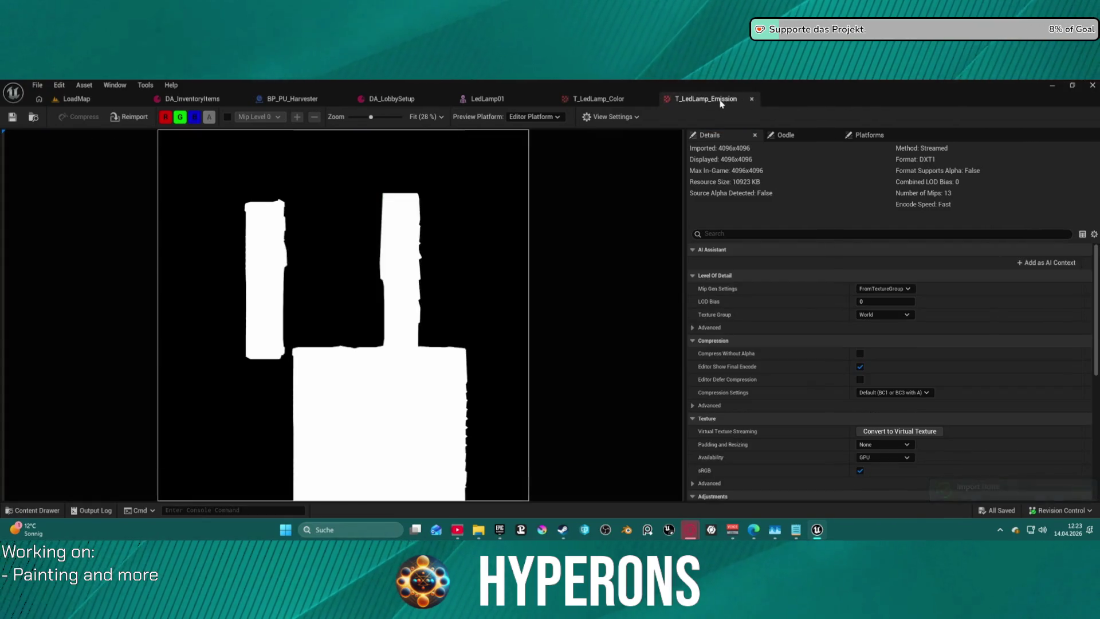
- Reimport T_LedLamp_Emission from the LEDLamp02 emissive image, then check it out and save it
scroll(972, 442, "down", 10)
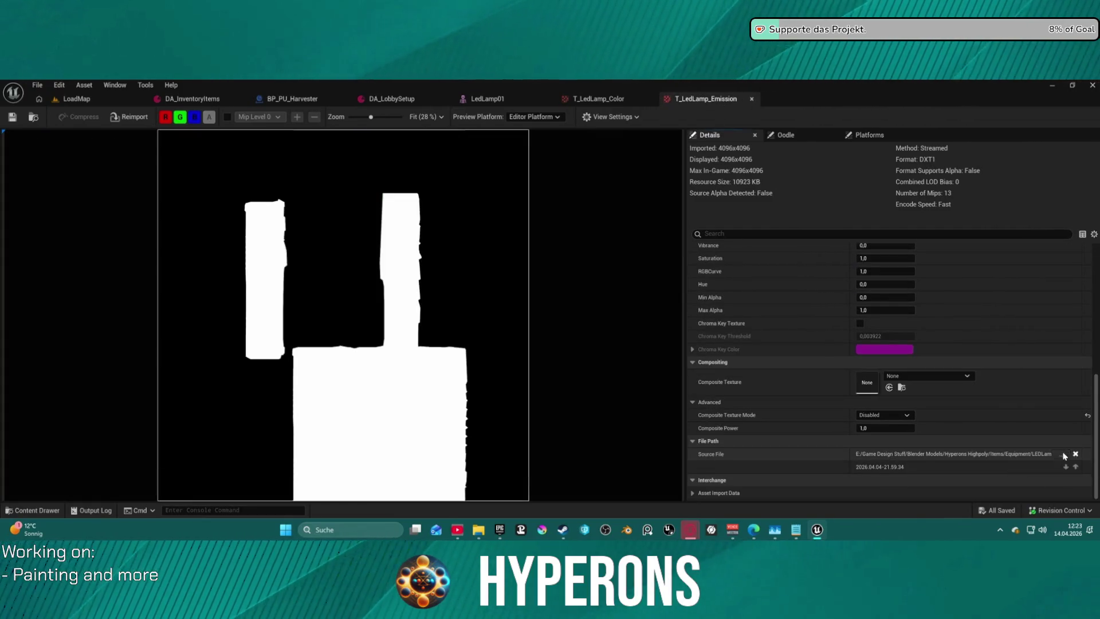
left_click(1063, 455)
left_click(356, 163)
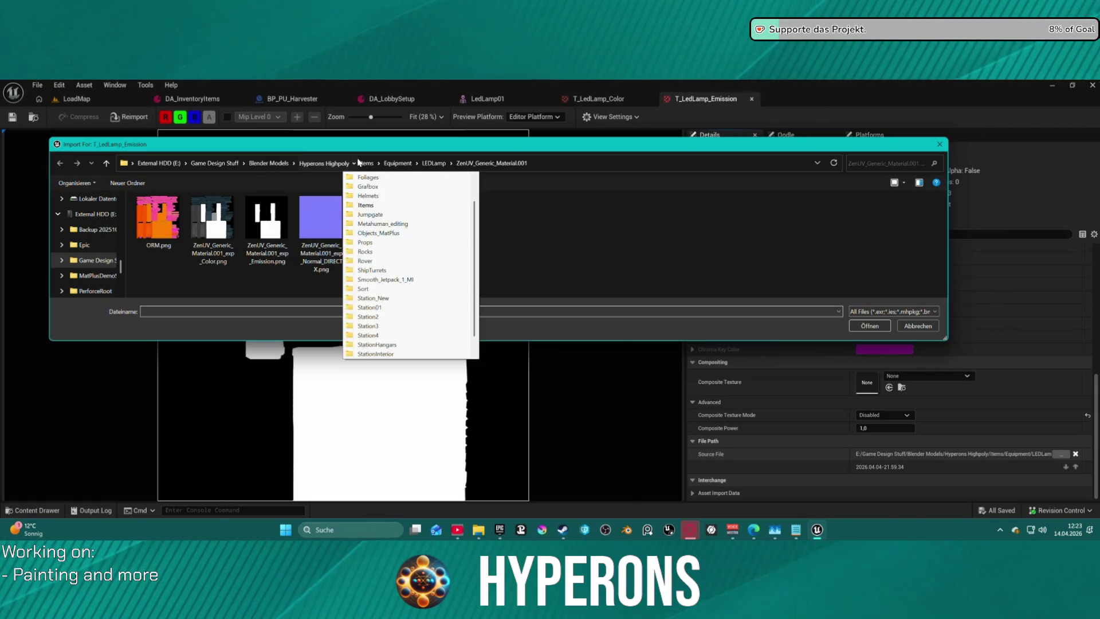
left_click(365, 205)
double_click(160, 241)
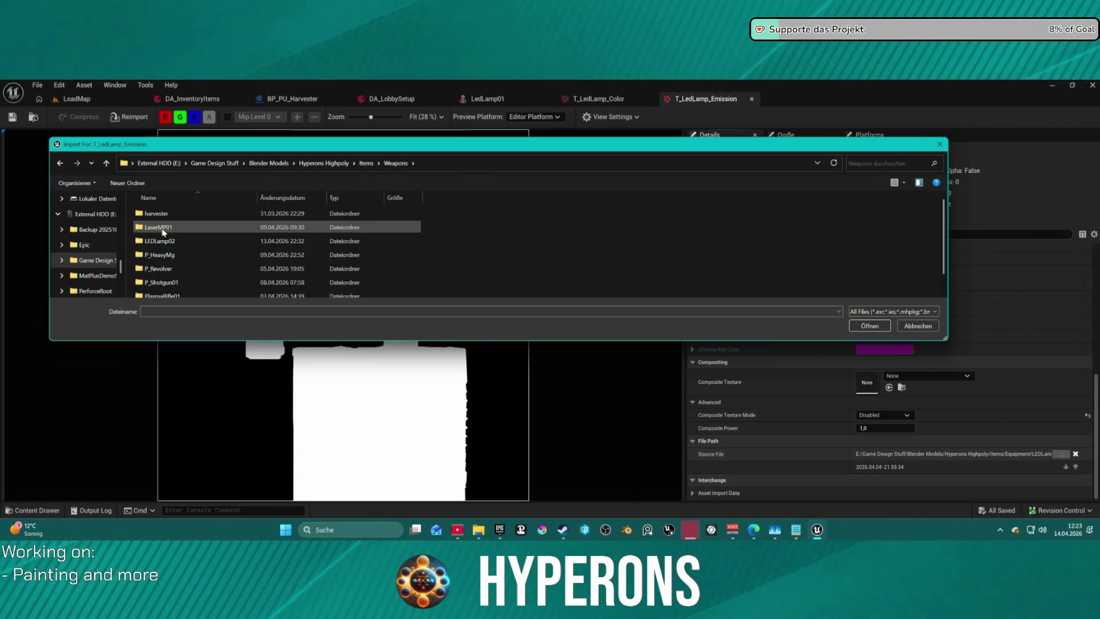
double_click(159, 241)
double_click(208, 227)
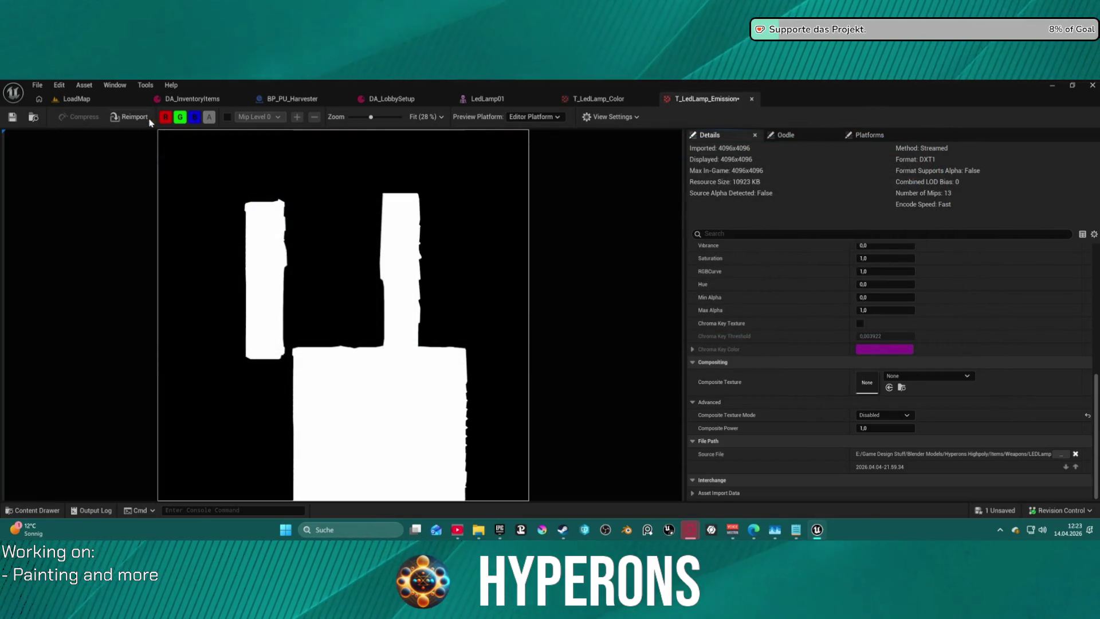
left_click(13, 117)
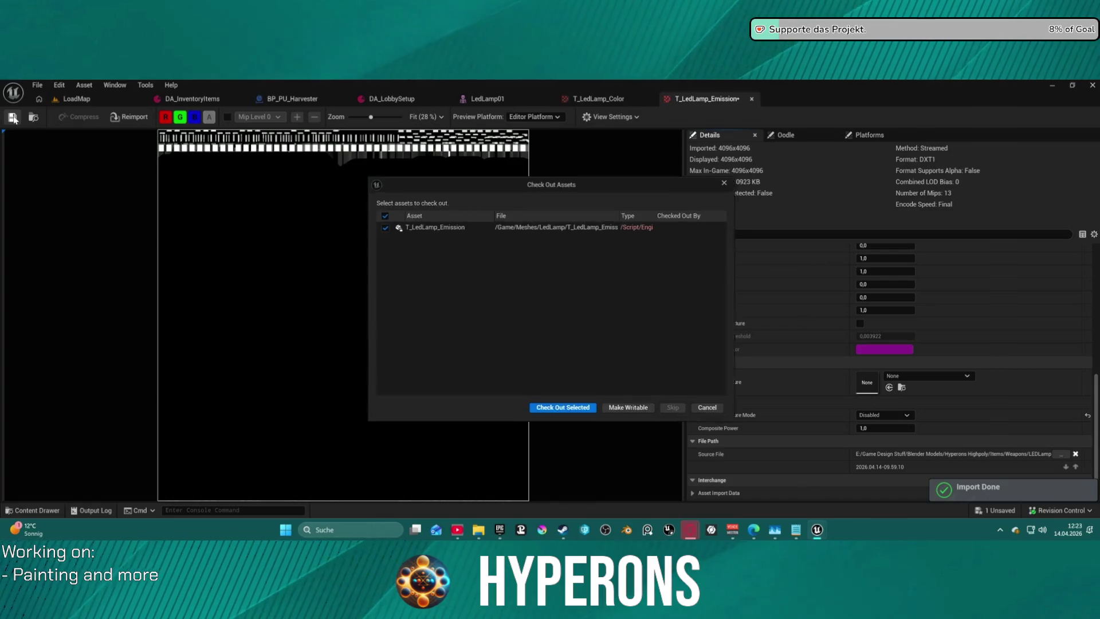
left_click(553, 413)
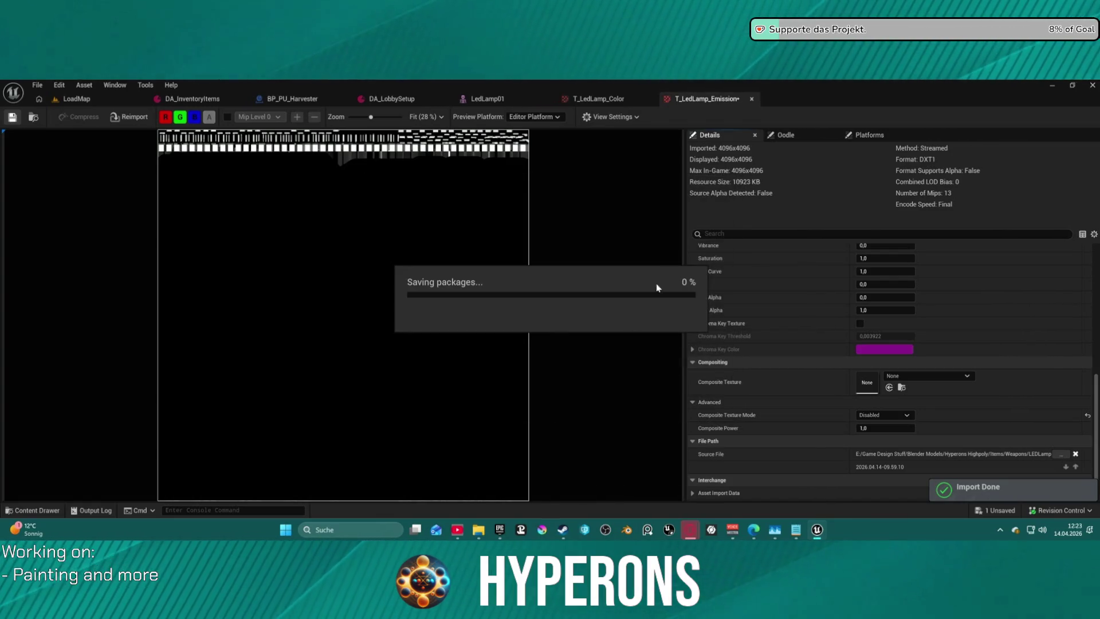
left_click(622, 109)
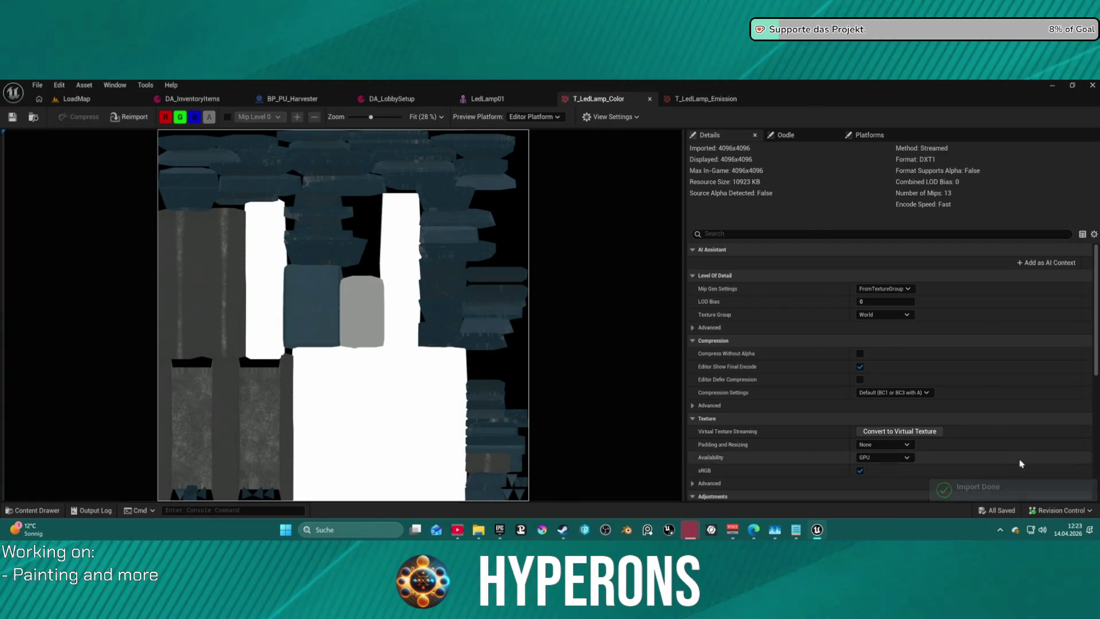
- Point T_LedLamp_Color at the Weapons/LEDLamp02 BaseColor PNG, reimport, check out and save it
scroll(1023, 463, "down", 10)
left_click(1061, 454)
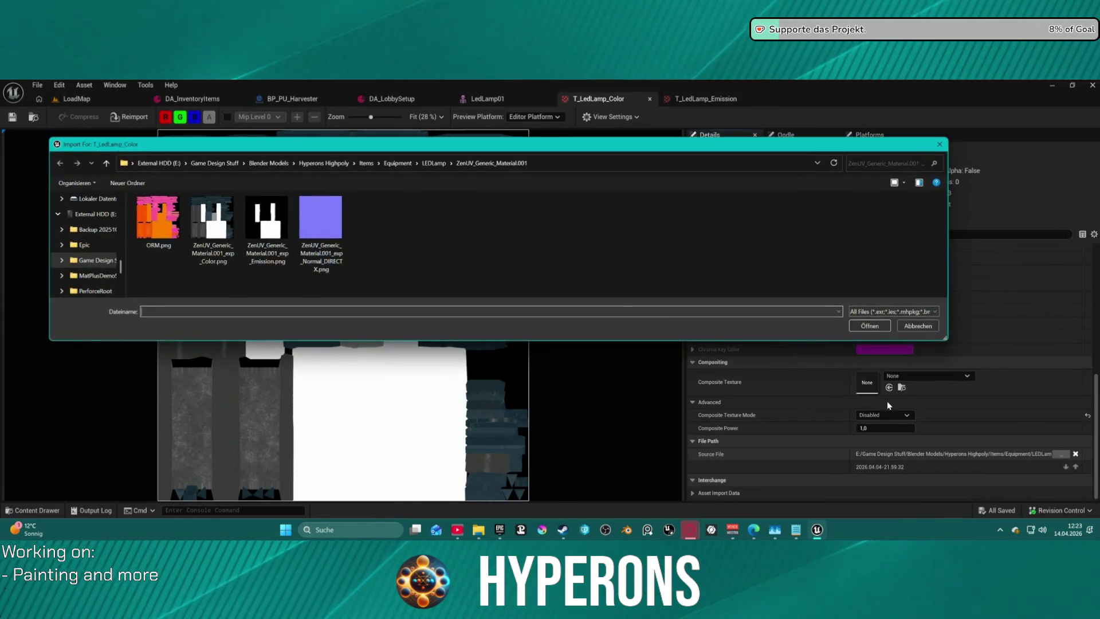
left_click(372, 164)
double_click(181, 239)
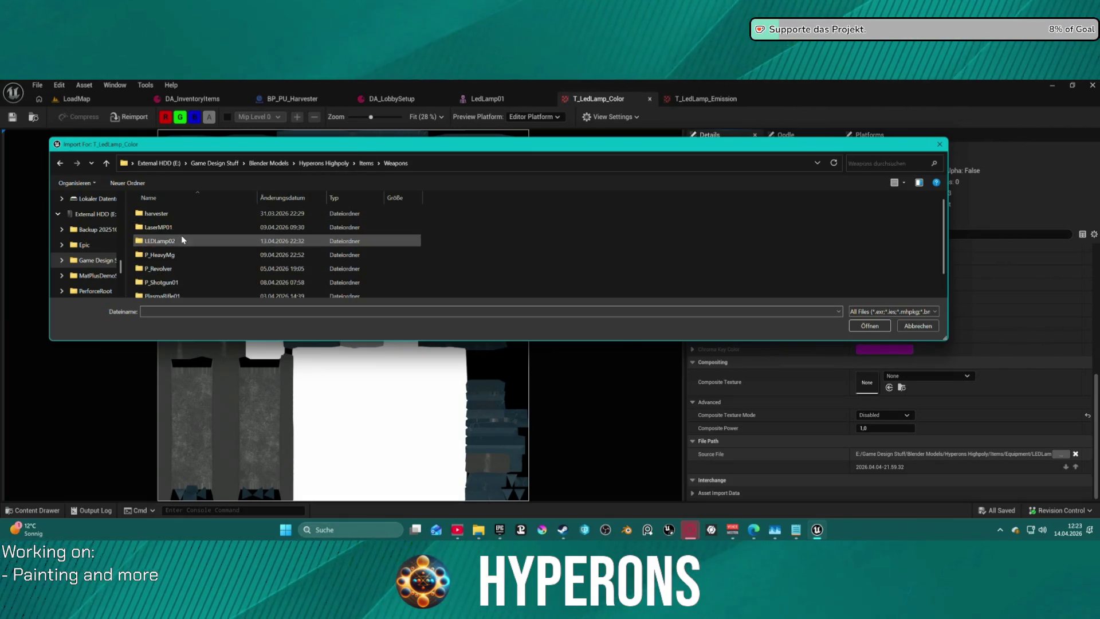
double_click(166, 241)
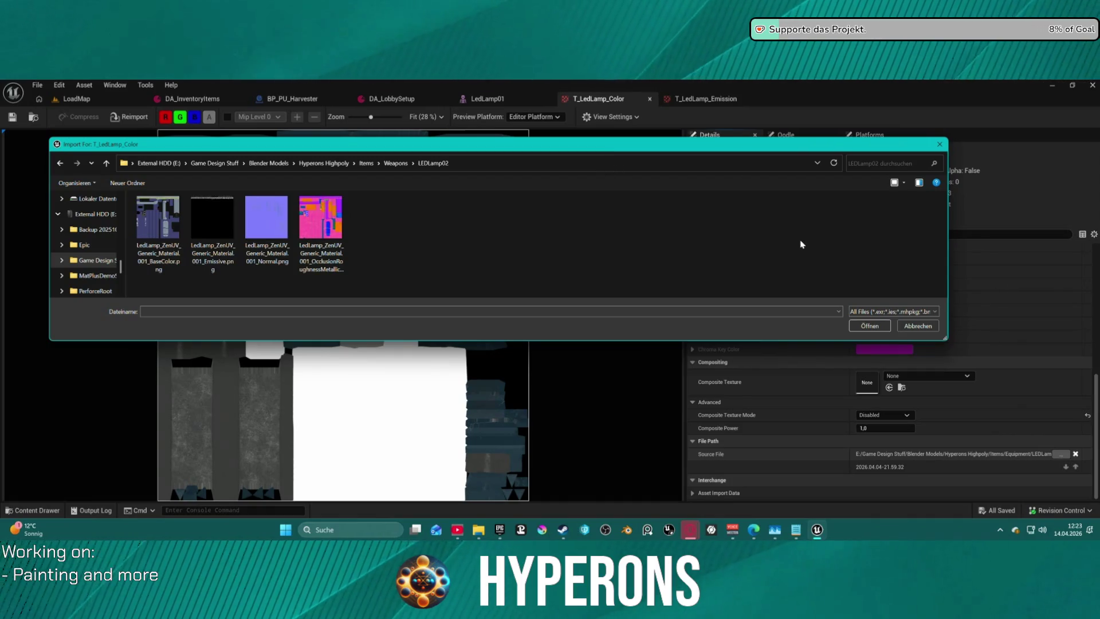
left_click(168, 216)
double_click(168, 216)
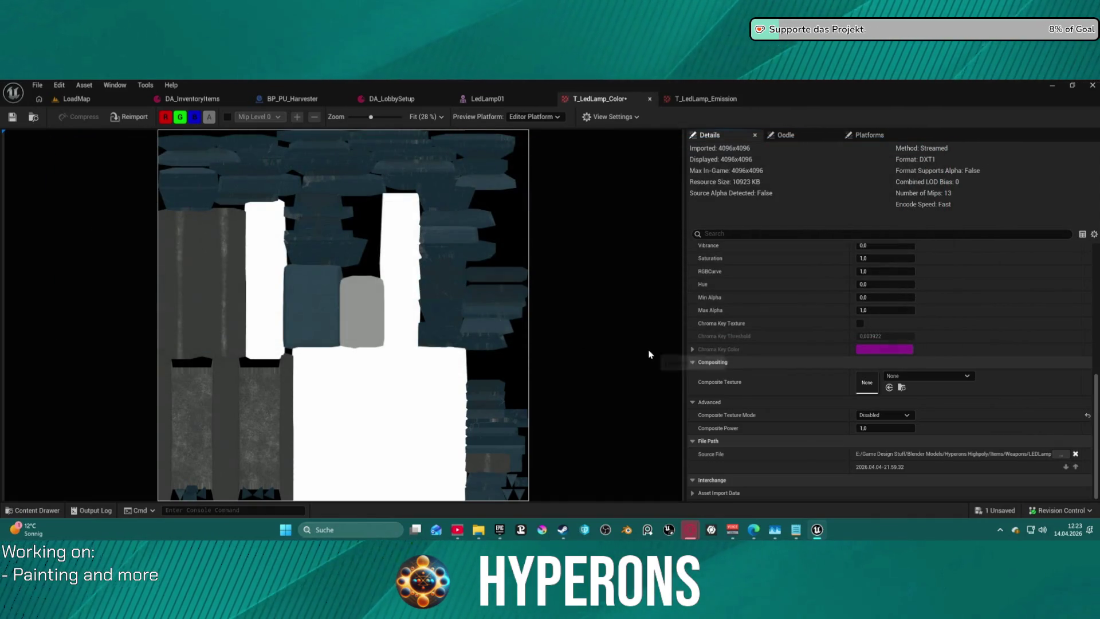
left_click(129, 117)
left_click(12, 117)
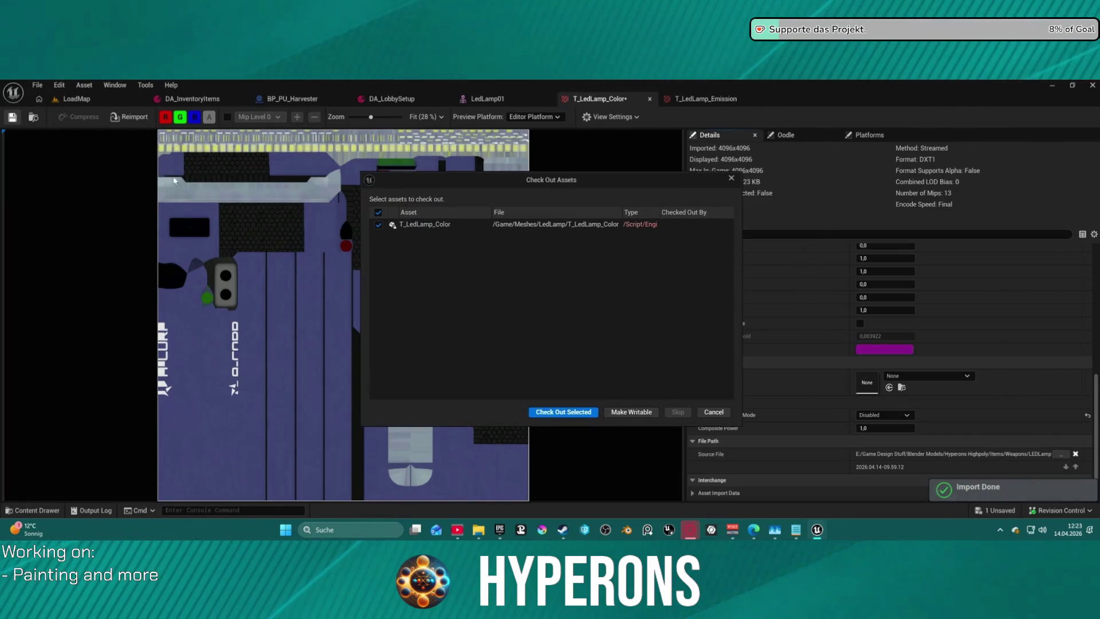
left_click(565, 411)
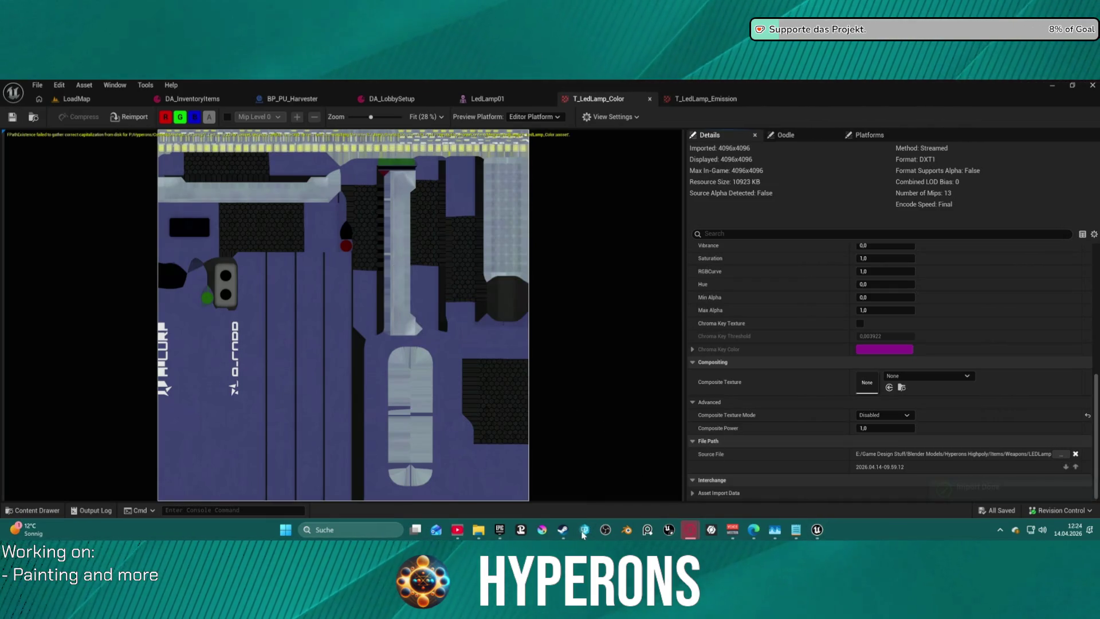
left_click(584, 533)
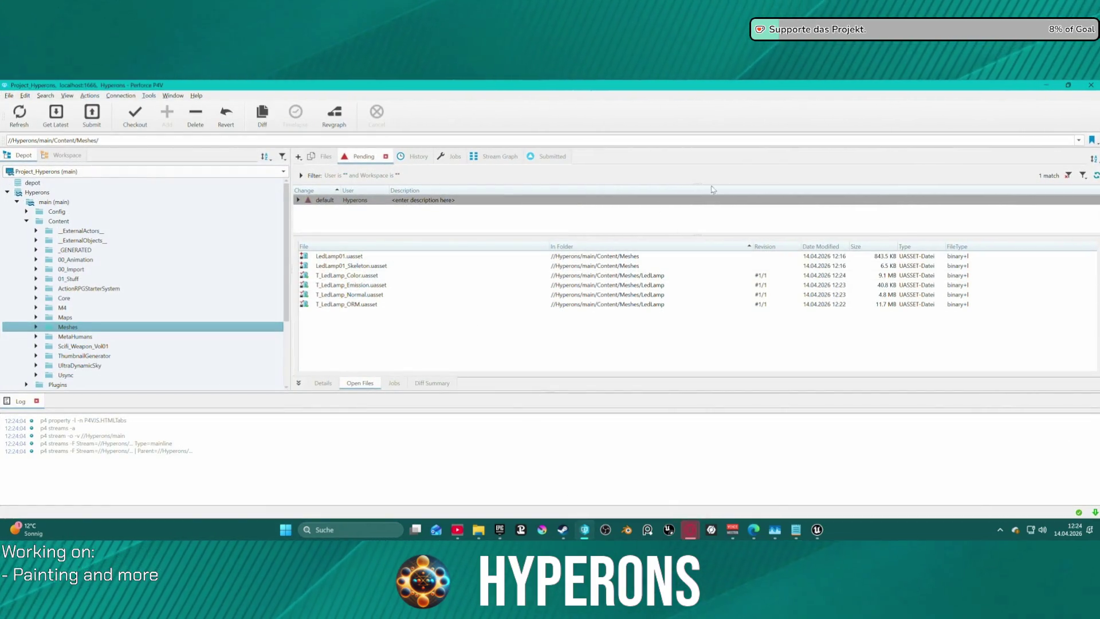
left_click(1046, 86)
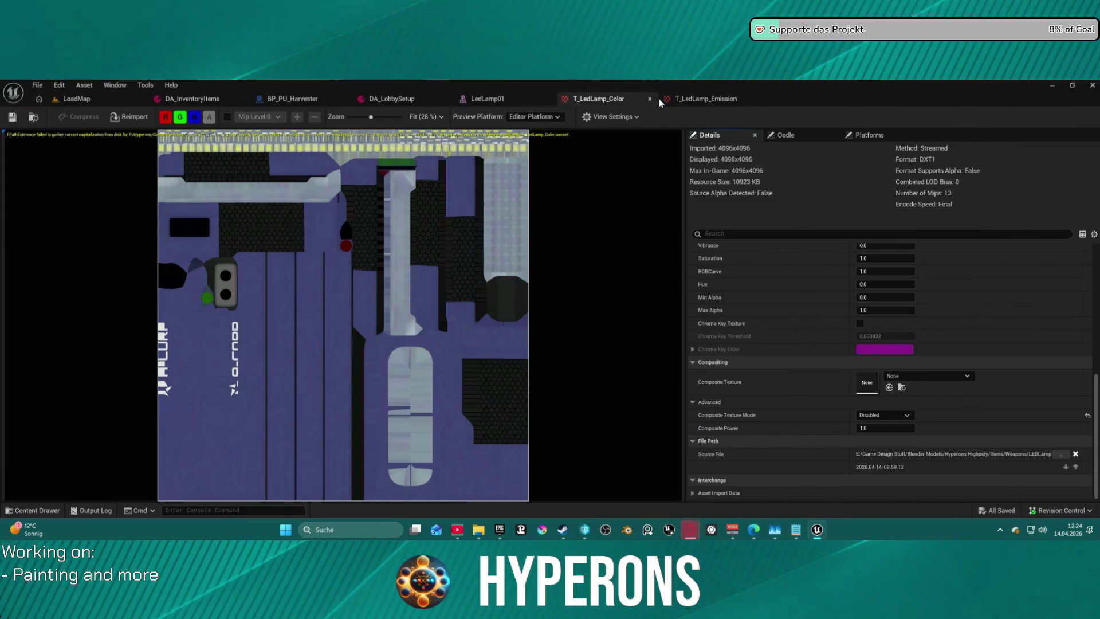
double_click(703, 101)
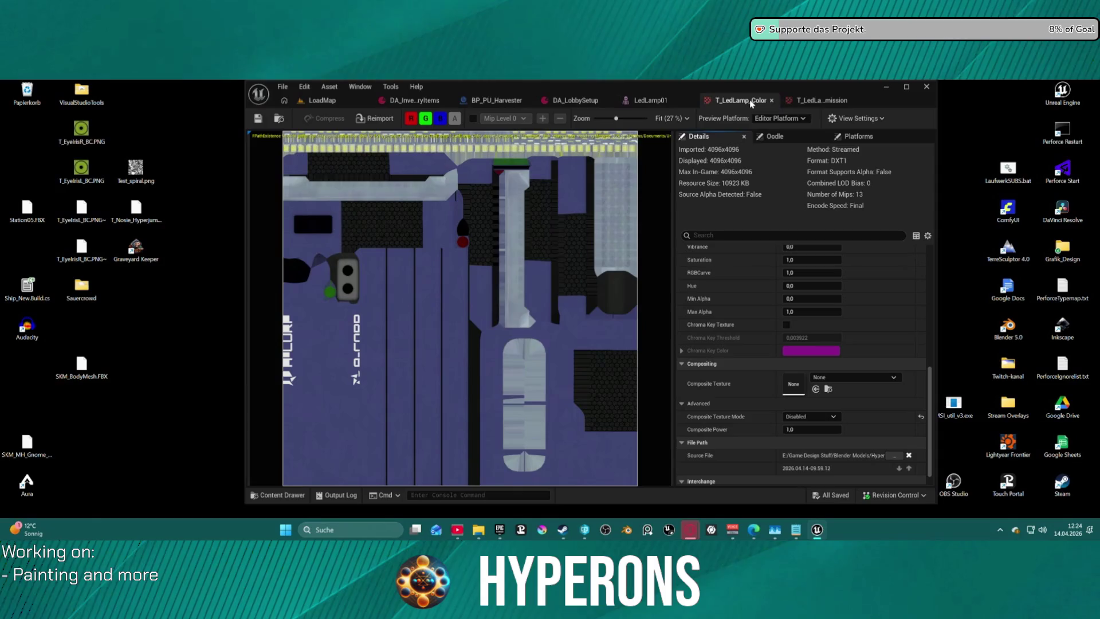
- Close the emission texture and zoom in on LedLamp01's LED panel to check the new textures
left_click(793, 102)
middle_click(794, 101)
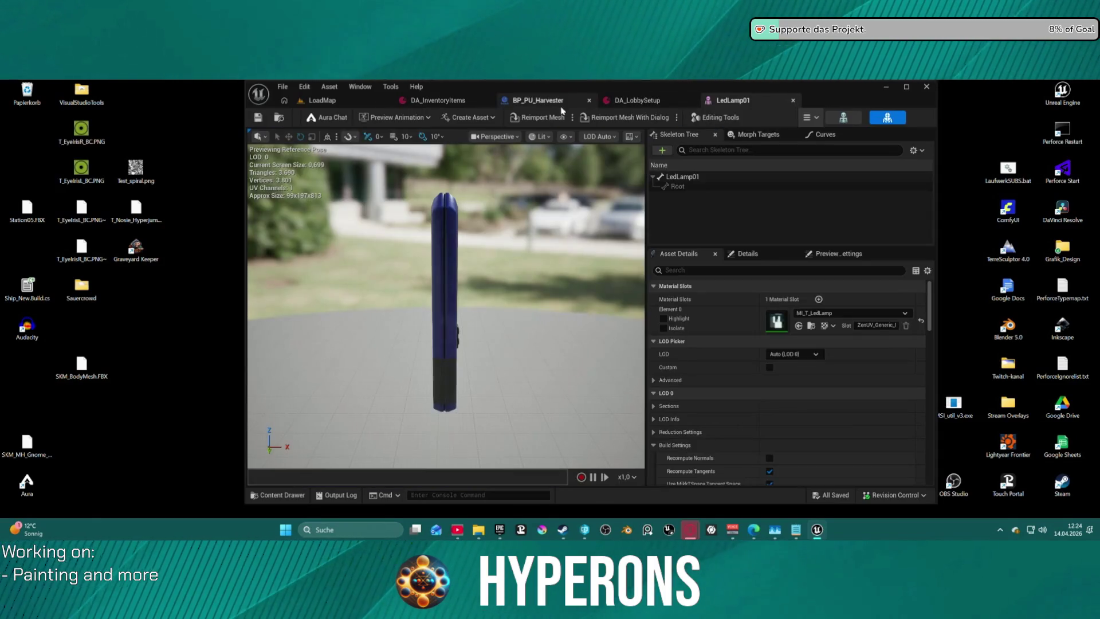
left_click_drag(447, 298, 375, 301)
mouse_move(438, 195)
left_mouse_down()
mouse_move(401, 197)
mouse_move(470, 198)
mouse_move(438, 195)
mouse_move(433, 261)
mouse_move(437, 186)
mouse_move(427, 179)
left_mouse_up()
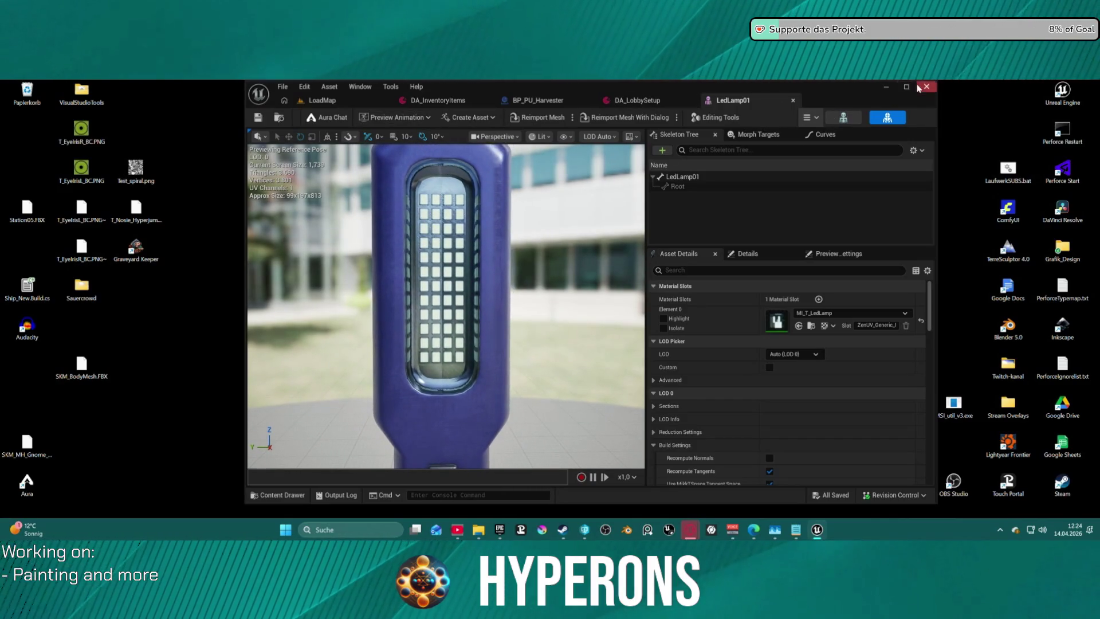
left_click(906, 86)
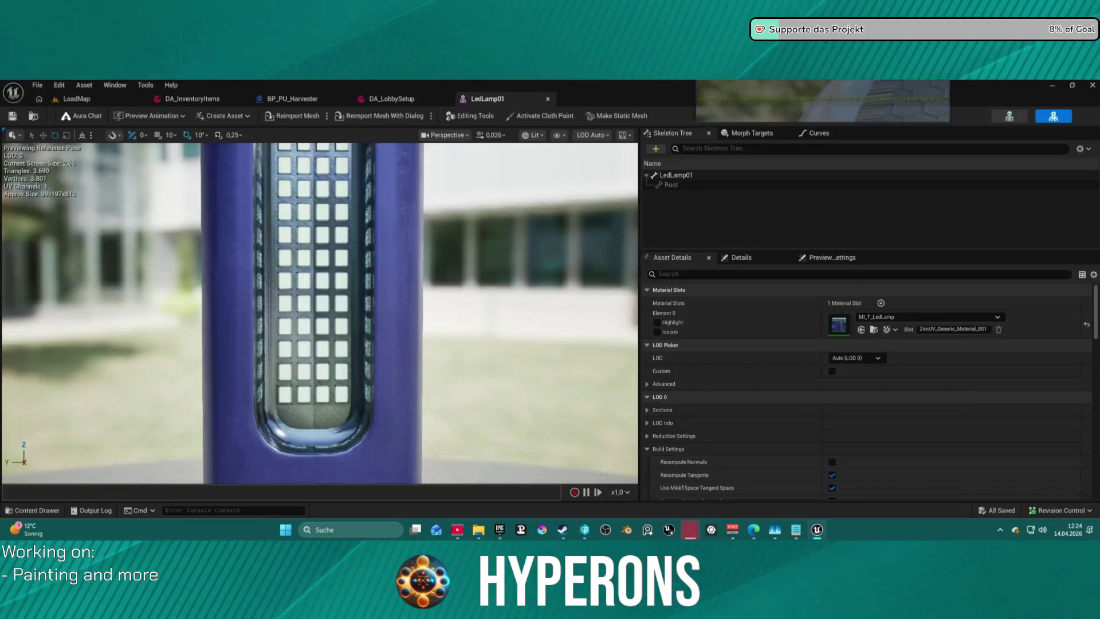
- Close MI_T_LedLamp, view the whole lamp from above, and return to the LoadMap level
left_click(650, 99)
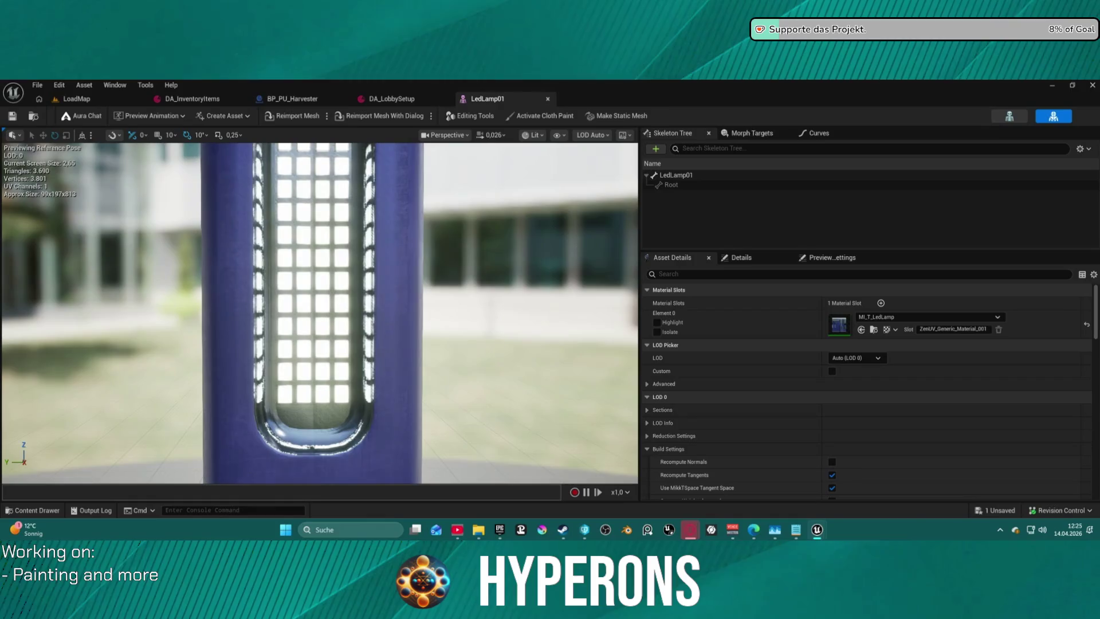
scroll(464, 308, "down", 5)
left_click_drag(463, 308, 472, 238)
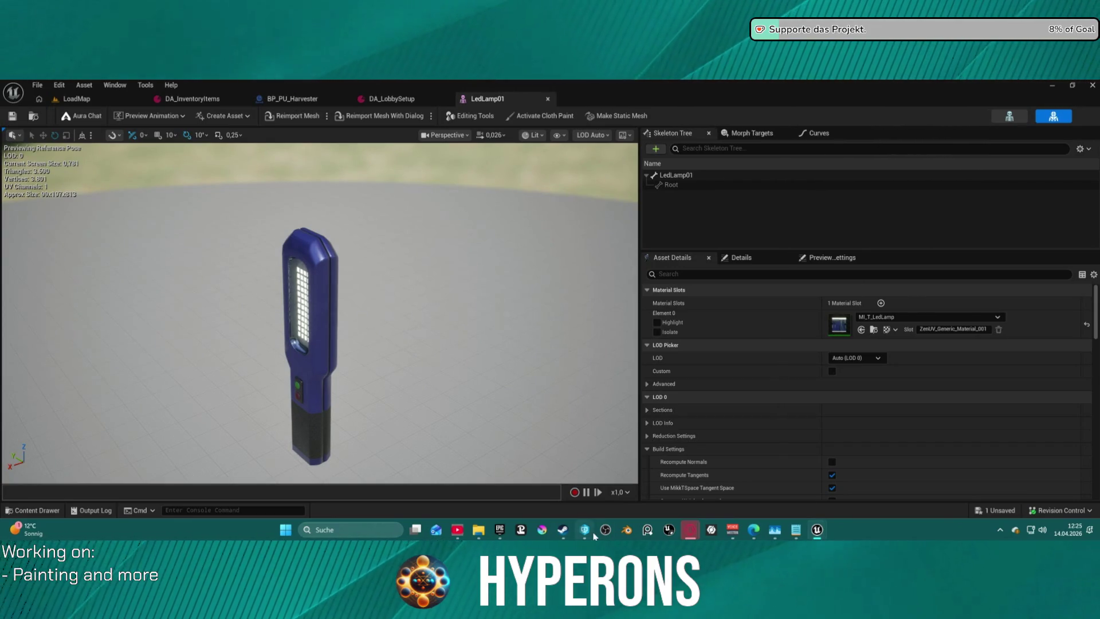
key("super")
key("super")
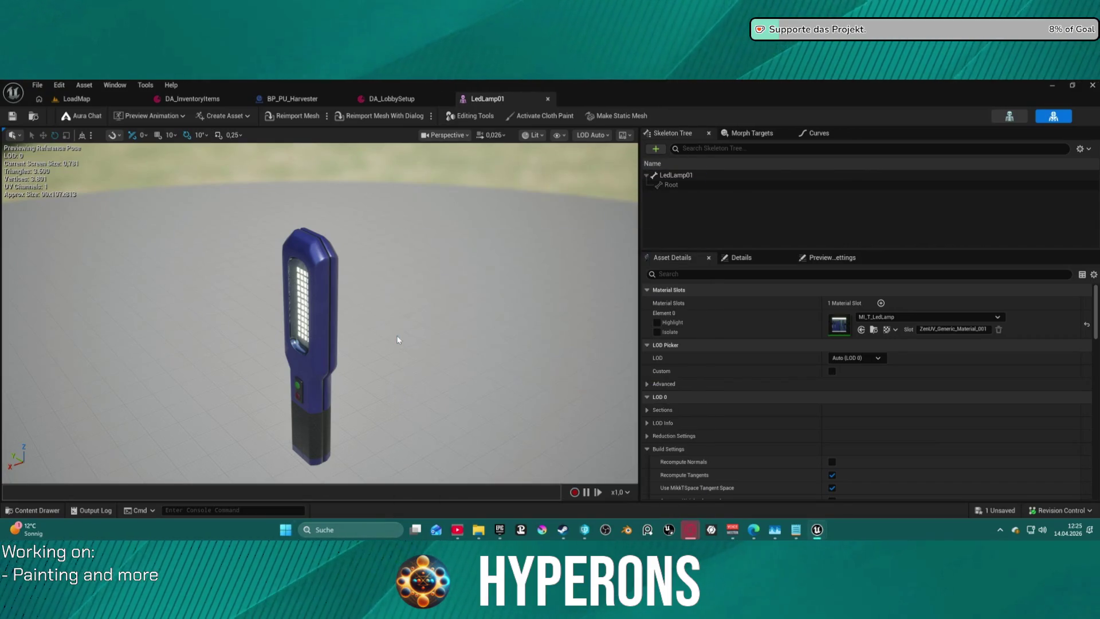
left_click(97, 102)
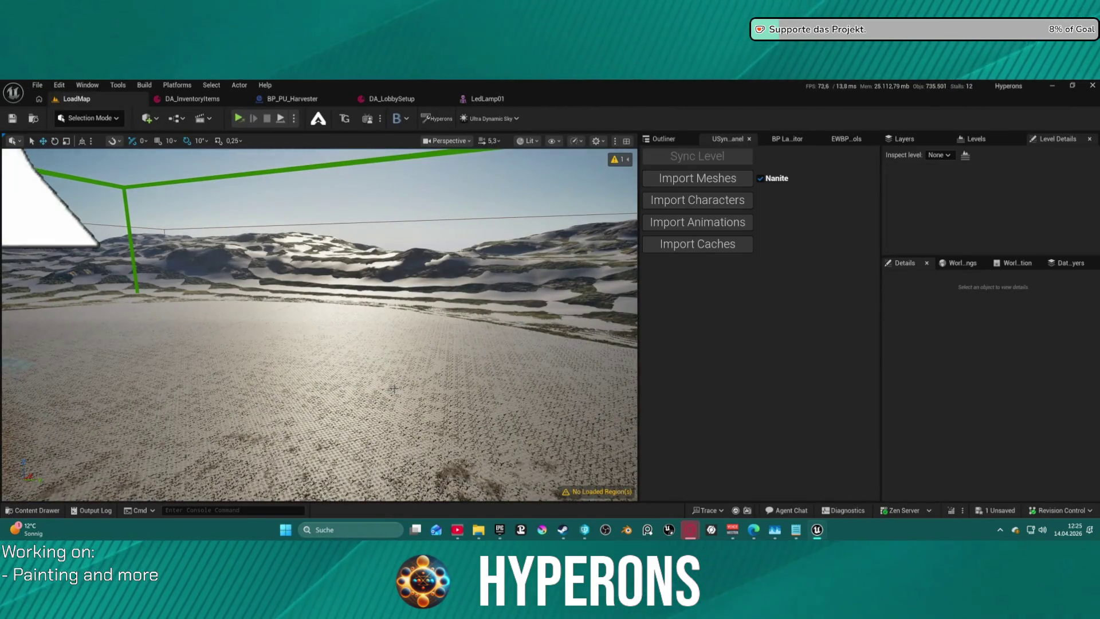
key("ctrl+space")
scroll(82, 421, "up", 15)
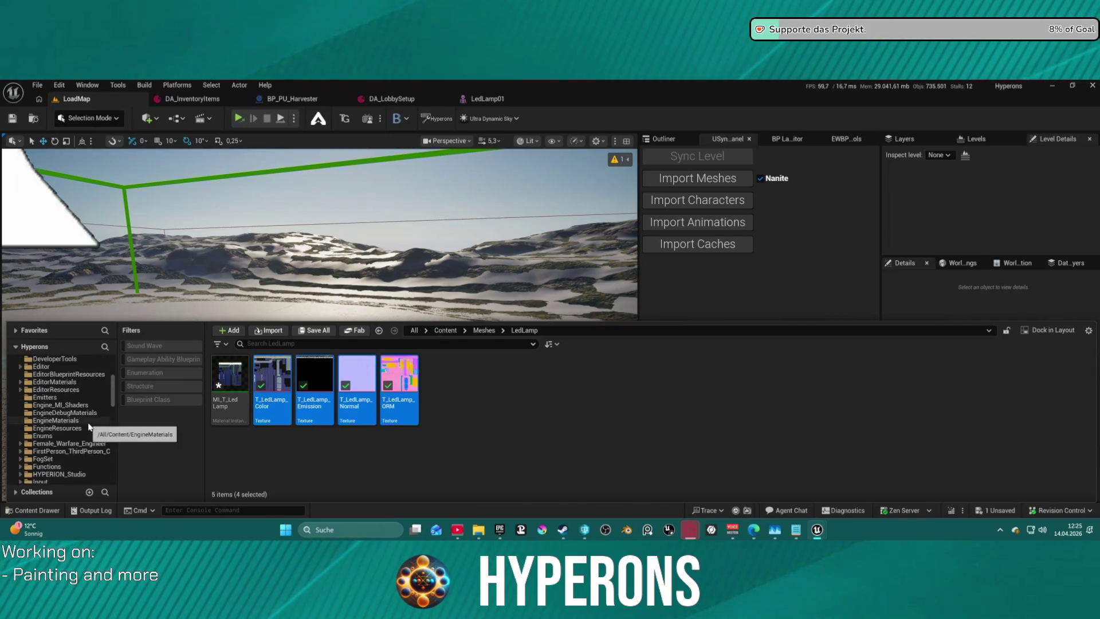
scroll(93, 430, "up", 3)
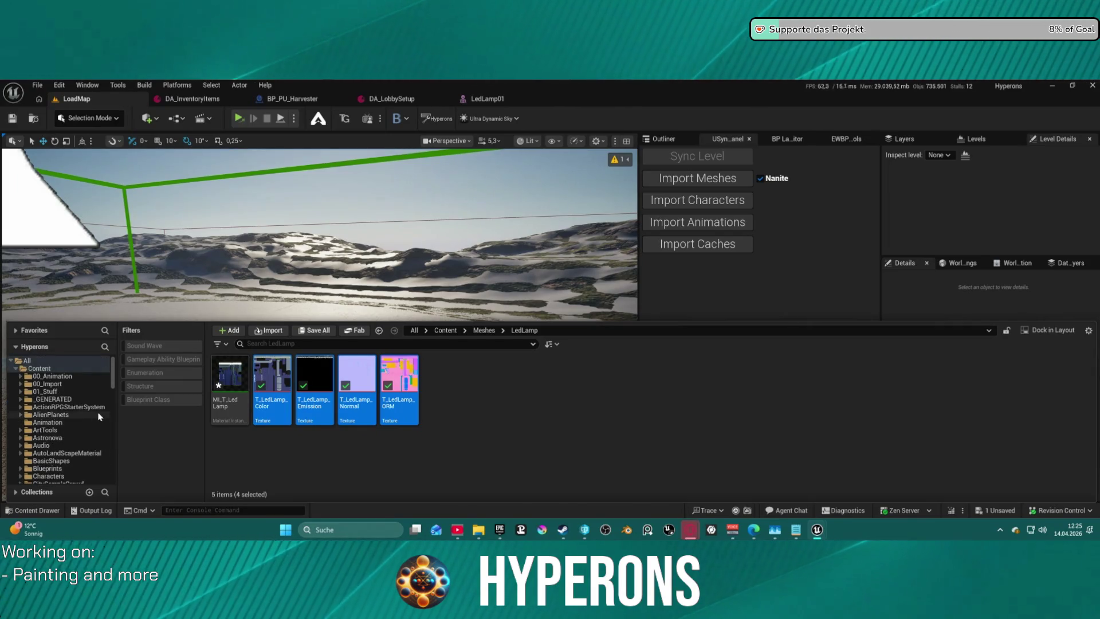
left_click(97, 409)
double_click(399, 378)
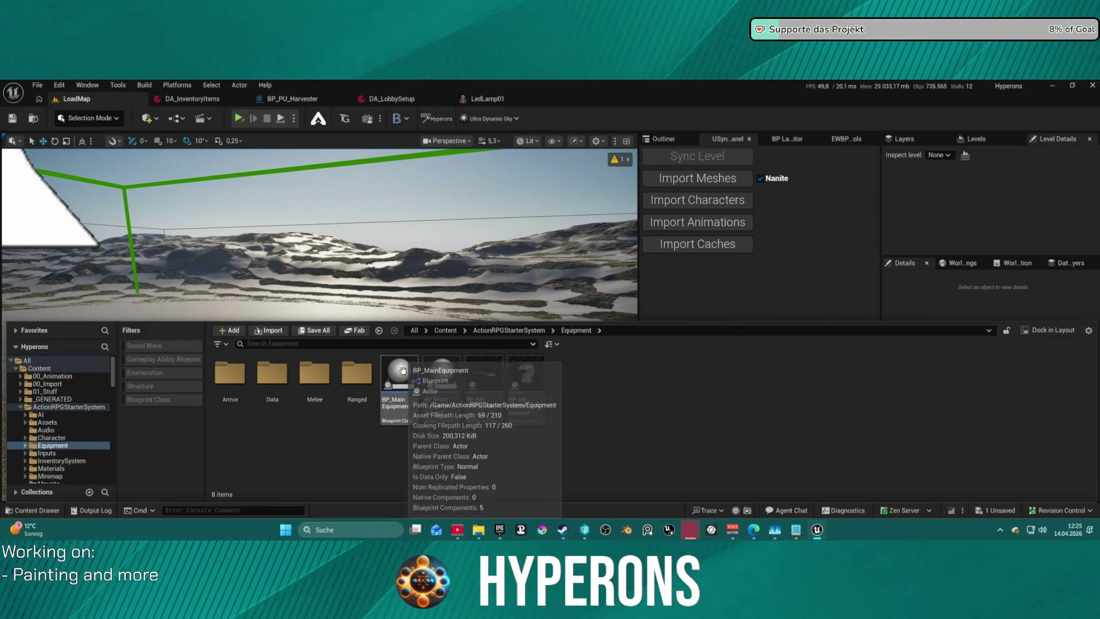
double_click(403, 375)
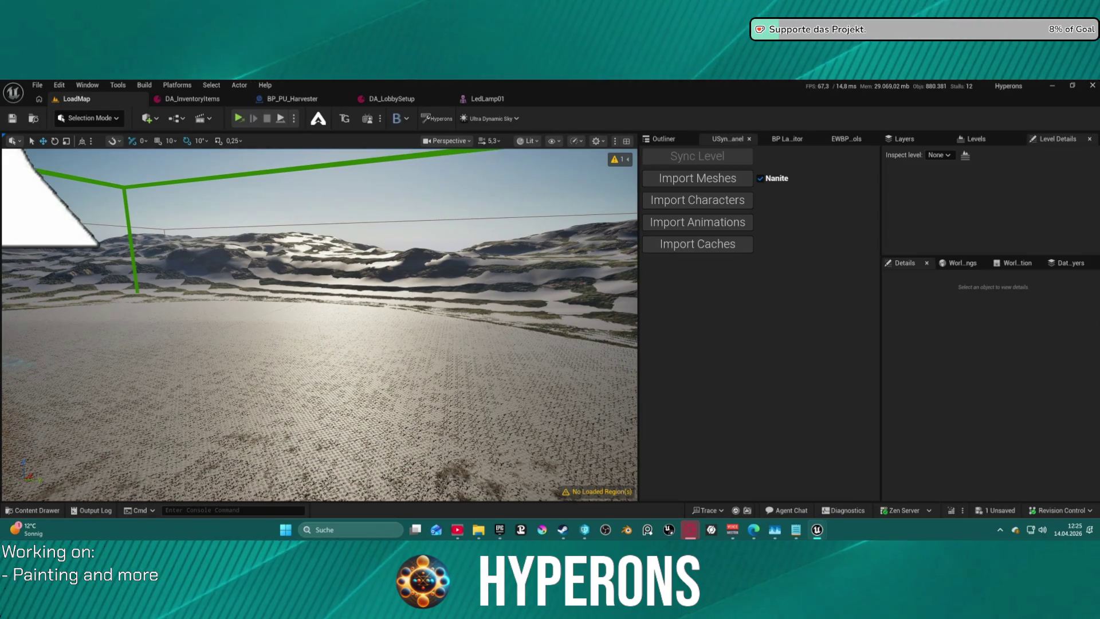
left_click(91, 476)
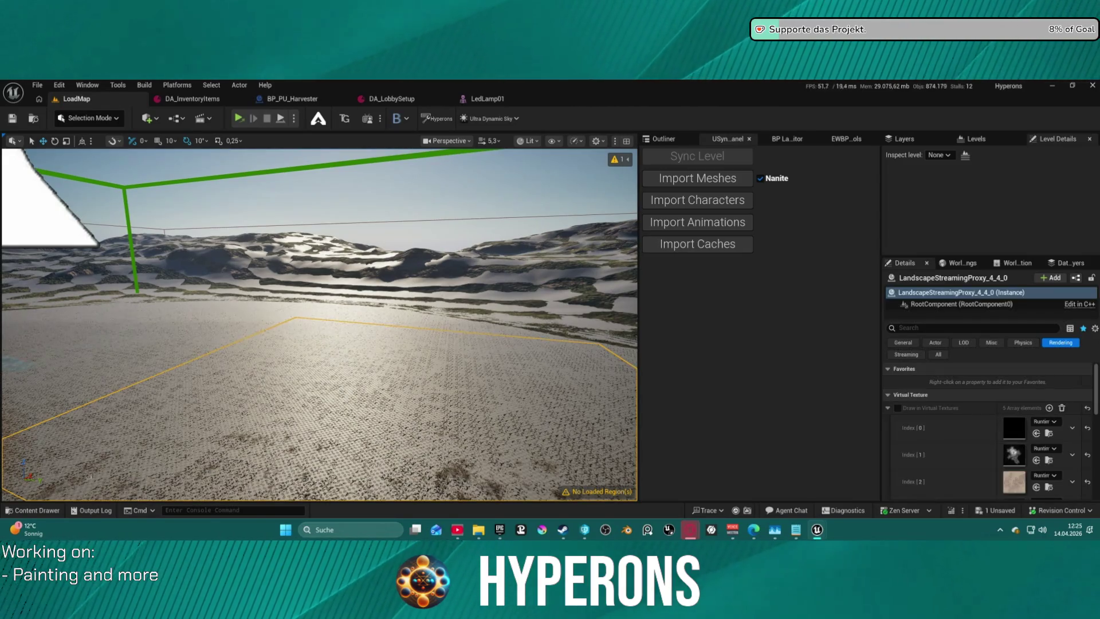
left_click(43, 509)
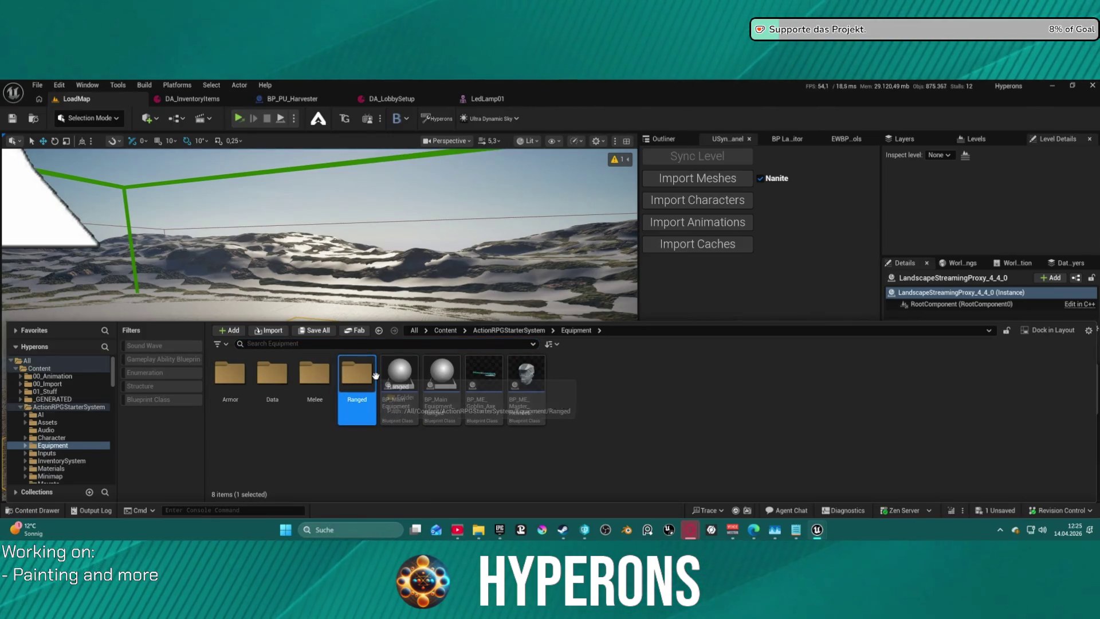
double_click(357, 376)
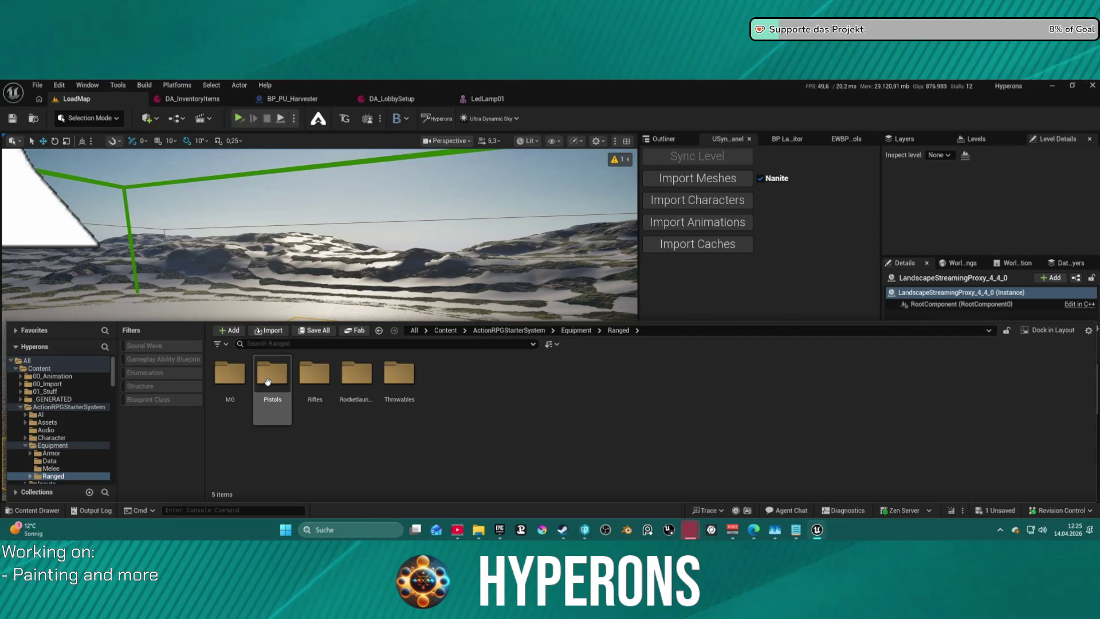
double_click(271, 375)
left_click(56, 430)
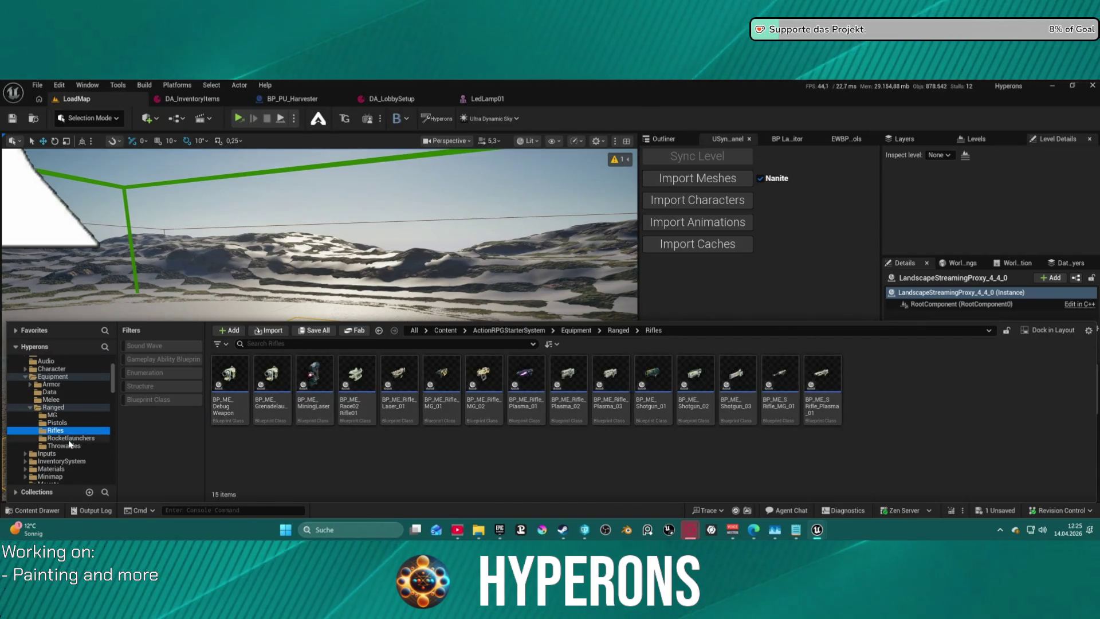
left_click(70, 446)
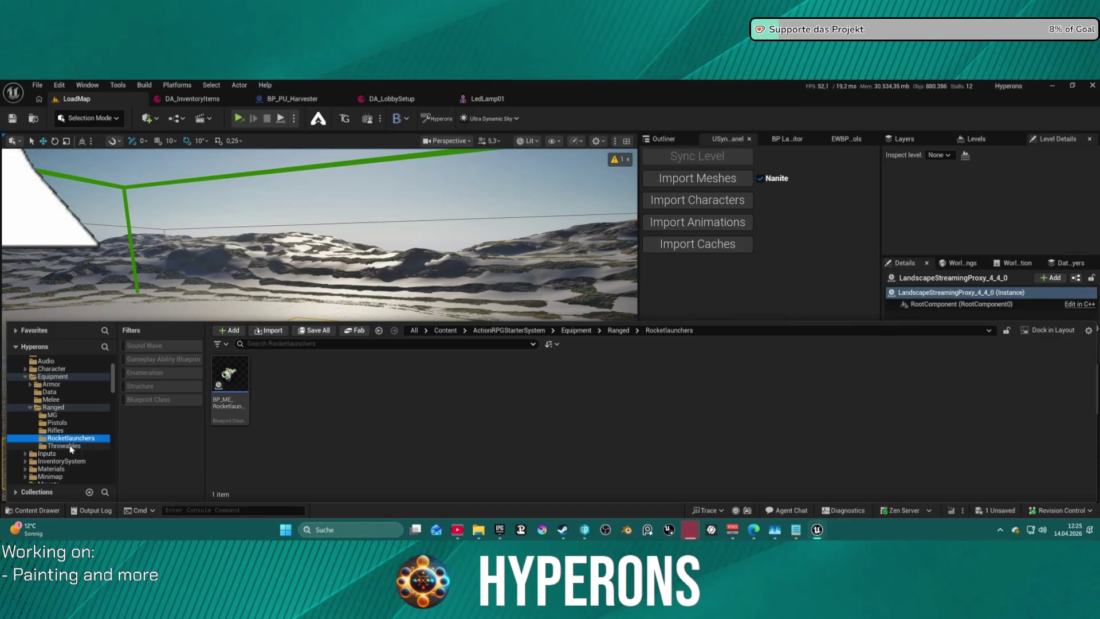
left_click(56, 422)
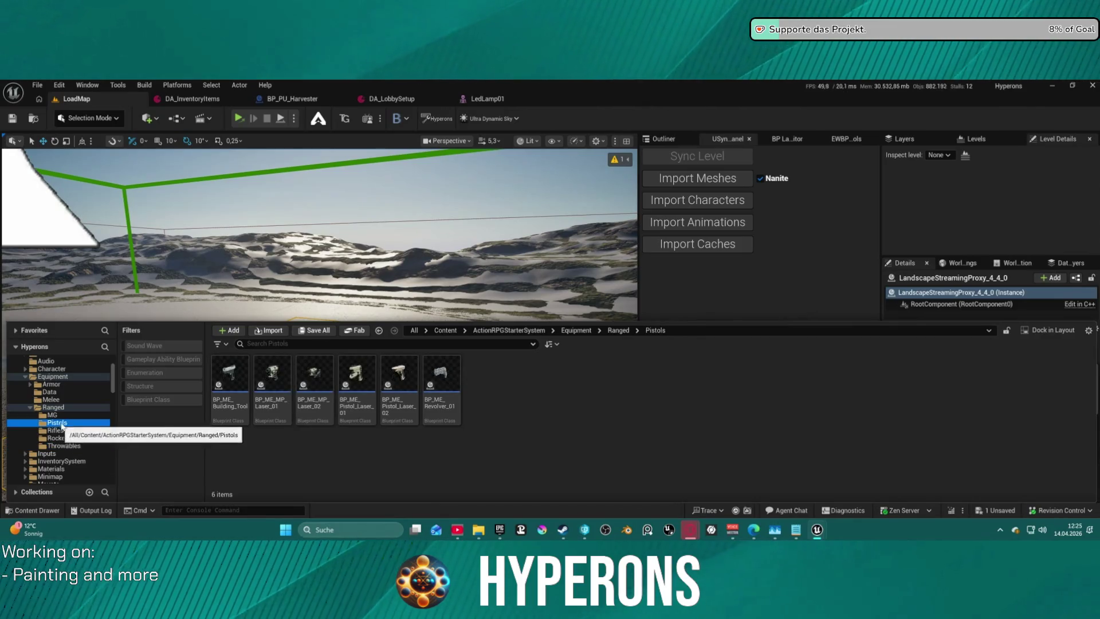
left_click(59, 407)
left_click(51, 400)
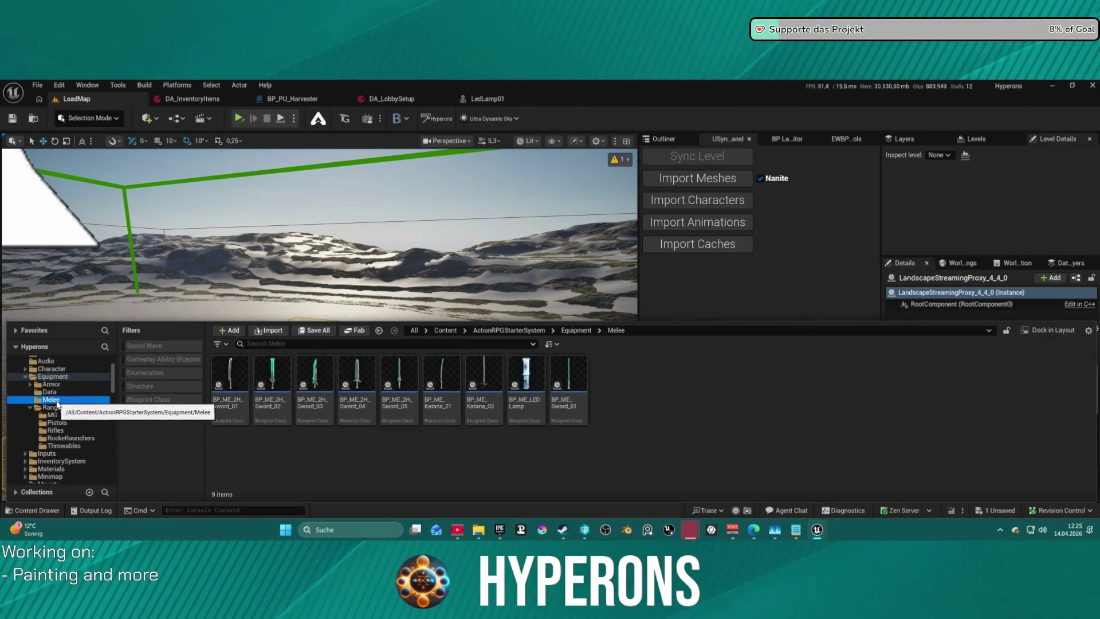
left_click(527, 396)
key("ctrl+space")
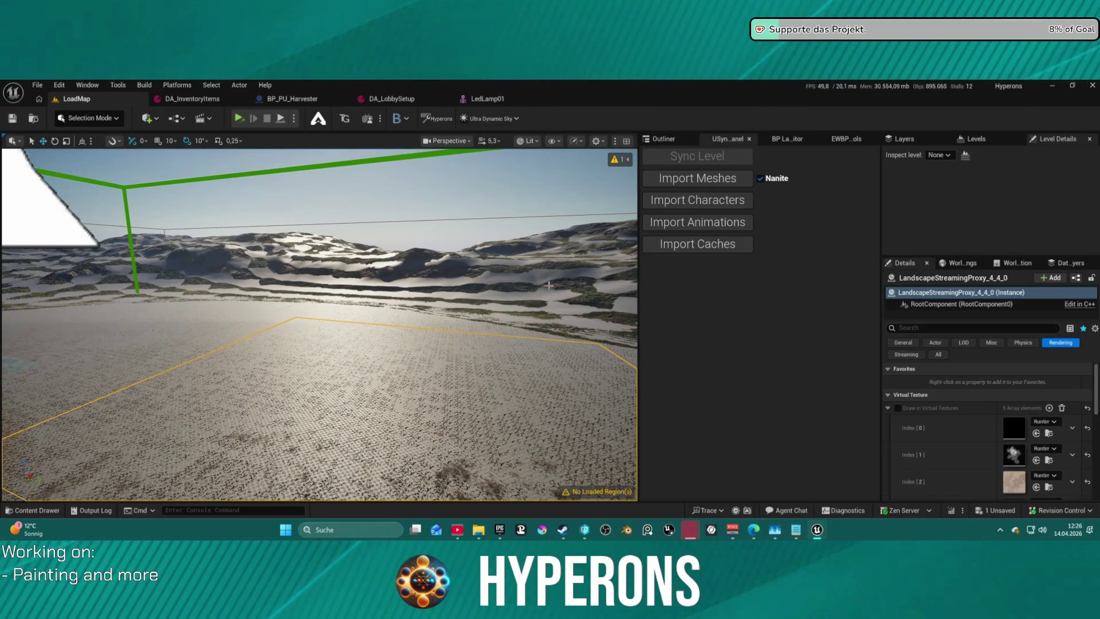
left_click(493, 101)
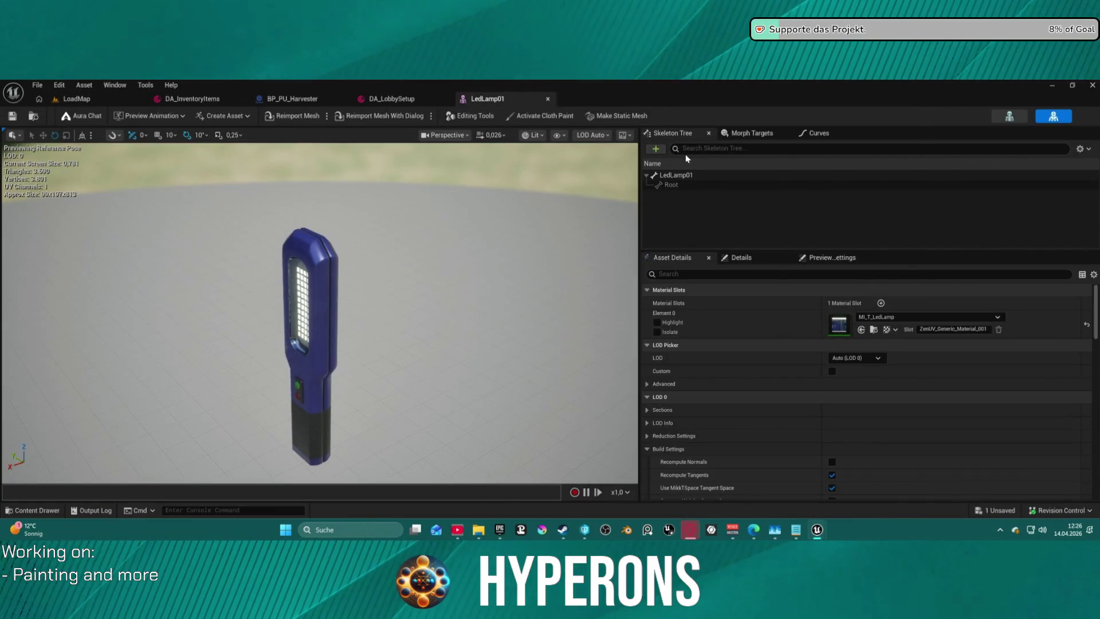
- Locate the lamp's material instance and rename it MI_T_LedLamp_Off, checking it out
left_click(887, 331)
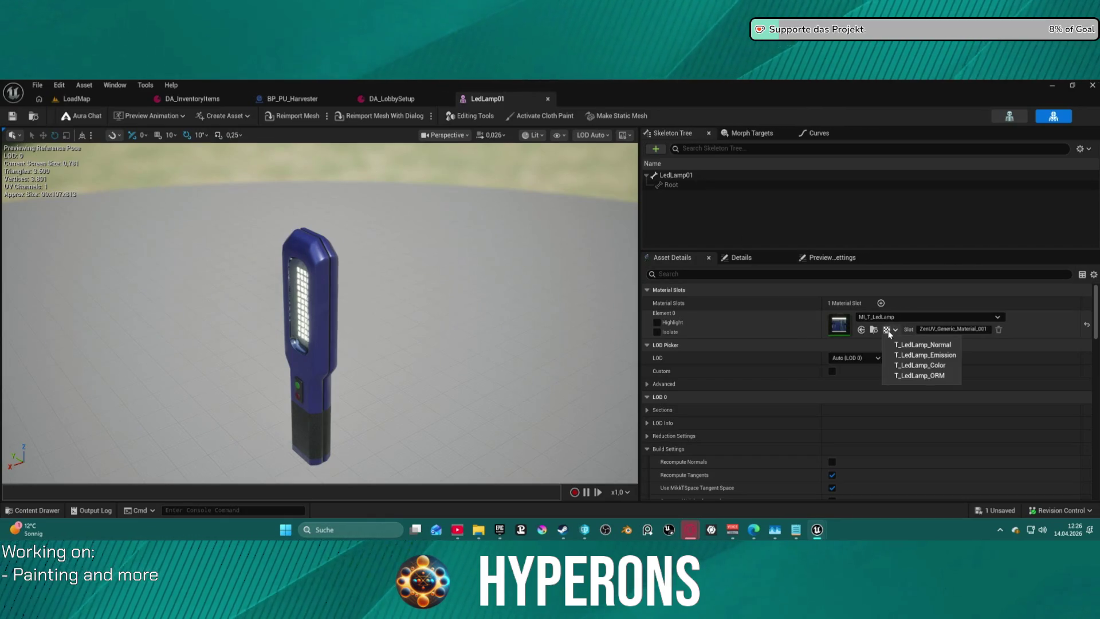
left_click(861, 331)
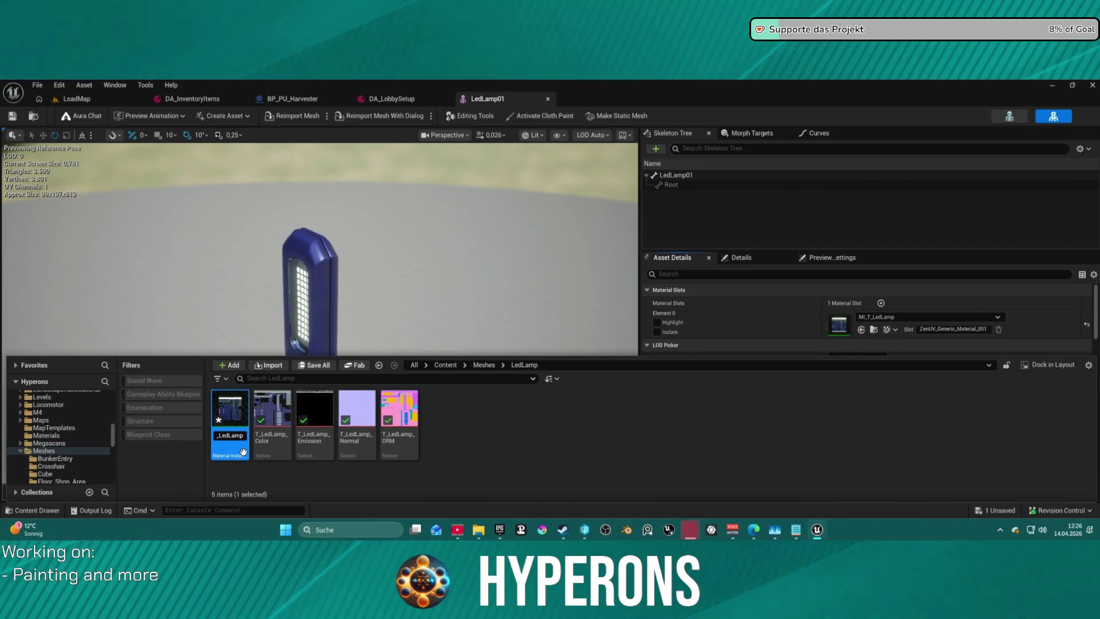
type("Off")
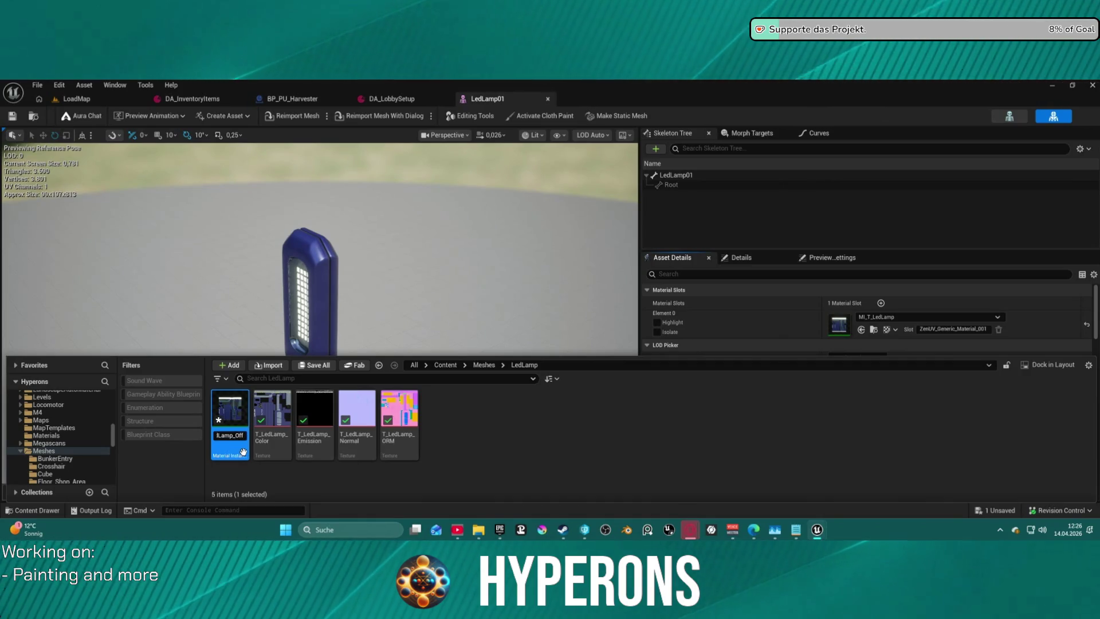
key("Return")
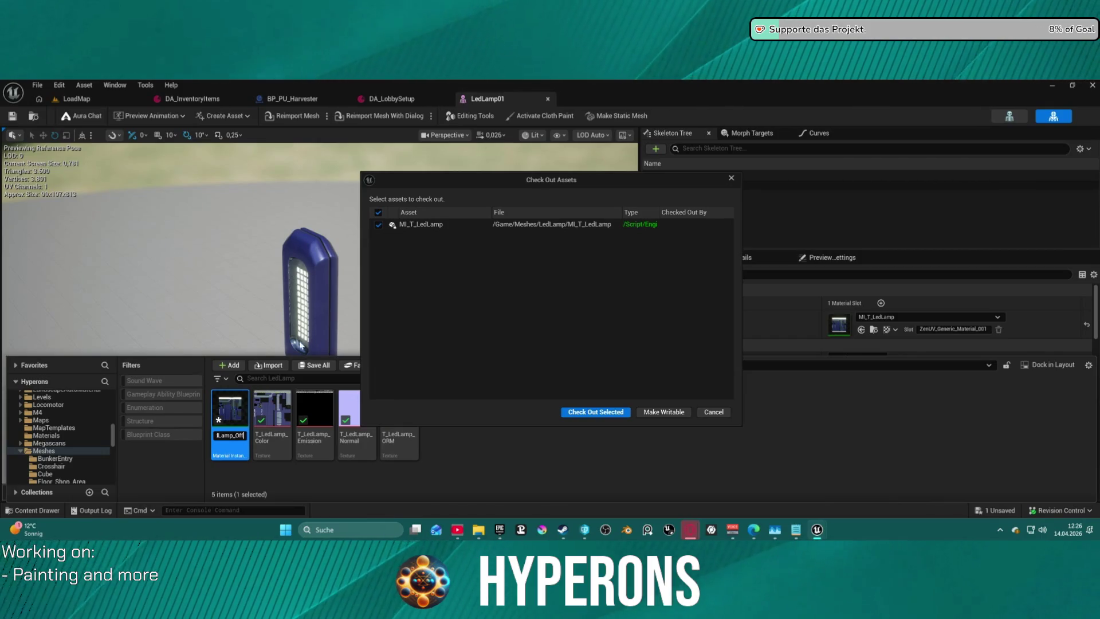
left_click(612, 416)
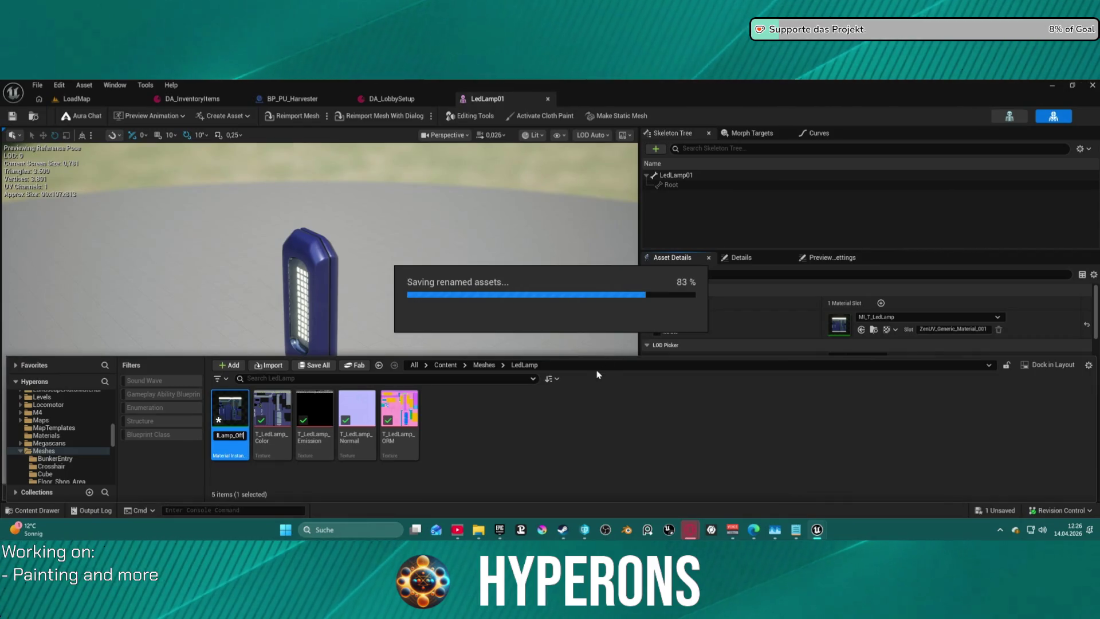
- Duplicate it as MI_T_LedLamp_On, then open MI_T_LedLamp_Off for editing
mouse_move(243, 453)
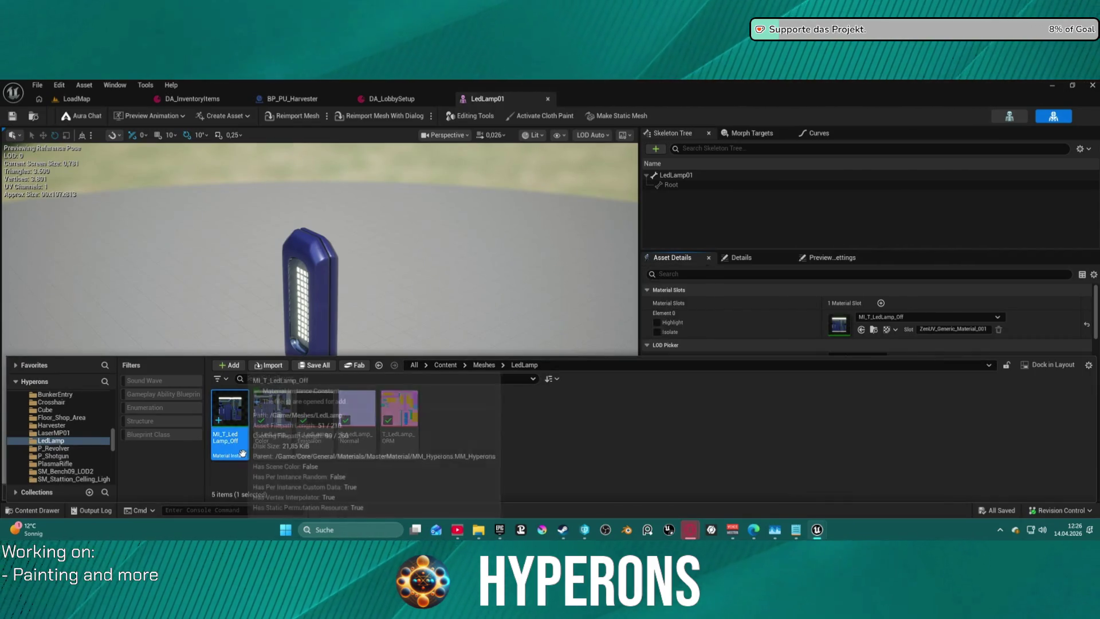
key("ctrl+d")
key("BackSpace")
key("BackSpace")
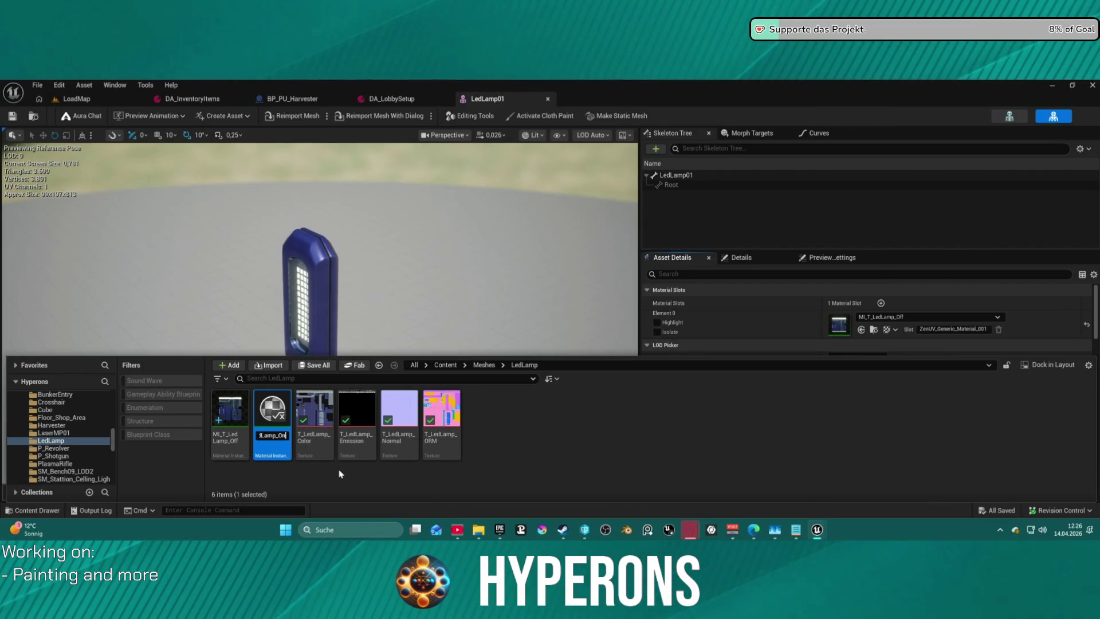
key("Return")
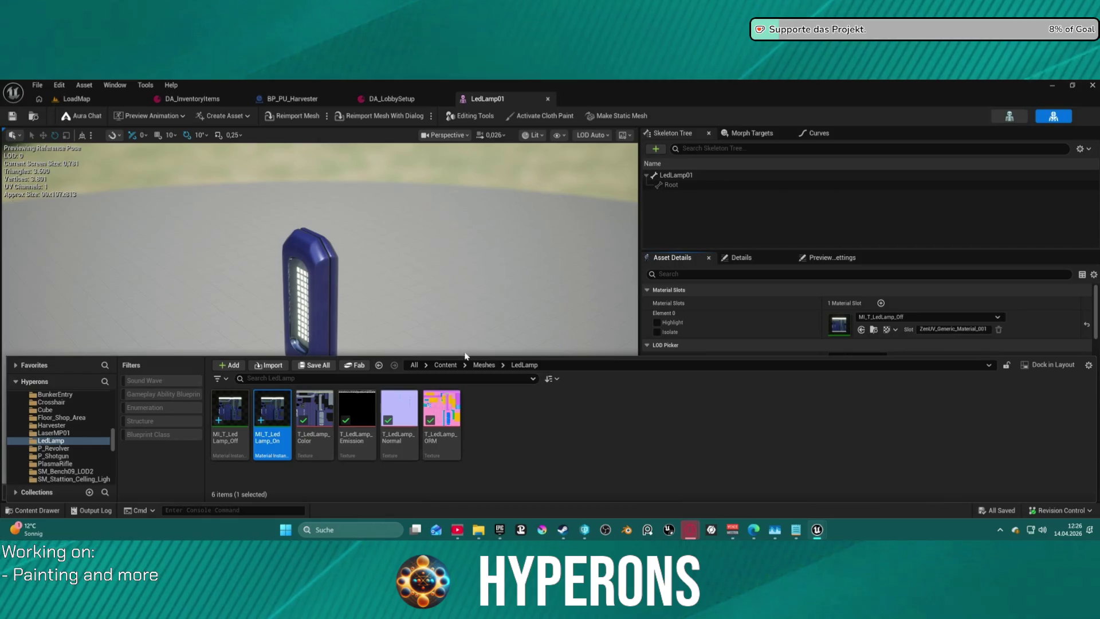
double_click(839, 324)
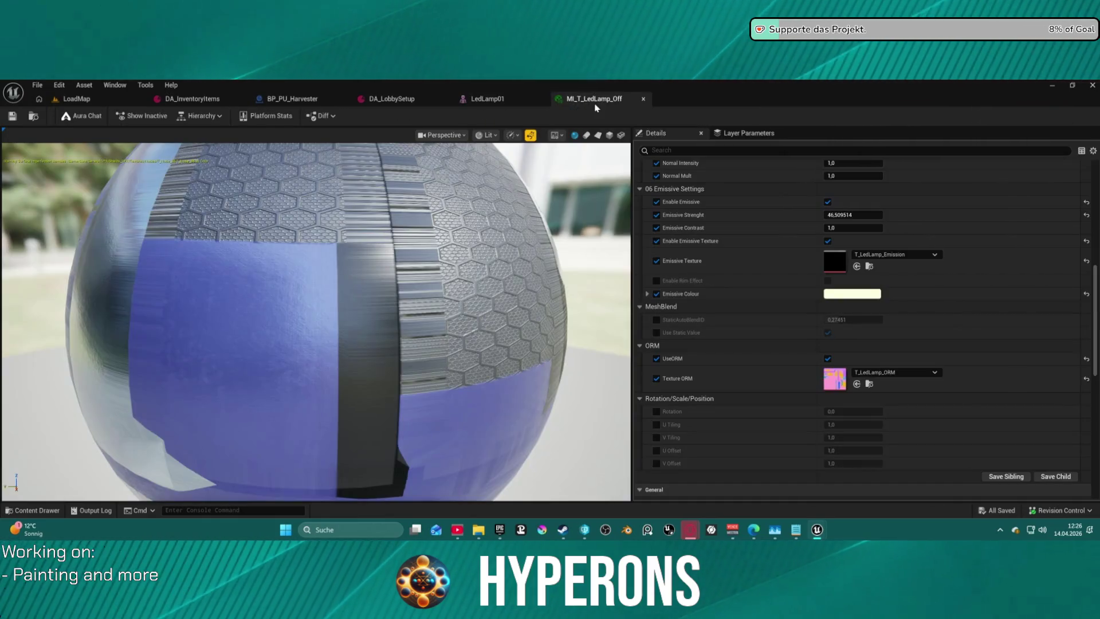
- Set Emissive Strenght to 0 on MI_T_LedLamp_Off, then go back to the LedLamp01 mesh editor
left_click(859, 216)
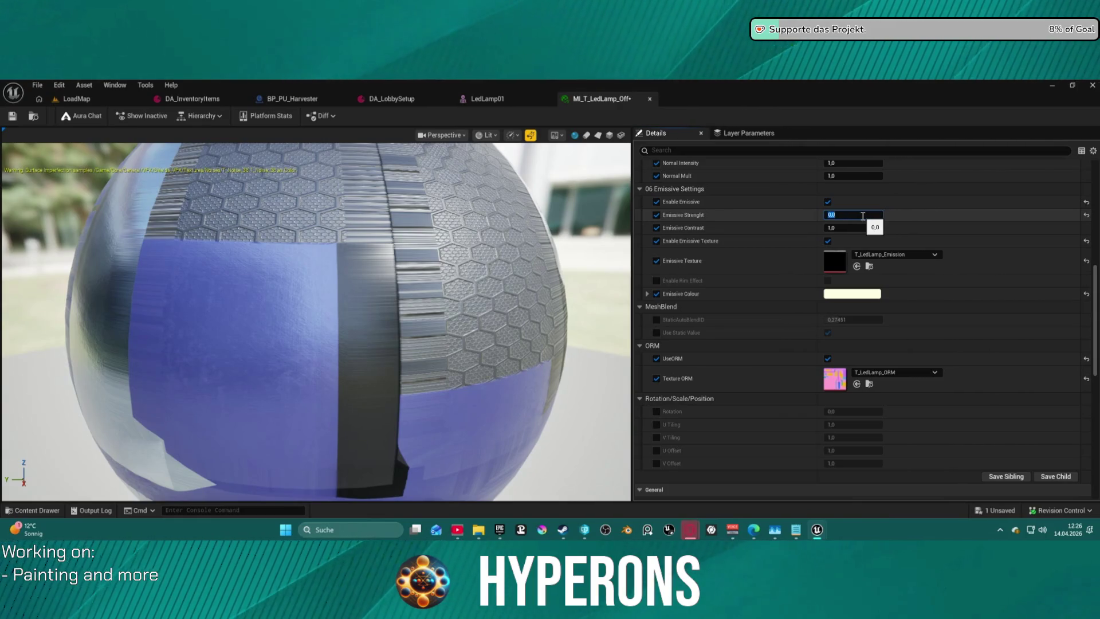
key("Return")
left_click(150, 102)
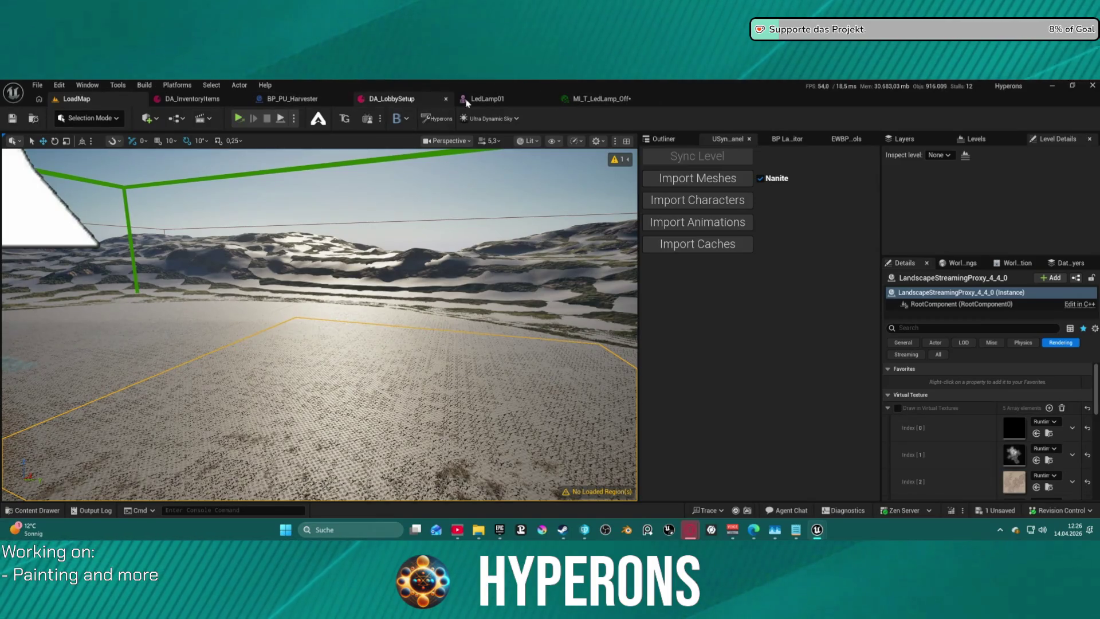
left_click(487, 99)
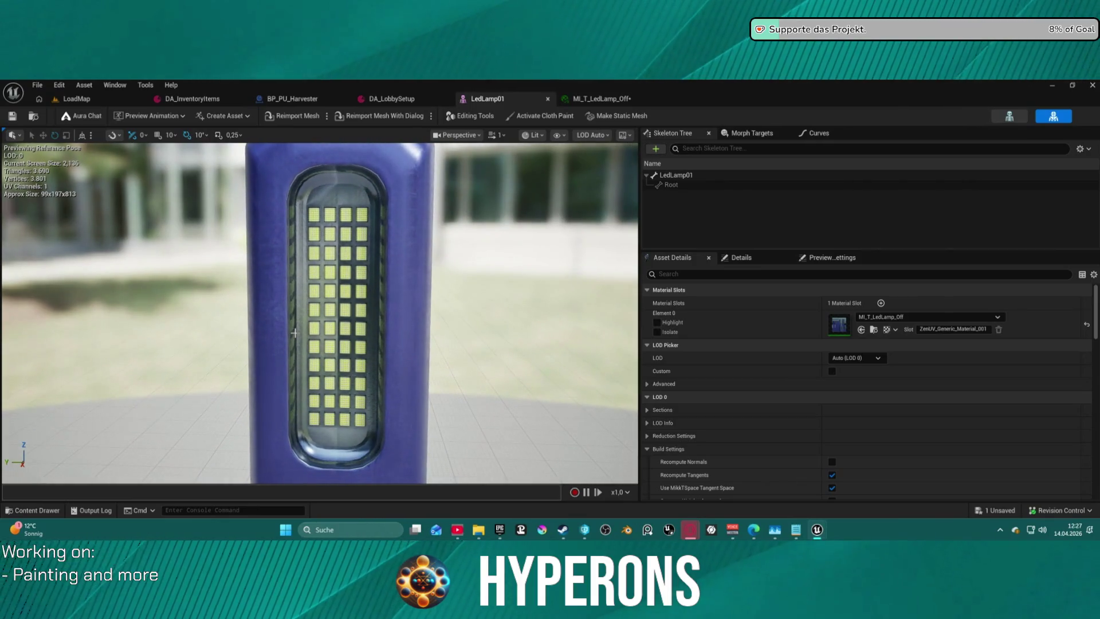
- Browse the LedLamp Meshes folder in the Content Drawer and return to MI_T_LedLamp_Off
key("ctrl+space")
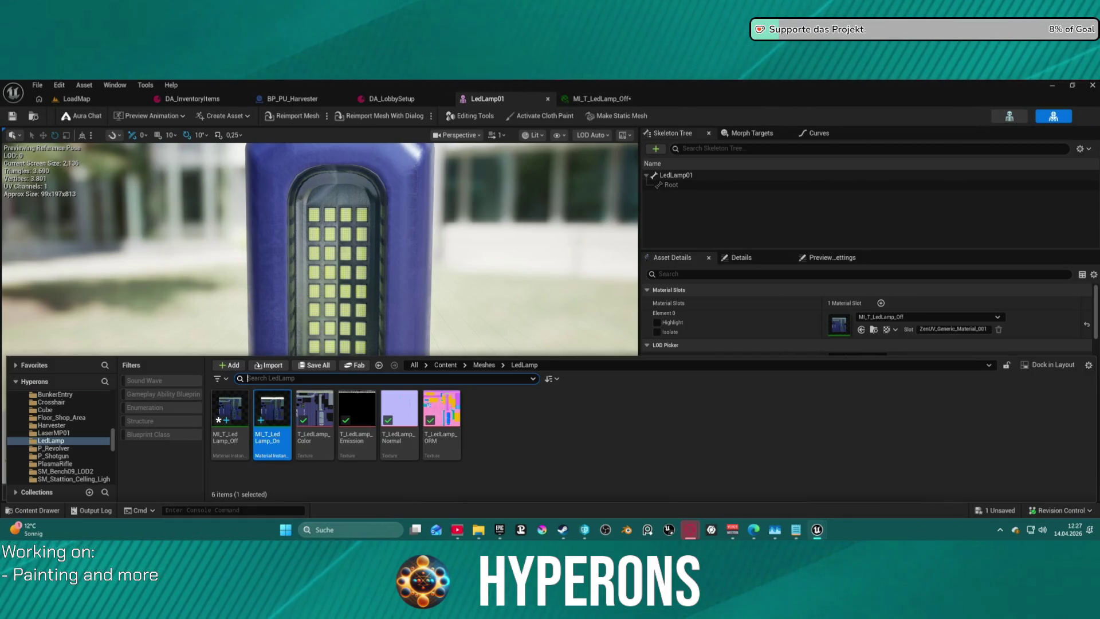
key("ctrl+space")
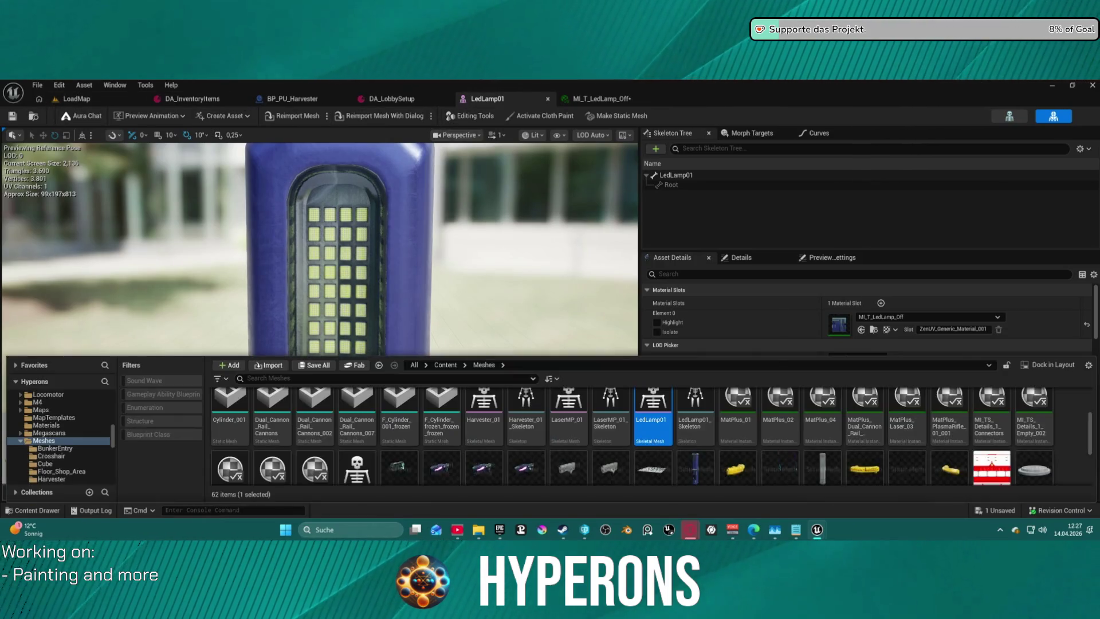
key("ctrl+space")
key("ctrl+space")
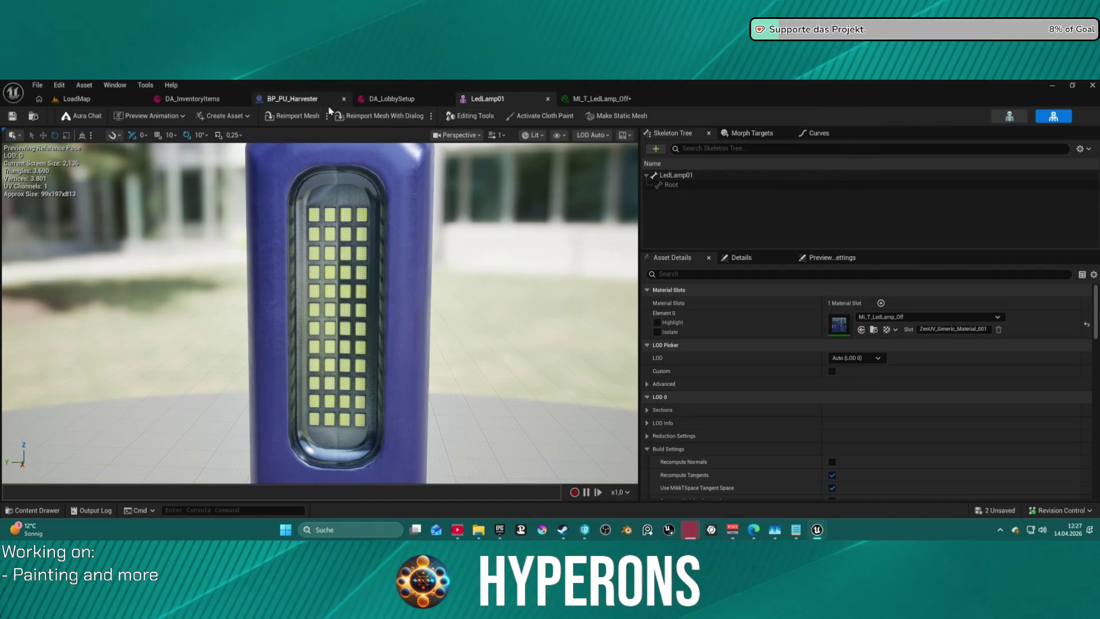
left_click(601, 98)
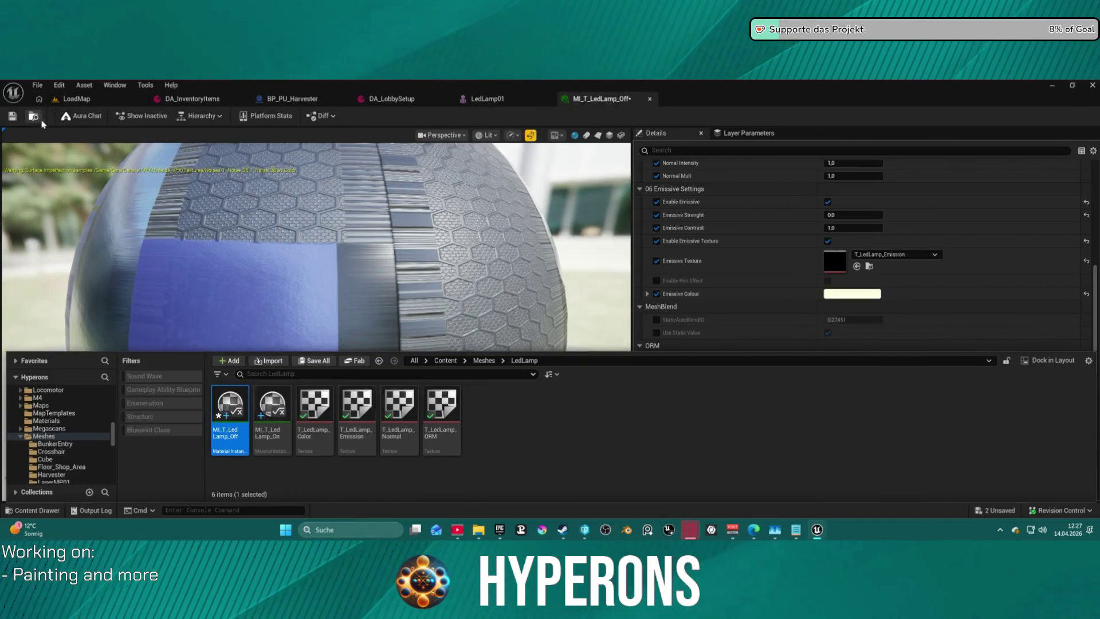
key("ctrl+space")
key("ctrl+space")
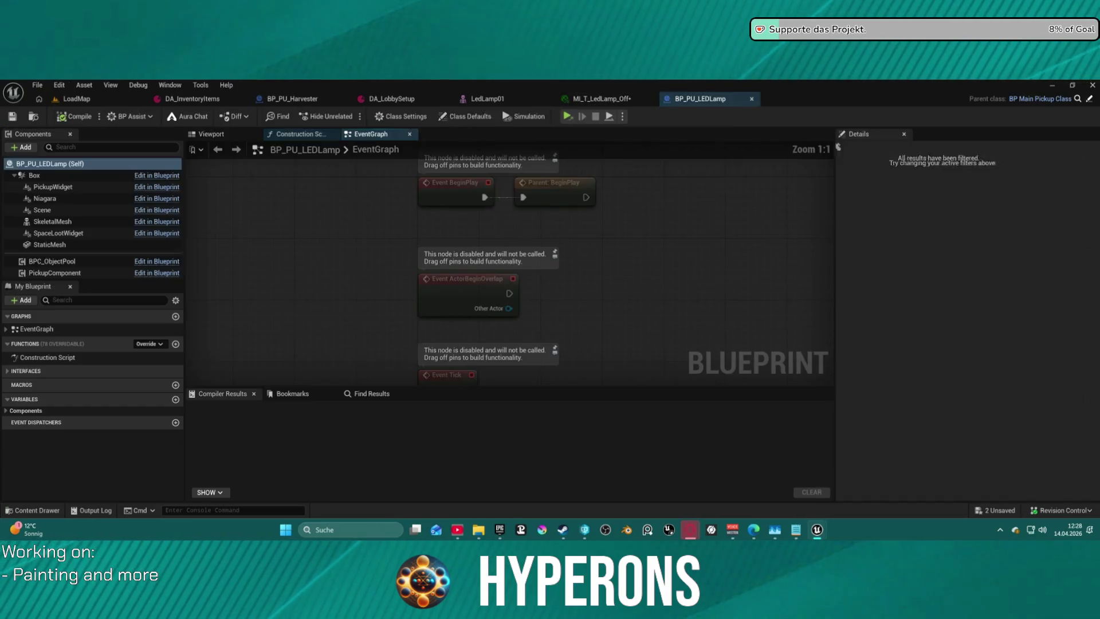
- Delete the Blueprint's StaticMesh component, then undo the deletion to keep it
left_click(63, 221)
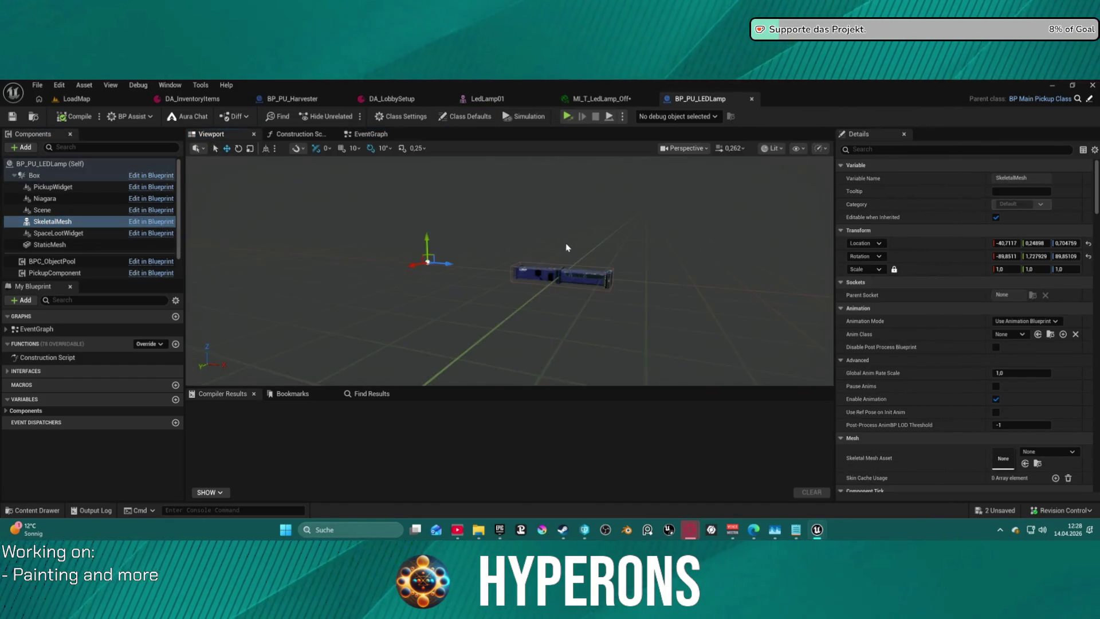
left_click(574, 276)
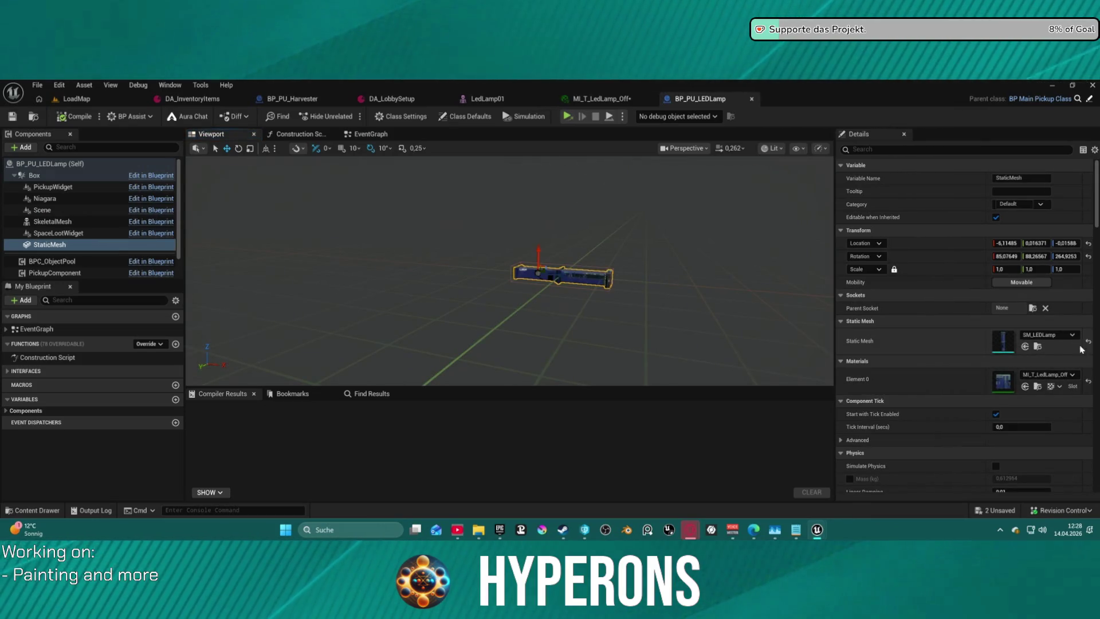
key("Delete")
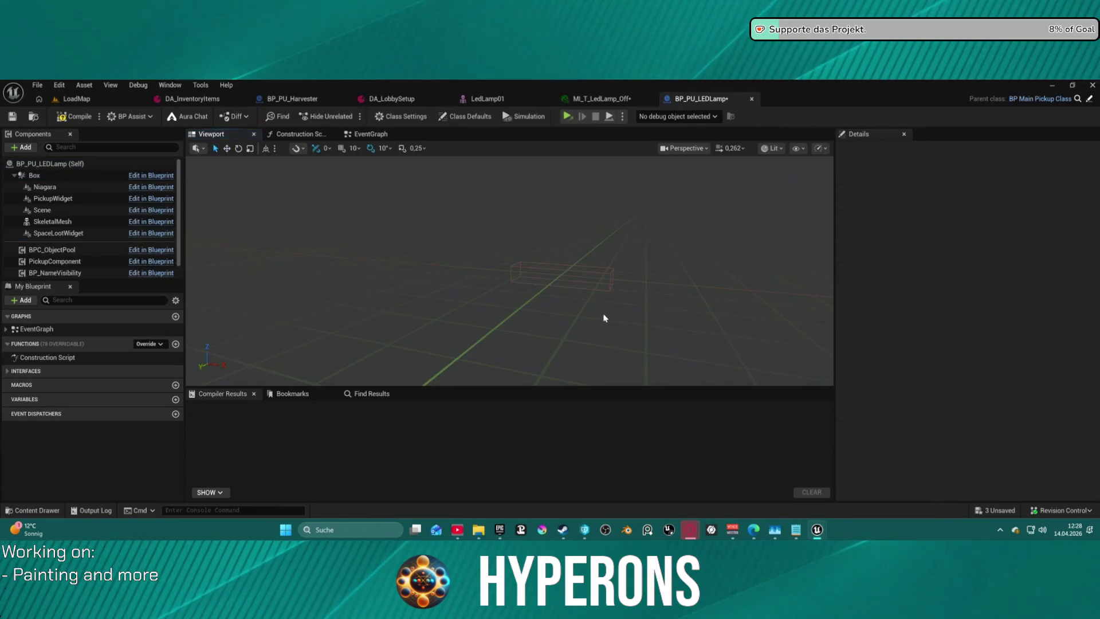
left_click(52, 221)
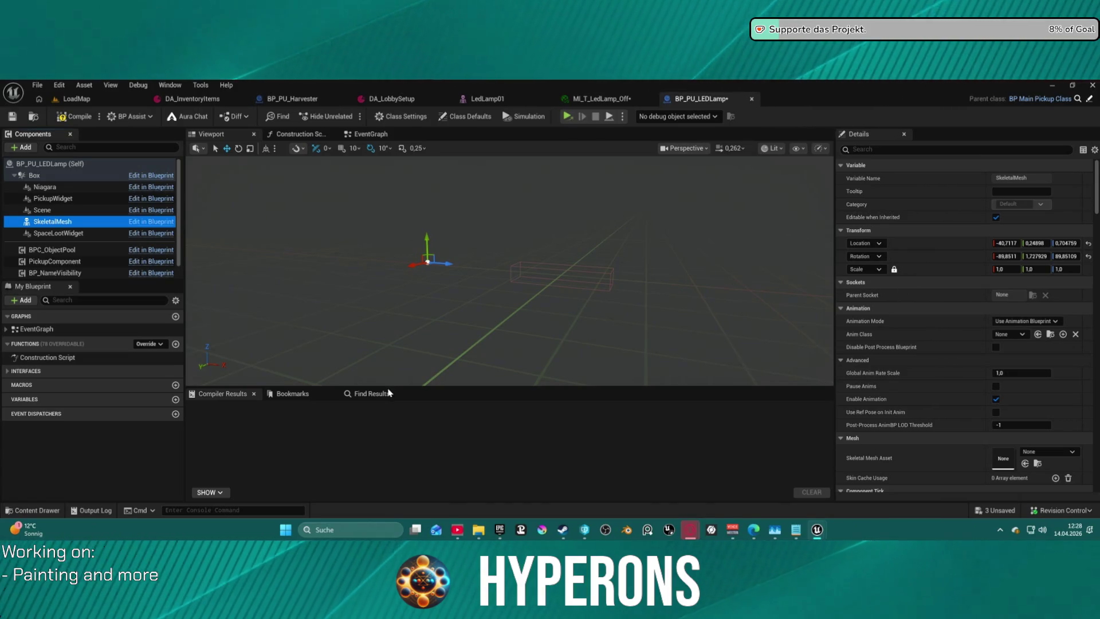
key("ctrl+z")
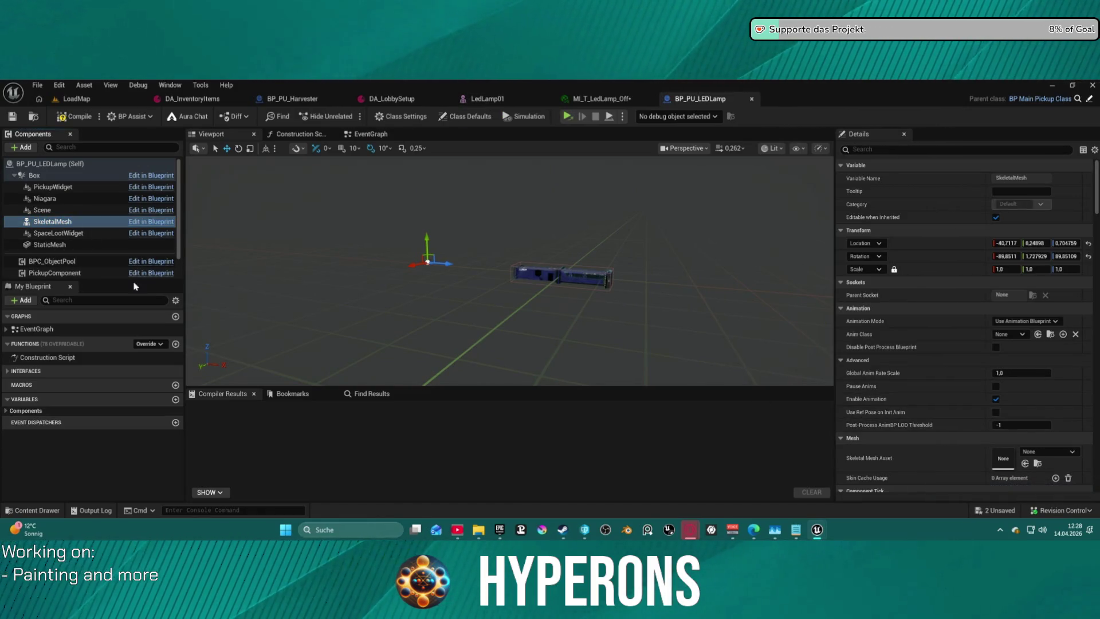
- Set the StaticMesh component's mesh to None and use LedLamp01 on the SkeletalMesh component
left_click(50, 244)
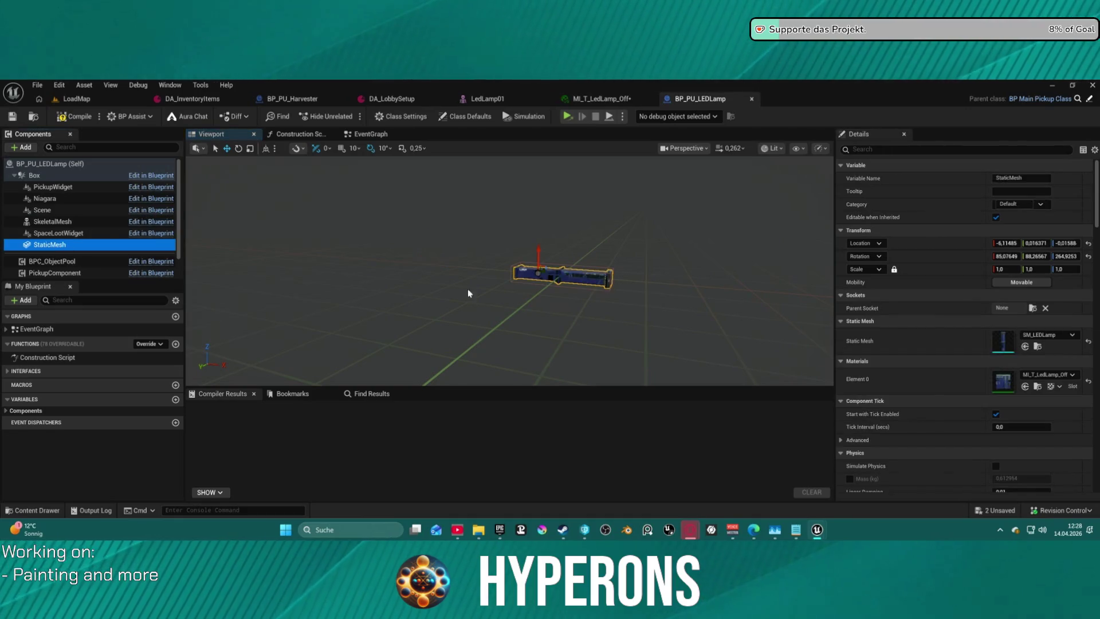
scroll(962, 343, "down", 1)
left_click(1088, 294)
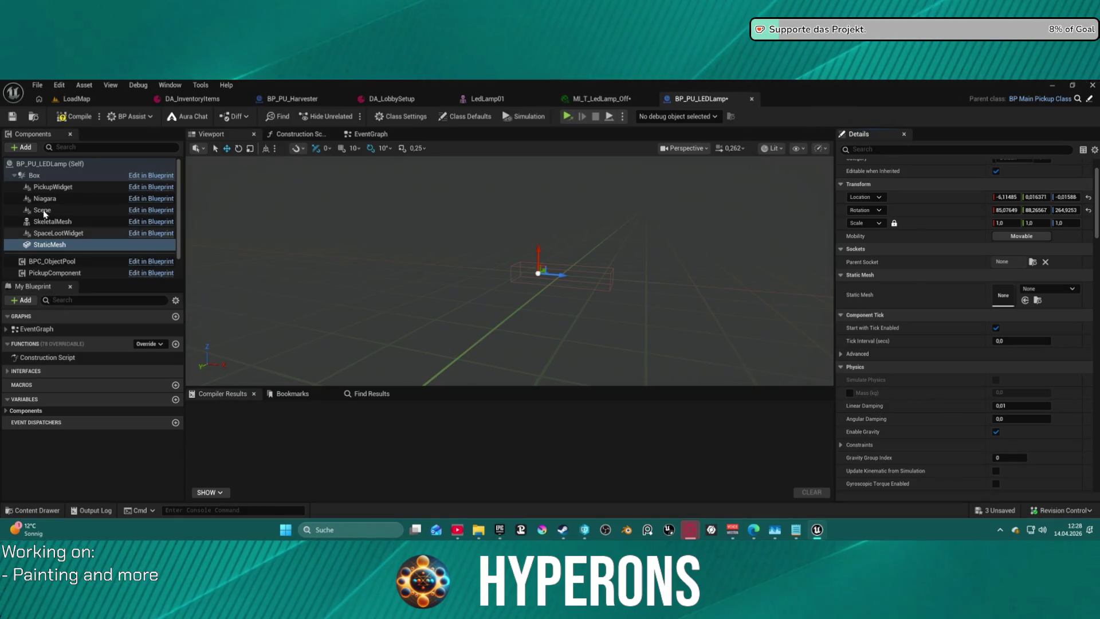
left_click(84, 225)
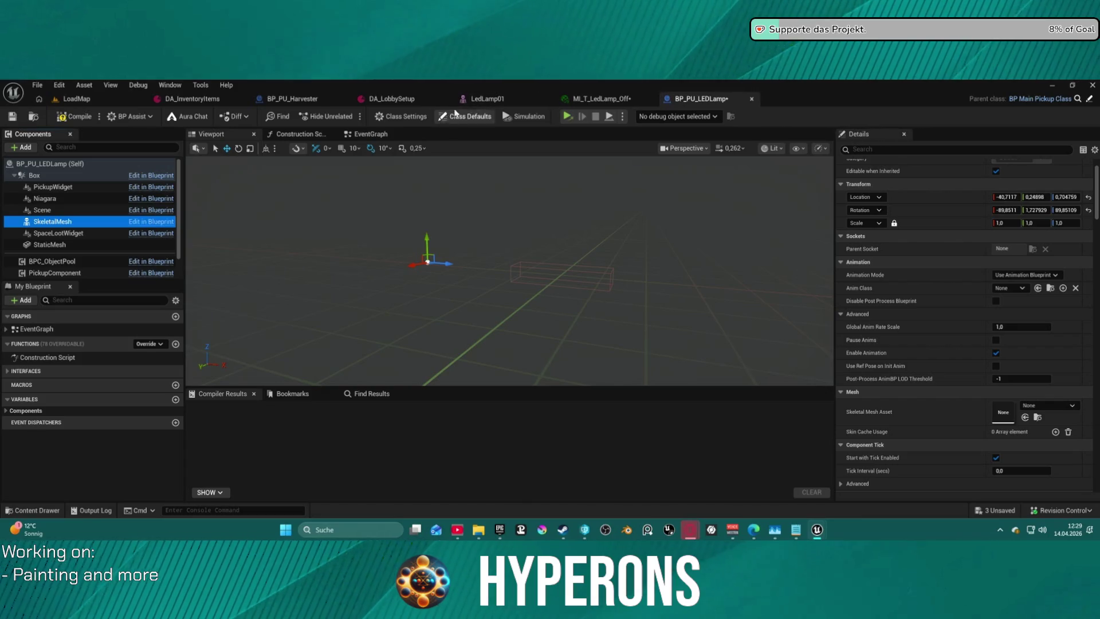
left_click(533, 100)
left_click(699, 99)
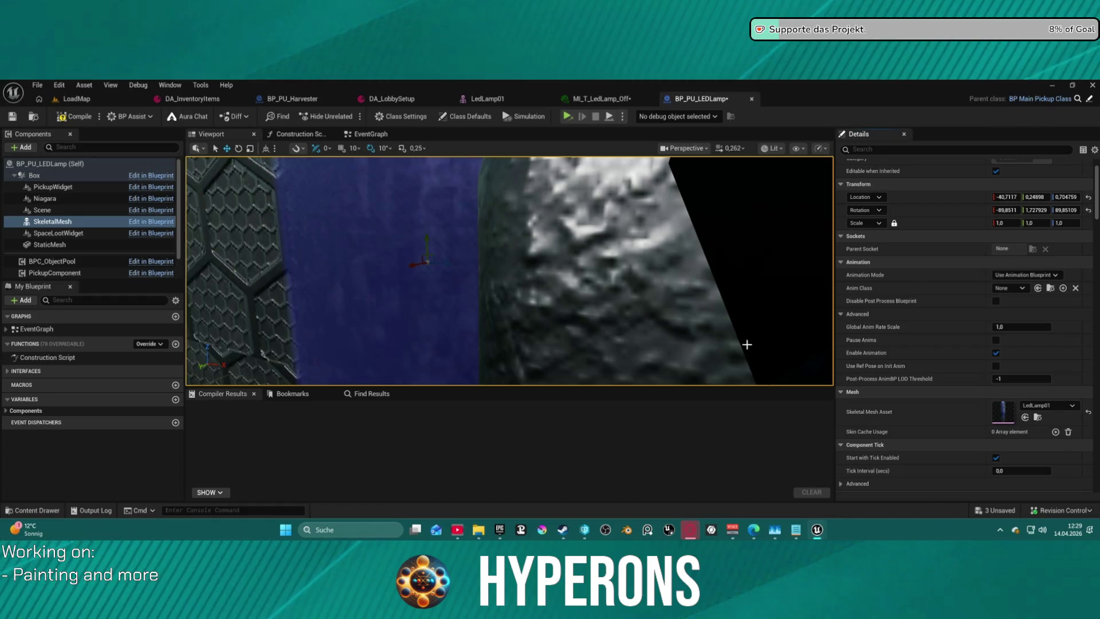
key("f")
scroll(590, 243, "up", 2)
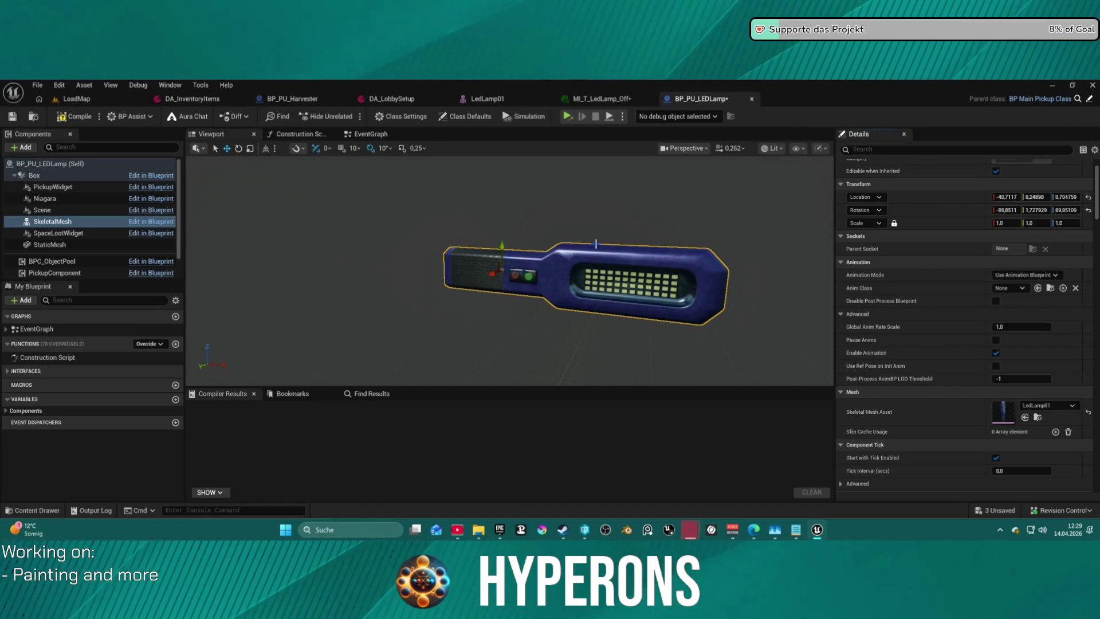
left_click(493, 98)
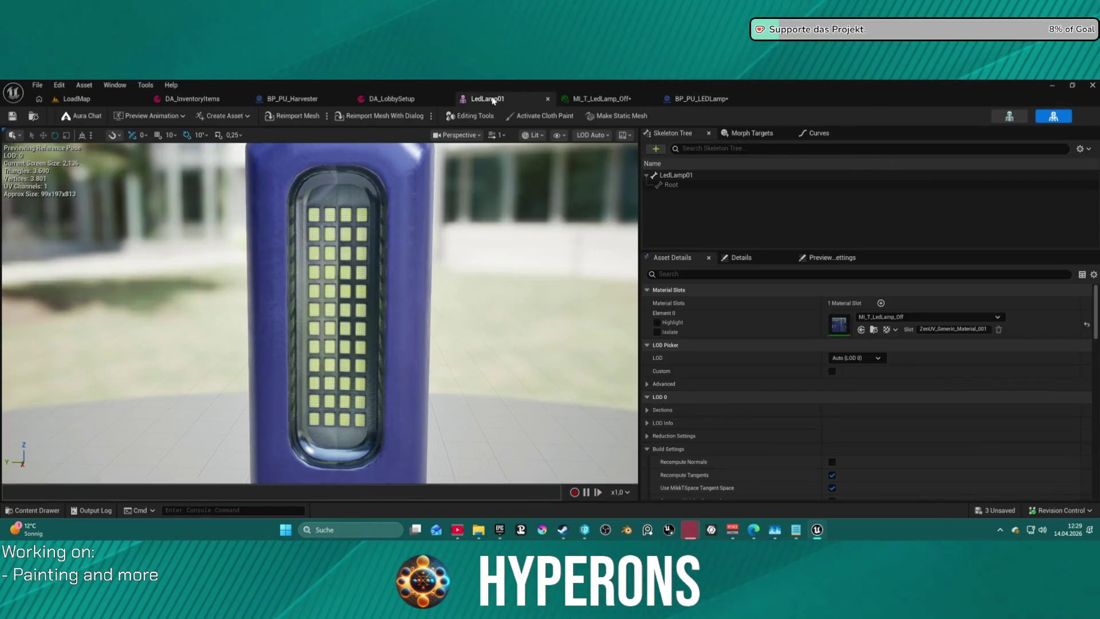
- Launch a new Blender window from the Windows taskbar
scroll(442, 318, "down", 5)
scroll(442, 318, "up", 1)
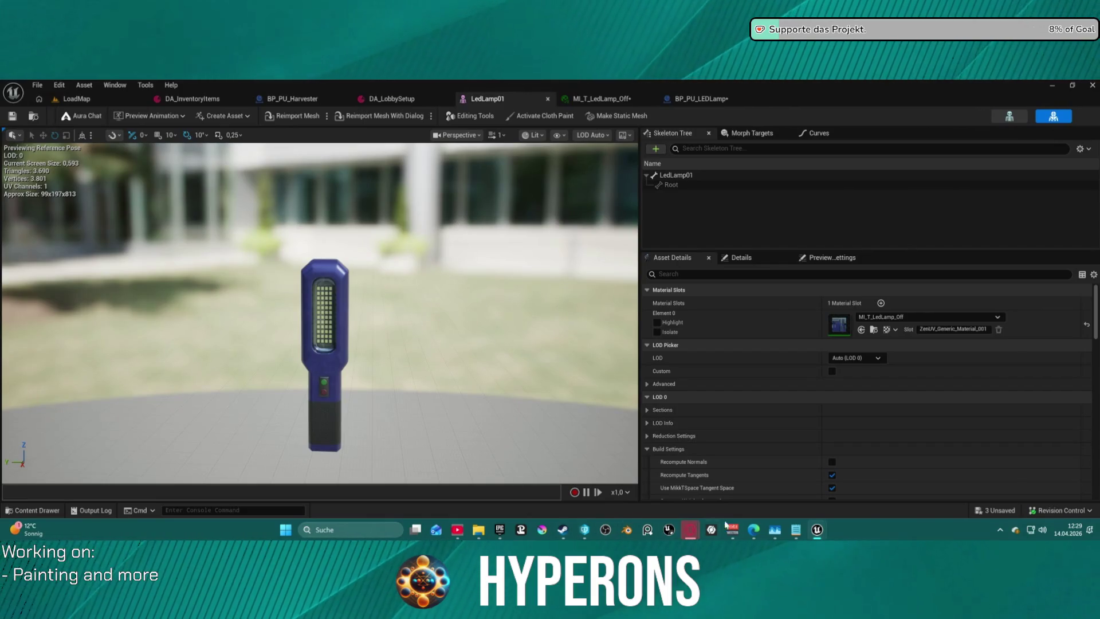
left_click(627, 531)
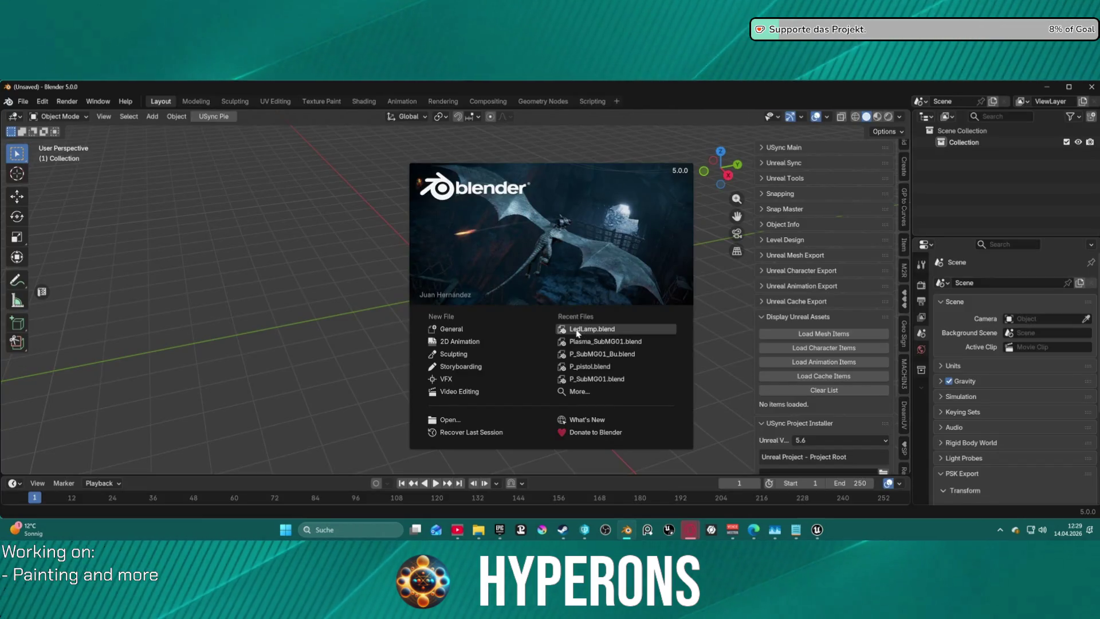
- Load LedLamp.blend from the splash screen's Recent Files and switch to the Scripting workspace
left_click(574, 330)
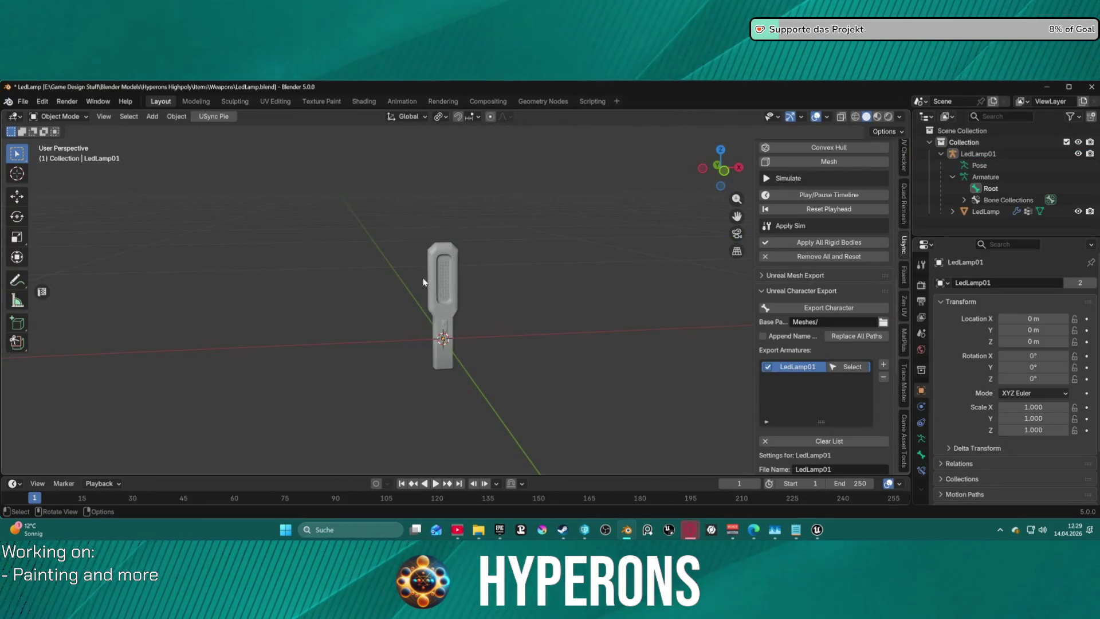
scroll(423, 282, "up", 3)
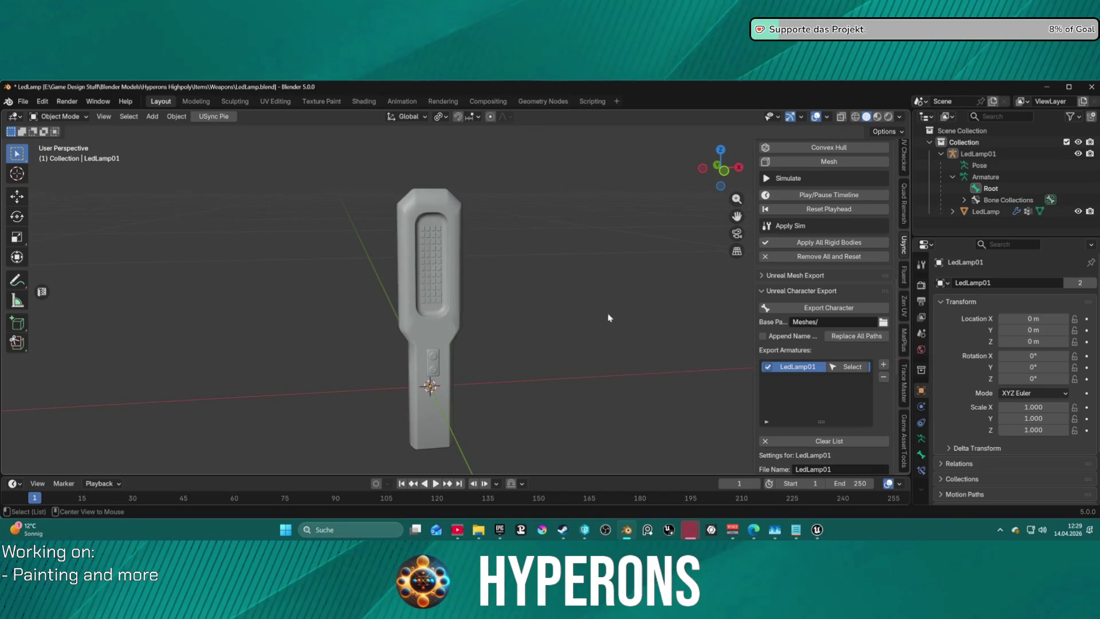
scroll(546, 305, "down", 5)
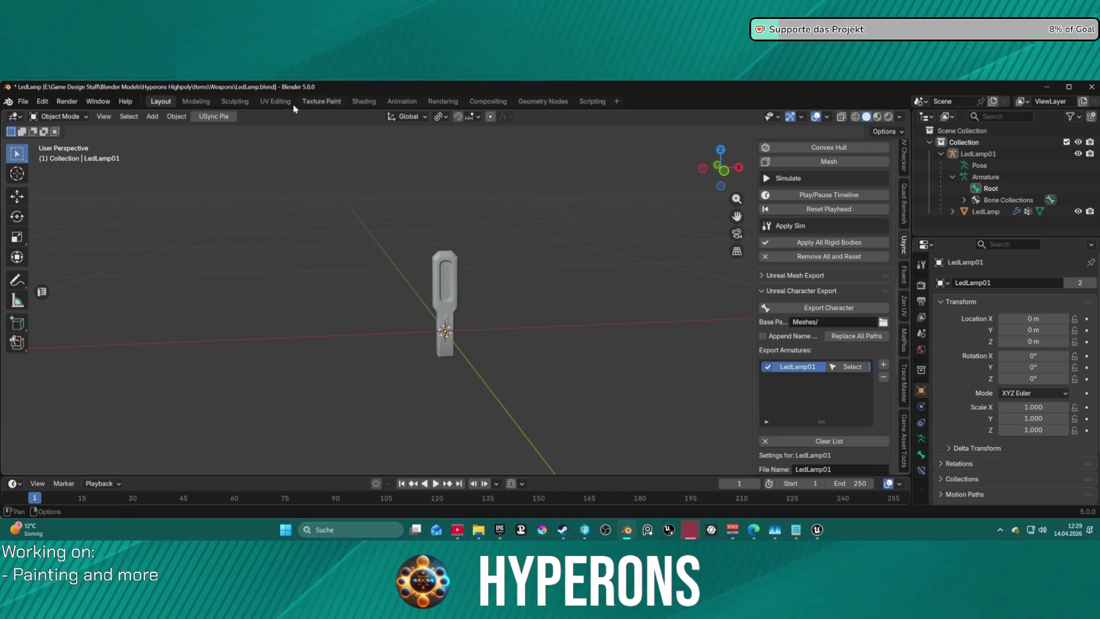
left_click(23, 101)
mouse_move(125, 101)
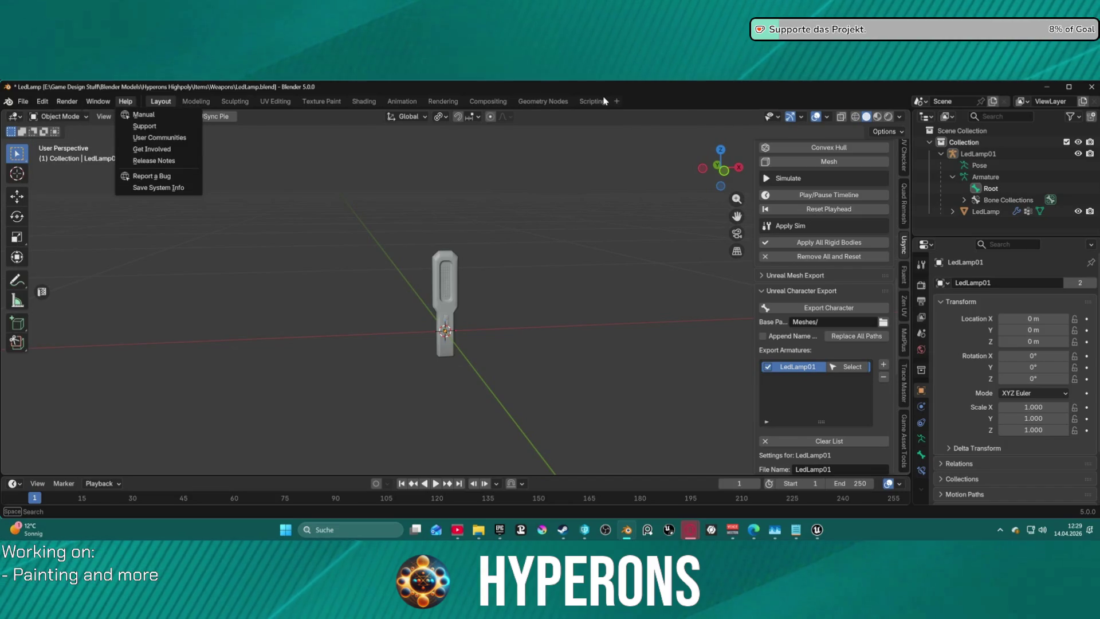
left_click(604, 102)
- Return to Unreal, look down at the LedLamp01 mesh preview, then bring up BP_PU_LEDLamp
mouse_move(818, 530)
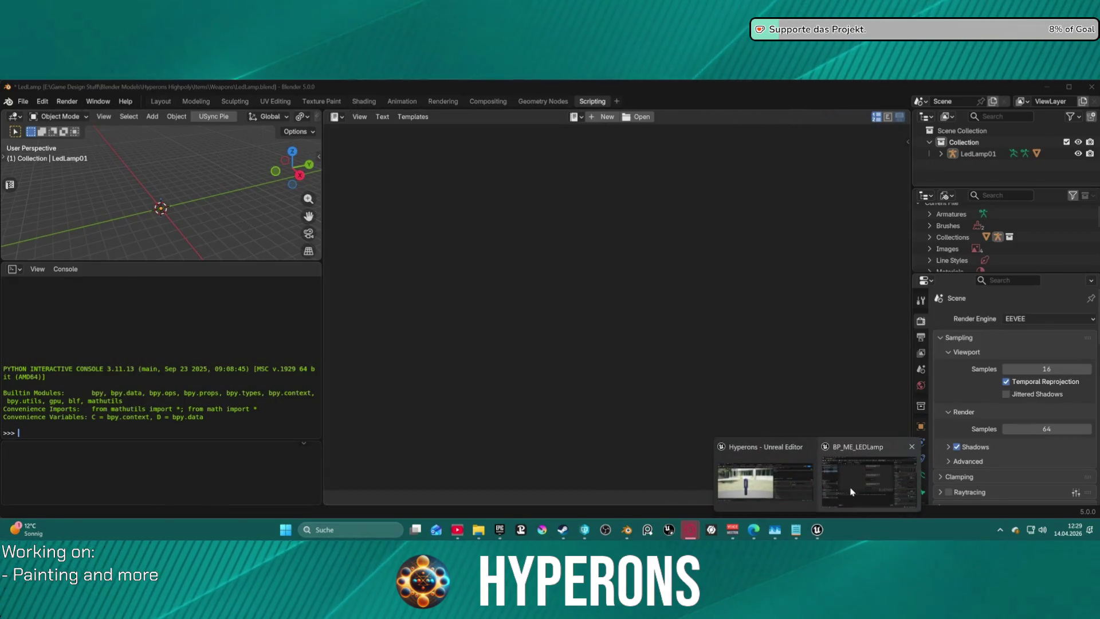
left_click(851, 491)
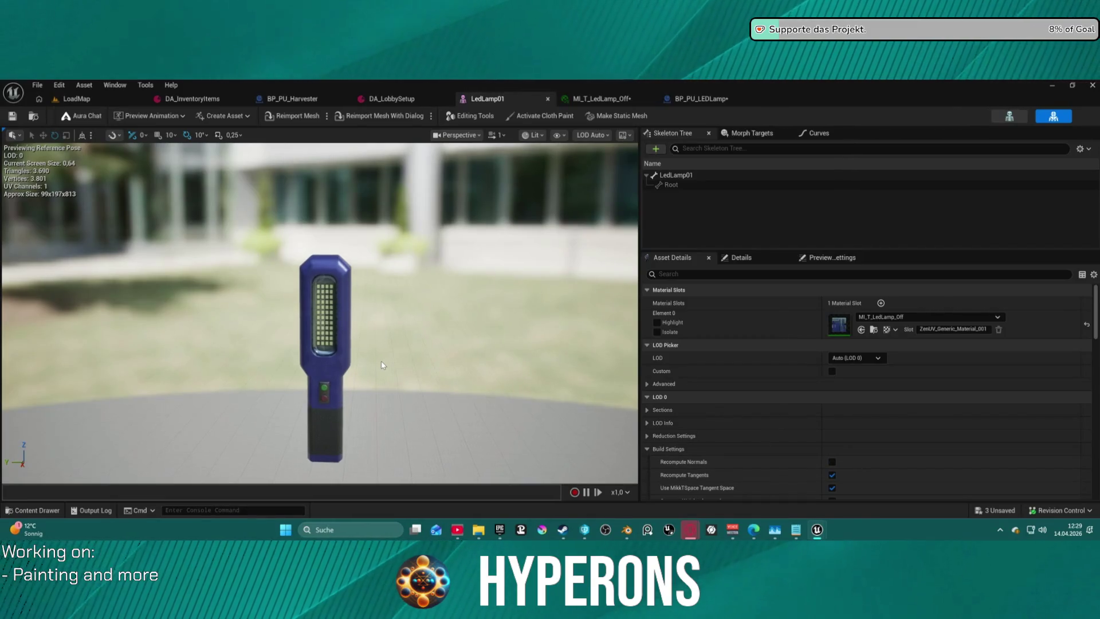
scroll(383, 365, "up", 1)
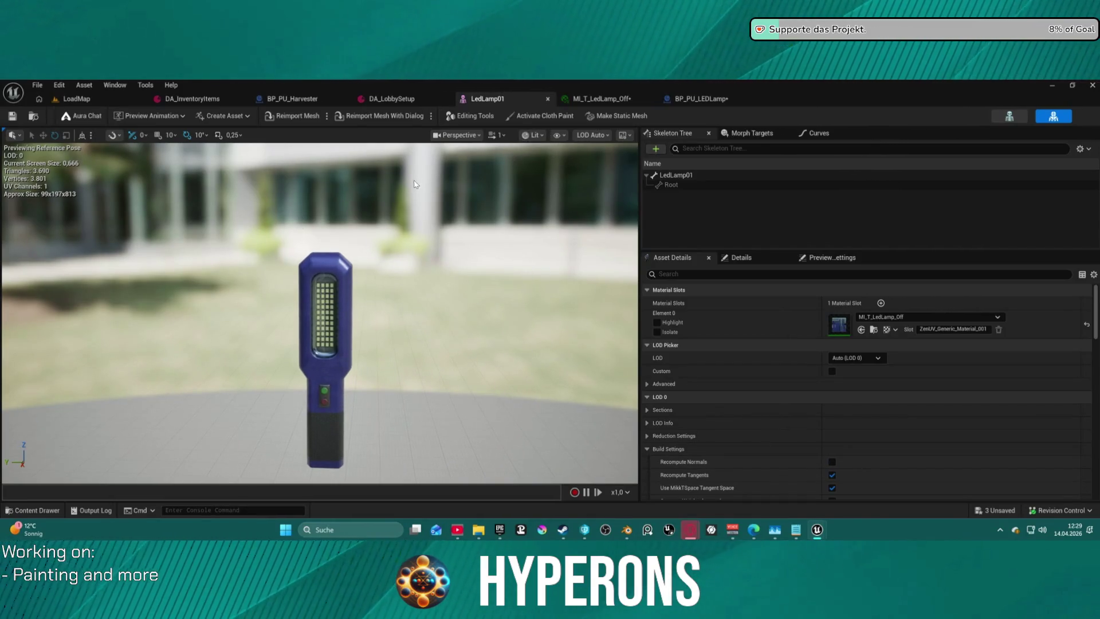
mouse_move(158, 393)
left_mouse_down()
mouse_move(187, 341)
mouse_move(198, 383)
mouse_move(189, 379)
mouse_move(273, 368)
left_mouse_up()
left_click(696, 98)
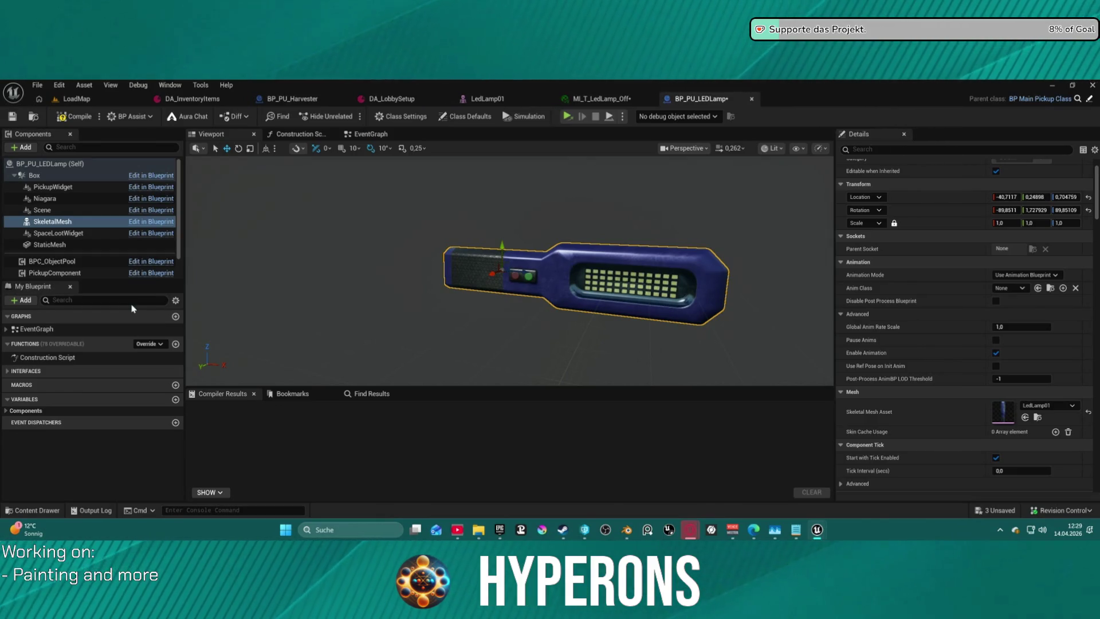
- Zero the SkeletalMesh rotation, tilt the lamp by dragging its pitch, and compile BP_PU_LEDLamp
left_click(1089, 211)
scroll(624, 232, "up", 1)
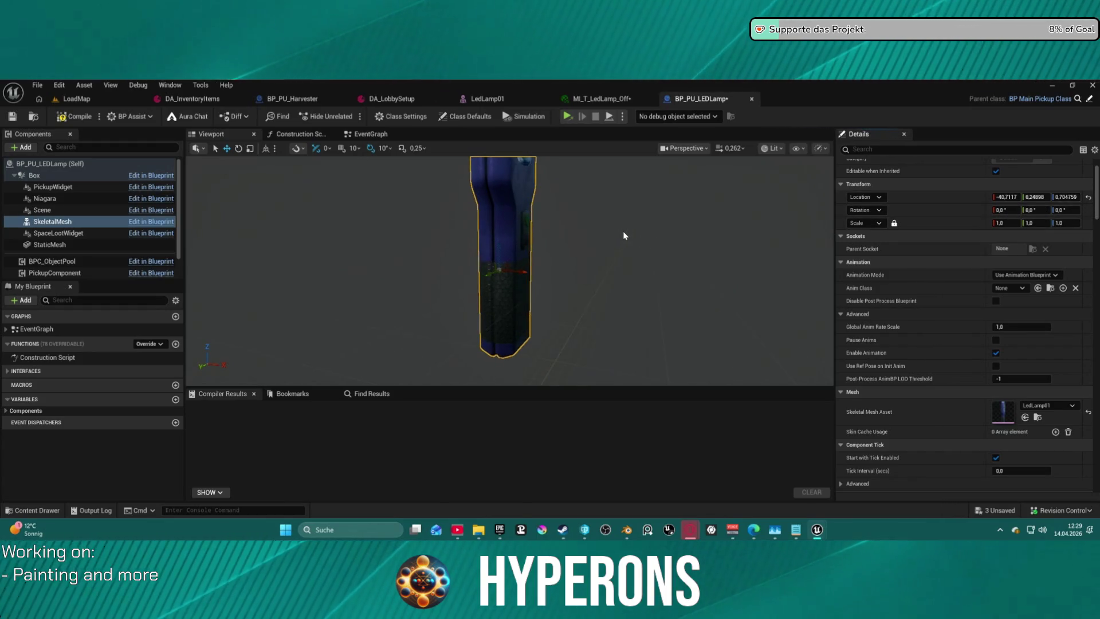
scroll(623, 235, "down", 2)
scroll(624, 239, "down", 1)
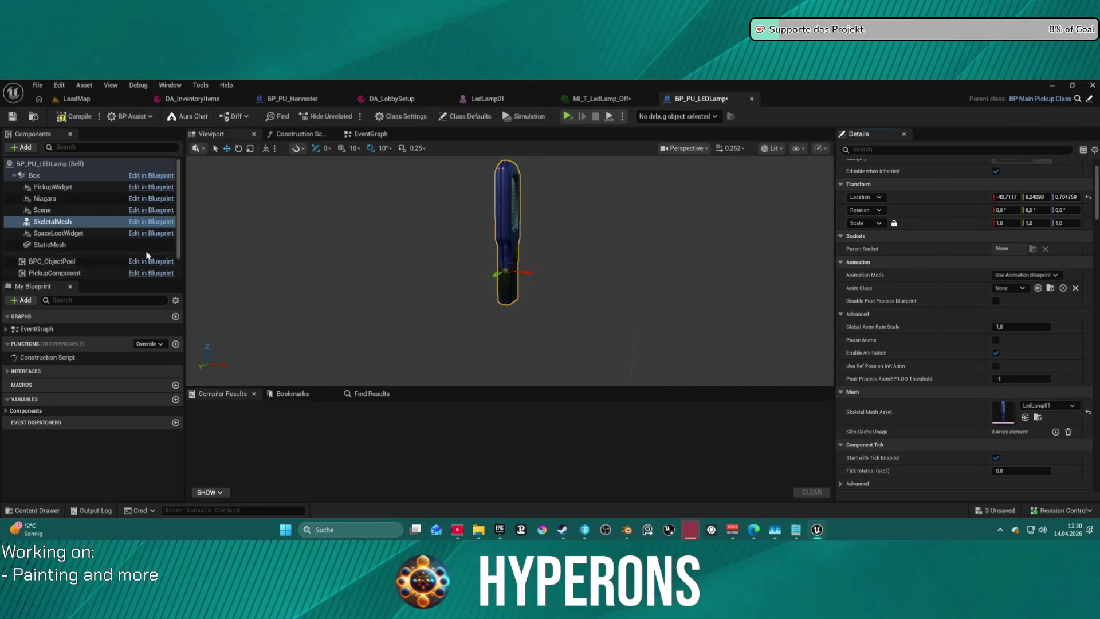
left_click(52, 222)
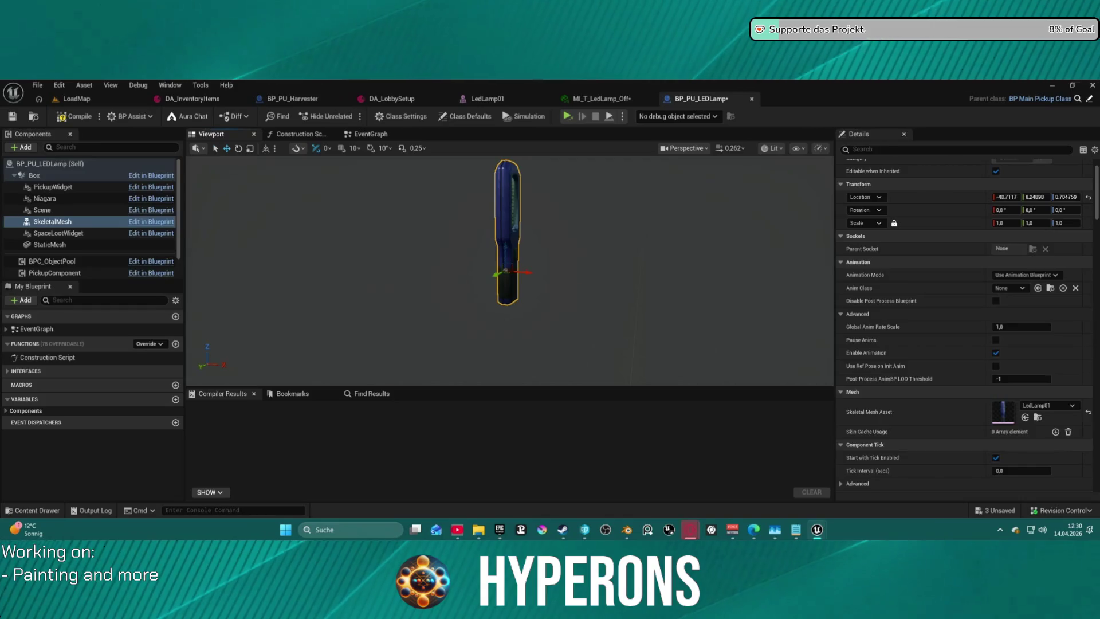
left_click(121, 221, "ctrl")
left_click(121, 221)
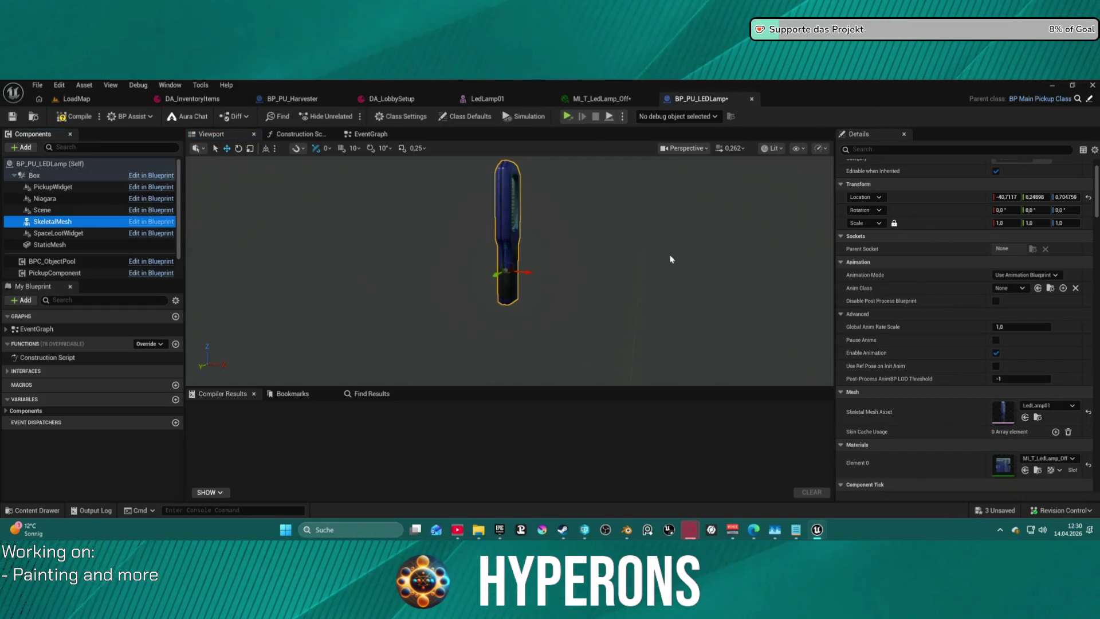
mouse_move(1024, 210)
left_mouse_down()
mouse_move(1074, 210)
mouse_move(1029, 210)
left_mouse_up()
left_click(74, 116)
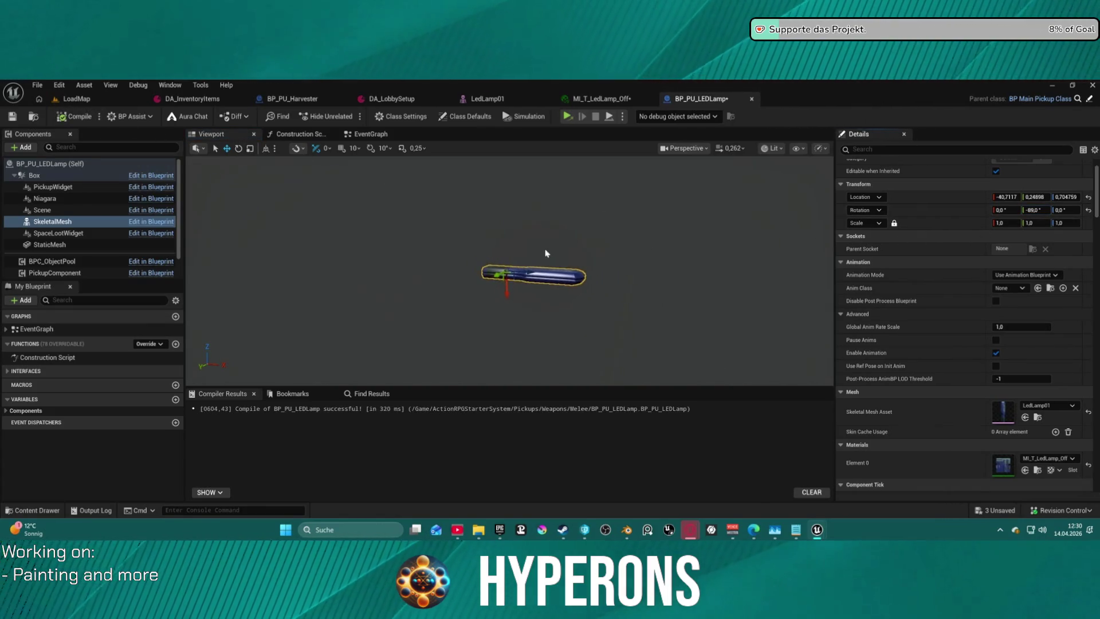
- Check the Box component, then set the SkeletalMesh rotation to pitch 90 and yaw 180
scroll(539, 258, "up", 10)
scroll(539, 258, "down", 10)
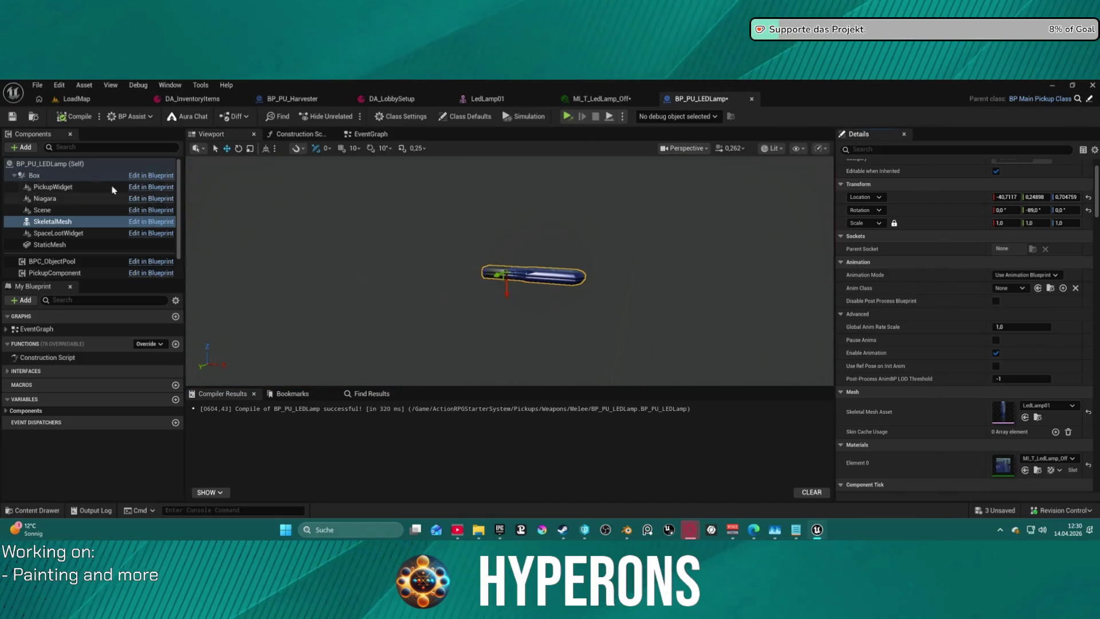
left_click(58, 176)
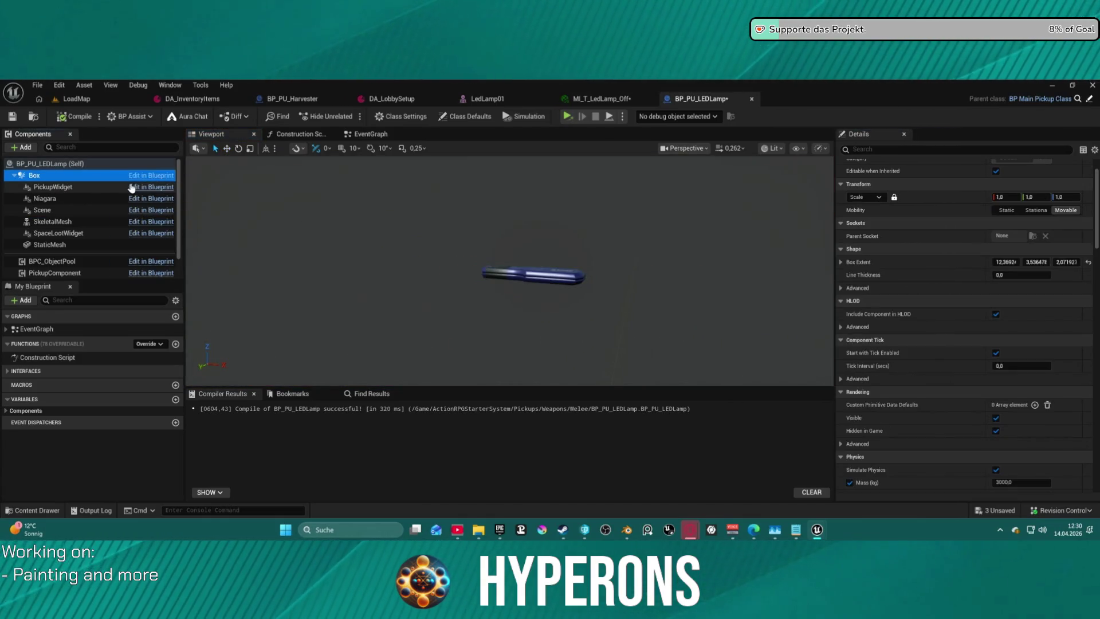
scroll(545, 254, "down", 3)
scroll(542, 276, "up", 8)
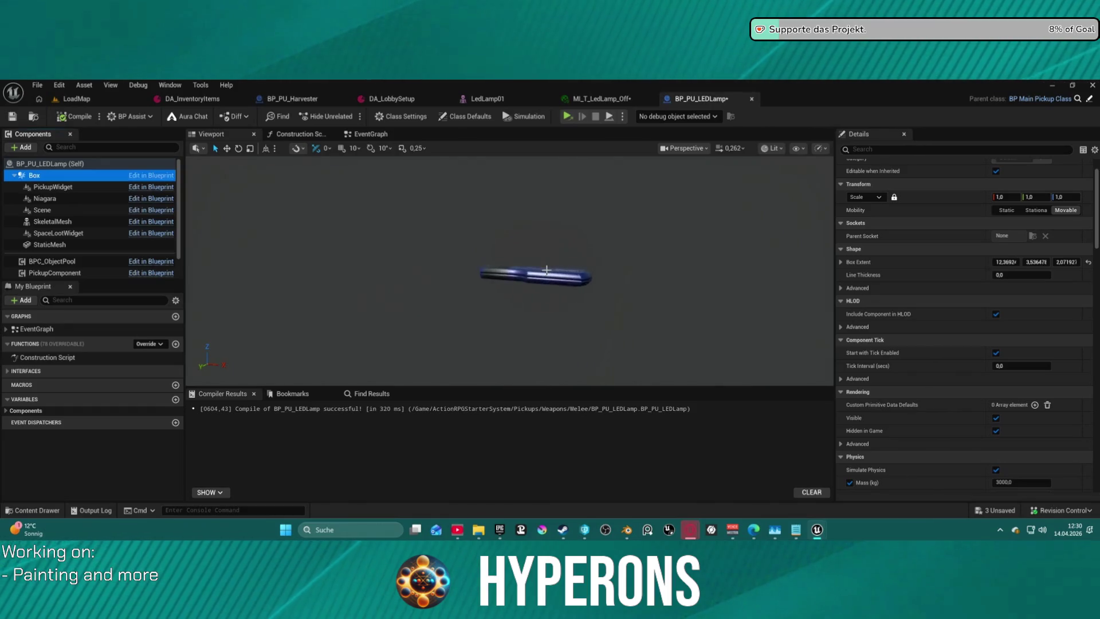
scroll(547, 271, "down", 2)
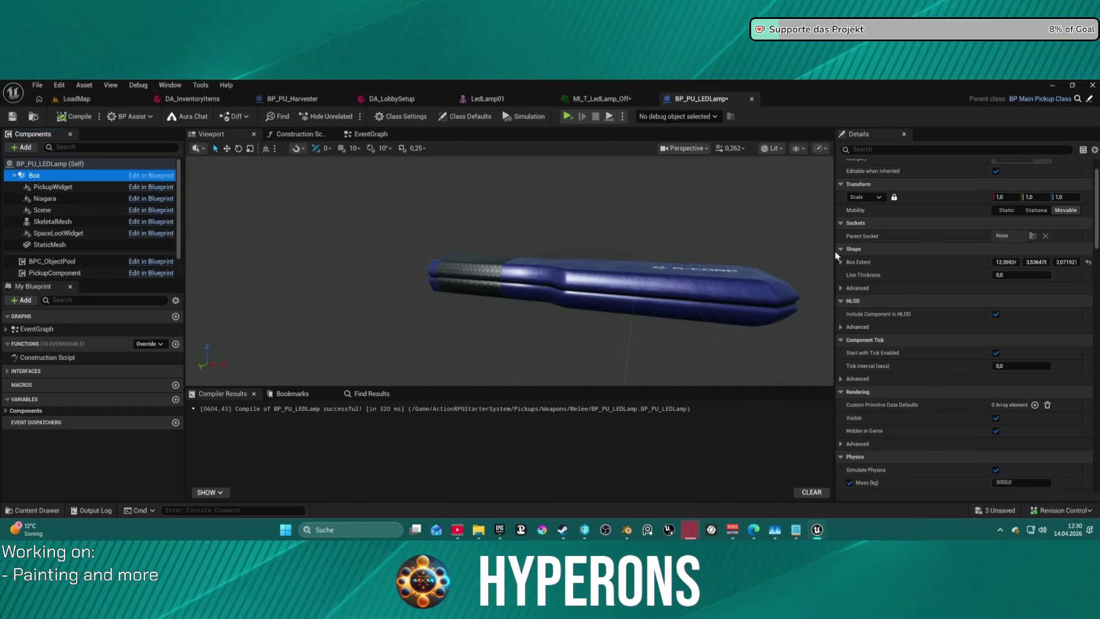
left_click(52, 221)
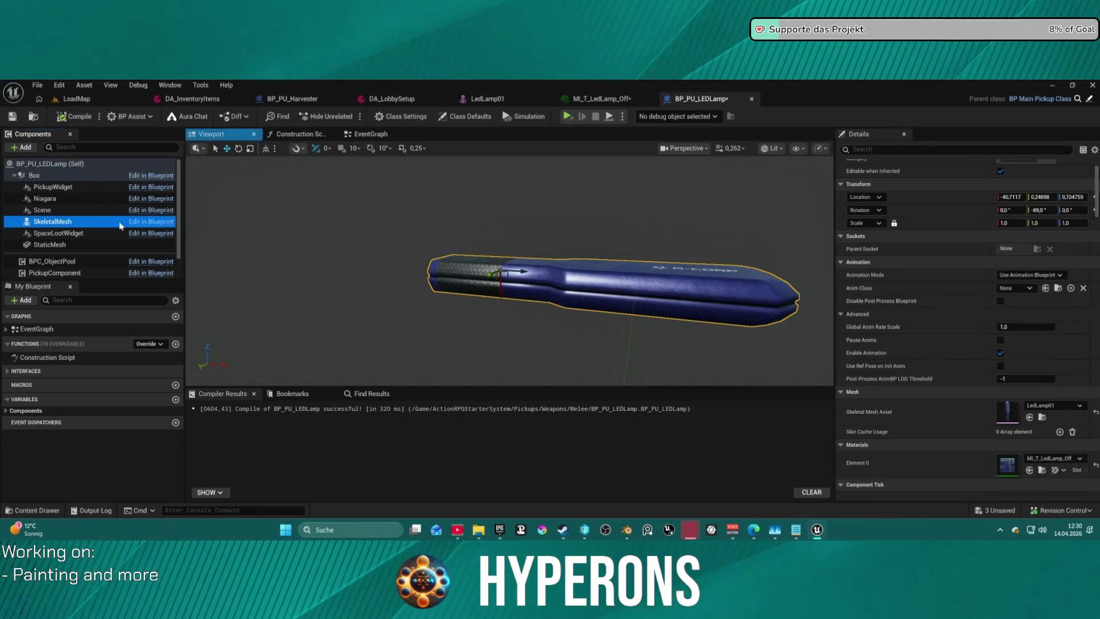
left_click(1038, 210)
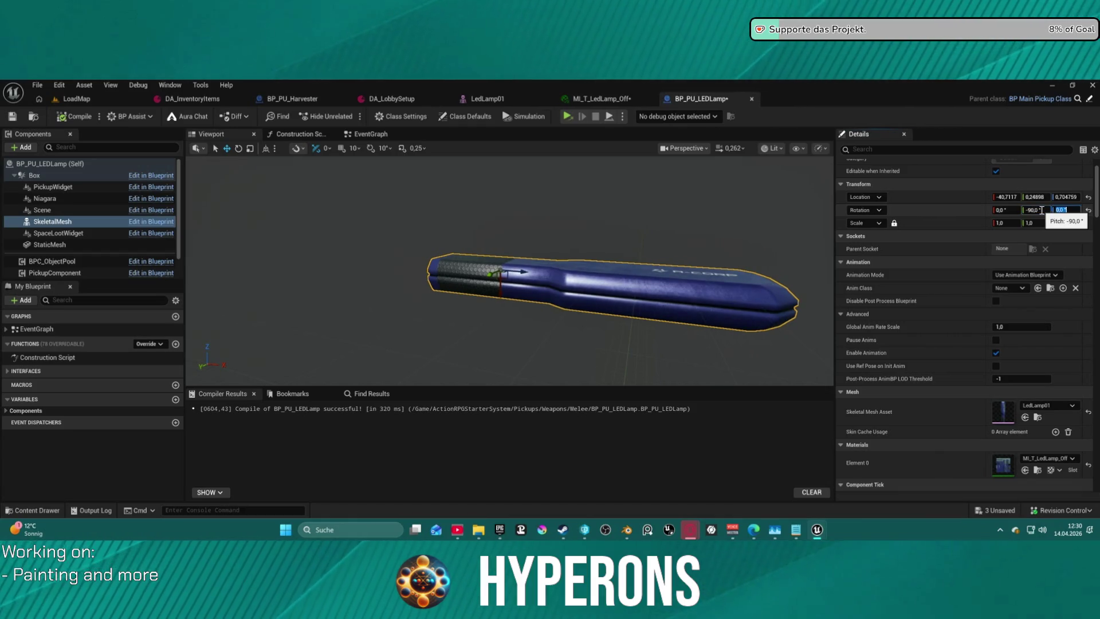
left_click(1072, 211)
type("9")
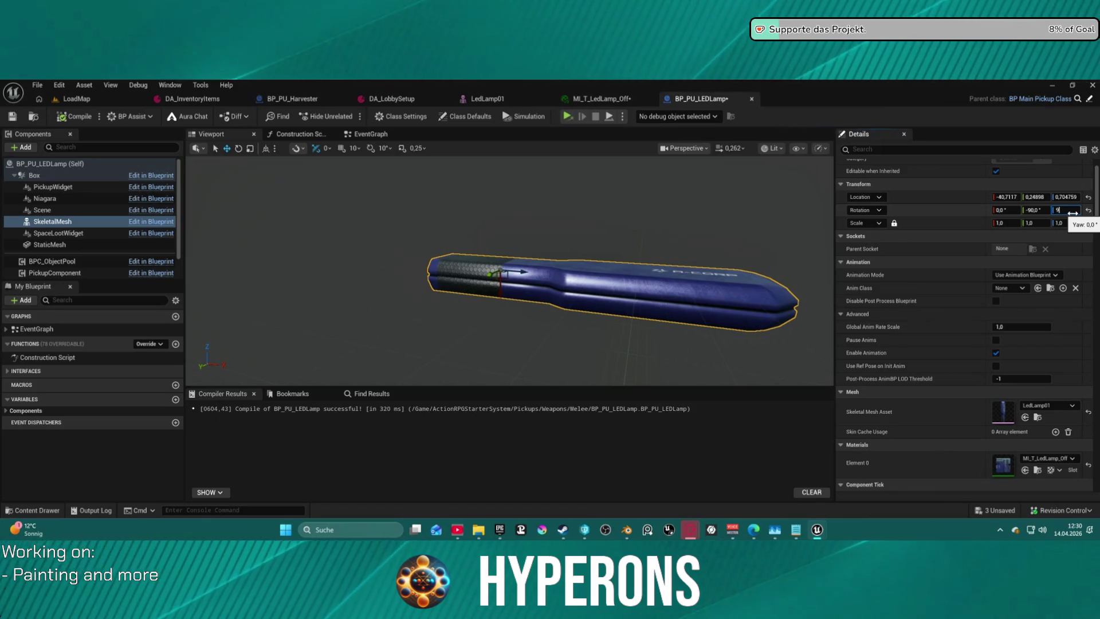
key("Return")
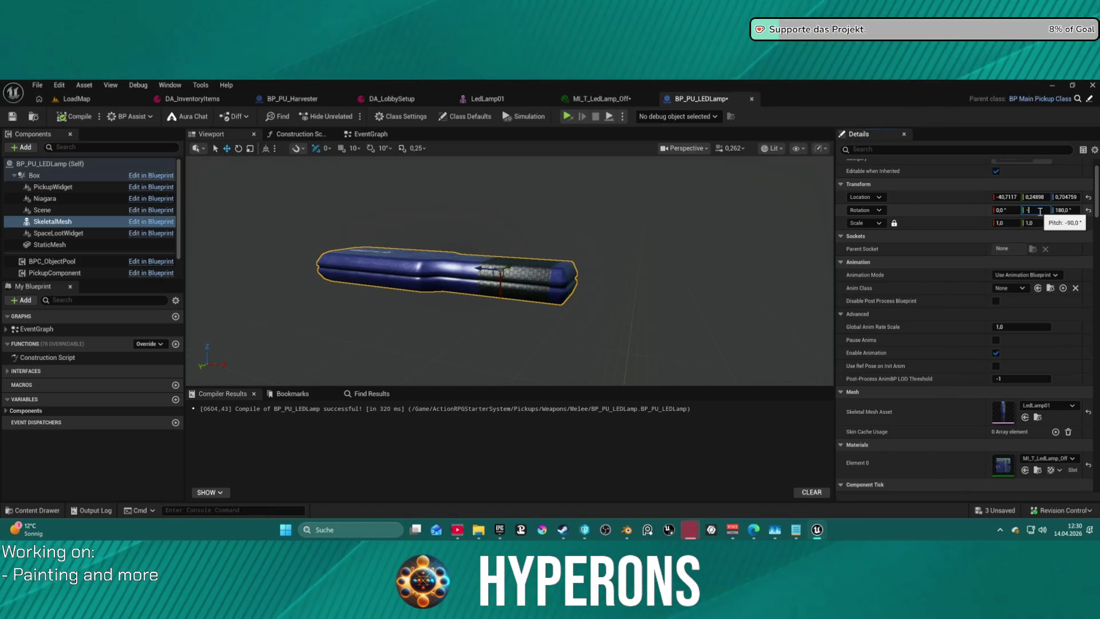
type("90")
key("Return")
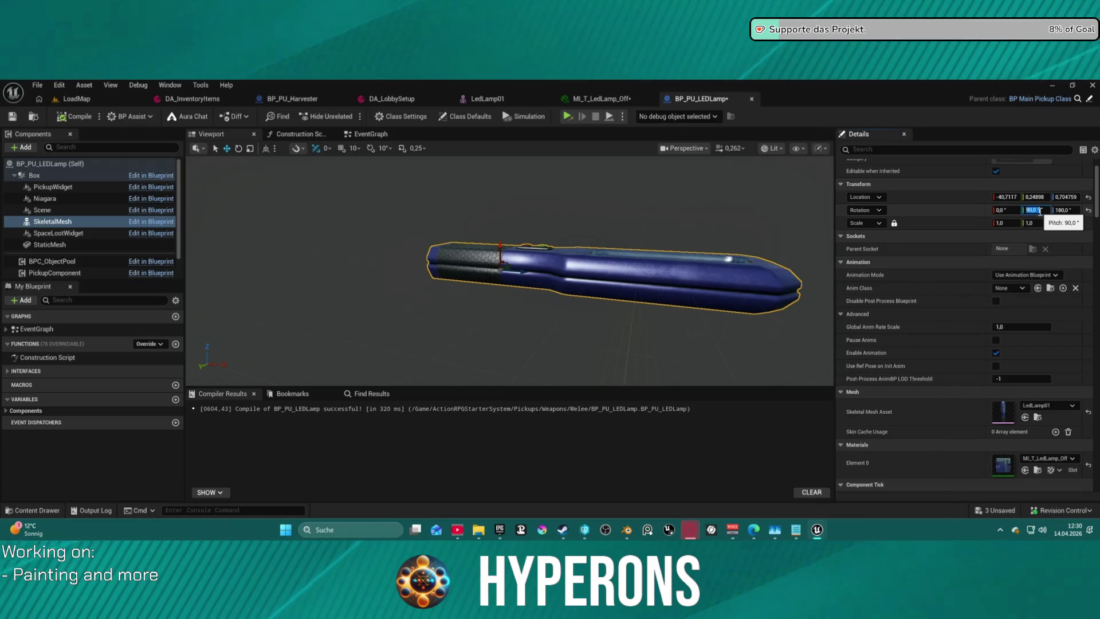
scroll(573, 189, "down", 5)
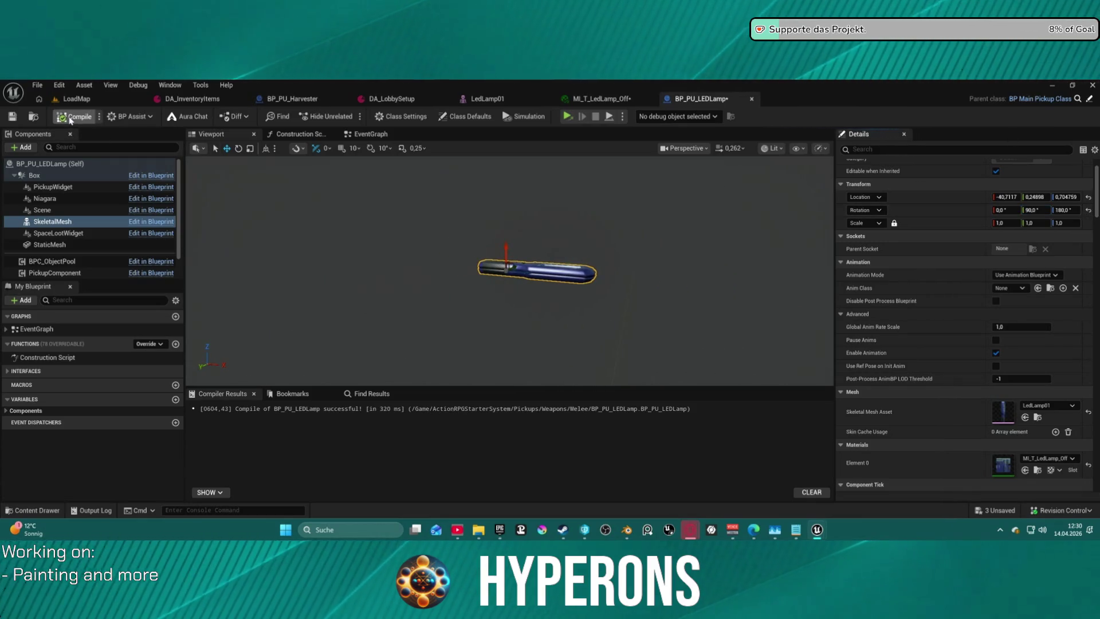
- Compile BP_PU_LEDLamp and orbit its viewport to see the lamp from above
left_click(71, 120)
left_click_drag(357, 216, 531, 250)
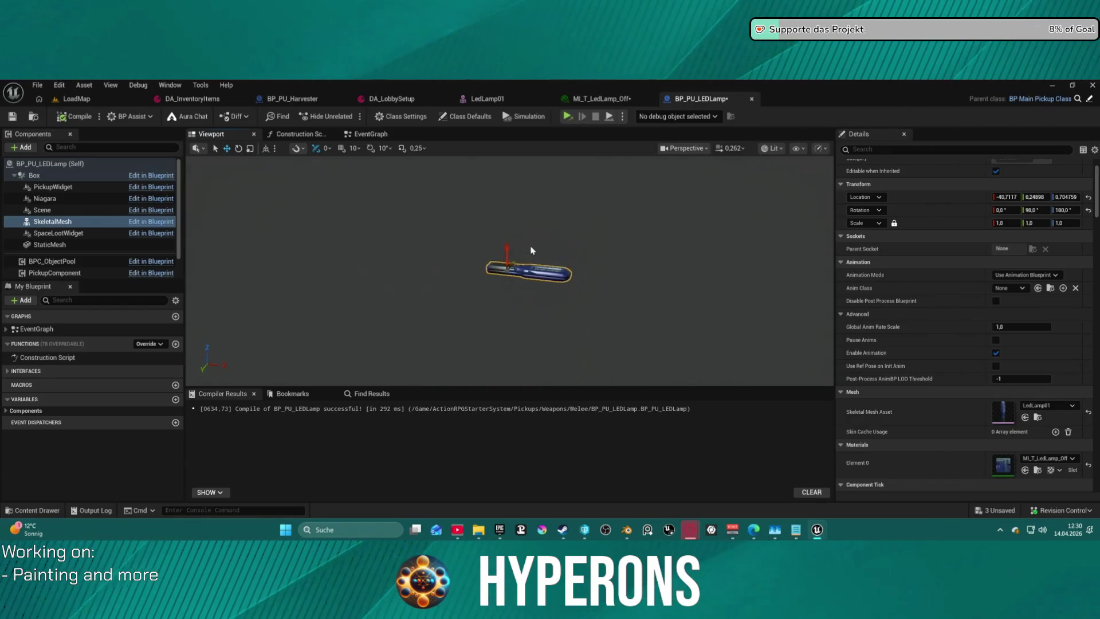
scroll(532, 251, "down", 2)
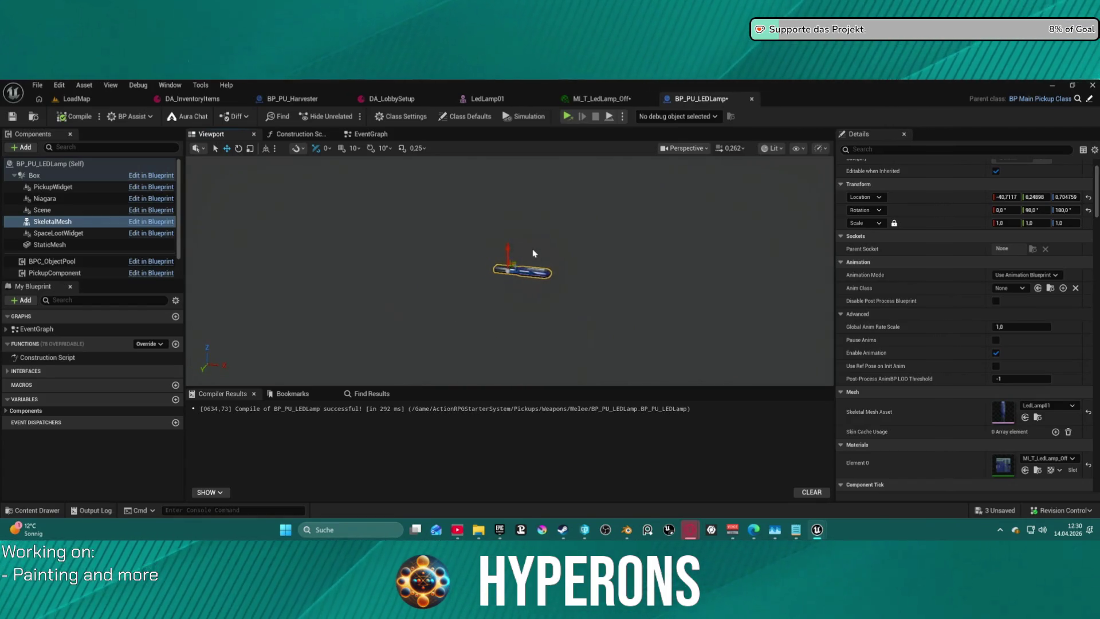
scroll(533, 253, "up", 6)
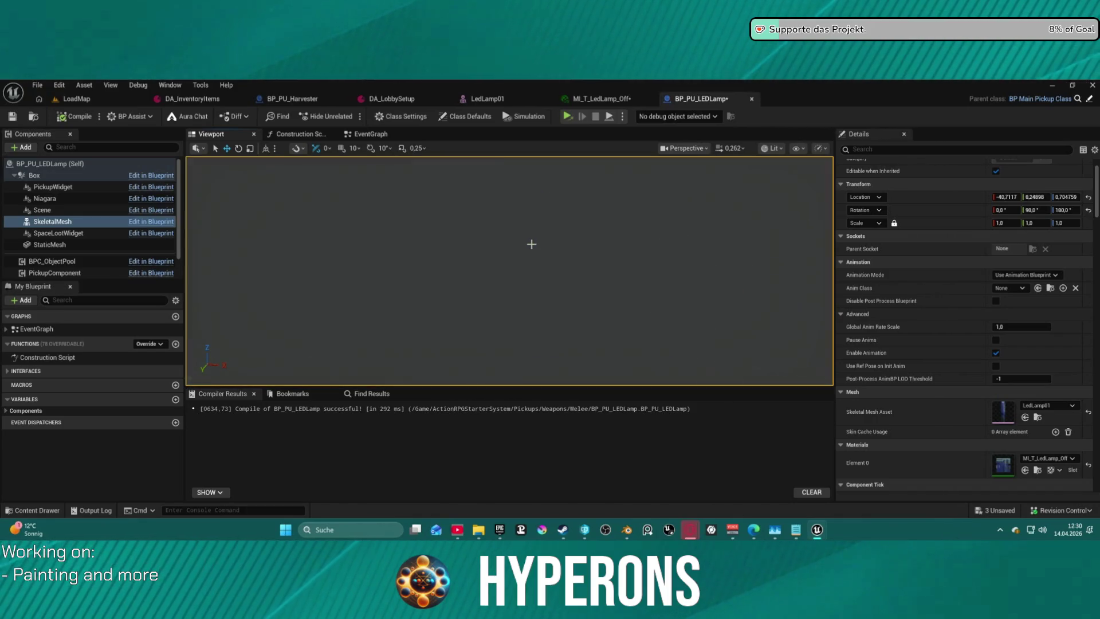
scroll(531, 244, "down", 3)
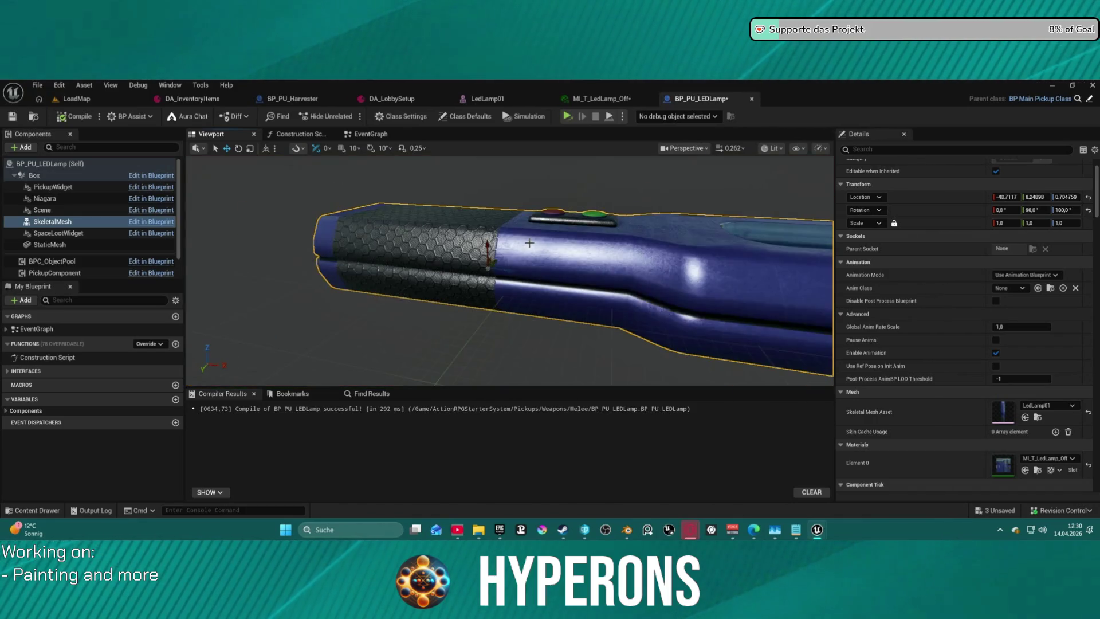
scroll(528, 241, "up", 2)
scroll(529, 243, "down", 4)
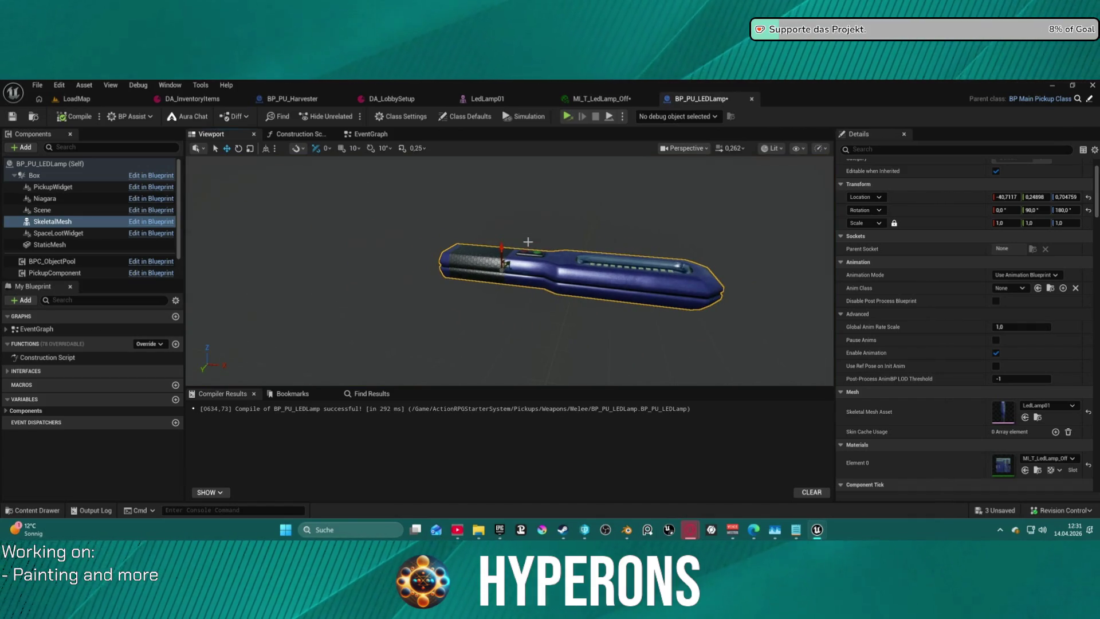
- Compare the LoadMap level with the LedLamp01 mesh, check the Box collision, then return to LoadMap
left_click(105, 104)
scroll(447, 176, "up", 1)
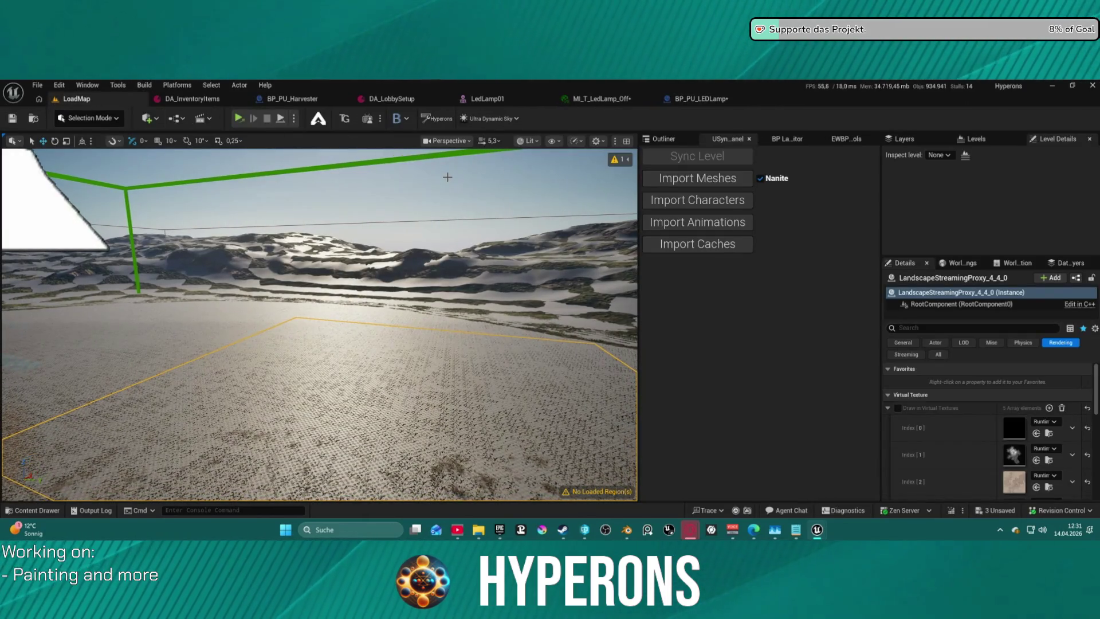
left_click(493, 99)
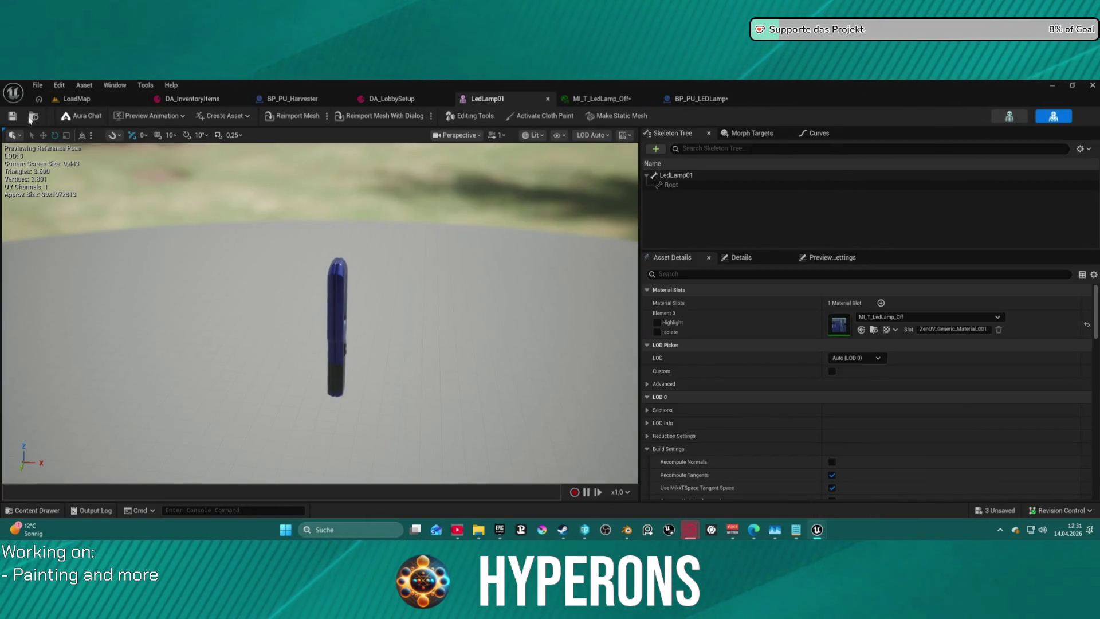
left_click(90, 99)
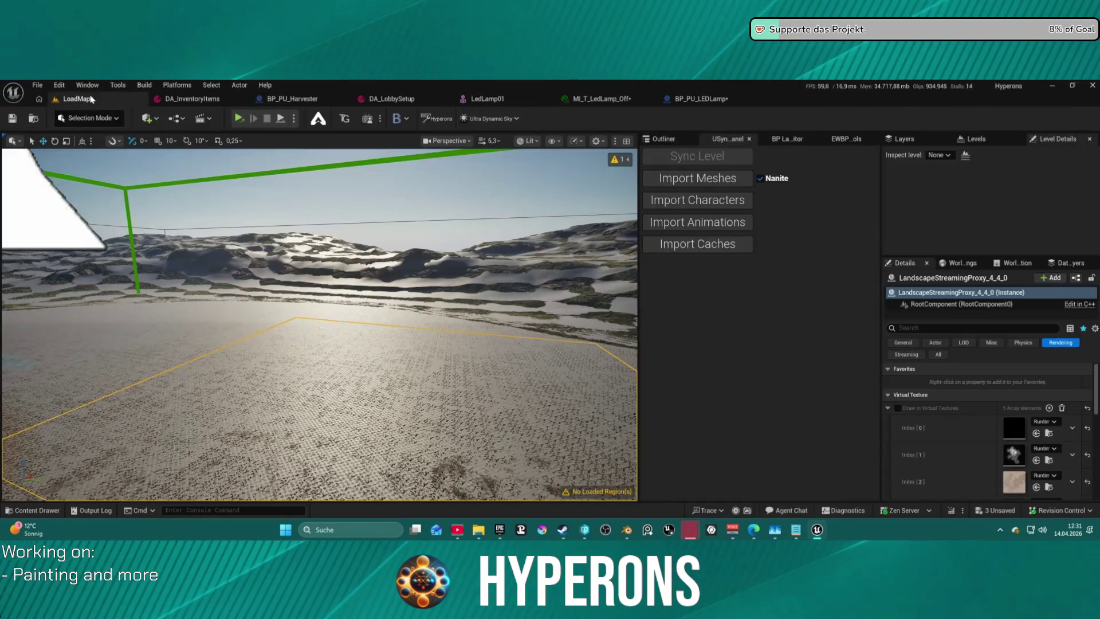
left_click(487, 98)
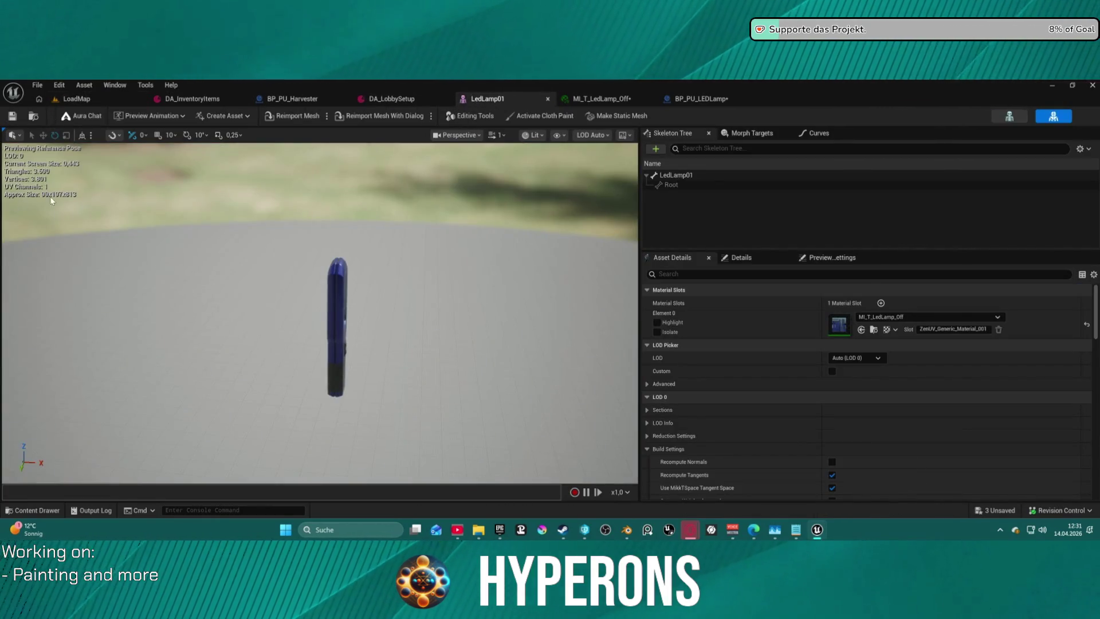
left_click(78, 101)
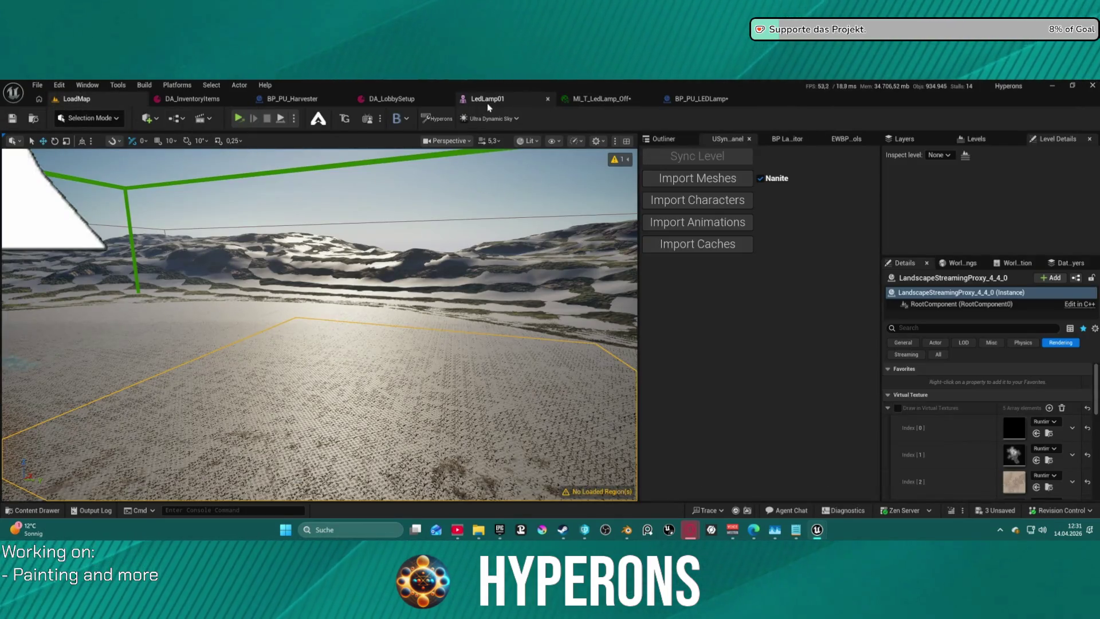
left_click(487, 101)
left_click(657, 102)
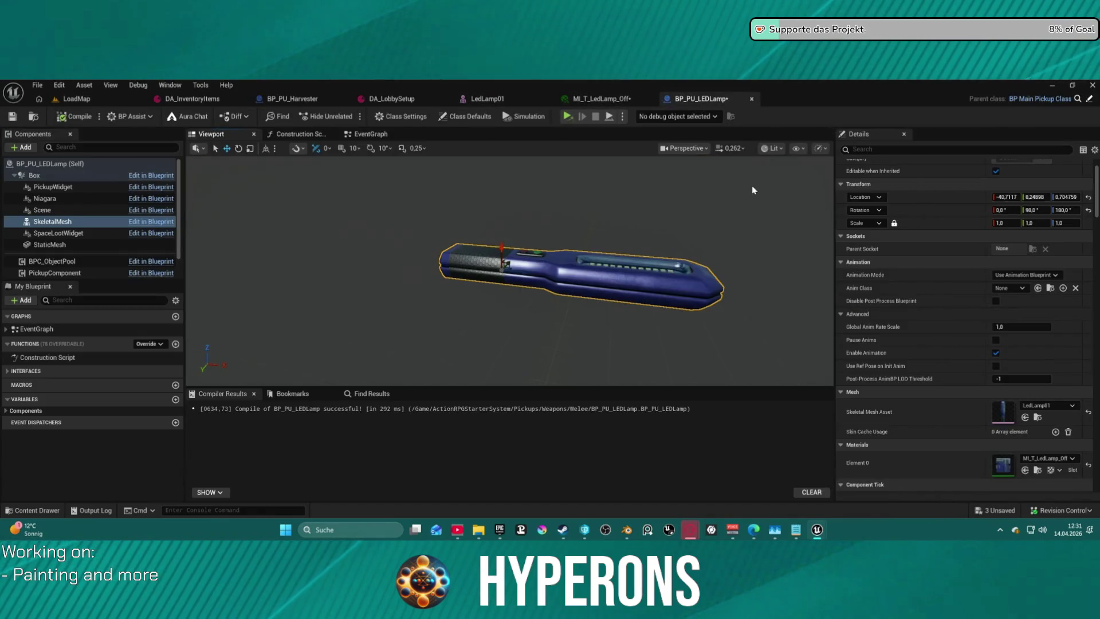
left_click(32, 176)
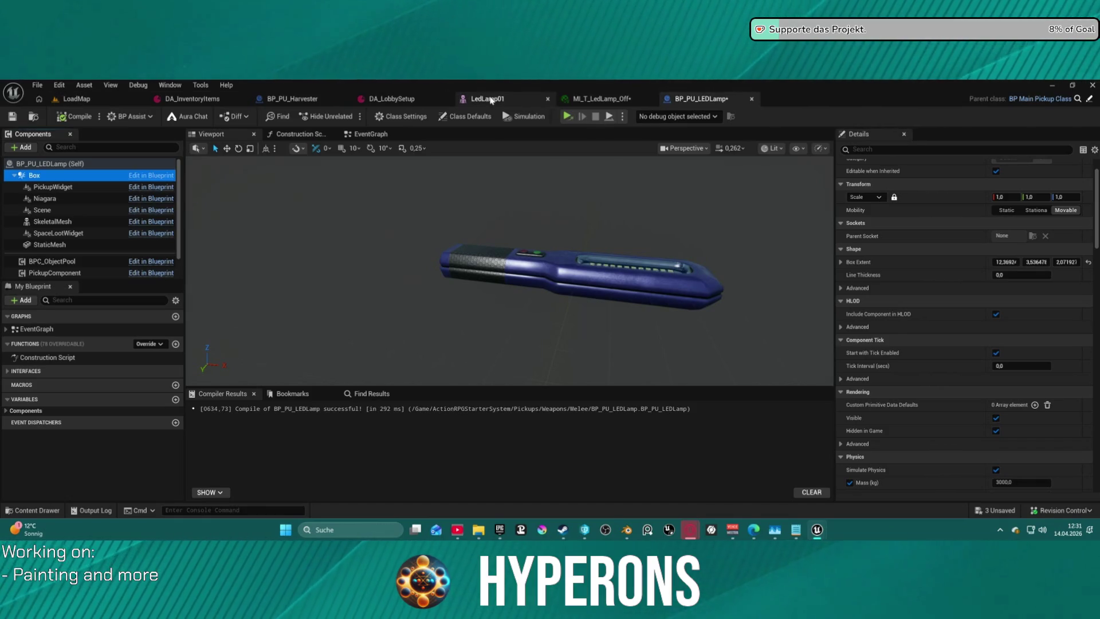
left_click(487, 100)
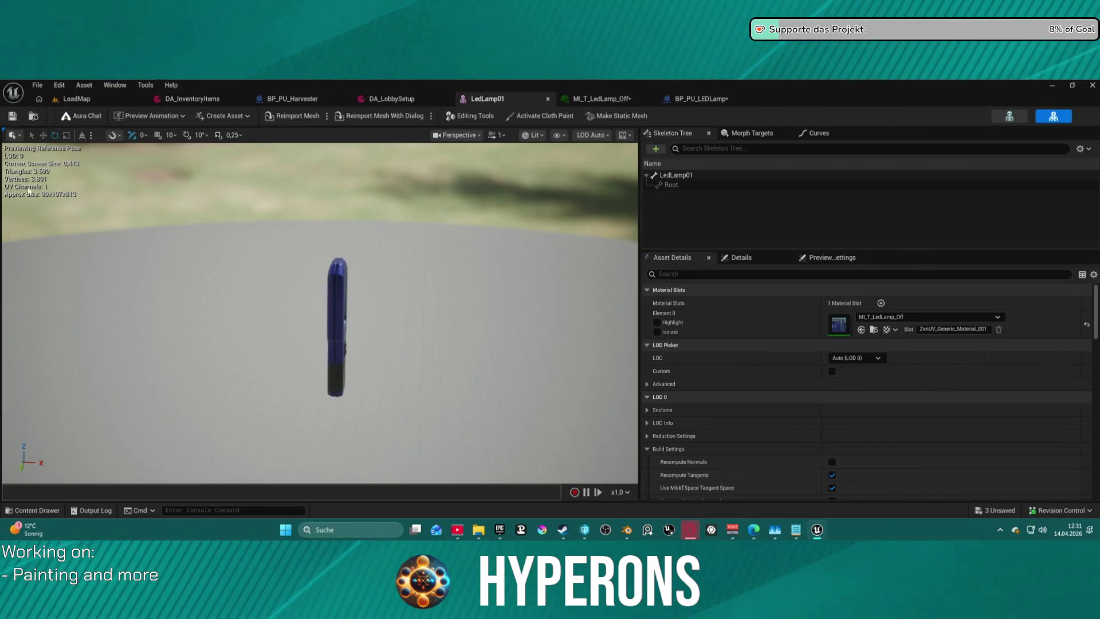
left_click(76, 98)
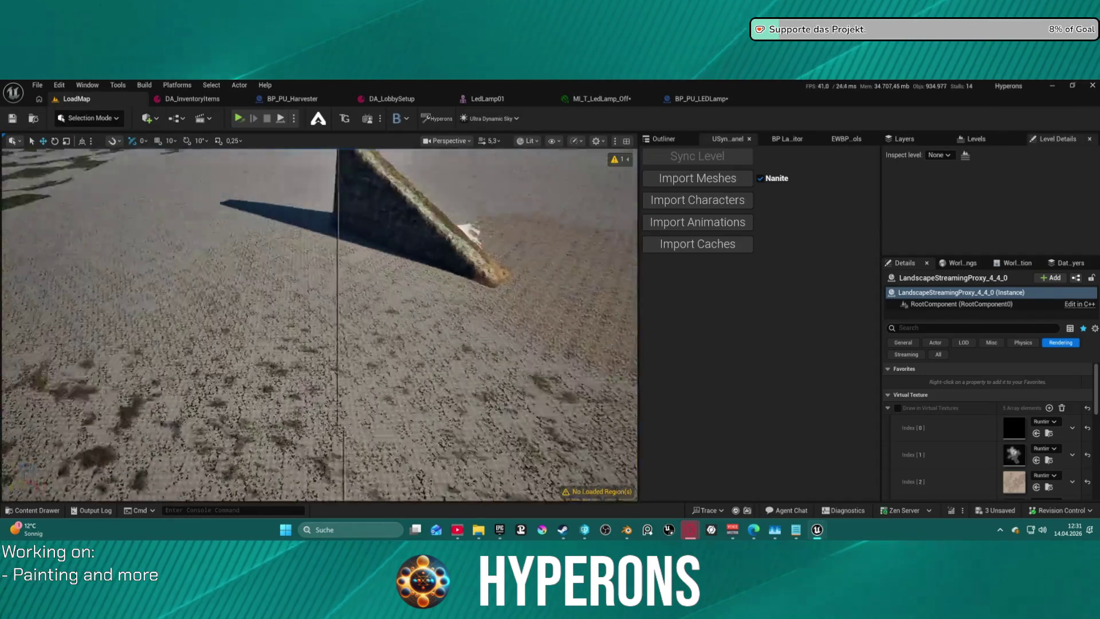
- Drag LedLamp01 from the Meshes folder onto the ground beside the hill and frame it
key("s")
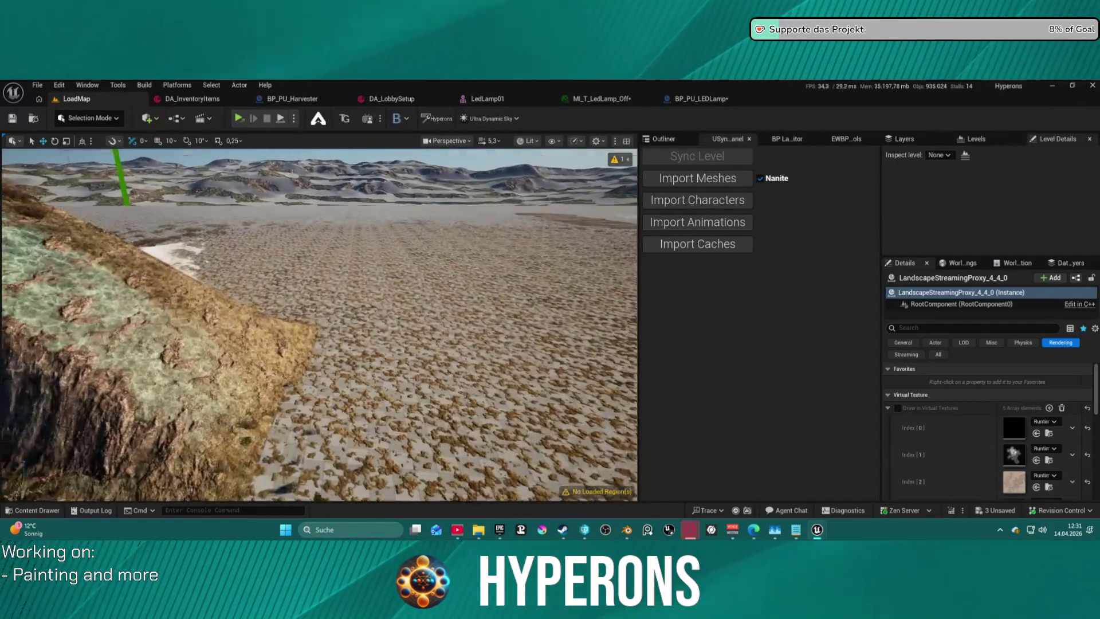
key("ctrl+space")
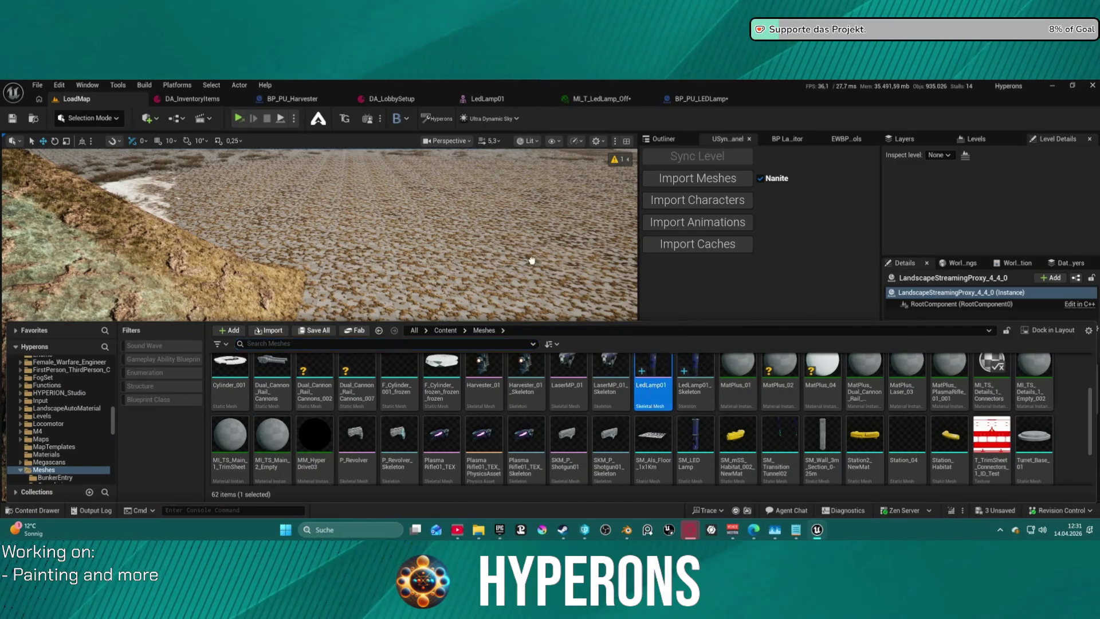
mouse_move(532, 260)
left_mouse_down()
mouse_move(332, 304)
mouse_move(308, 338)
left_mouse_up()
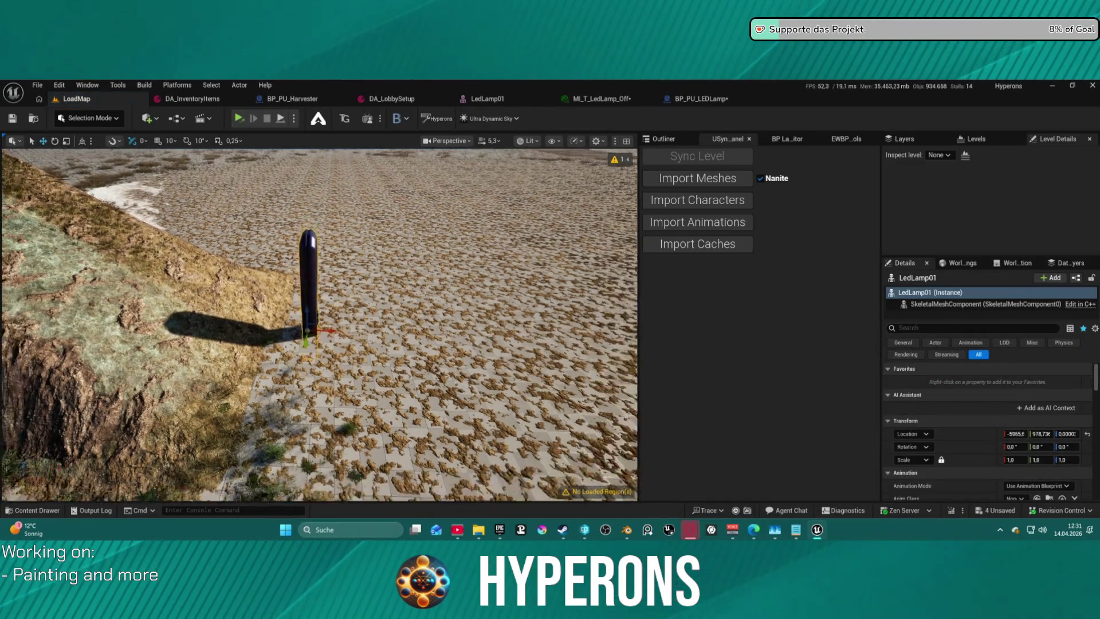
key("f")
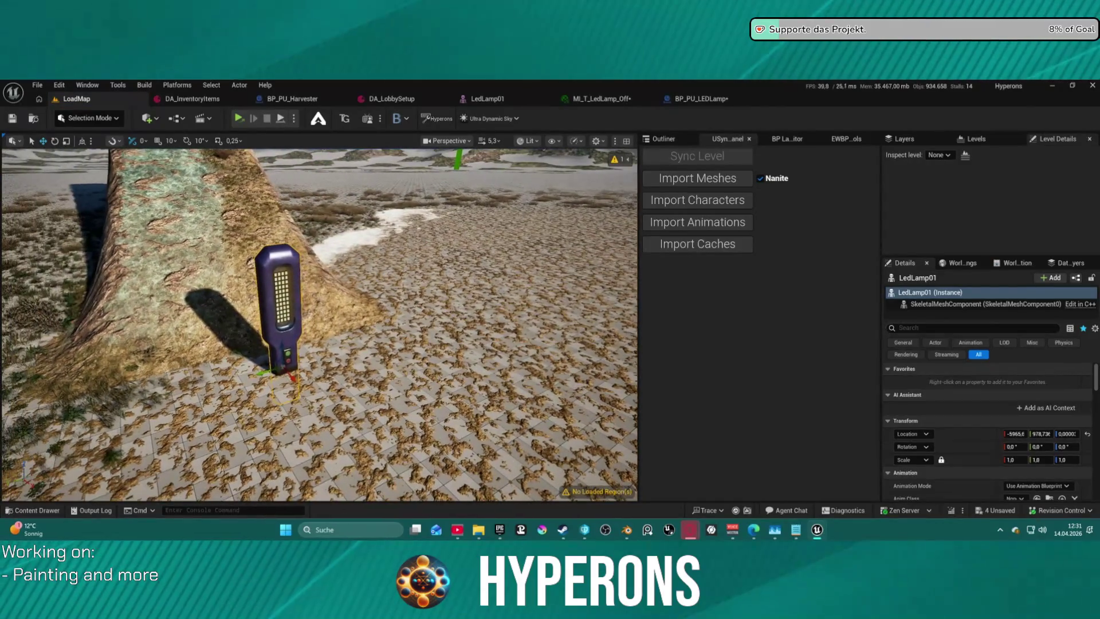
left_click(487, 98)
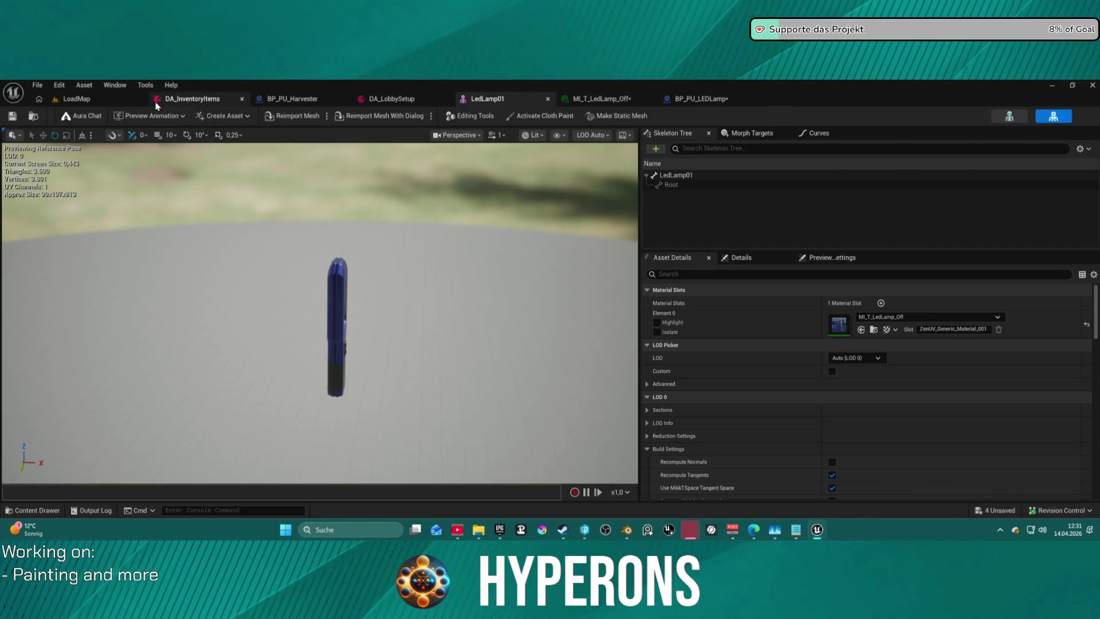
left_click(128, 101)
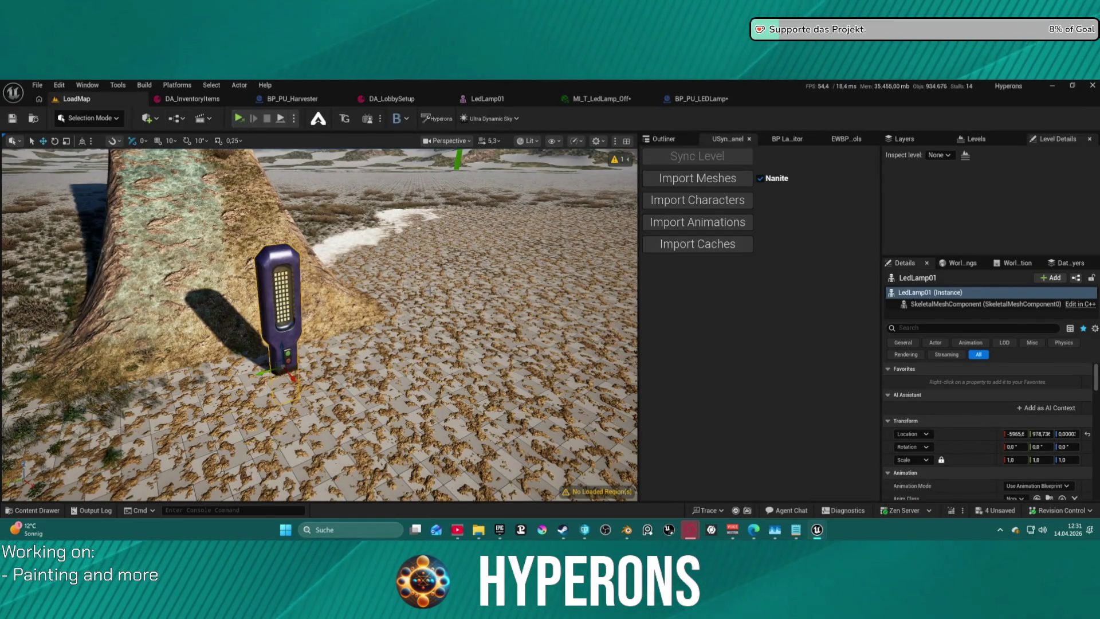
key("ctrl+space")
key("ctrl+space")
left_click(627, 530)
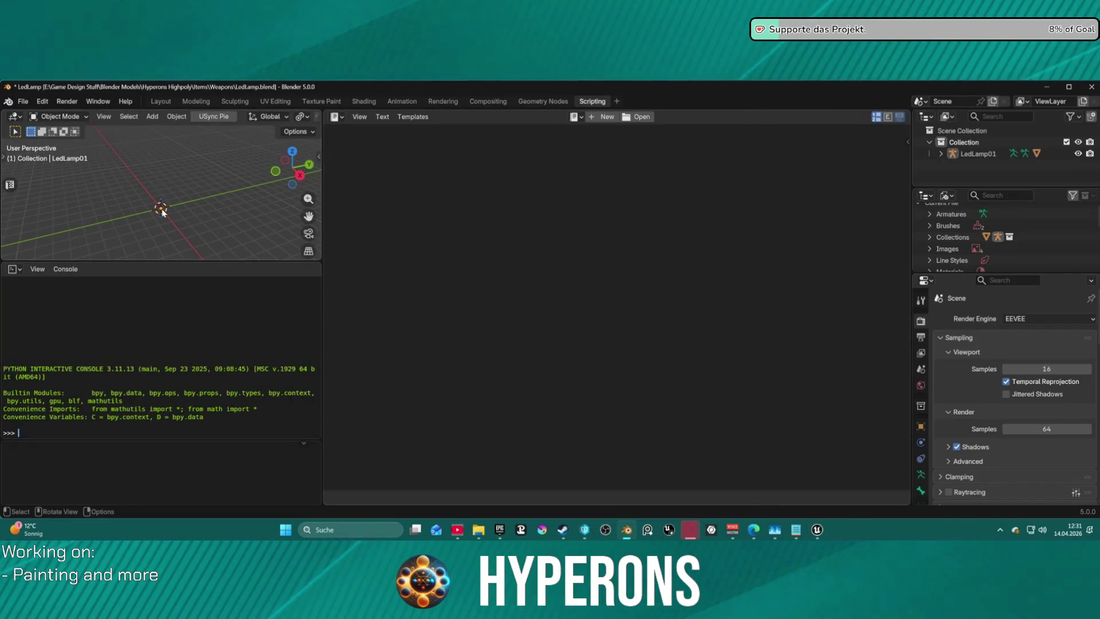
- In Layout, apply all transforms to the LedLamp mesh so its scale reads 1.000
left_click(169, 101)
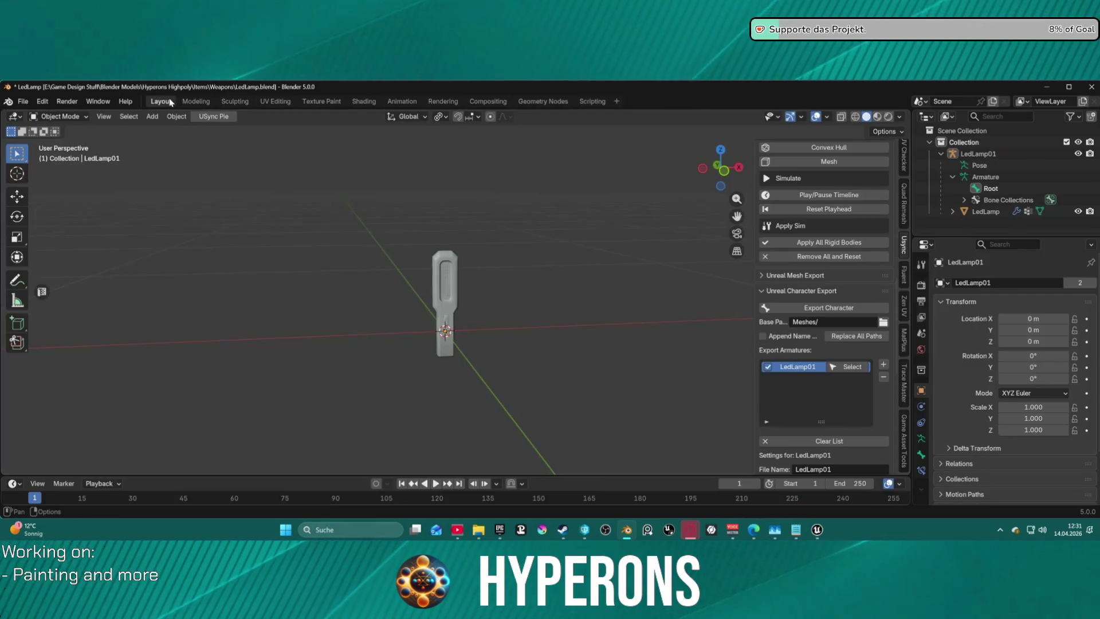
scroll(453, 312, "up", 3)
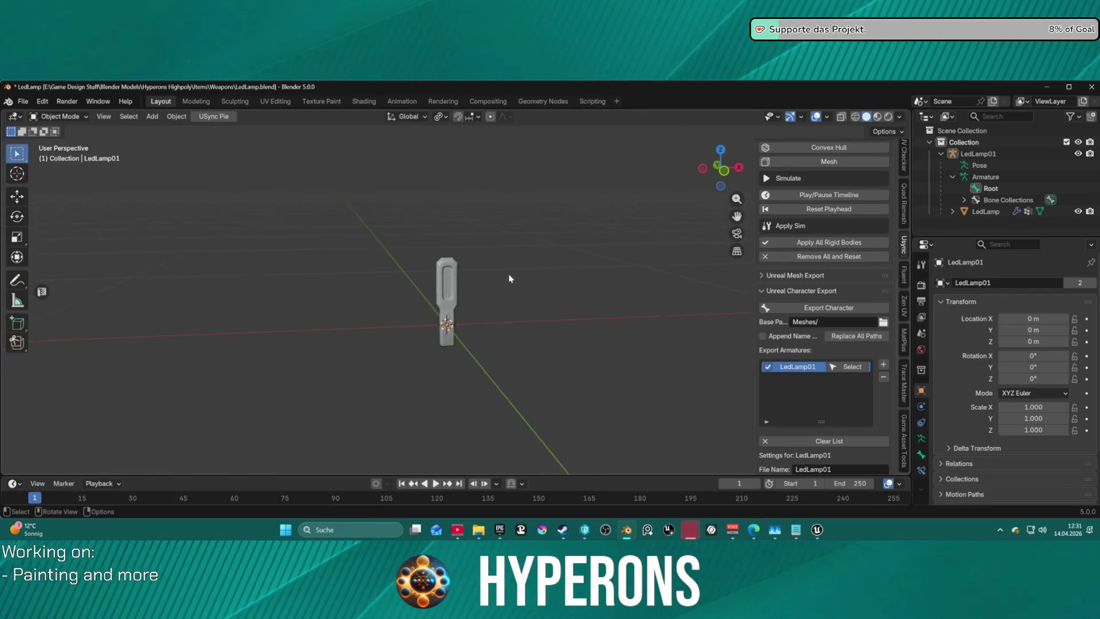
left_click(441, 335)
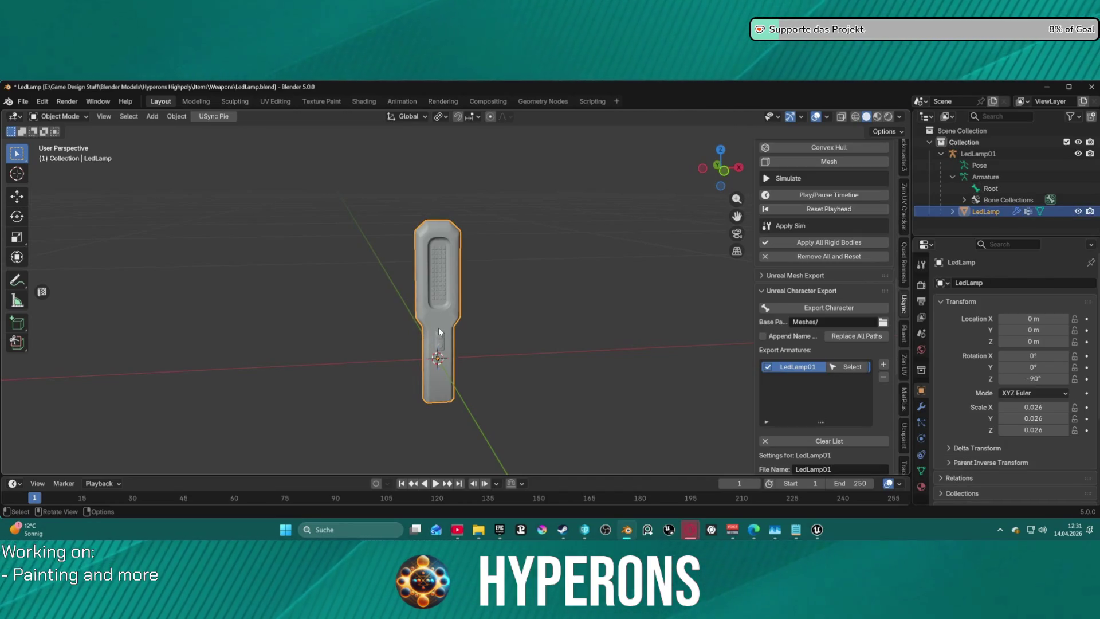
key("ctrl+a")
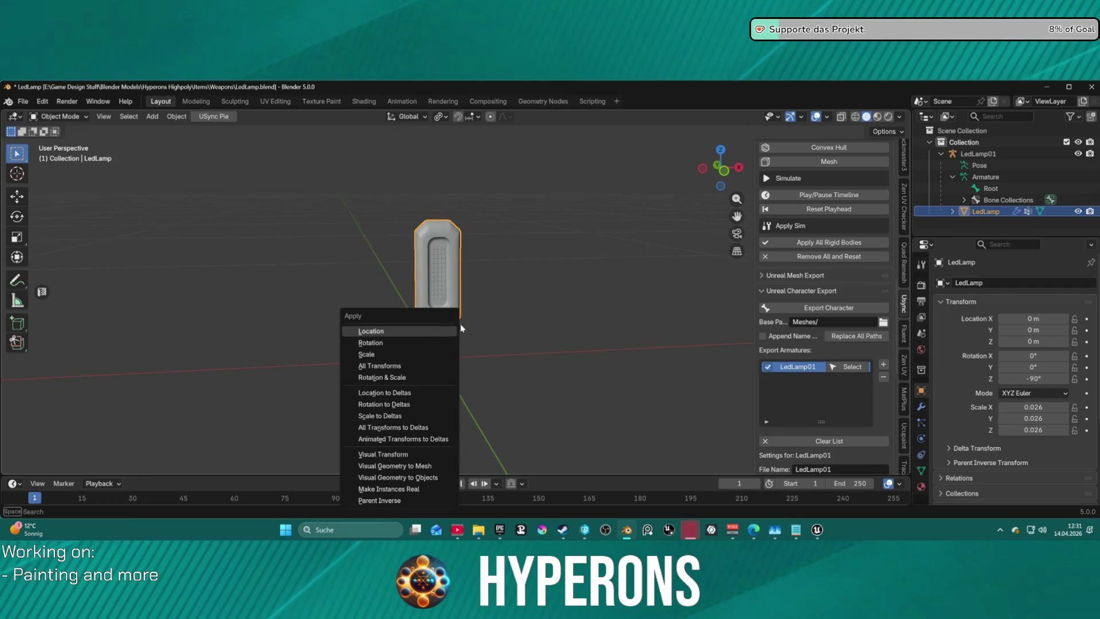
left_click(412, 366)
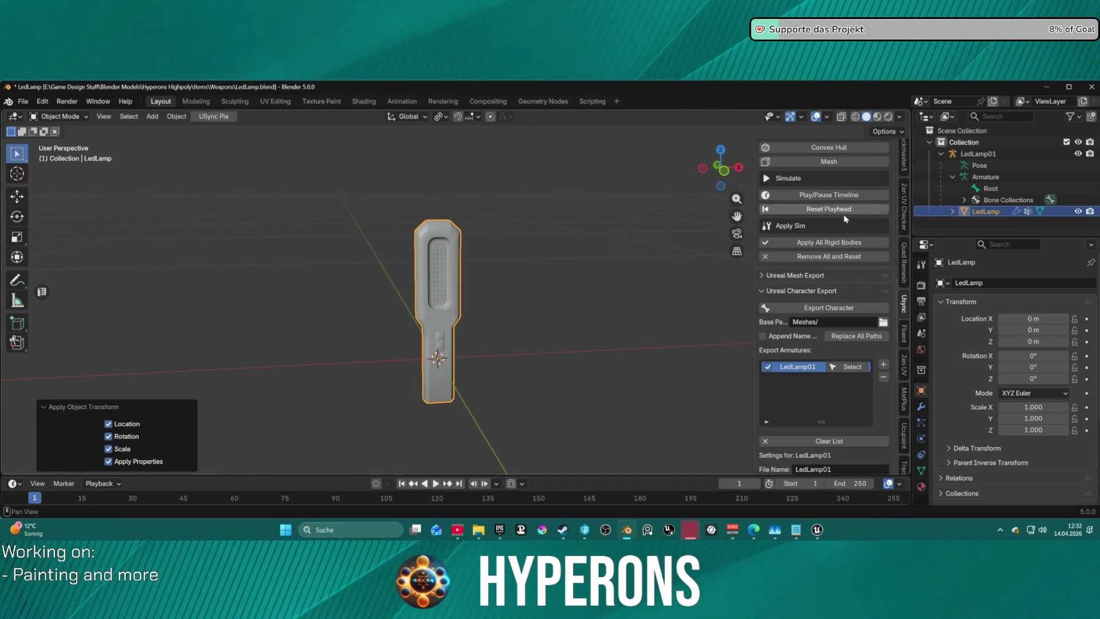
- Export the lamp character with Export Character and return to the Unreal Editor
left_click(818, 310)
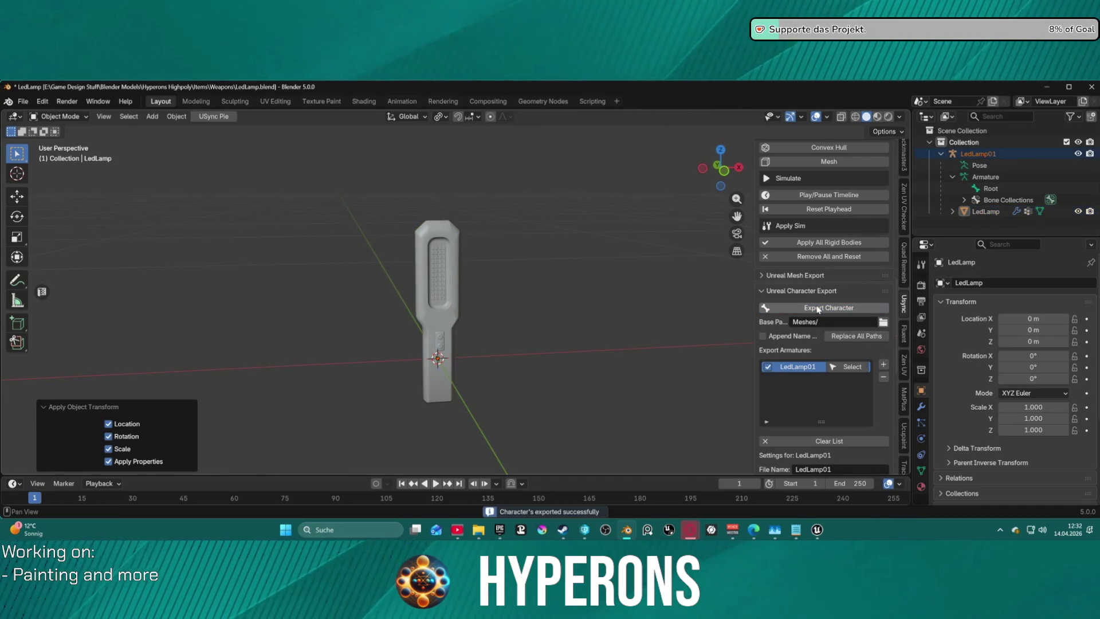
mouse_move(818, 531)
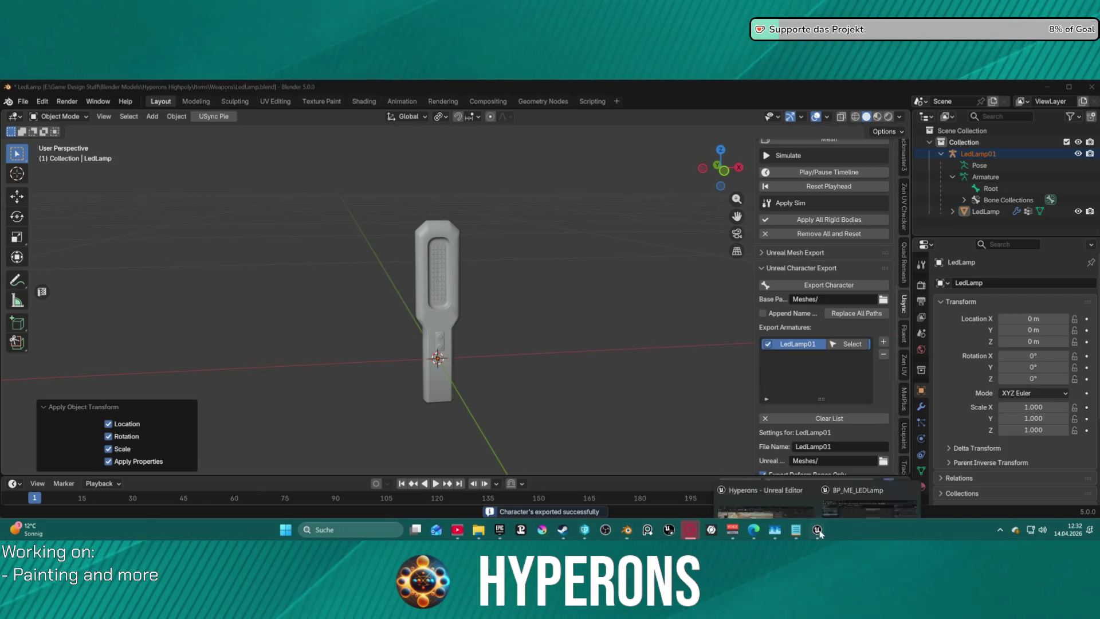
left_click(762, 476)
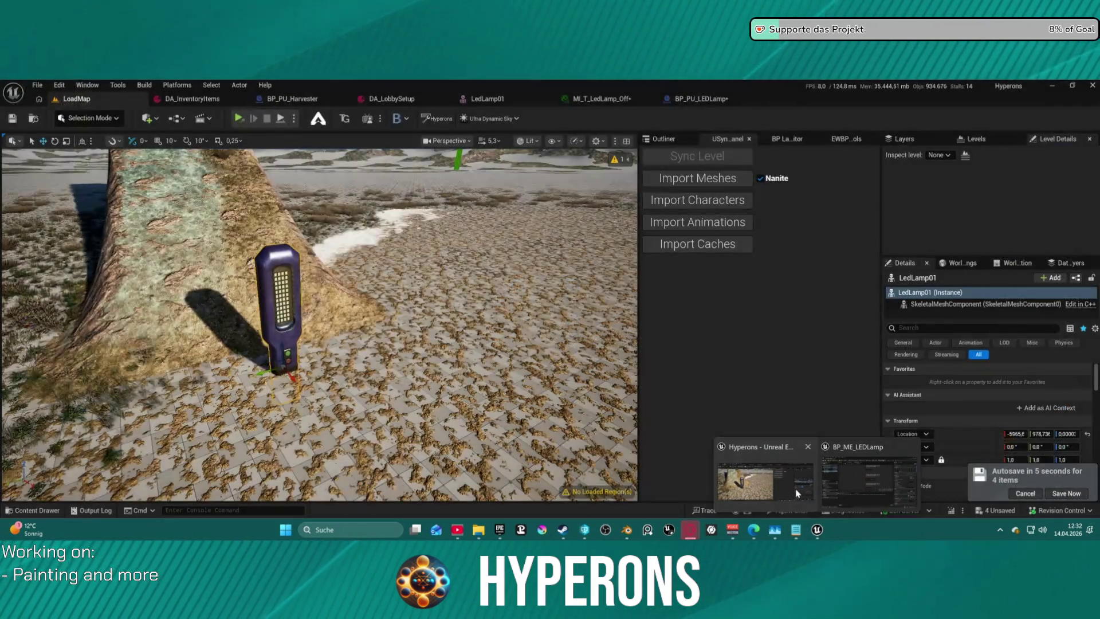
- Import the re-exported LedLamp01 via USync's Import Characters and look around the ridge
left_click(699, 203)
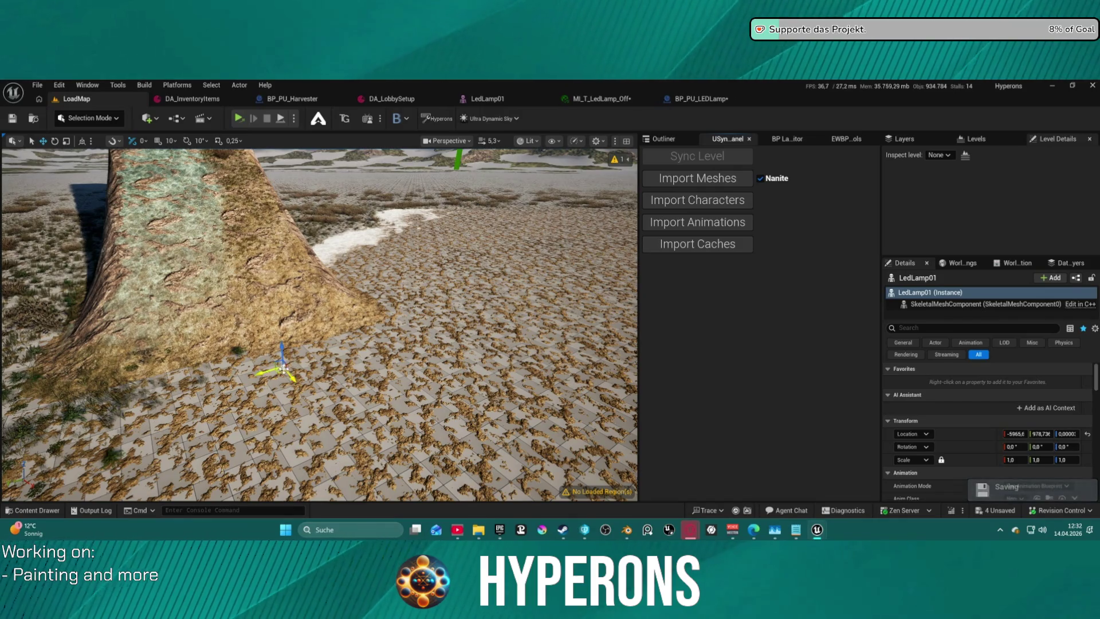
left_click(283, 370)
key("a")
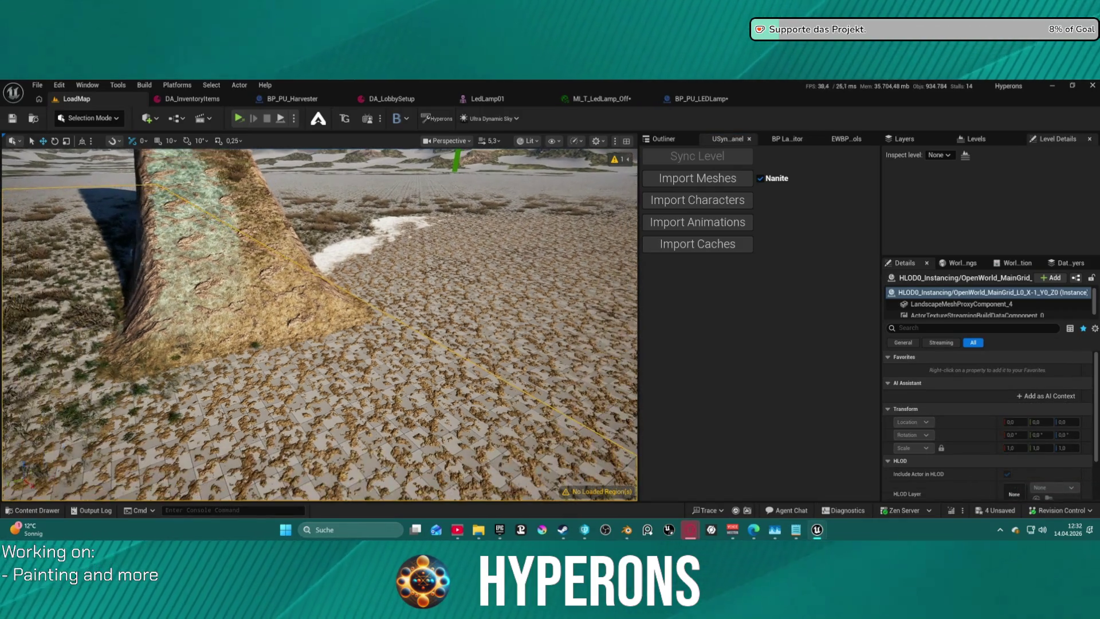
key("a")
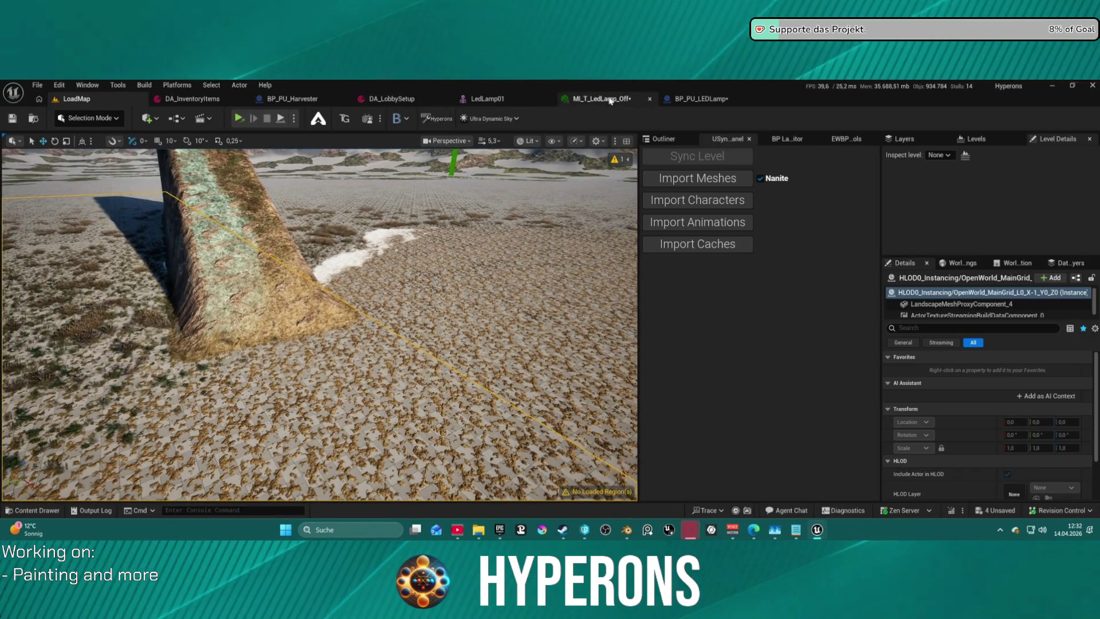
left_click(680, 100)
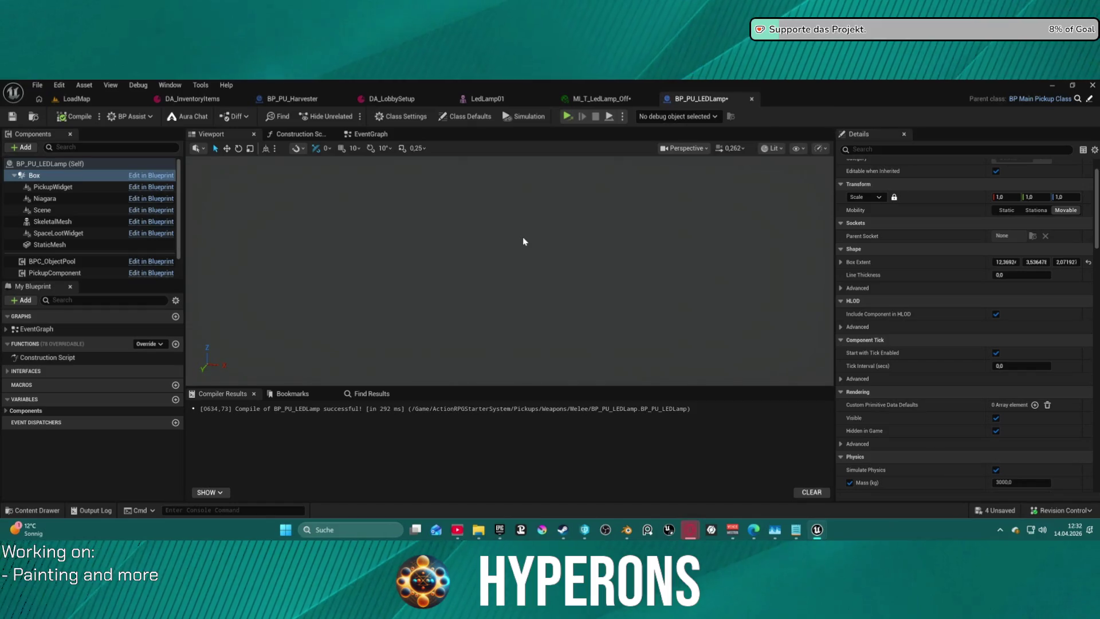
- Select the lamp's skeletal mesh, zero its rotation, and tip it flat with the rotate gizmo
scroll(523, 236, "up", 5)
scroll(525, 241, "down", 5)
left_click(447, 258)
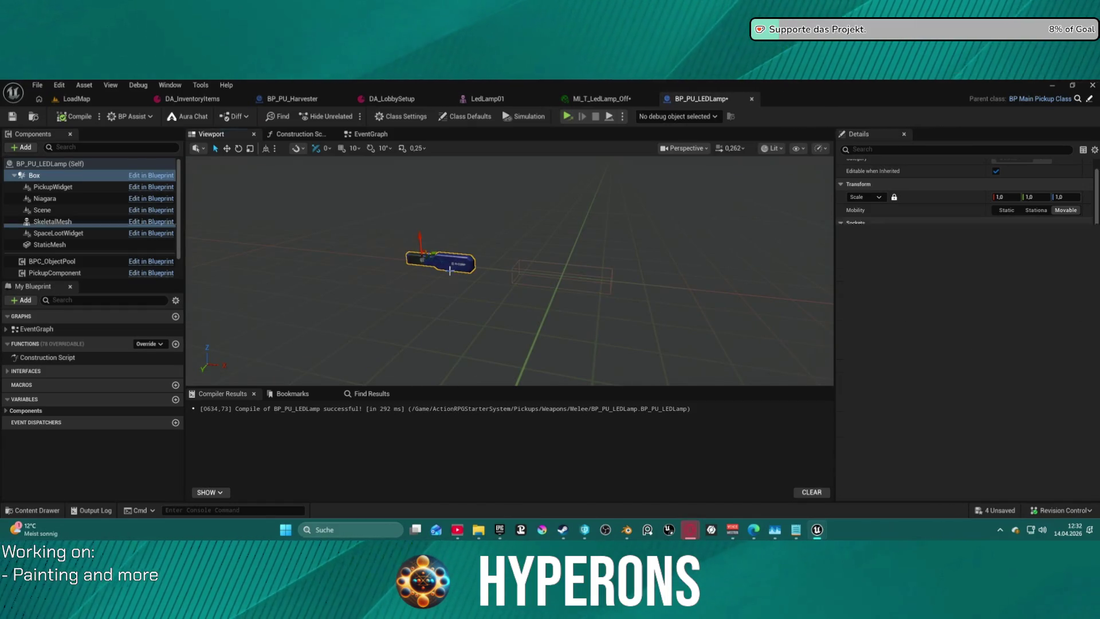
scroll(491, 269, "up", 5)
scroll(491, 269, "down", 5)
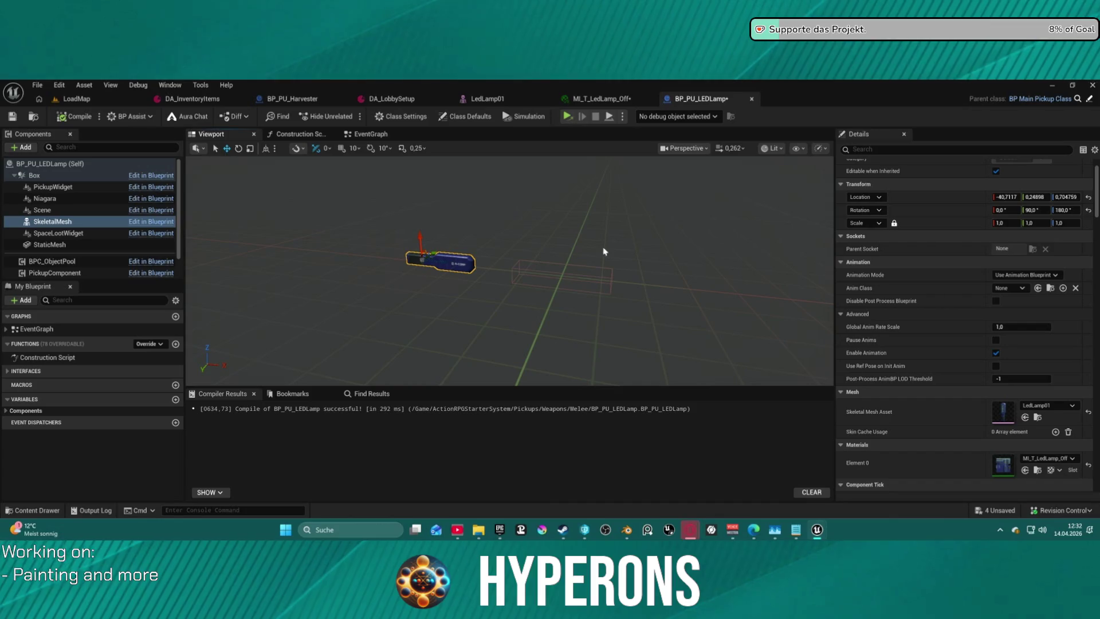
left_click(1087, 212)
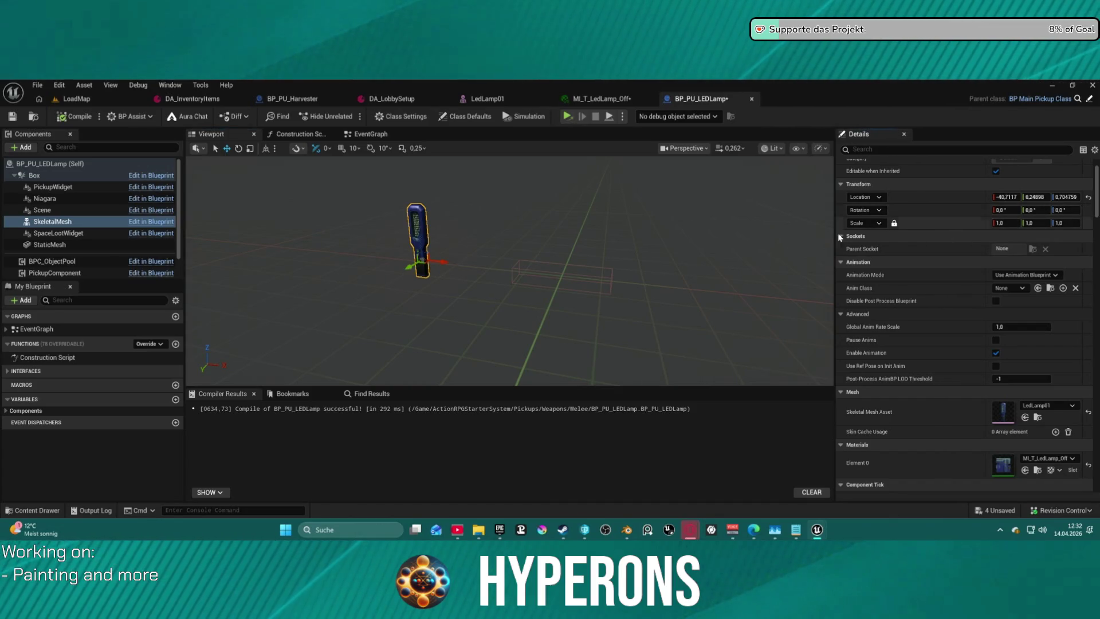
scroll(423, 255, "up", 5)
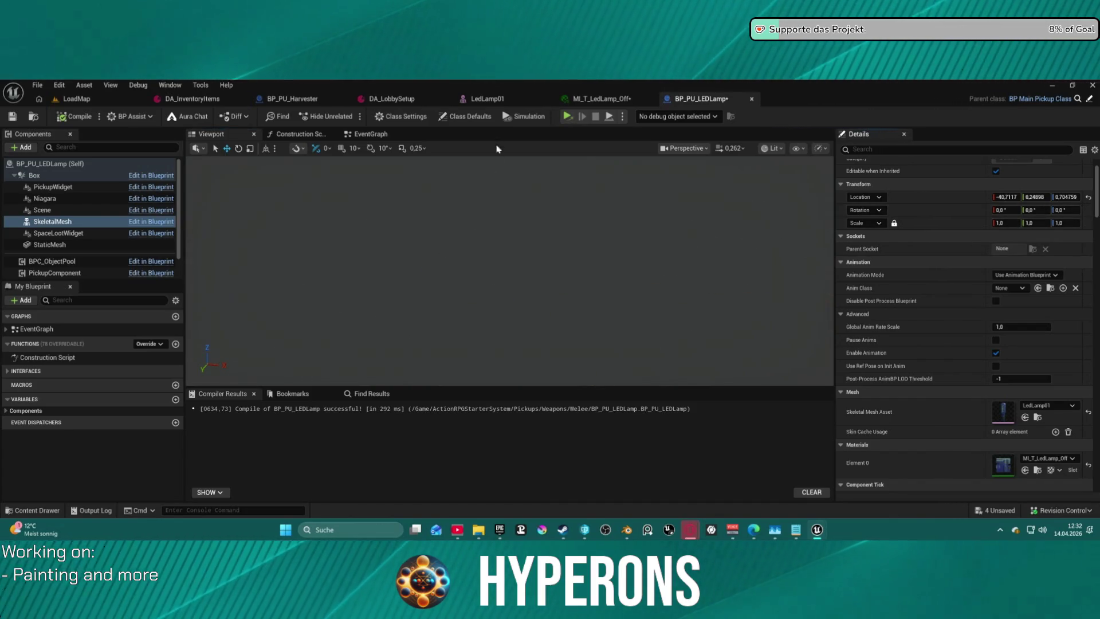
scroll(447, 217, "down", 5)
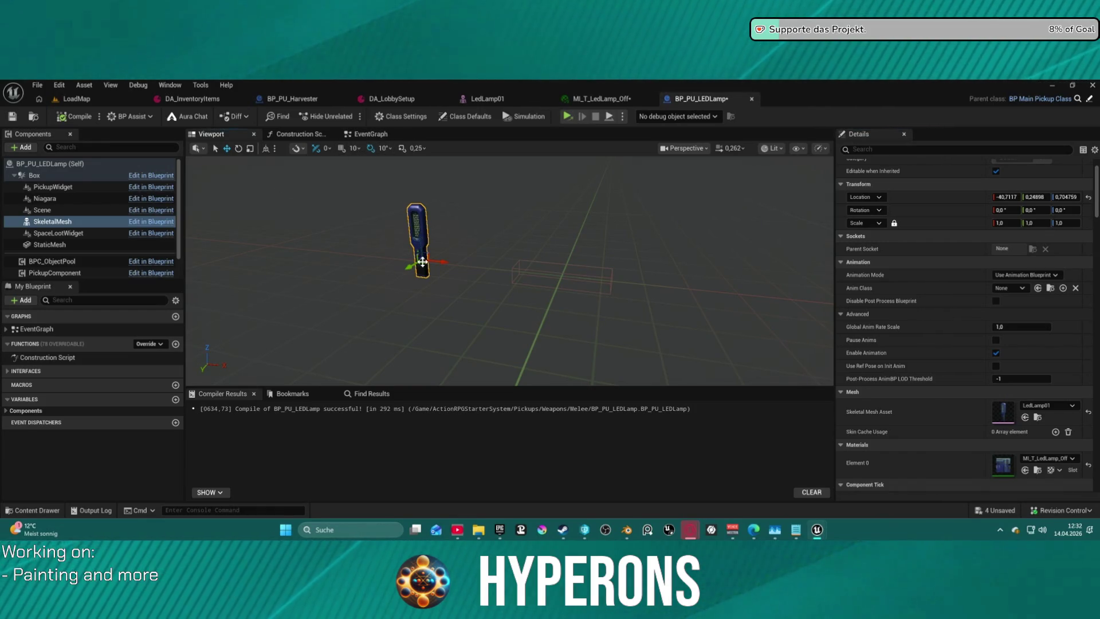
key("r")
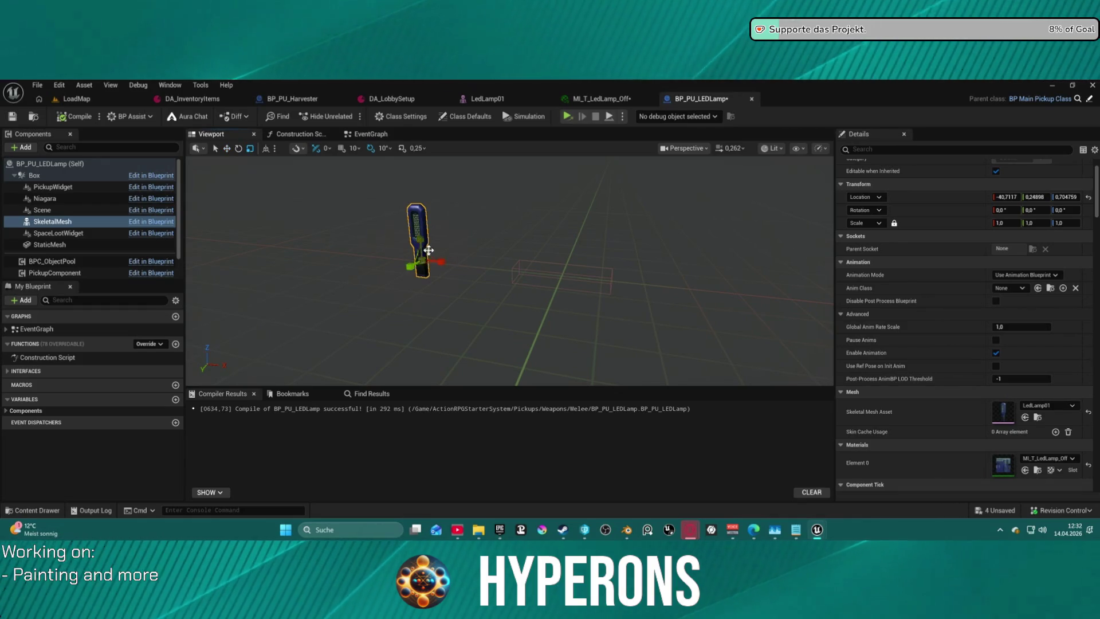
key("e")
mouse_move(440, 248)
left_mouse_down()
mouse_move(427, 294)
mouse_move(441, 227)
mouse_move(418, 310)
mouse_move(393, 280)
left_mouse_up()
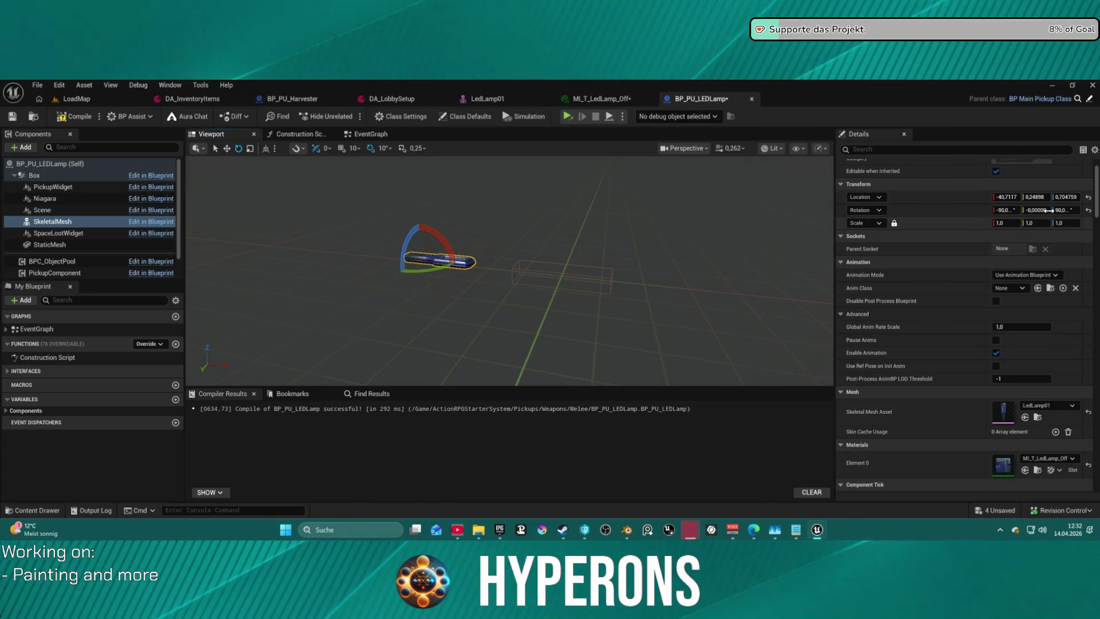
- Reset the mesh location to the origin, adjust its X rotation, and compile BP_PU_LEDLamp
left_click(1089, 198)
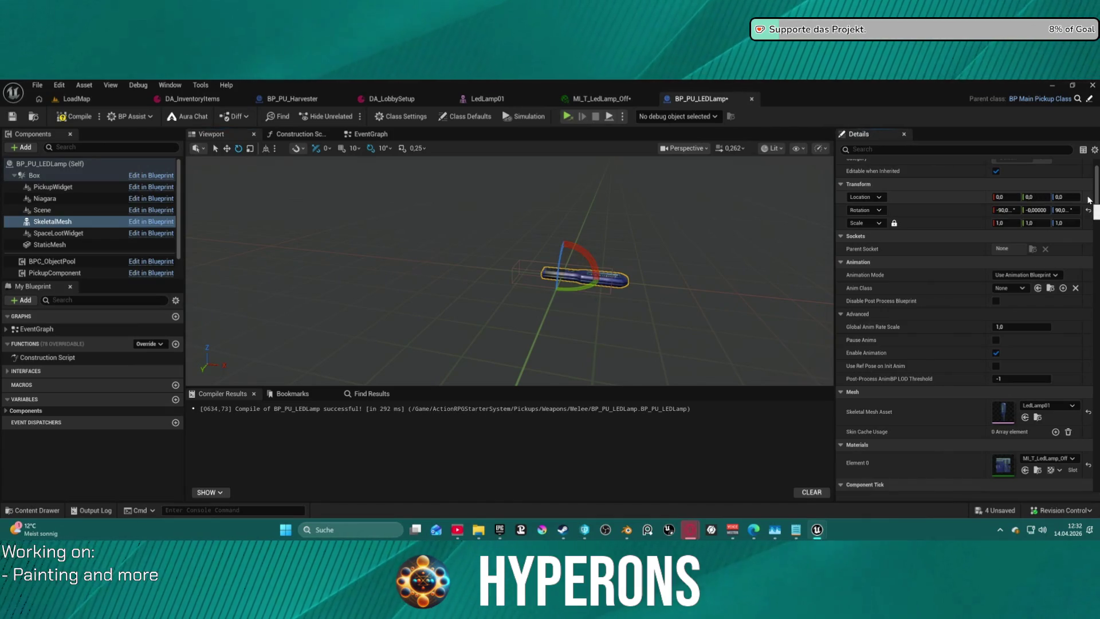
left_click(1004, 209)
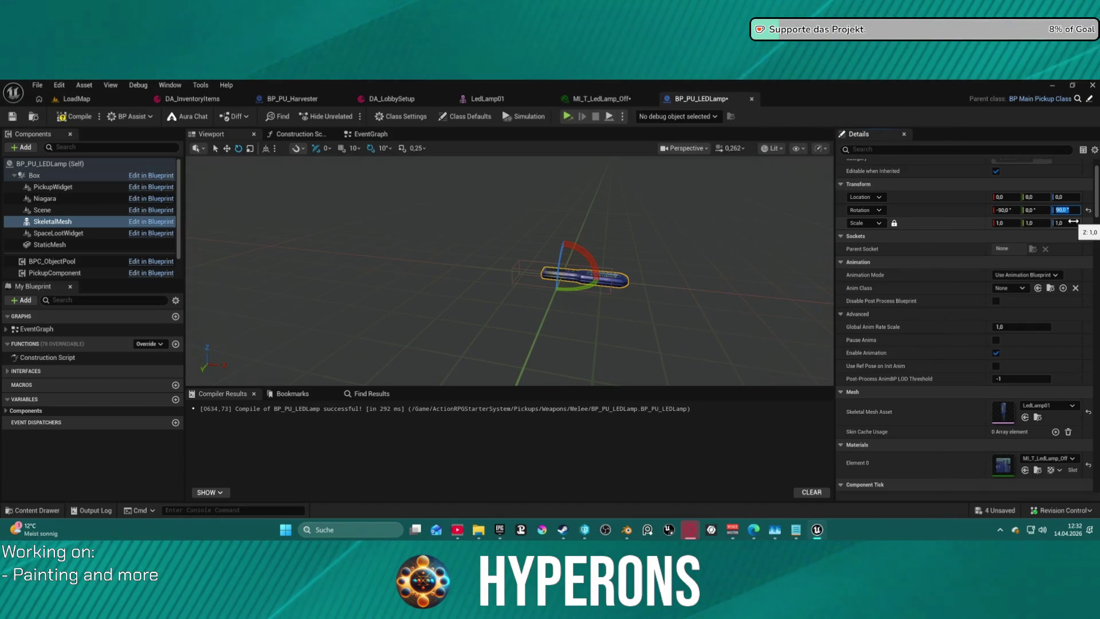
left_click(707, 238)
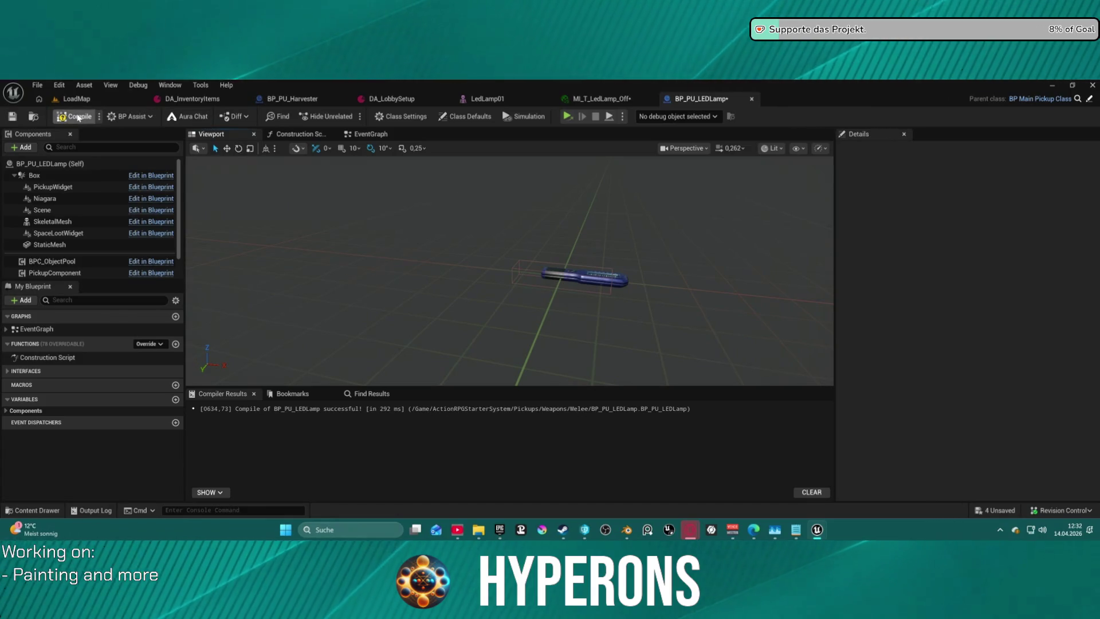
left_click(78, 118)
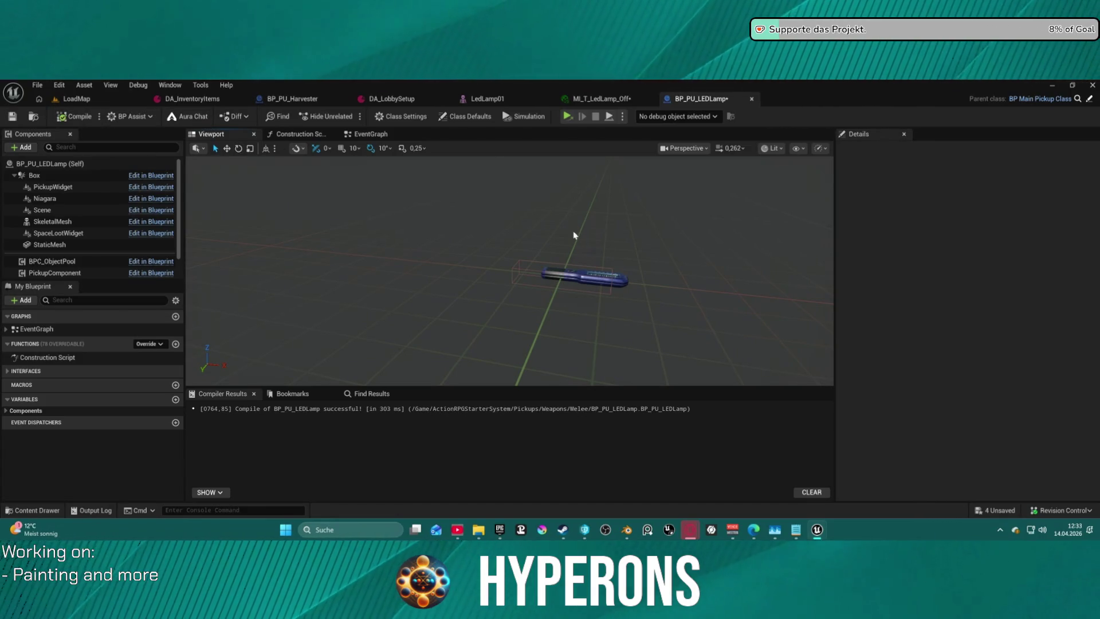
- Nudge the lamp mesh slightly along X to about -5.41 with the move gizmo
left_click(618, 283)
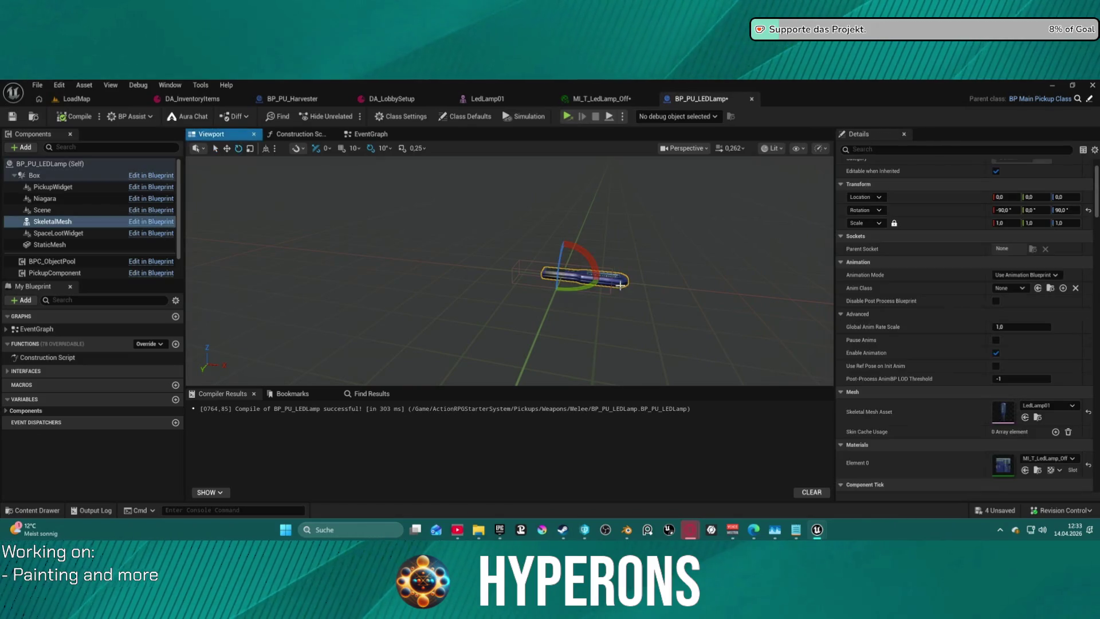
key("r")
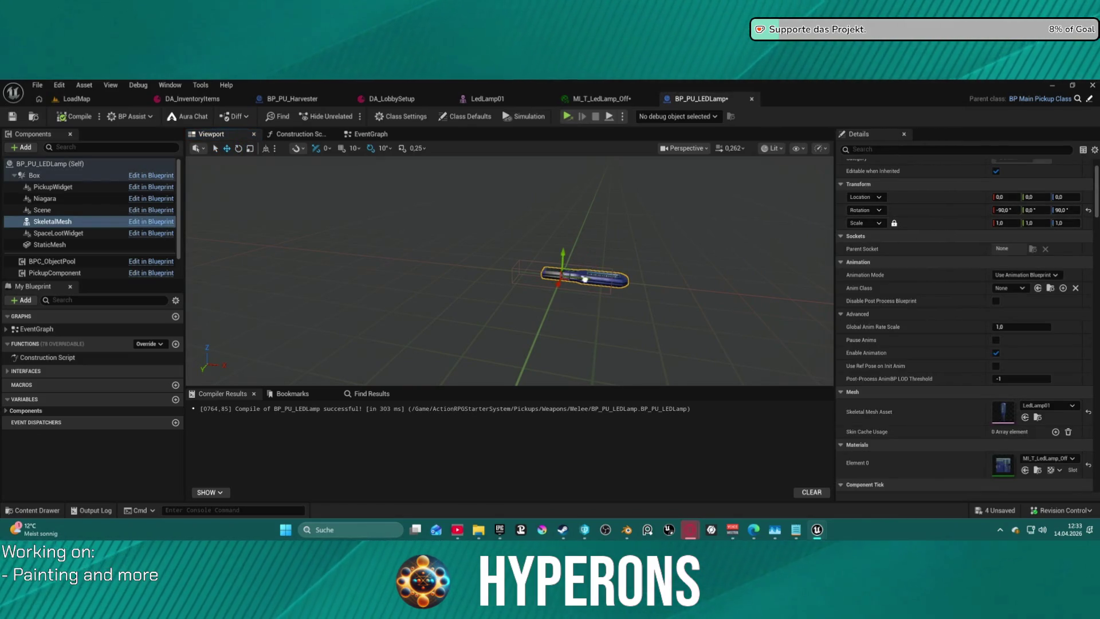
left_click_drag(584, 279, 564, 276)
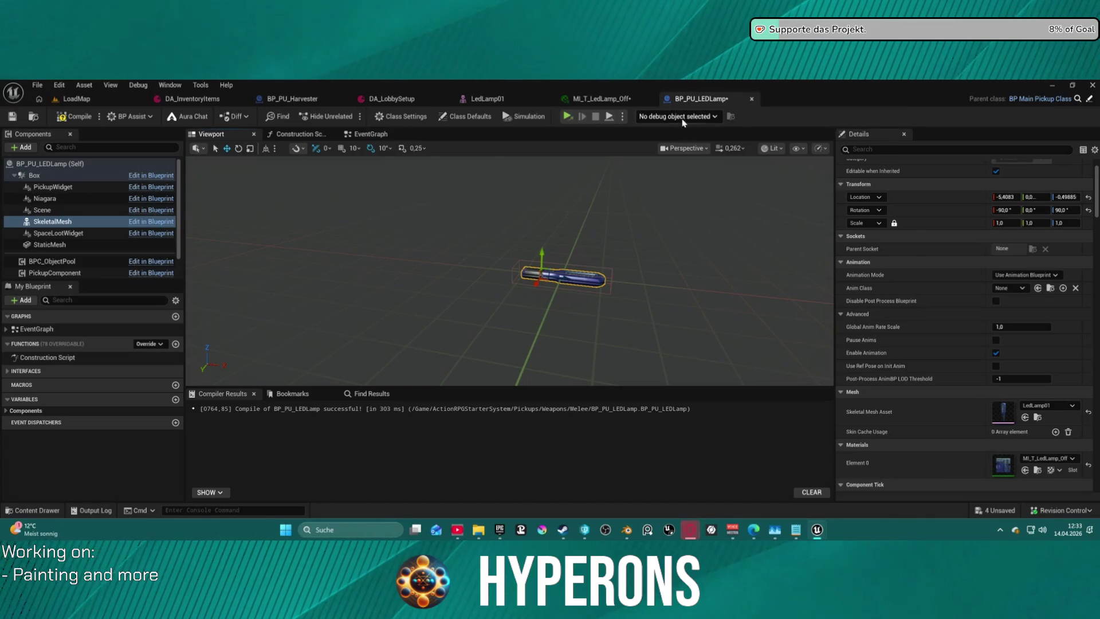
left_click(491, 100)
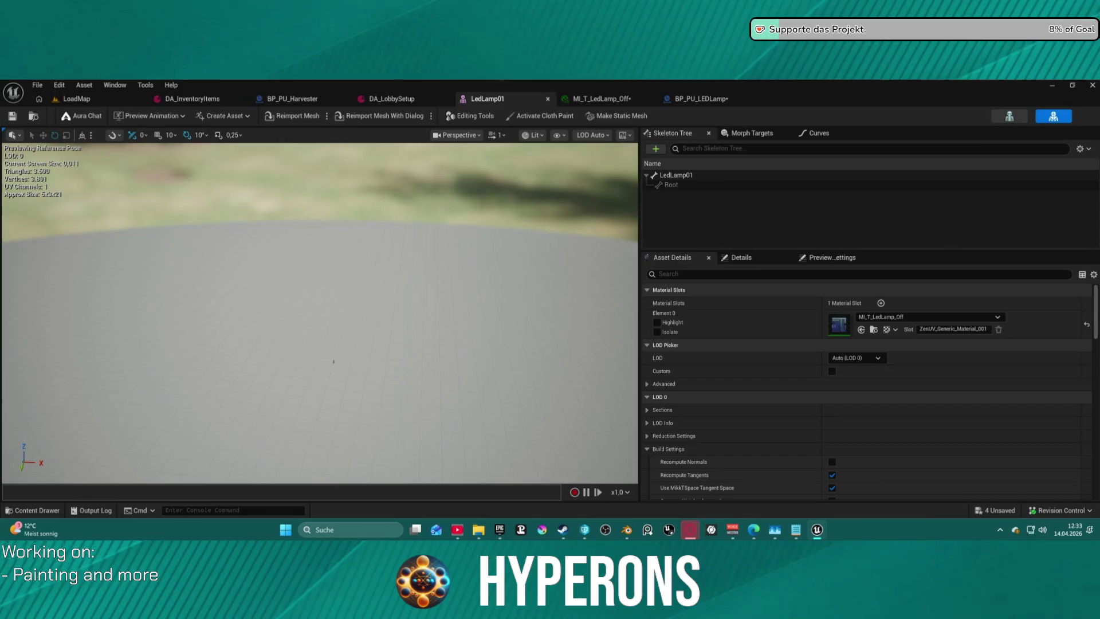
- Go back to BP_PU_LEDLamp, then bring up the BP_ME_LEDLamp equipment blueprint
left_click(705, 106)
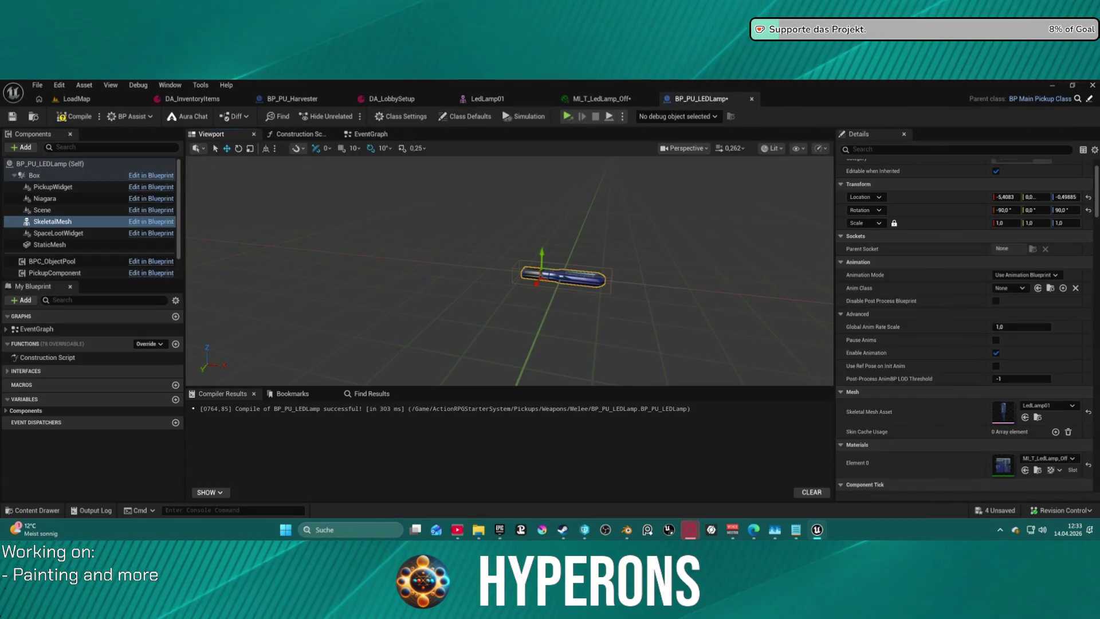
left_click(490, 99)
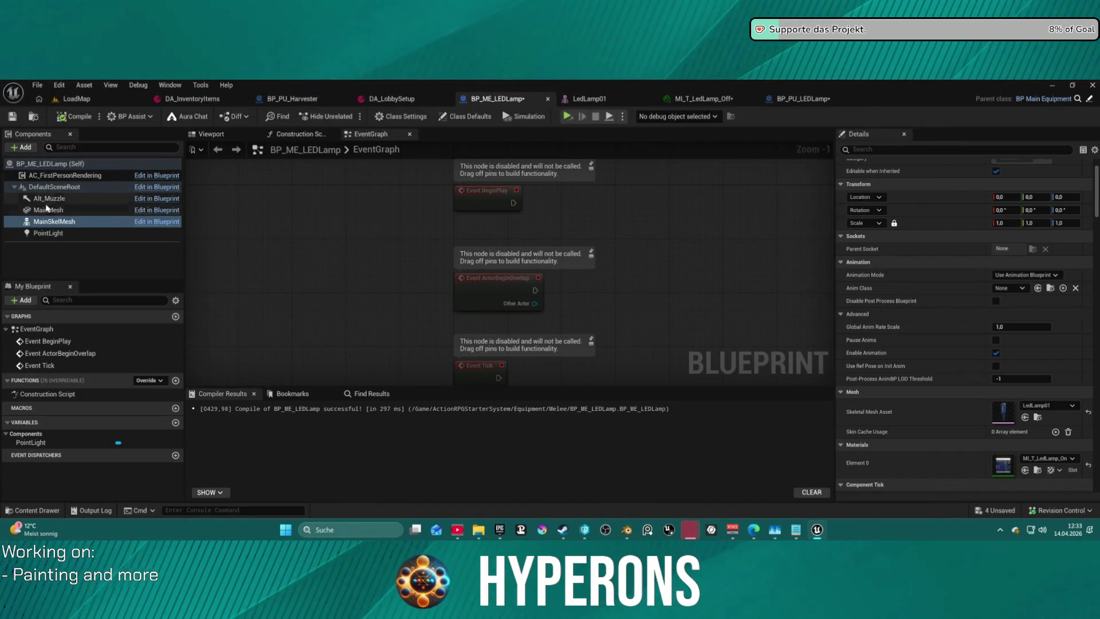
- In the BP_ME_LEDLamp viewport, delete the PointLight and set MainMesh's static mesh to None
left_click(211, 135)
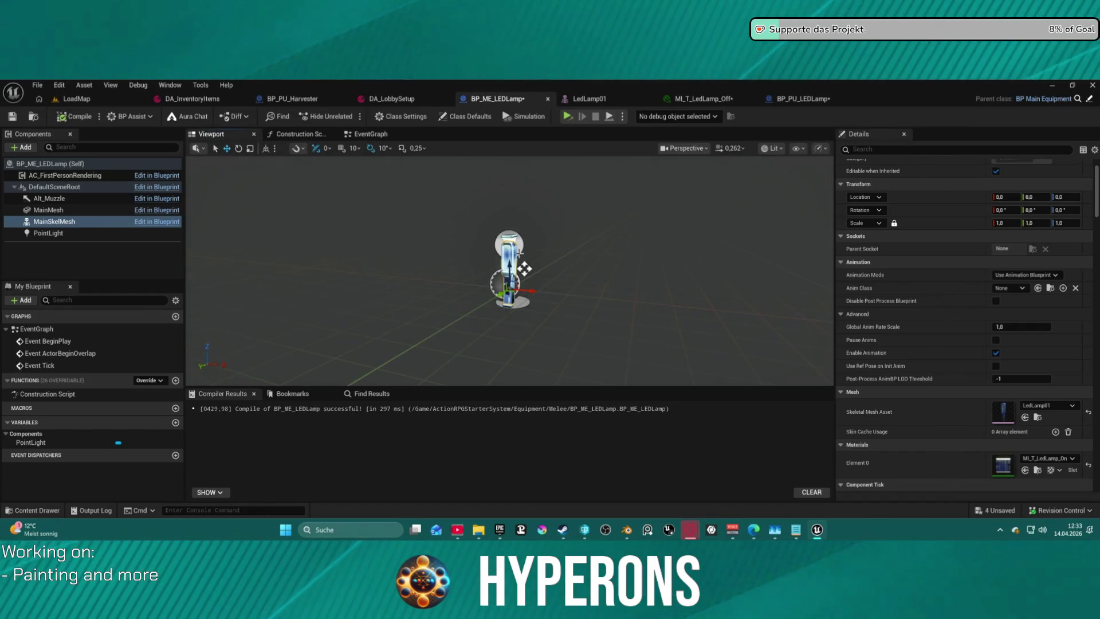
left_click(81, 232)
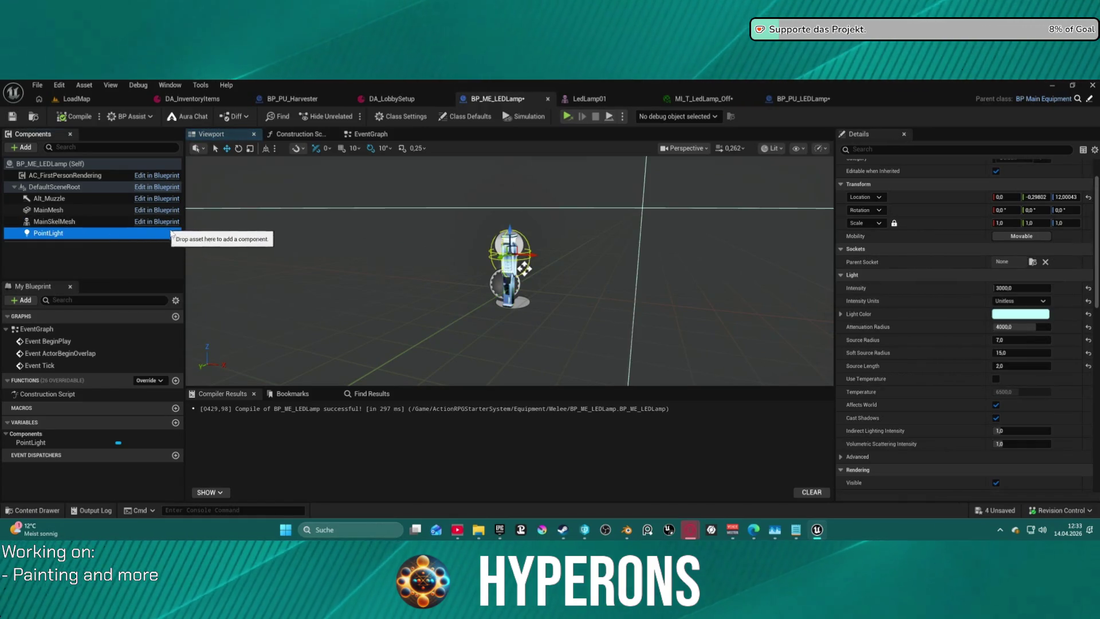
key("Delete")
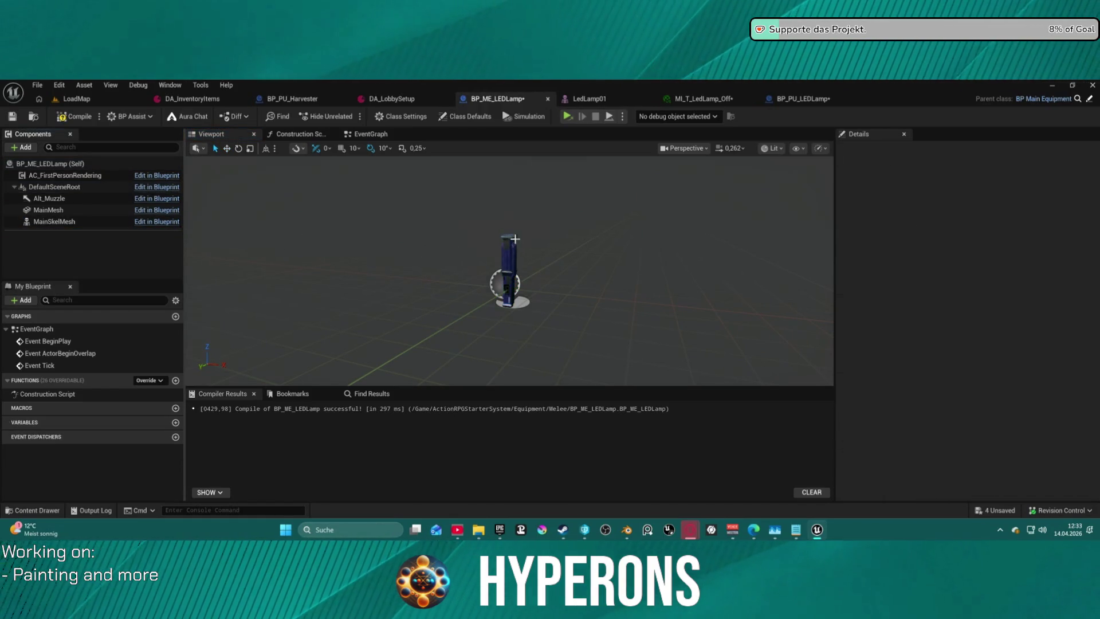
left_click(515, 239)
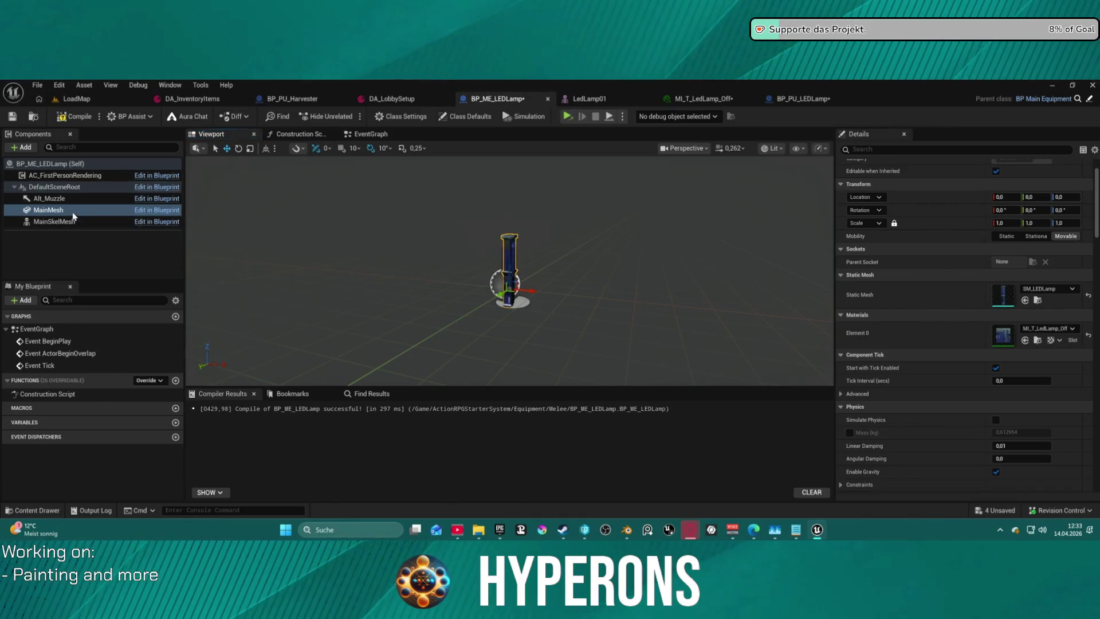
left_click(1088, 296)
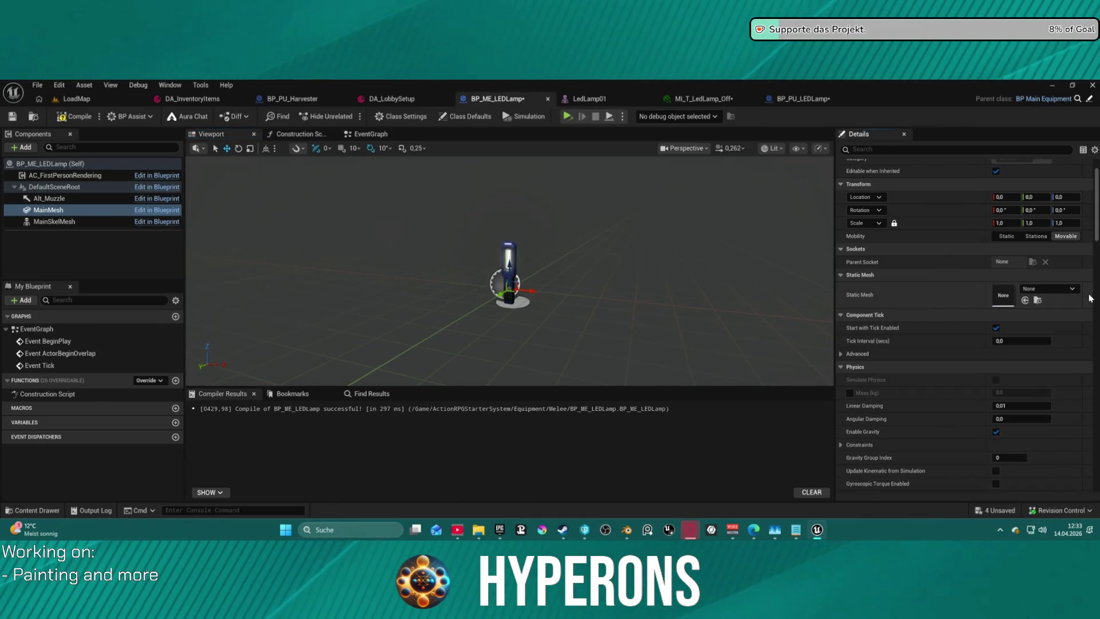
- Inspect MainSkelMesh's MI_T_LedLamp_On material instance, then return to the LoadMap level
left_click(95, 222)
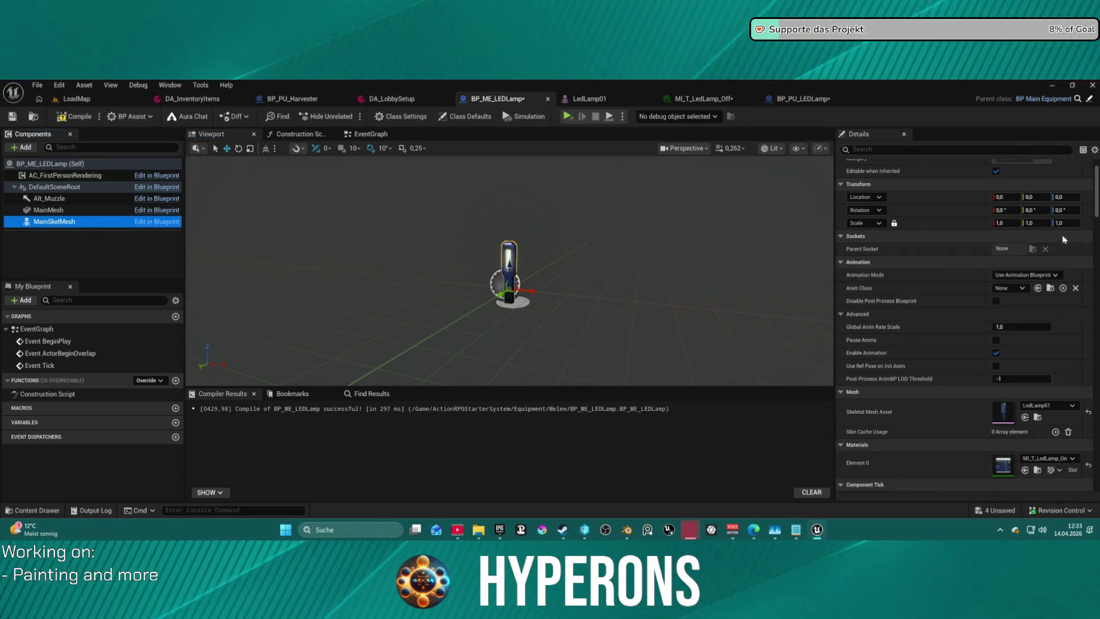
scroll(963, 287, "down", 1)
scroll(520, 252, "up", 5)
scroll(531, 268, "down", 5)
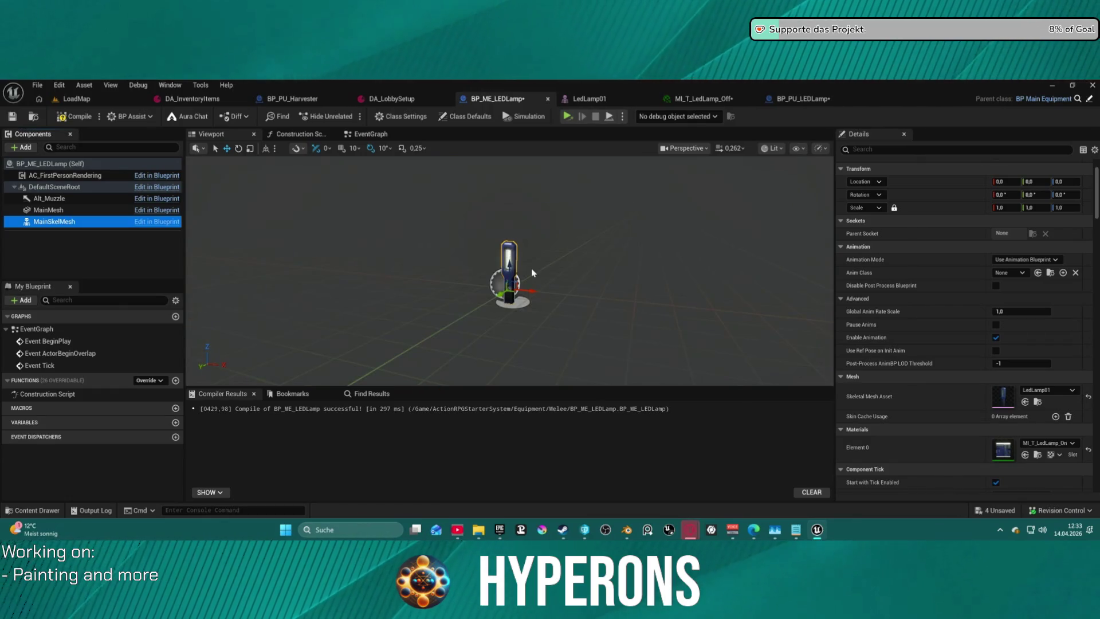
scroll(531, 268, "up", 5)
scroll(531, 268, "down", 5)
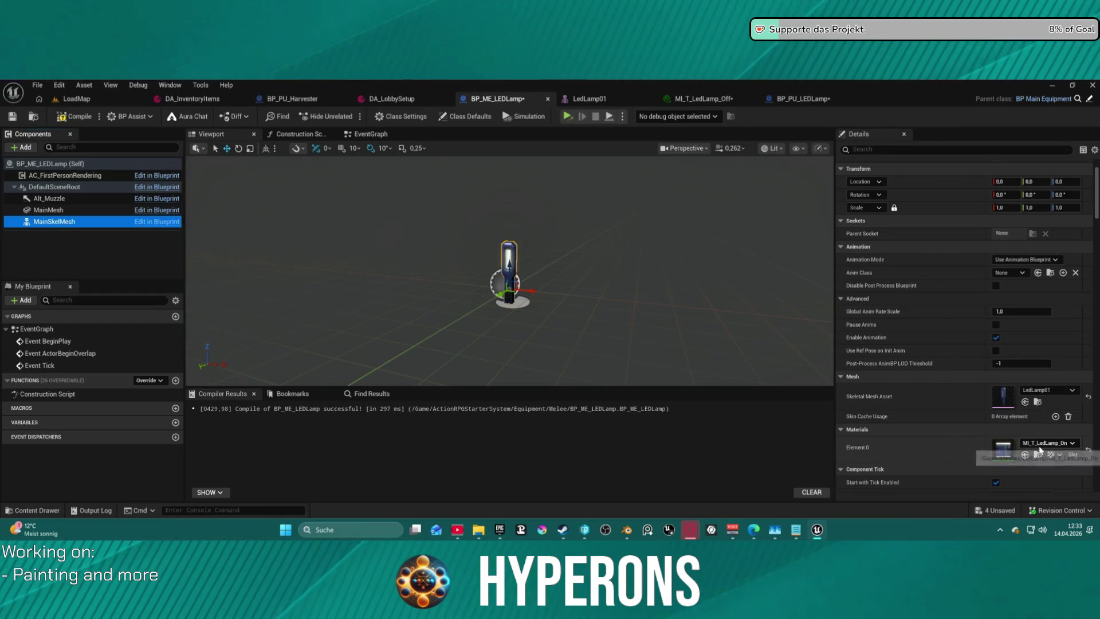
left_click(998, 453)
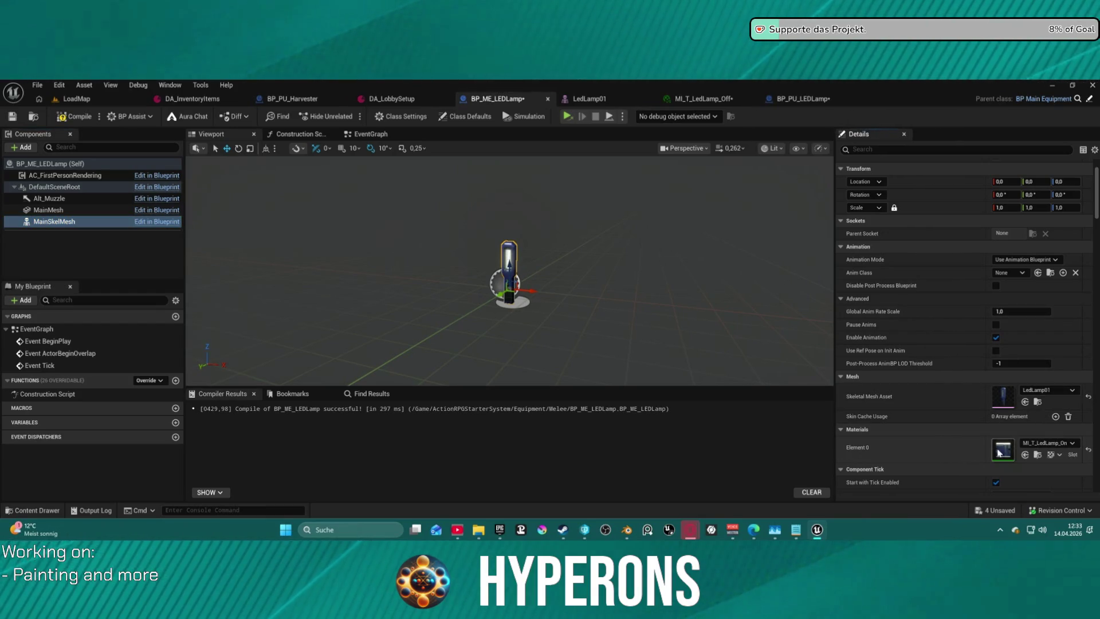
double_click(997, 454)
left_click(955, 98)
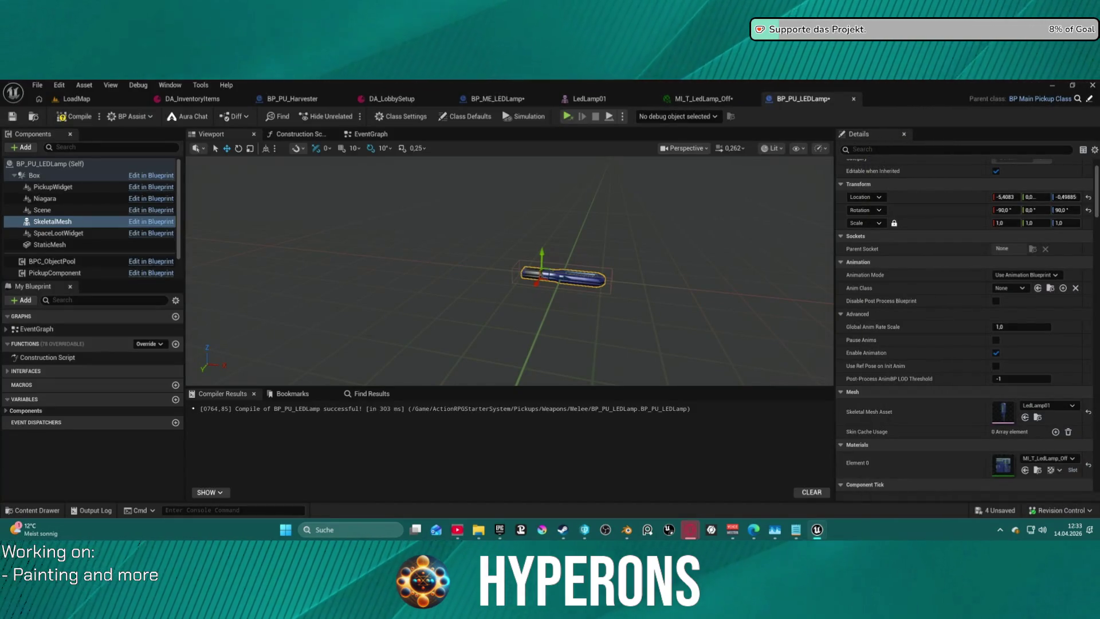
left_click(75, 99)
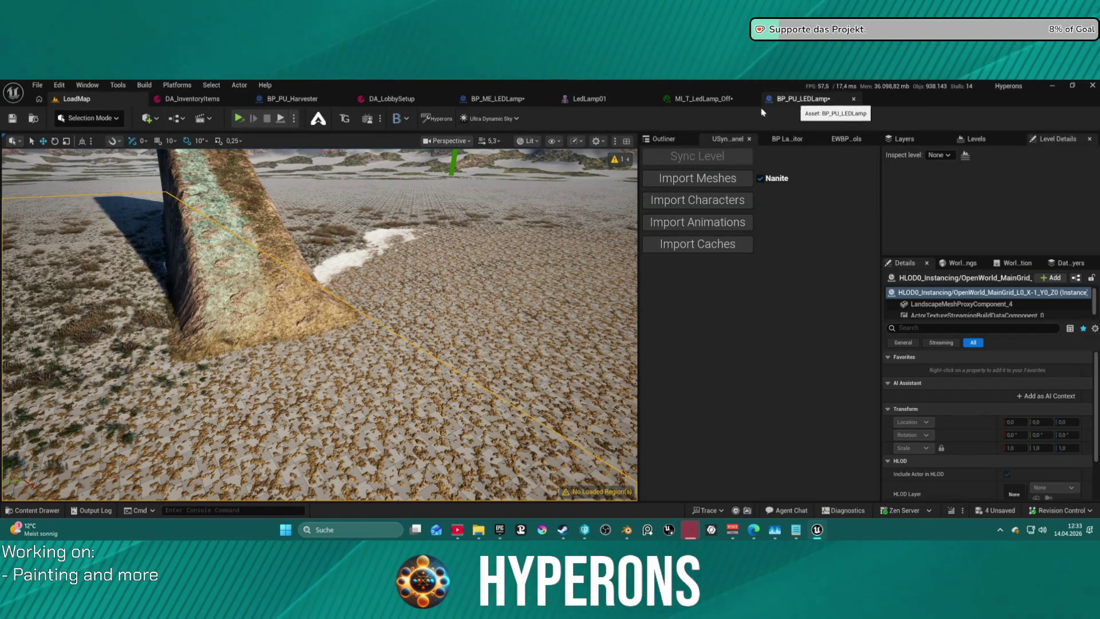
- Move the BP_ME_LEDLamp tab to the right end of the tab bar and zoom to inspect the lamp
left_click(497, 98)
mouse_move(496, 99)
left_mouse_down()
mouse_move(831, 96)
mouse_move(777, 108)
left_mouse_up()
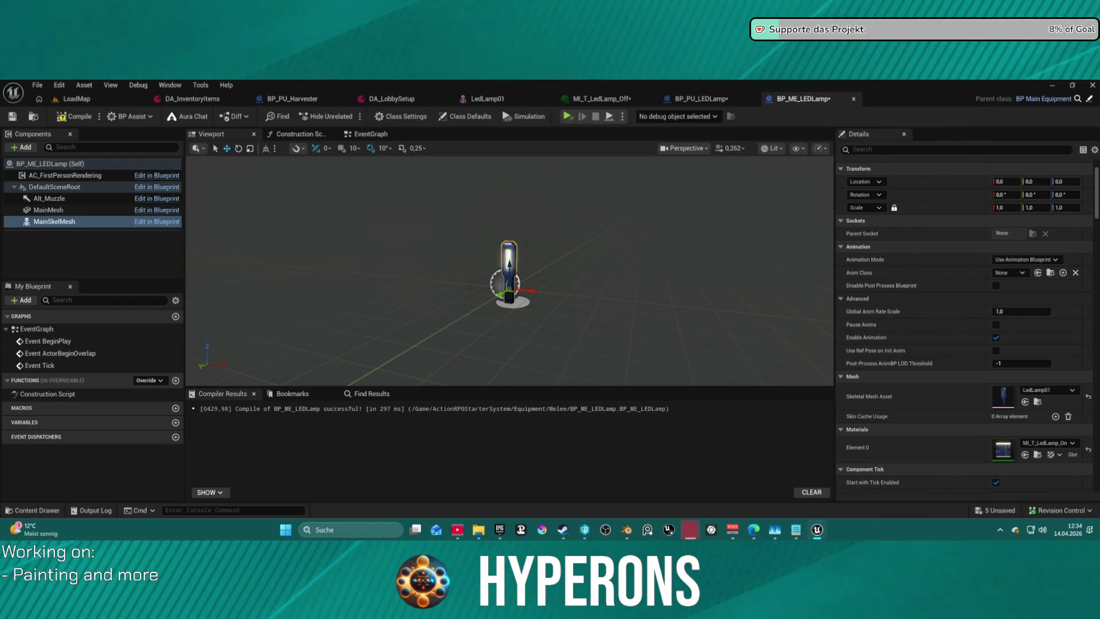
scroll(509, 263, "up", 5)
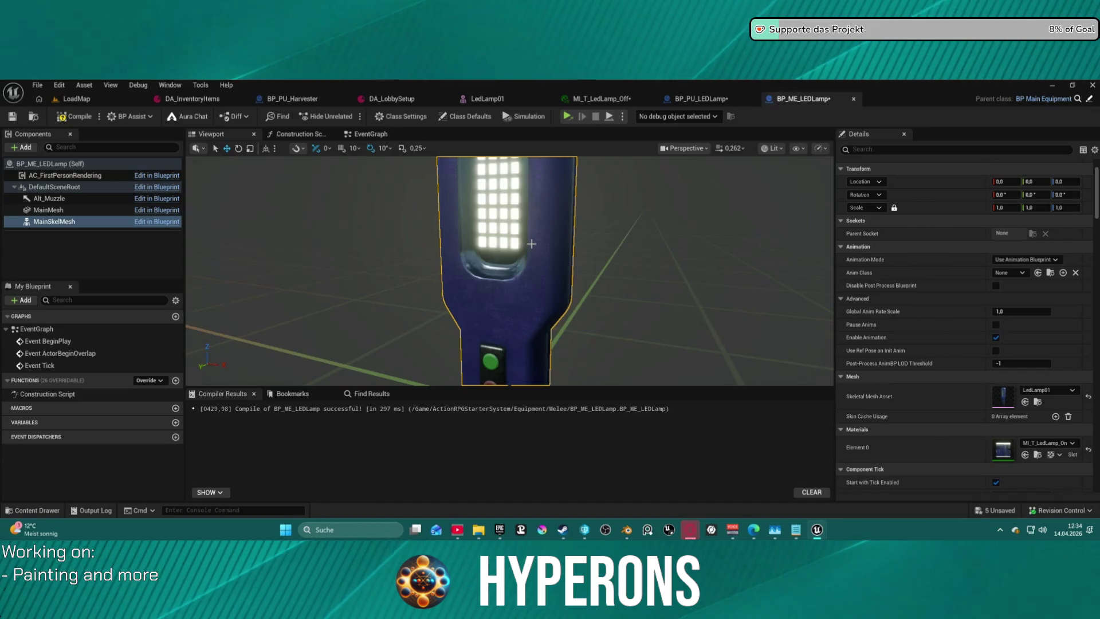
scroll(532, 244, "down", 5)
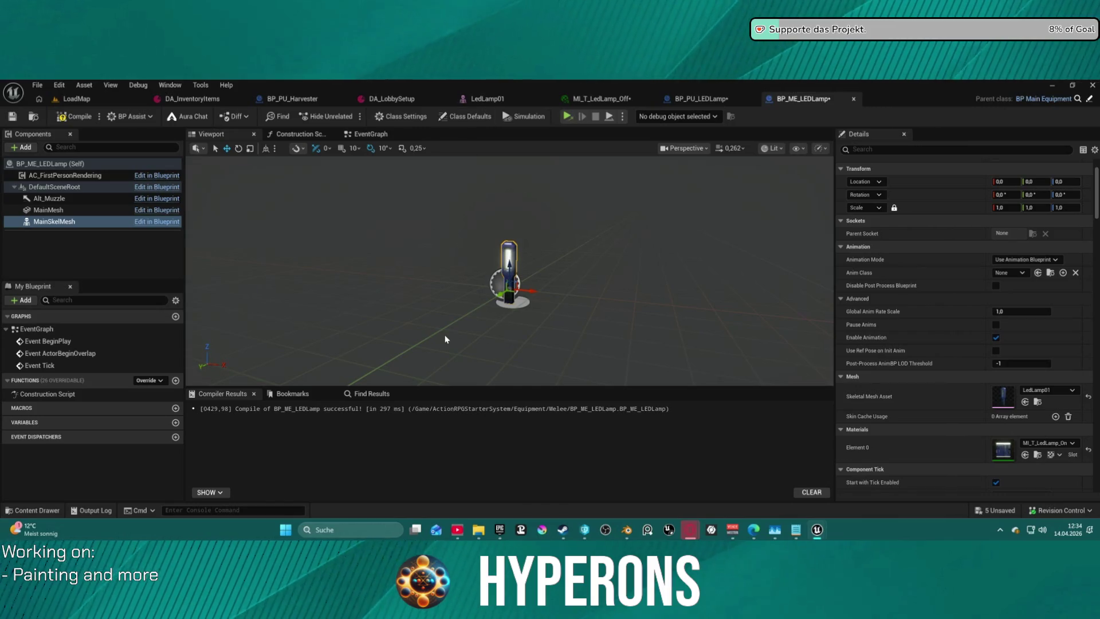
- Add a Spot Light component under MainSkelMesh, keeping the default name SpotLight
right_click(63, 223)
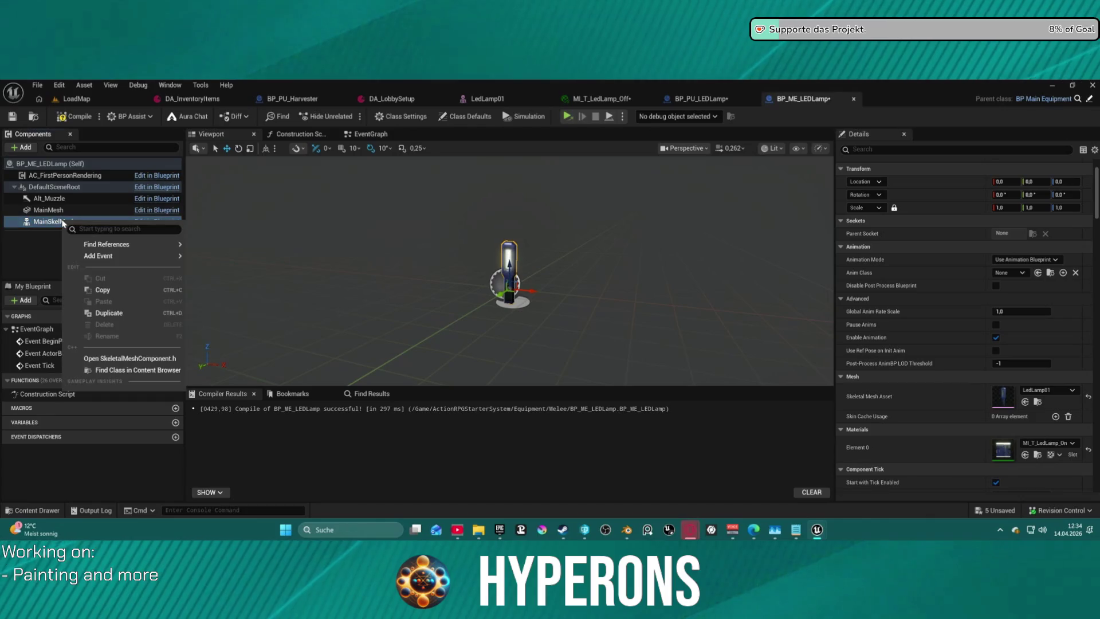
left_click(43, 222)
left_click(22, 147)
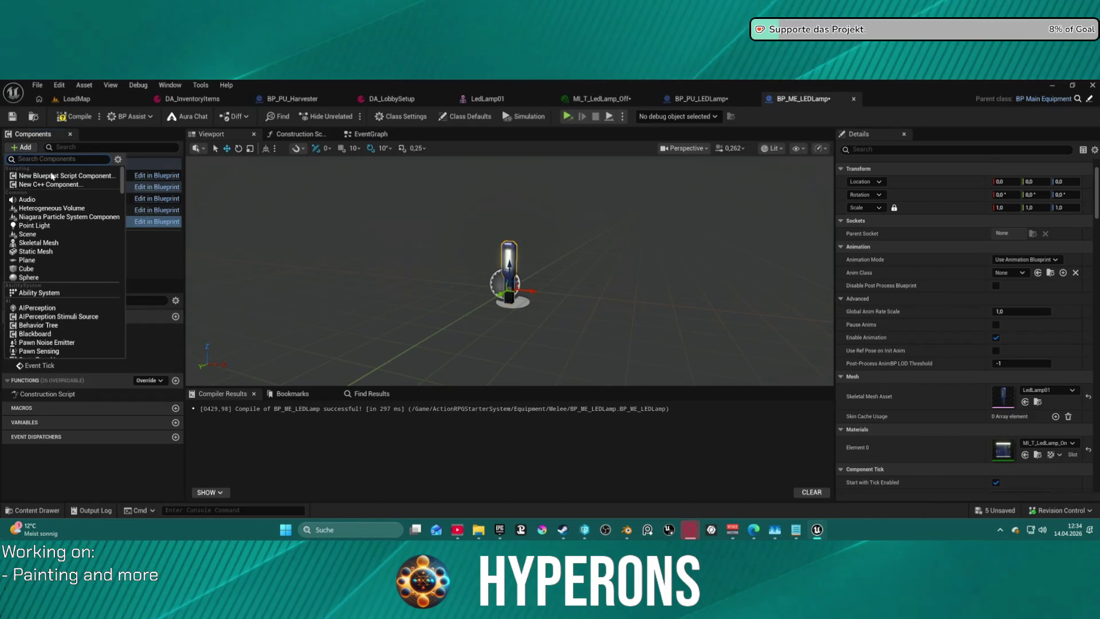
type("Spot")
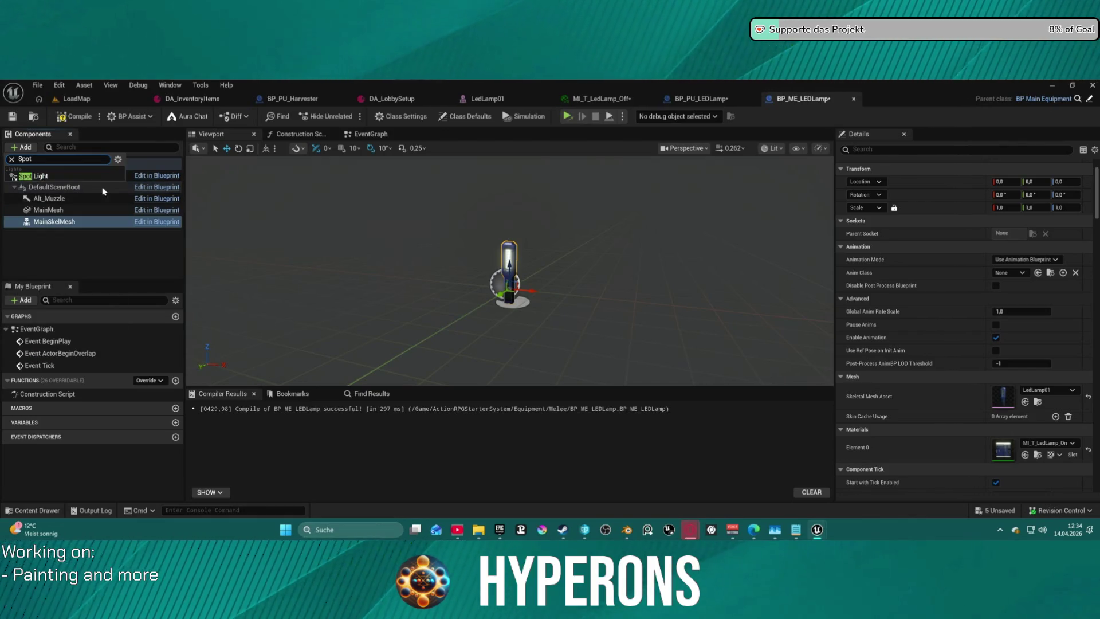
left_click(56, 178)
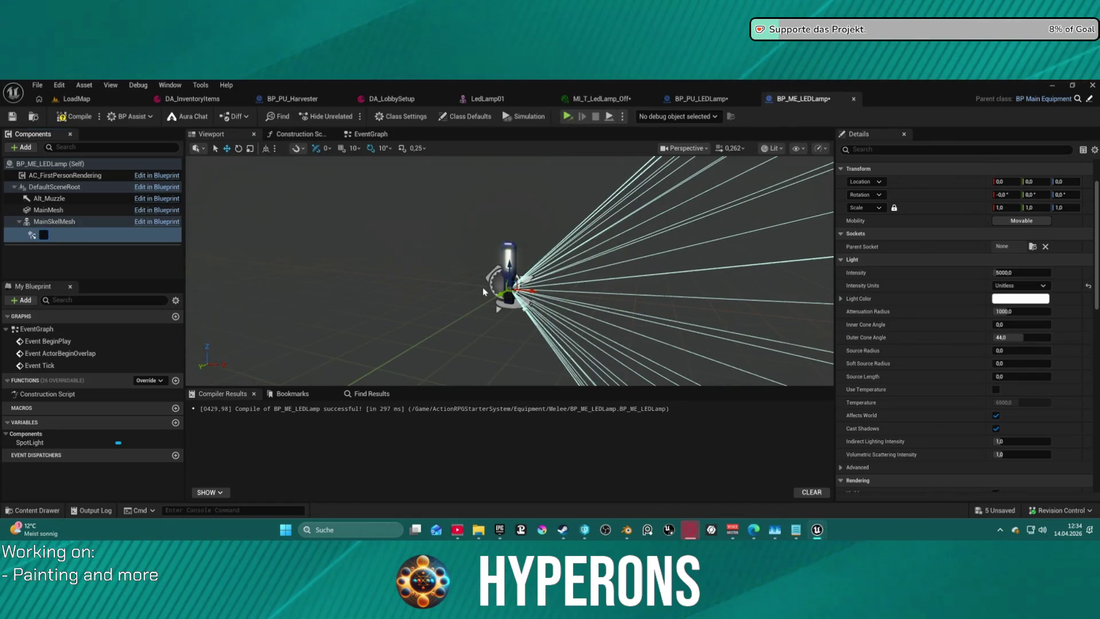
key("Return")
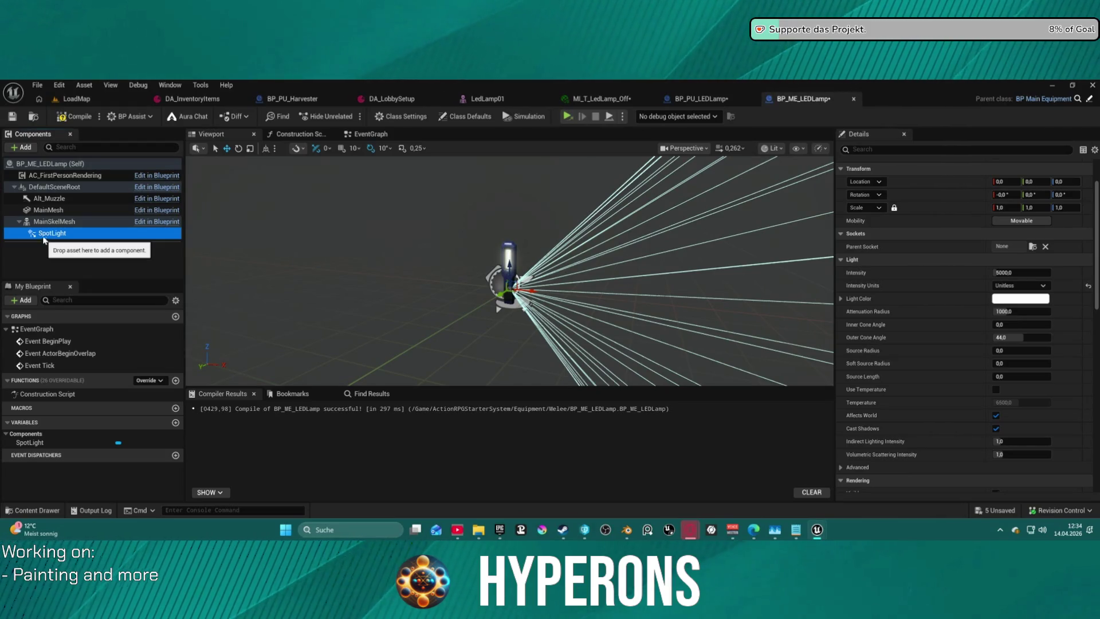
- Cancel a rename so the name stays SpotLight, then rotate it about 80° in yaw
left_click(41, 235)
type("rwrw")
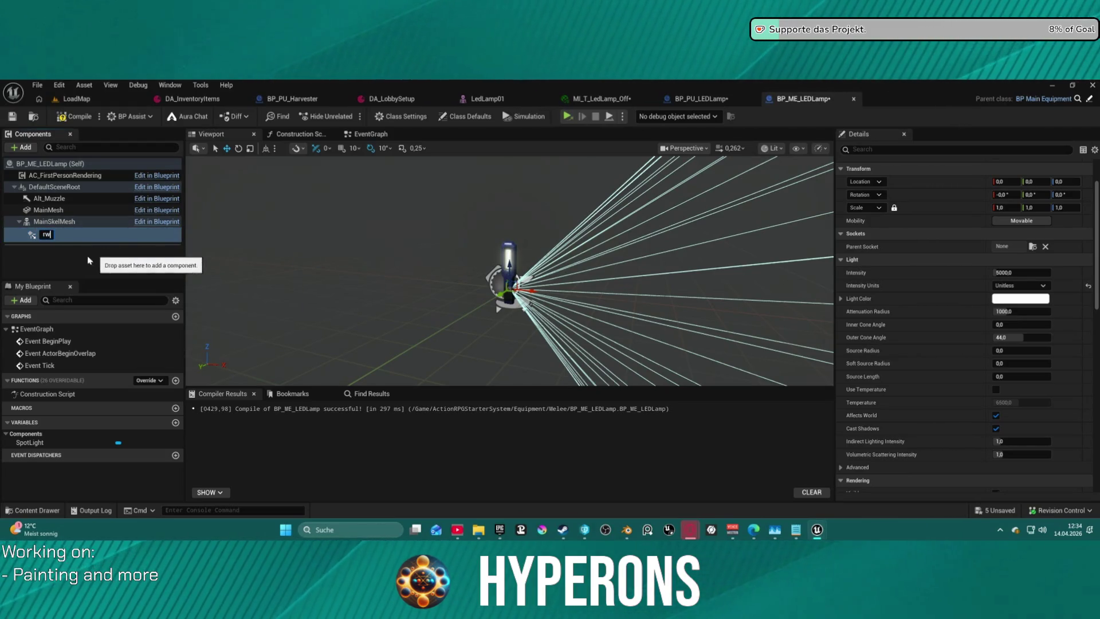
key("Escape")
left_click(115, 264)
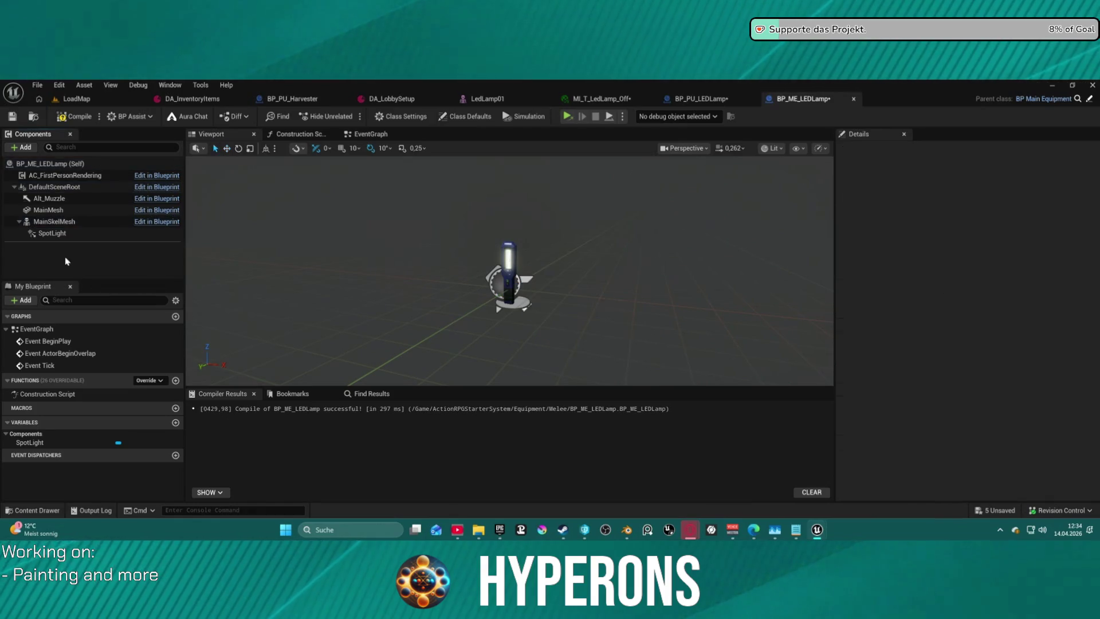
left_click(103, 233)
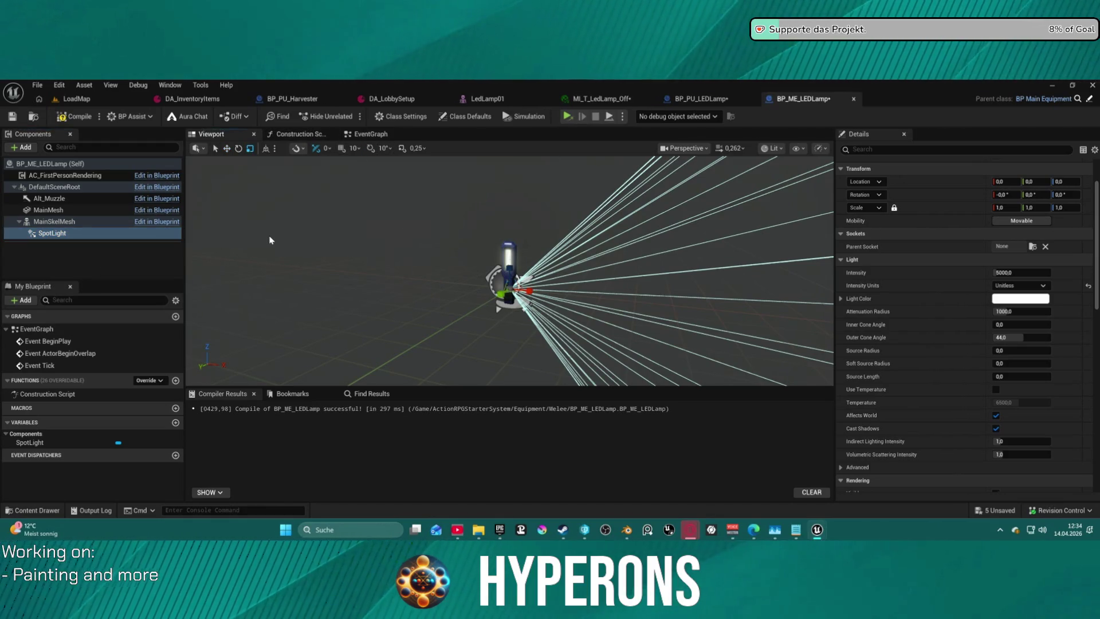
key("w")
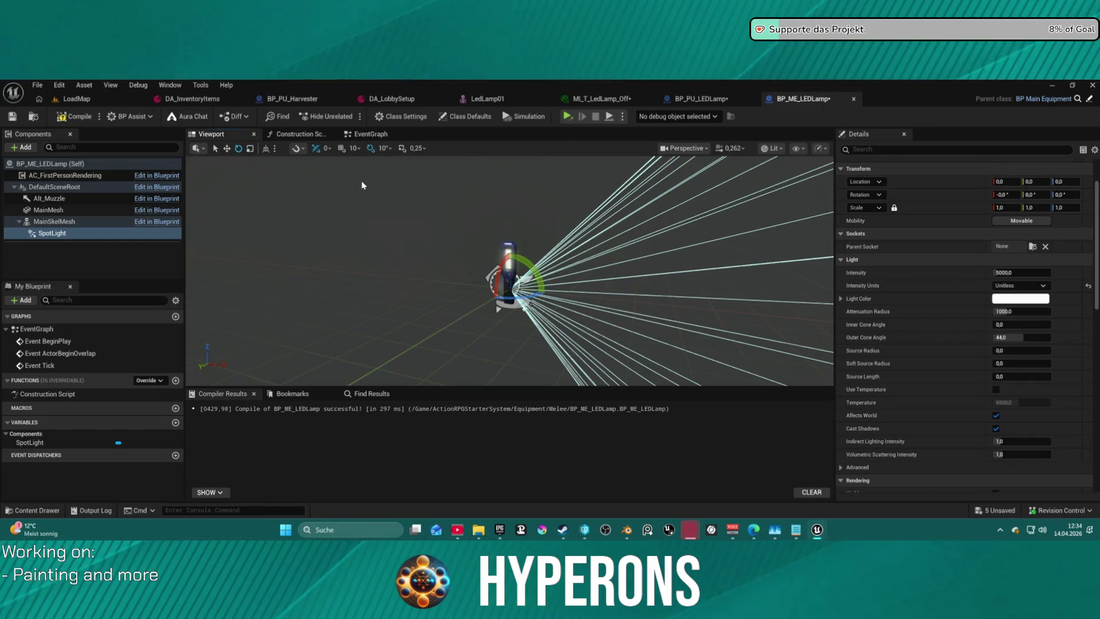
key("e")
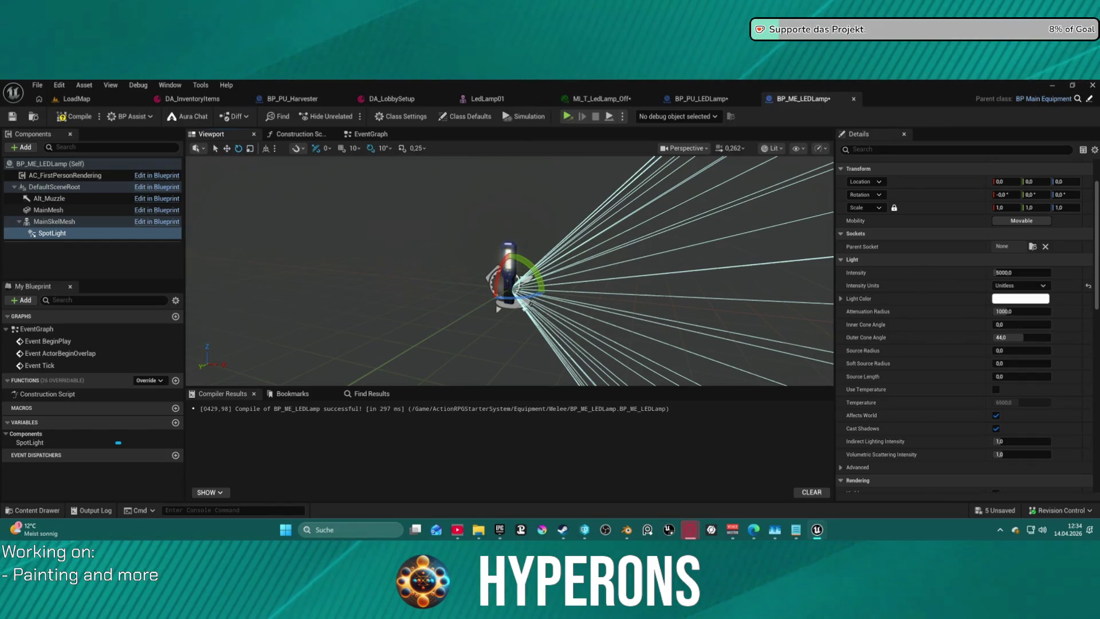
mouse_move(510, 298)
left_mouse_down()
mouse_move(682, 352)
mouse_move(659, 352)
left_mouse_up()
- With the SpotLight at 90° yaw, raise it about 11 units on Z toward the lamp head
key("w")
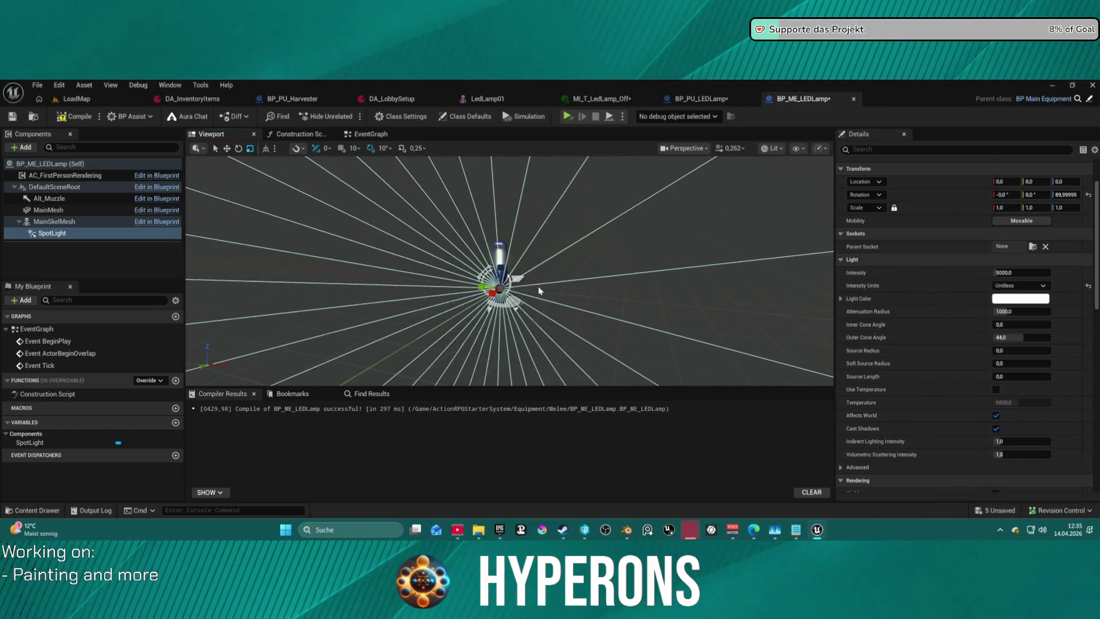
scroll(503, 295, "up", 2)
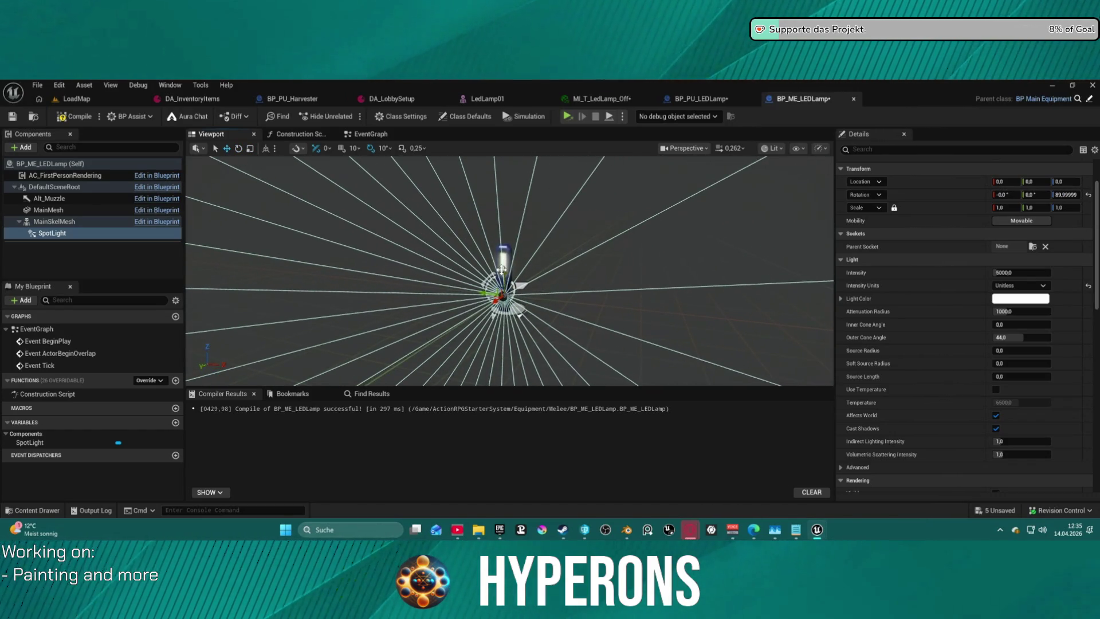
left_click_drag(502, 270, 514, 276)
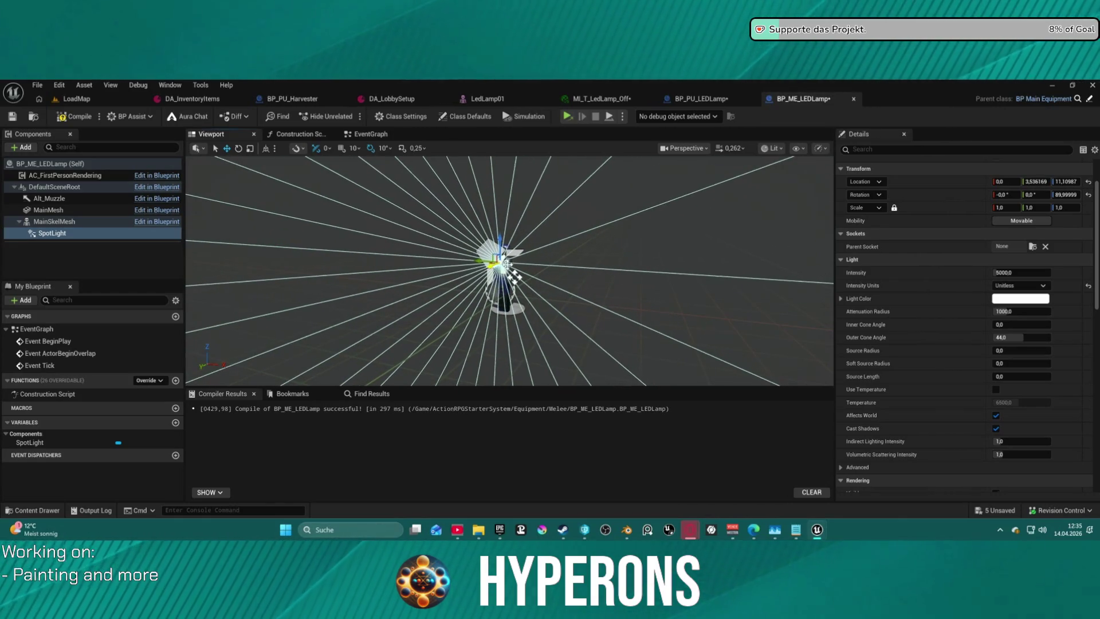
left_click_drag(615, 271, 625, 269)
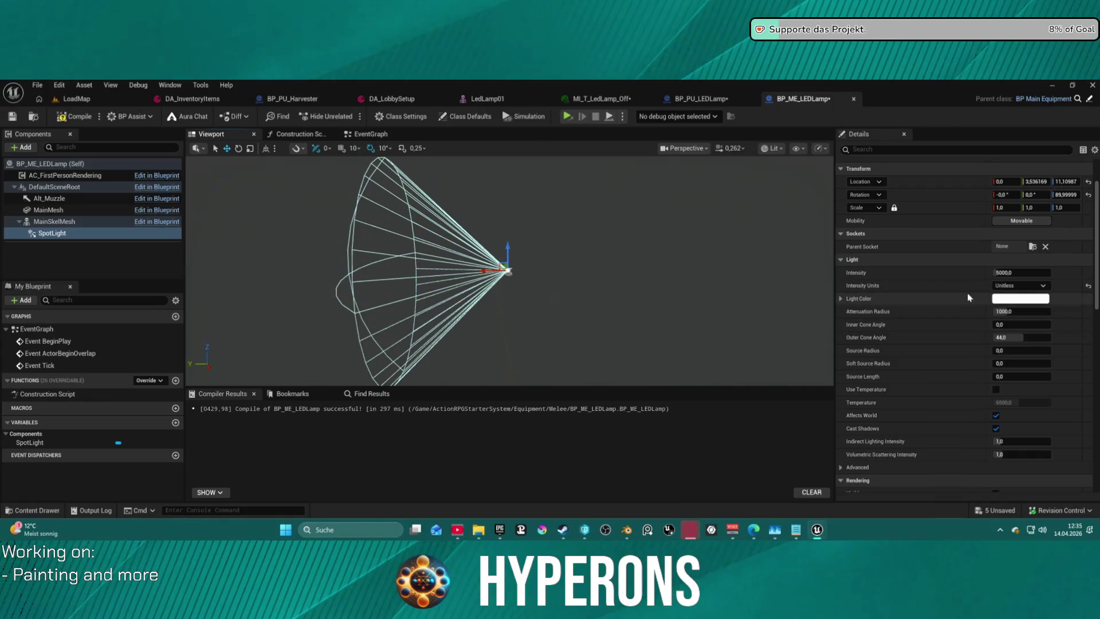
left_click(52, 233)
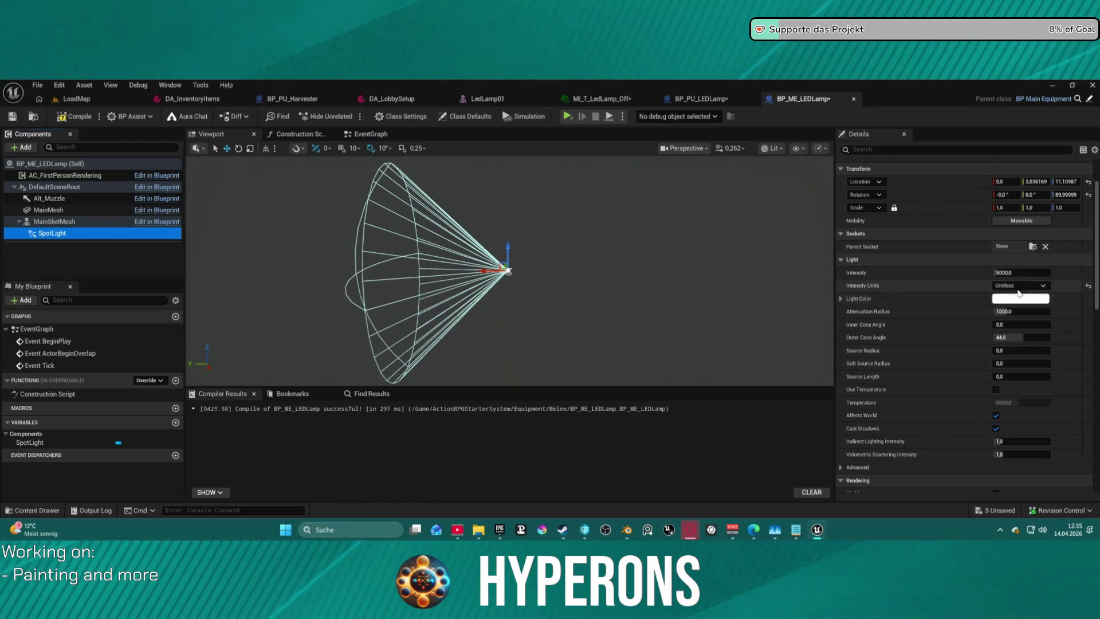
scroll(1016, 268, "down", 1)
- Try Lumens intensity units and revert them, then set Attenuation Radius to 2000
left_click(1023, 255)
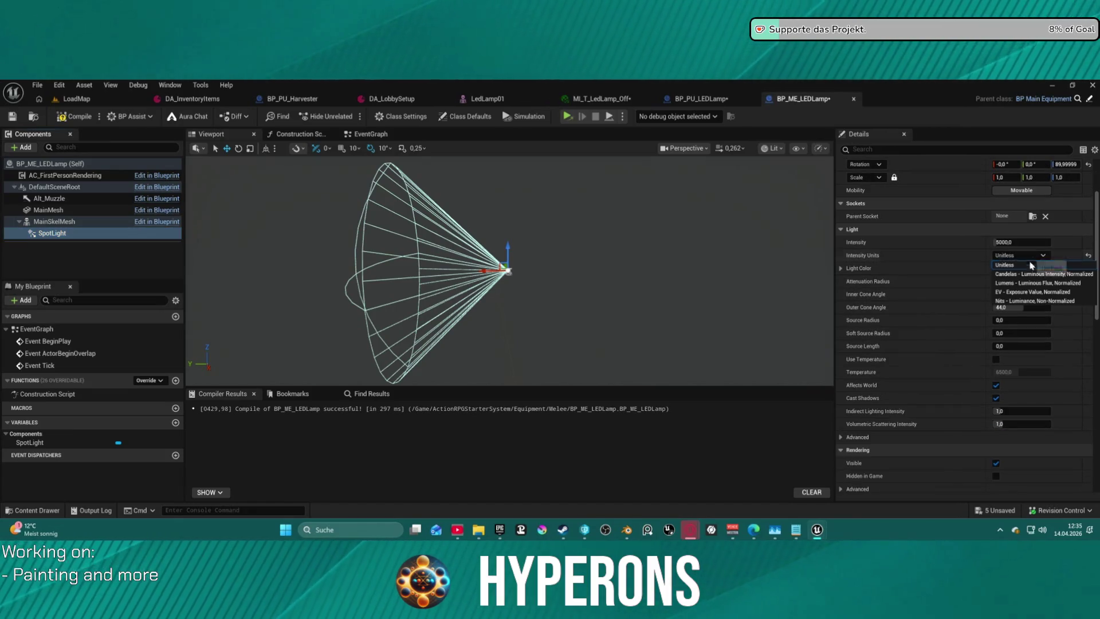
left_click(1034, 283)
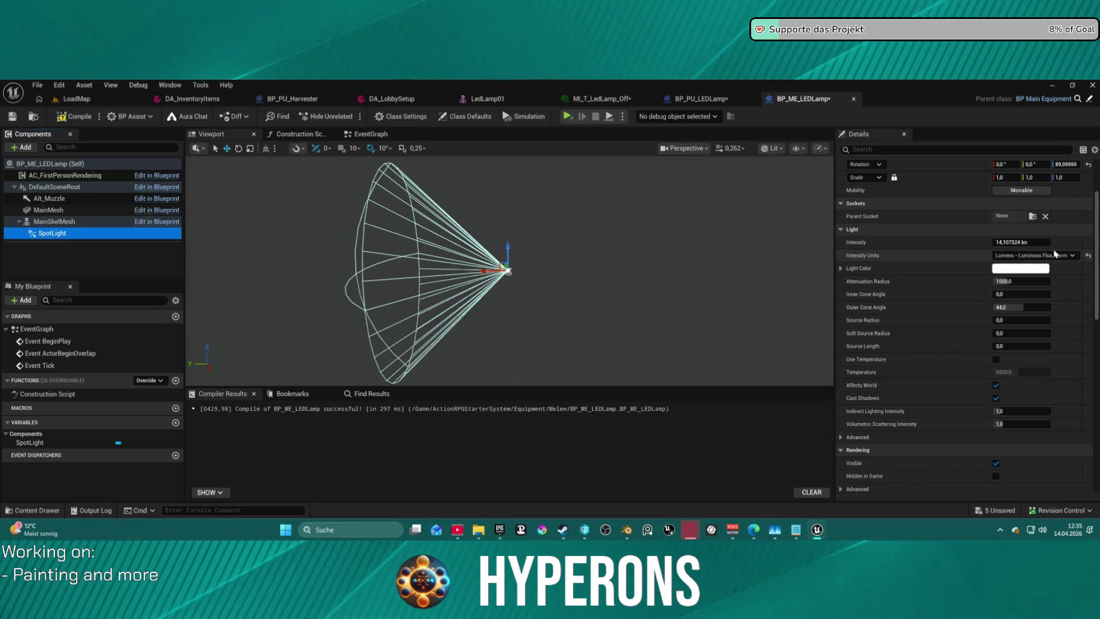
key("ctrl+z")
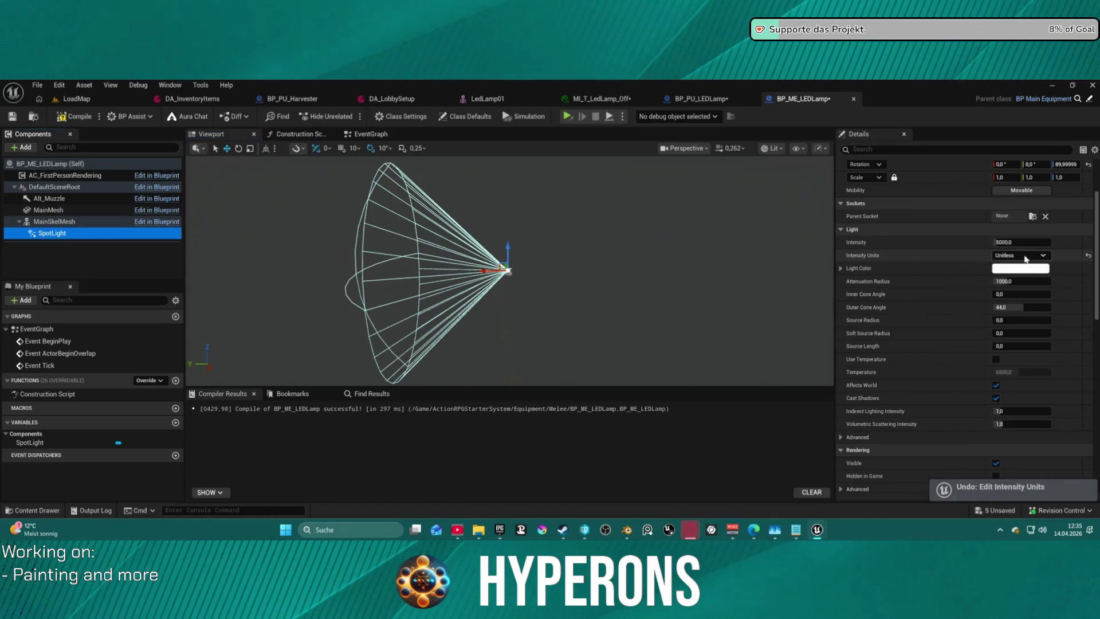
scroll(963, 286, "up", 2)
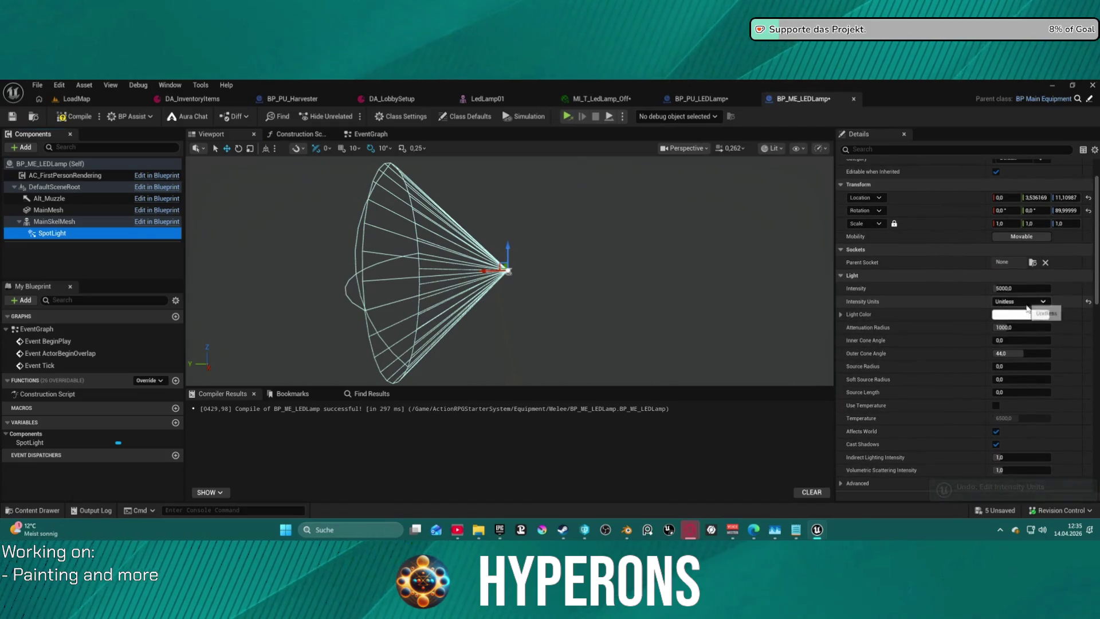
left_click(1017, 326)
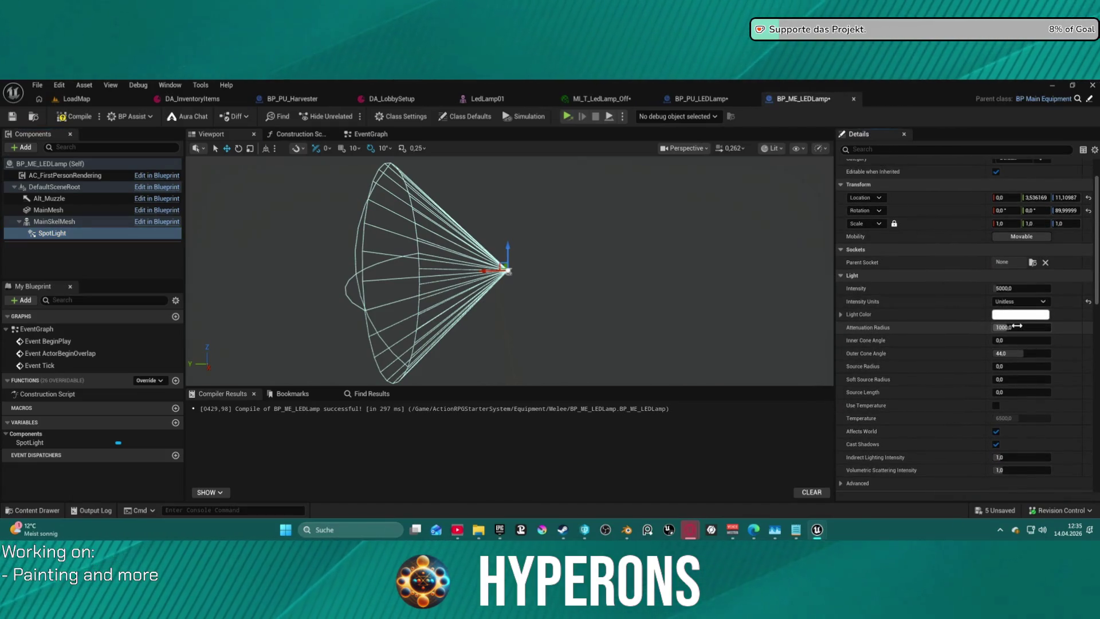
type("2000")
key("Return")
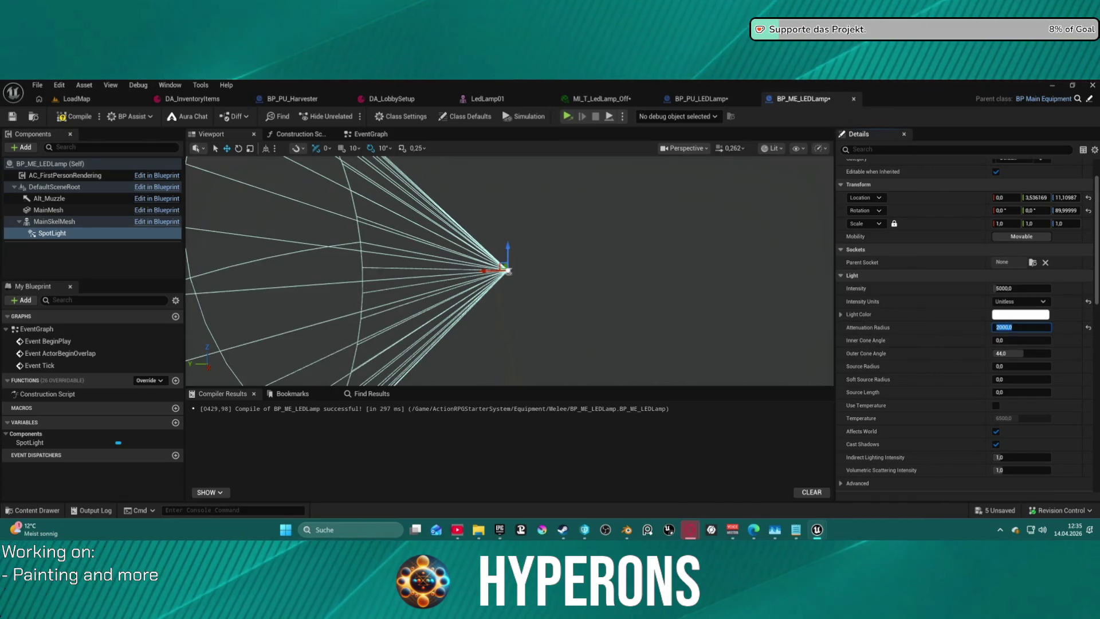
scroll(1052, 336, "down", 1)
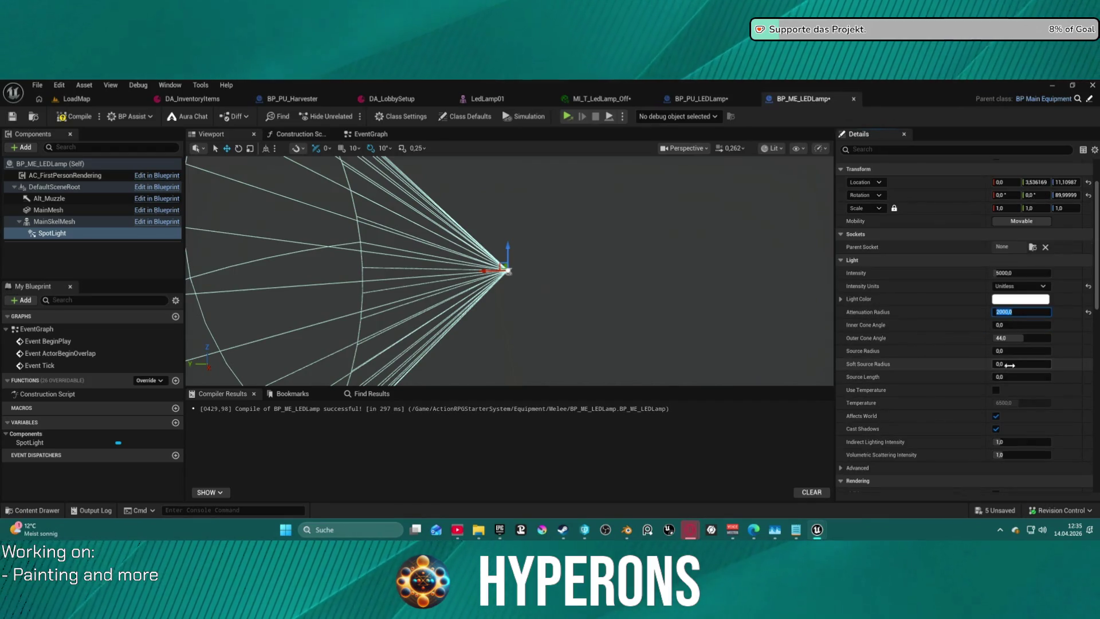
- Set the Outer Cone Angle to 45 and the Inner Cone Angle to 30
left_click(1021, 338)
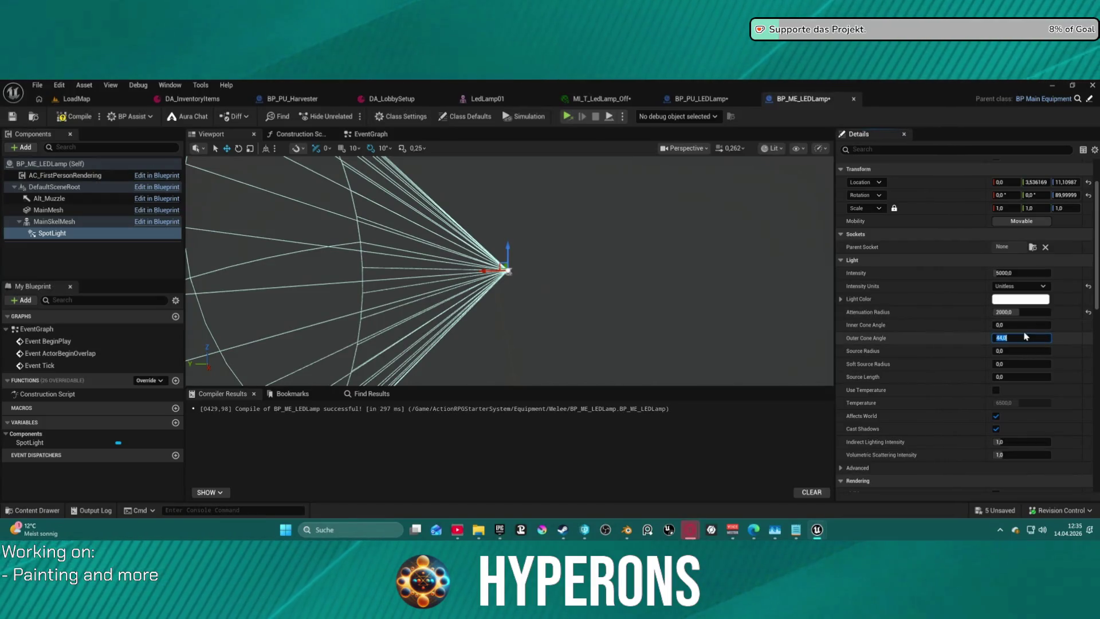
type("45")
key("Return")
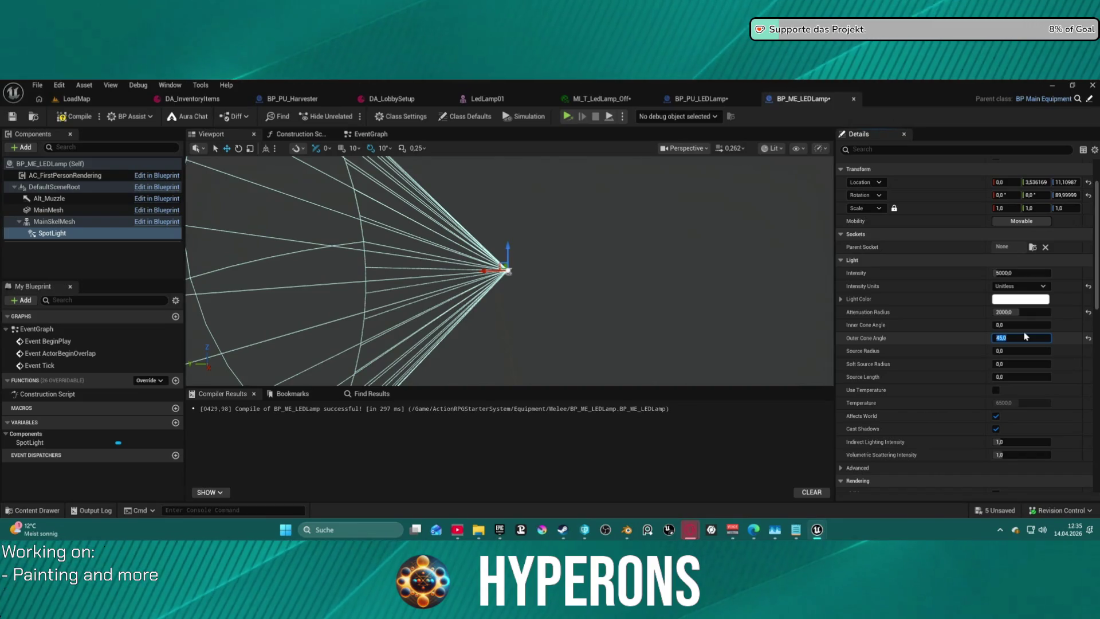
left_click(1009, 325)
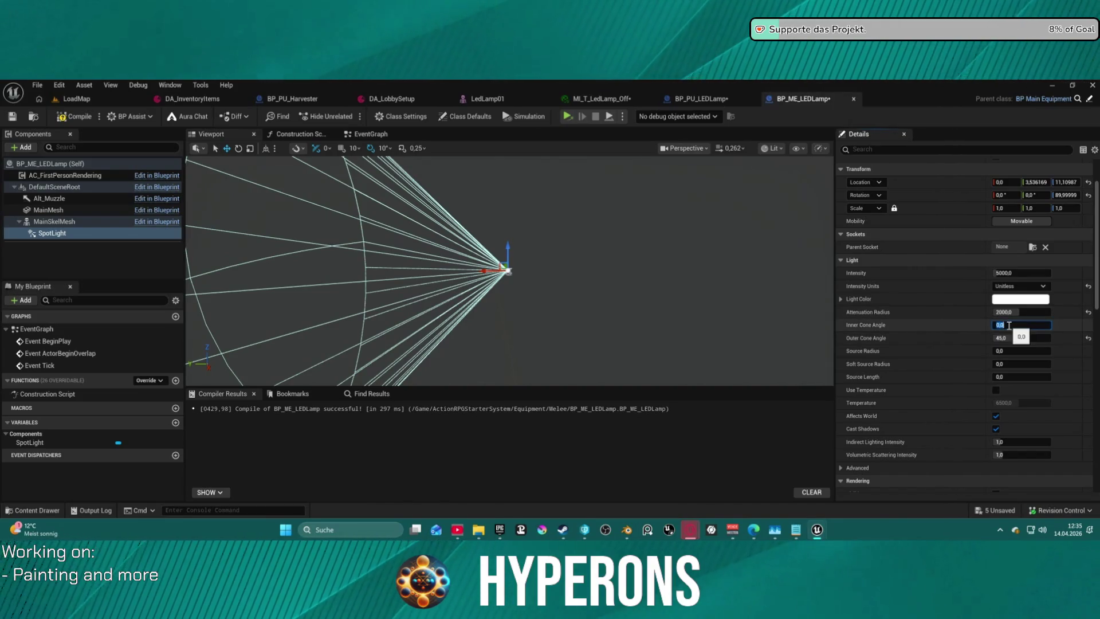
type("30")
key("Return")
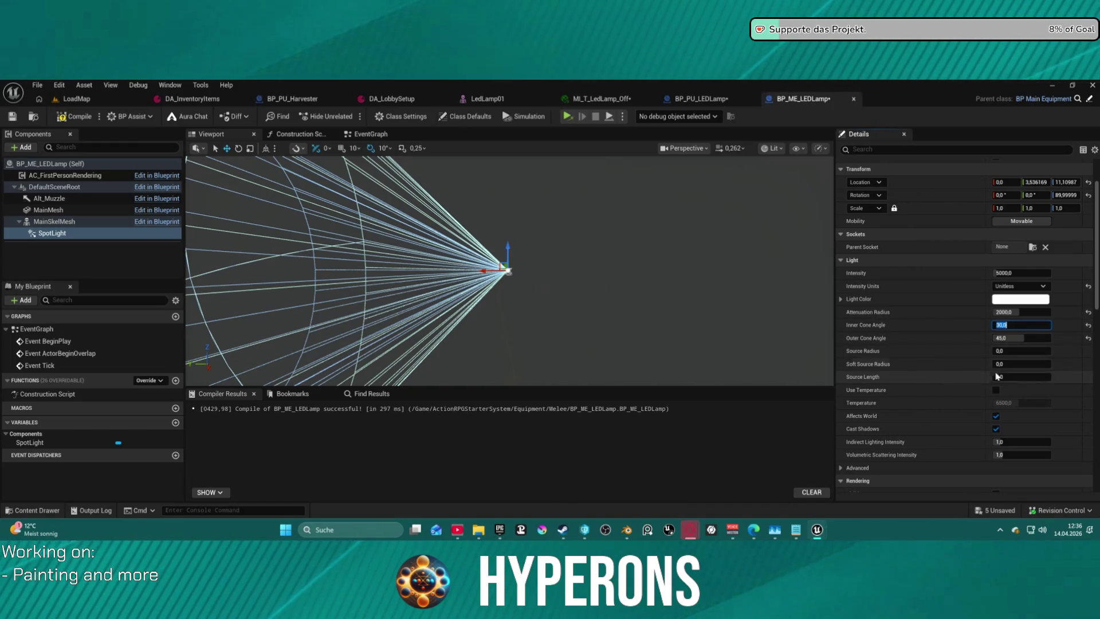
scroll(997, 416, "down", 1)
scroll(994, 416, "down", 1)
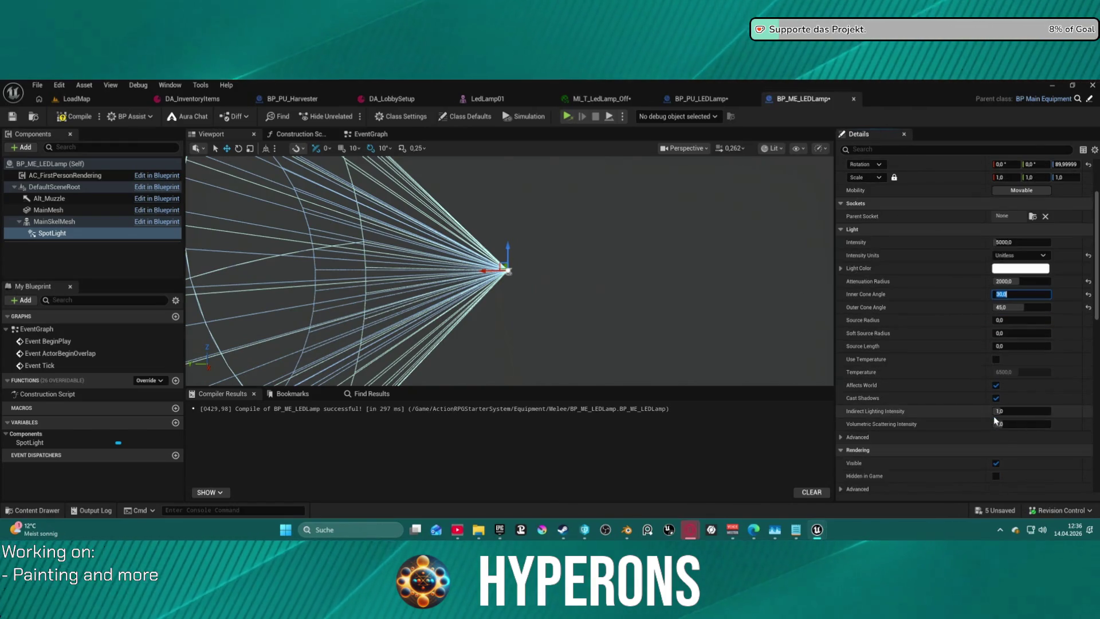
left_click(841, 438)
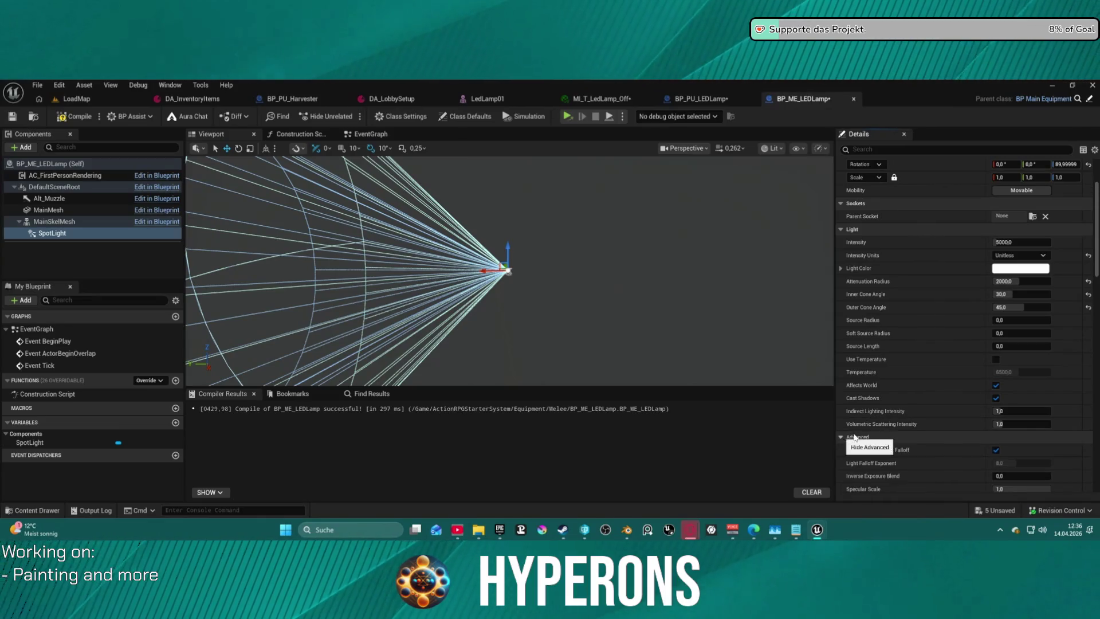
- Leave the MegaLights shadow method at Default and set the IES Texture to T_IES_Sirens
scroll(937, 433, "down", 9)
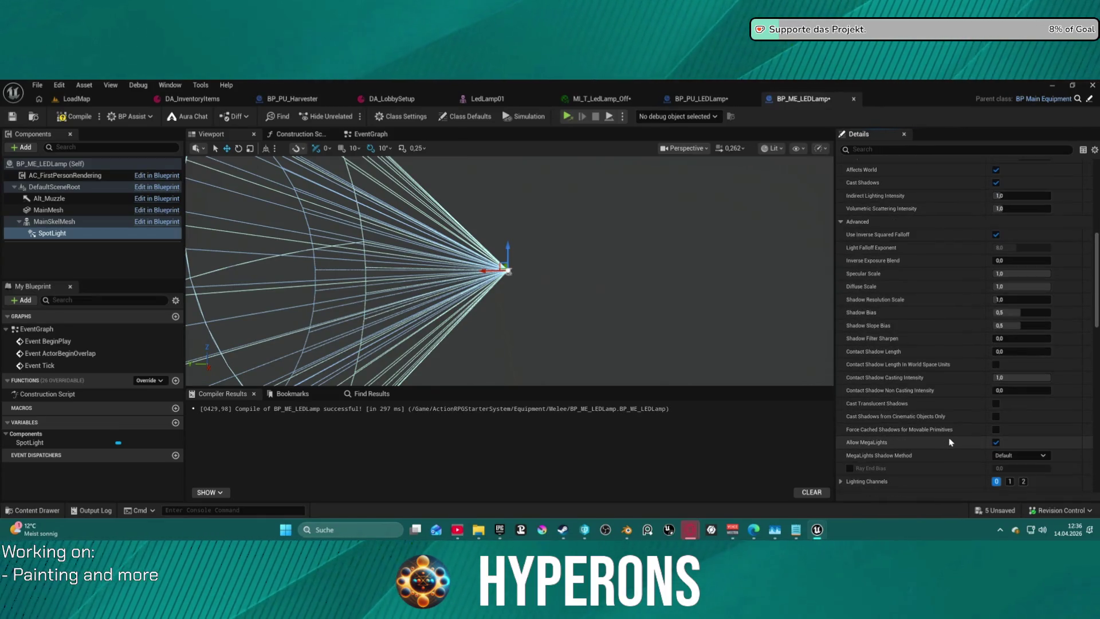
scroll(949, 440, "down", 8)
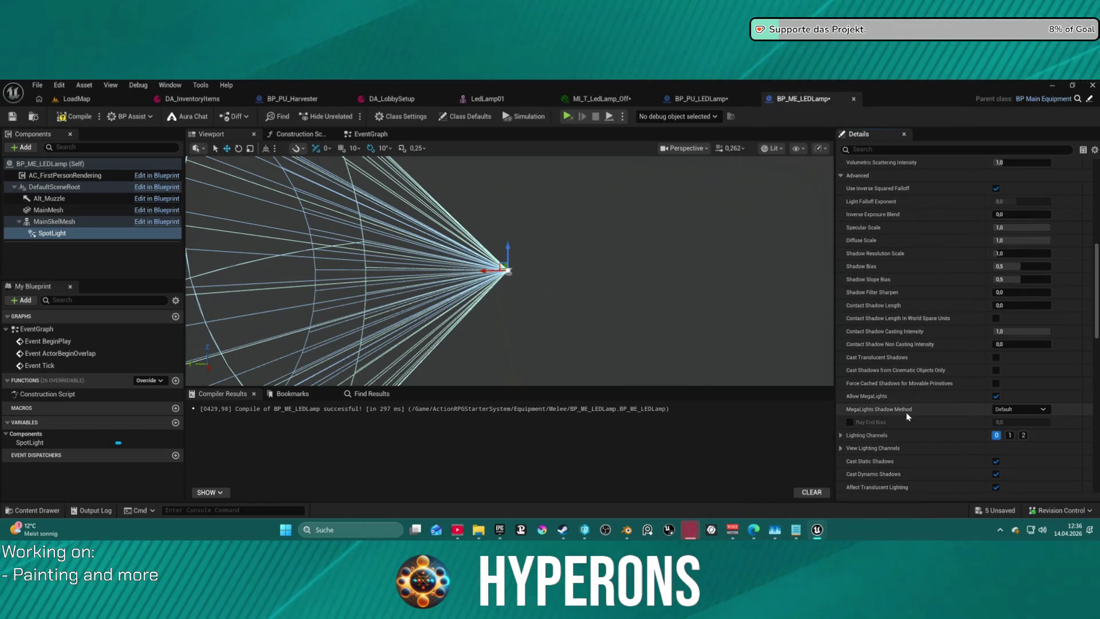
left_click(1041, 410)
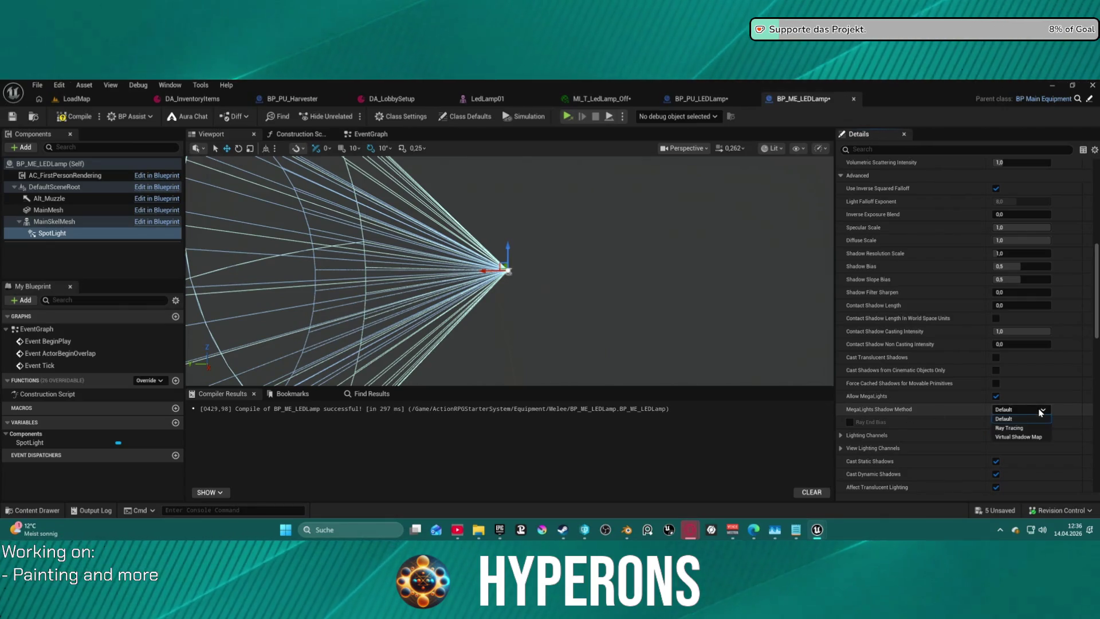
left_click(1040, 410)
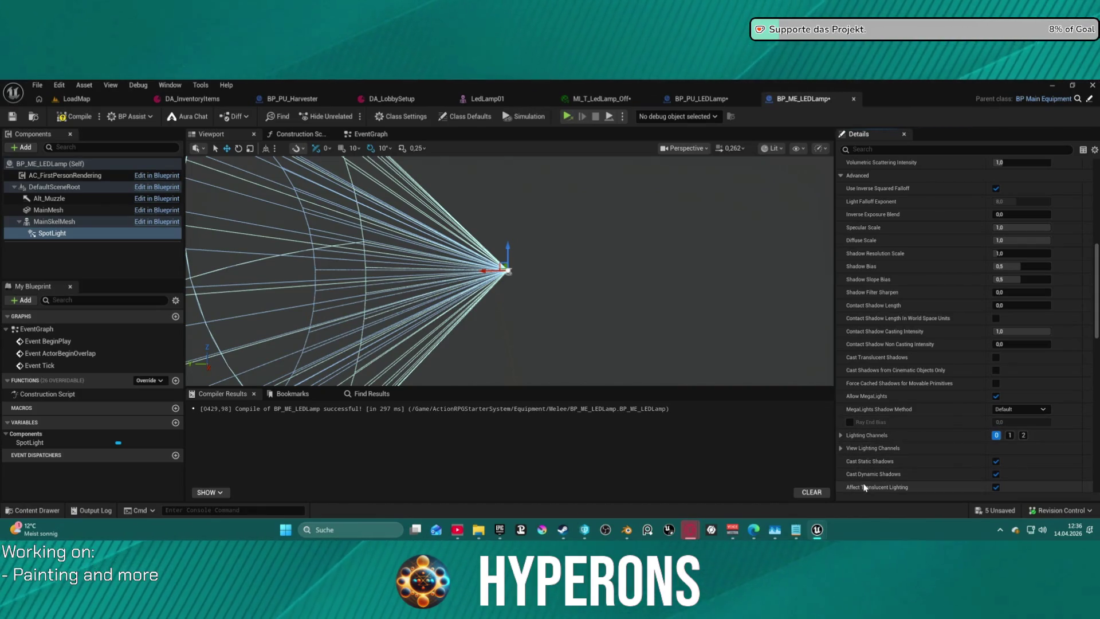
scroll(932, 451, "down", 8)
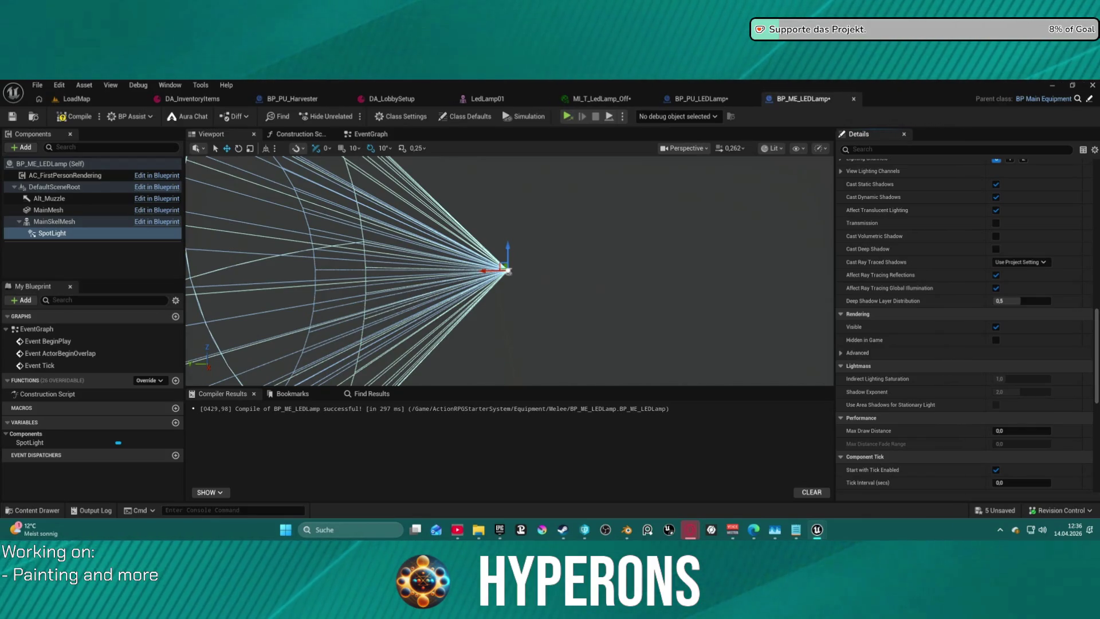
scroll(1011, 307, "down", 10)
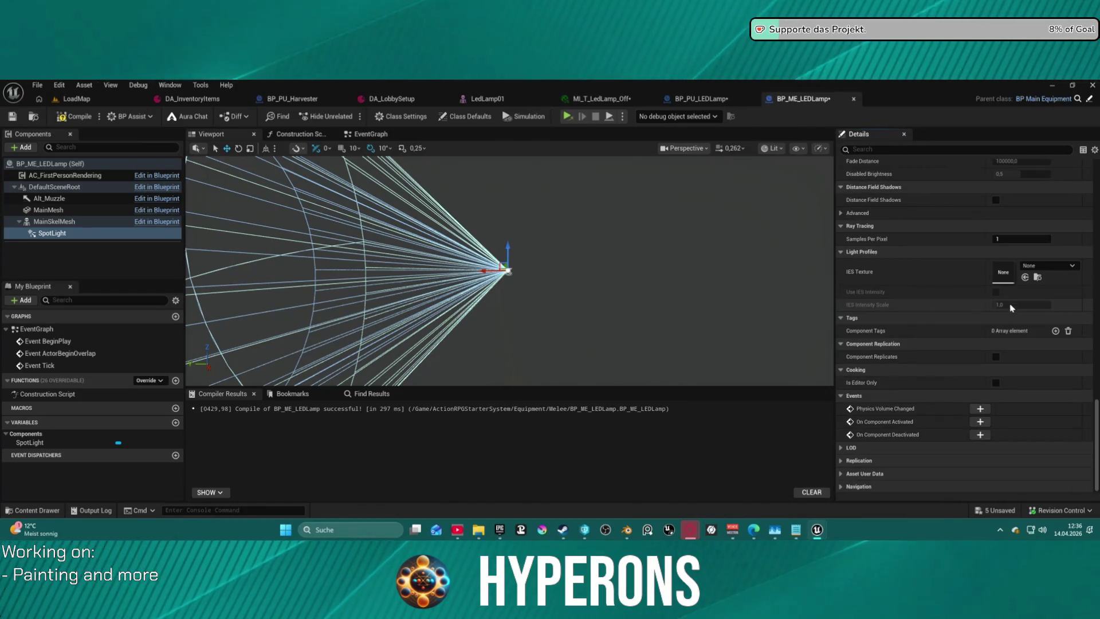
left_click(1032, 271)
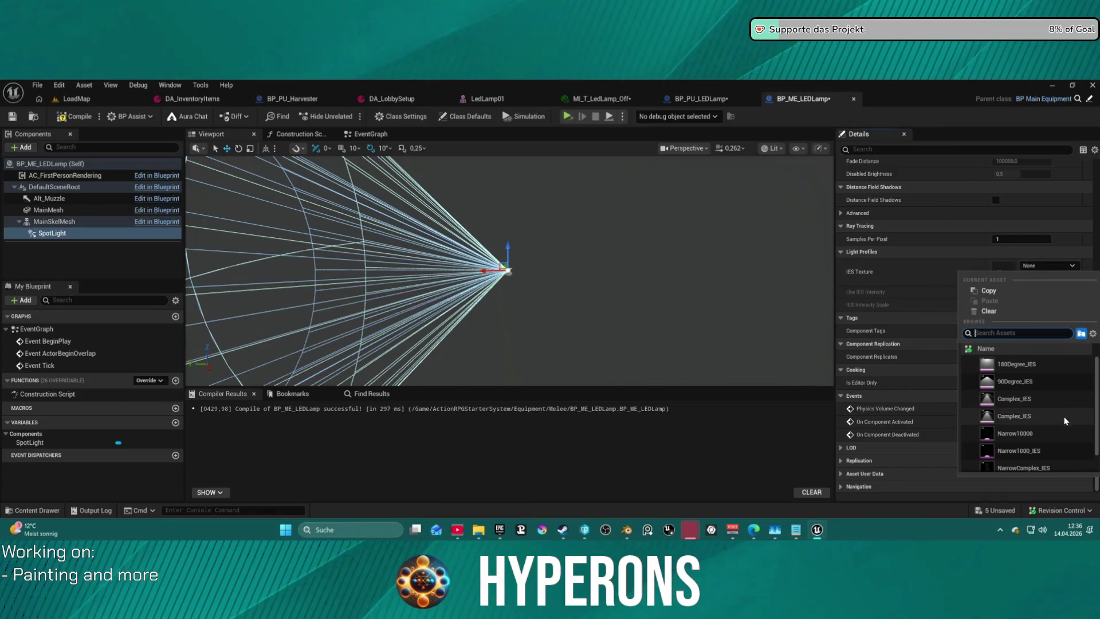
scroll(1065, 403, "down", 1)
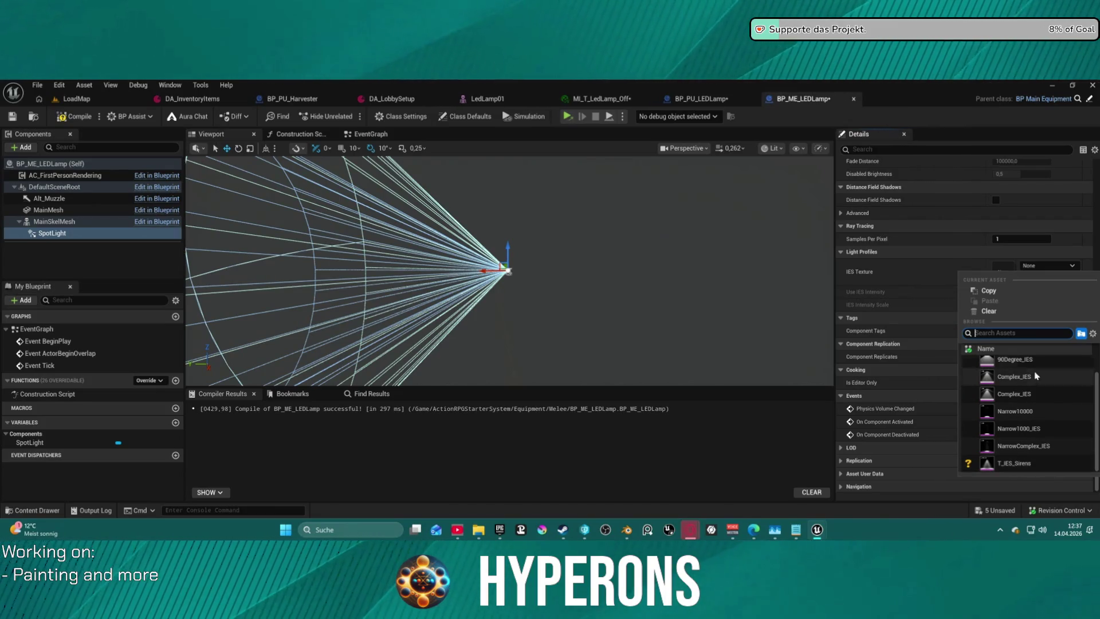
left_click(1075, 466)
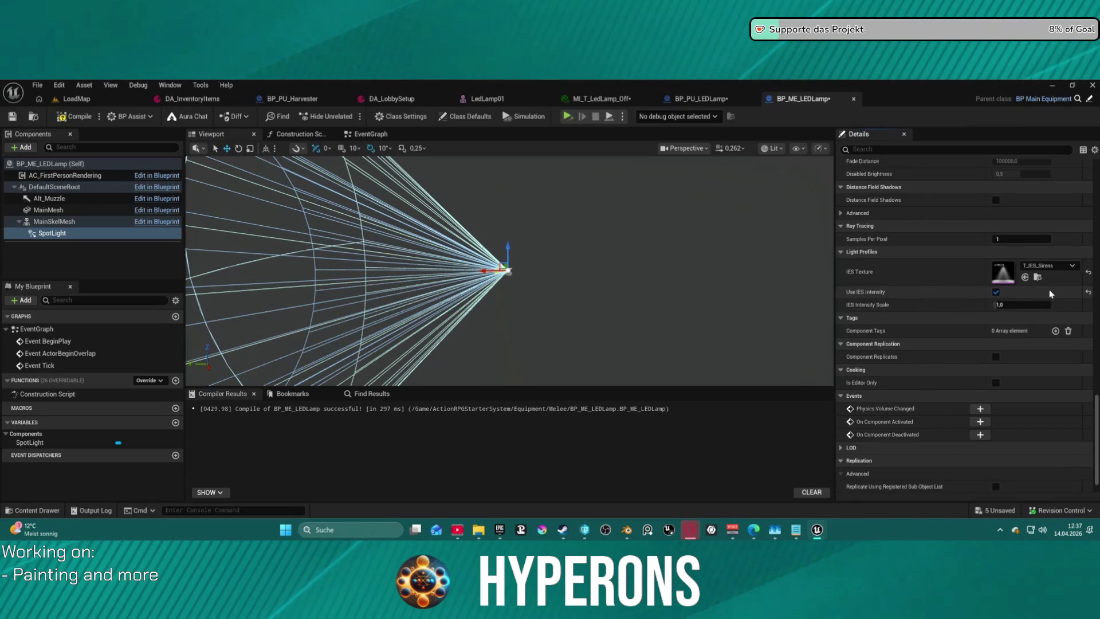
- Open DEV_Cave_Landscape from Recent Levels, saving the pending LedLamp01 change
left_click(77, 98)
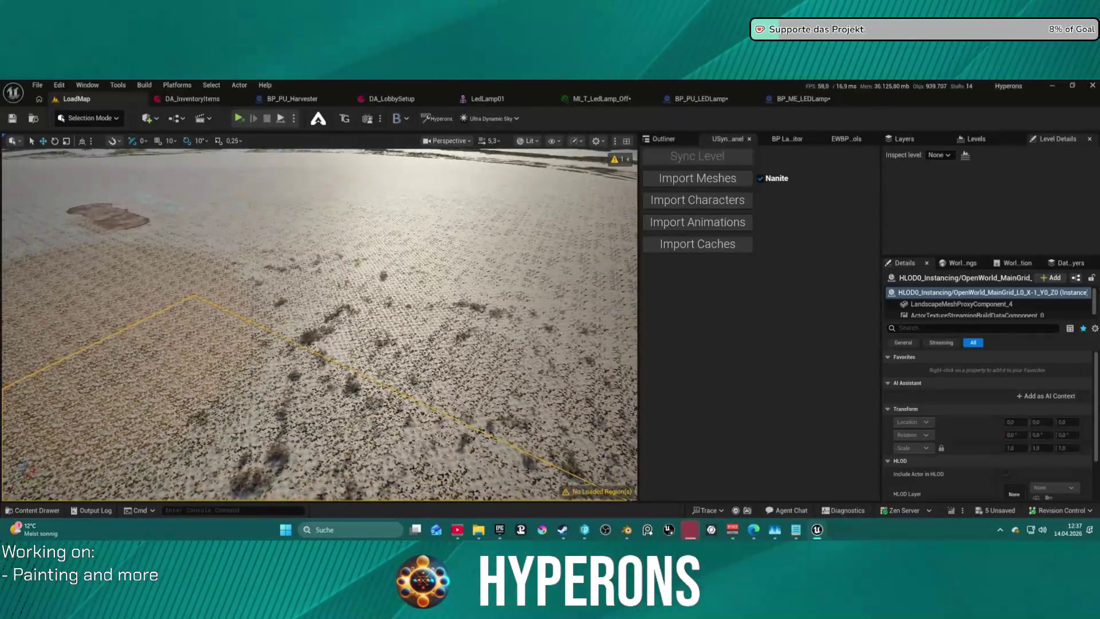
left_click(33, 88)
mouse_move(172, 153)
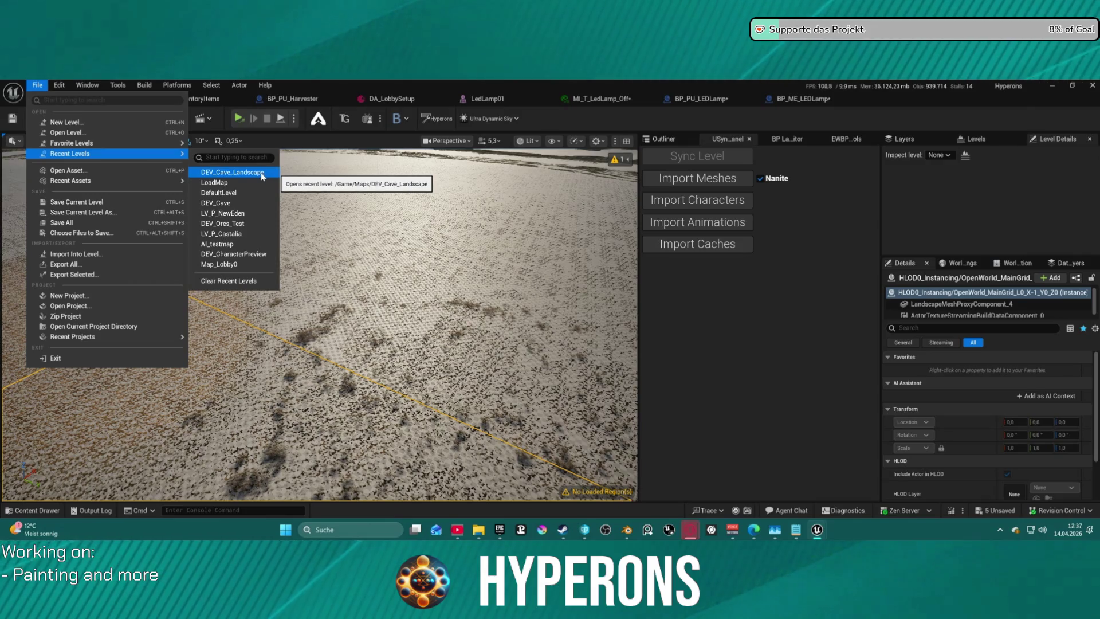
left_click(263, 173)
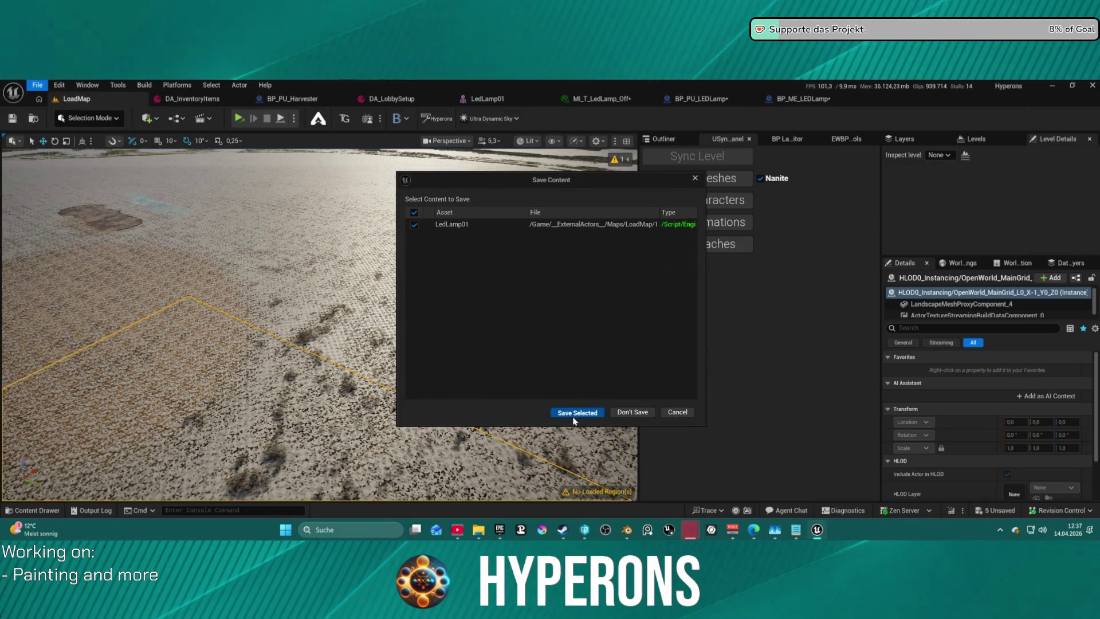
left_click(576, 416)
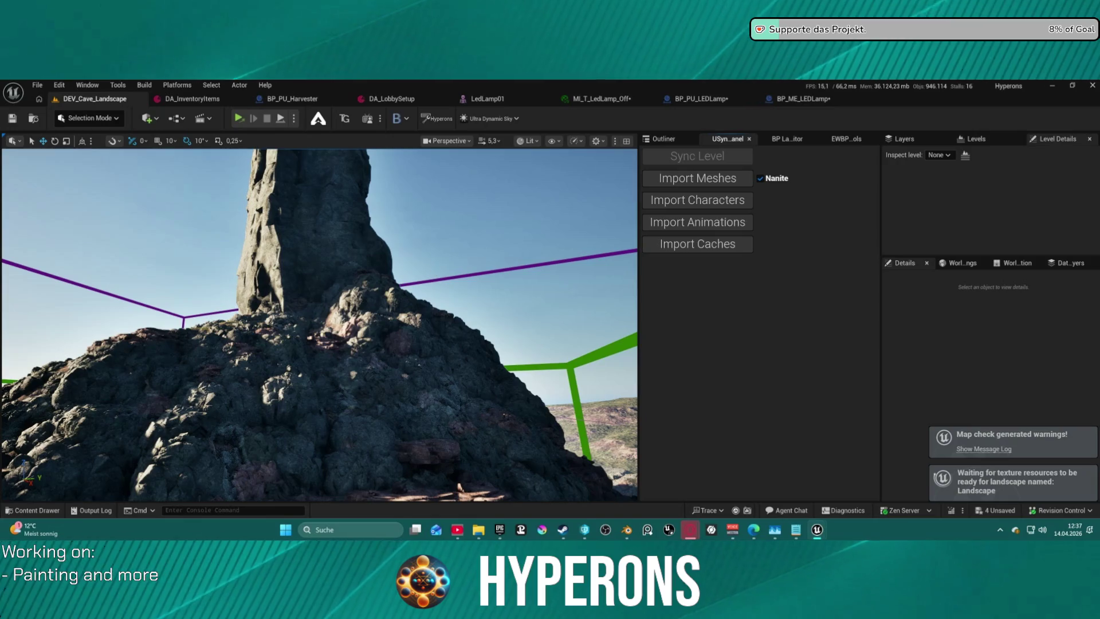
- Look down over the cave rock, then return to the LED lamp blueprint
scroll(438, 279, "down", 5)
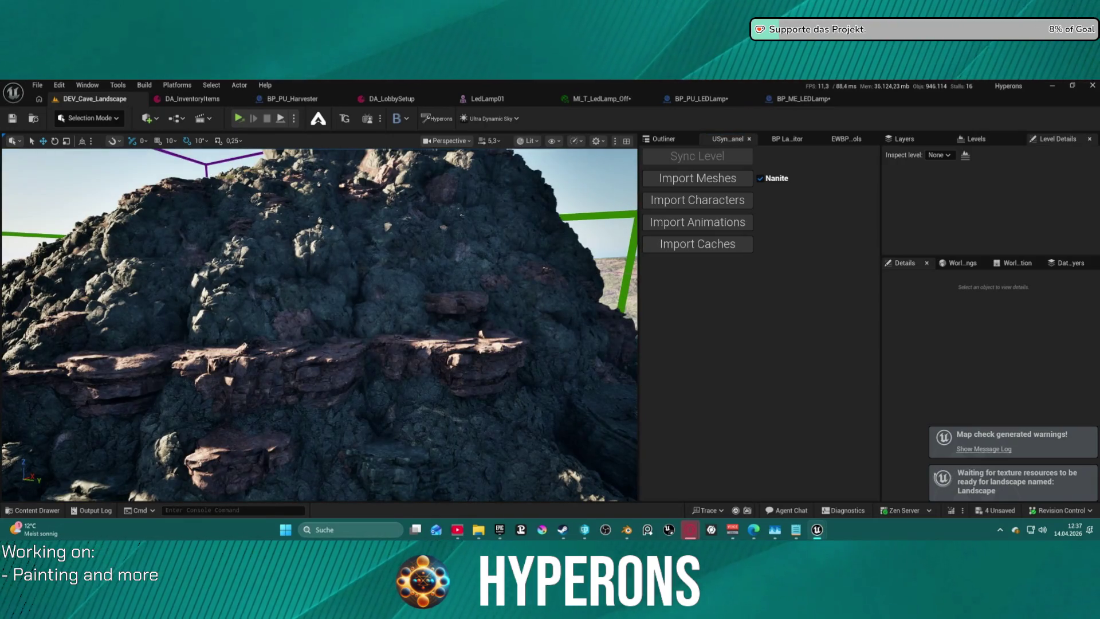
left_click_drag(424, 253, 436, 252)
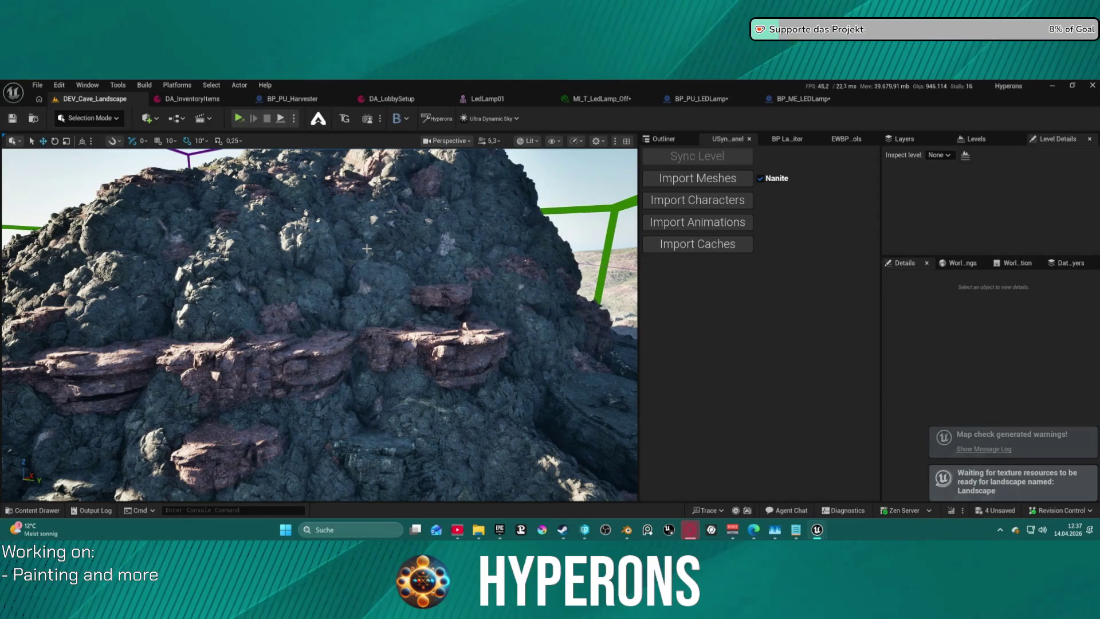
mouse_move(321, 321)
left_mouse_down()
mouse_move(367, 401)
mouse_move(390, 310)
mouse_move(395, 212)
mouse_move(367, 198)
mouse_move(208, 434)
left_mouse_up()
left_click(807, 97)
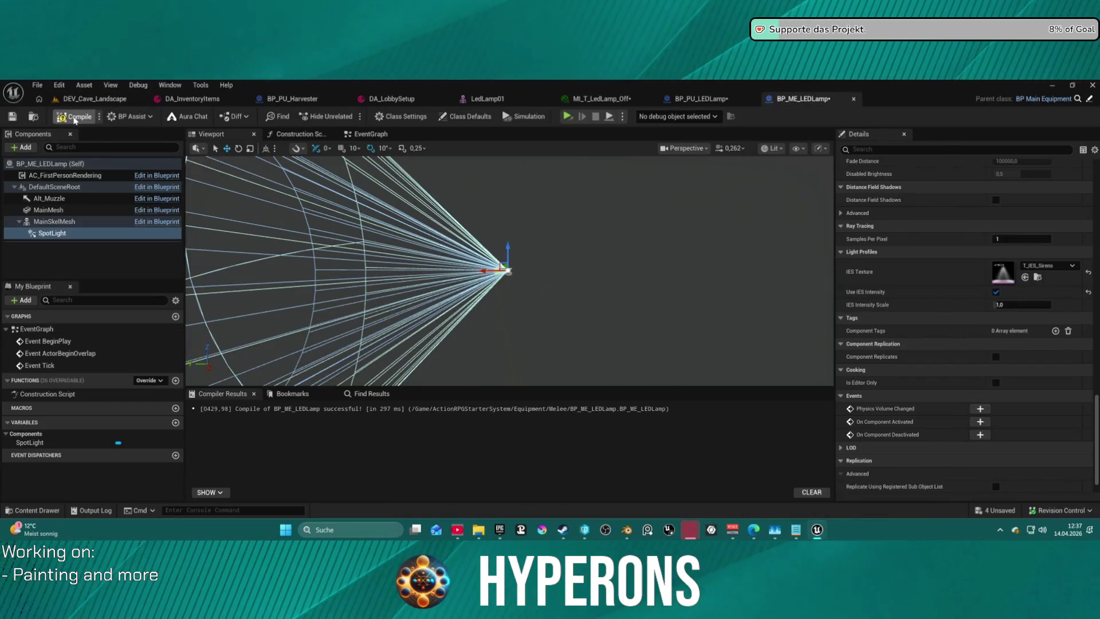
- Drag BP_ME_LEDLamp from the Content Browser into the cave and slide it sideways along Y
left_click(95, 98)
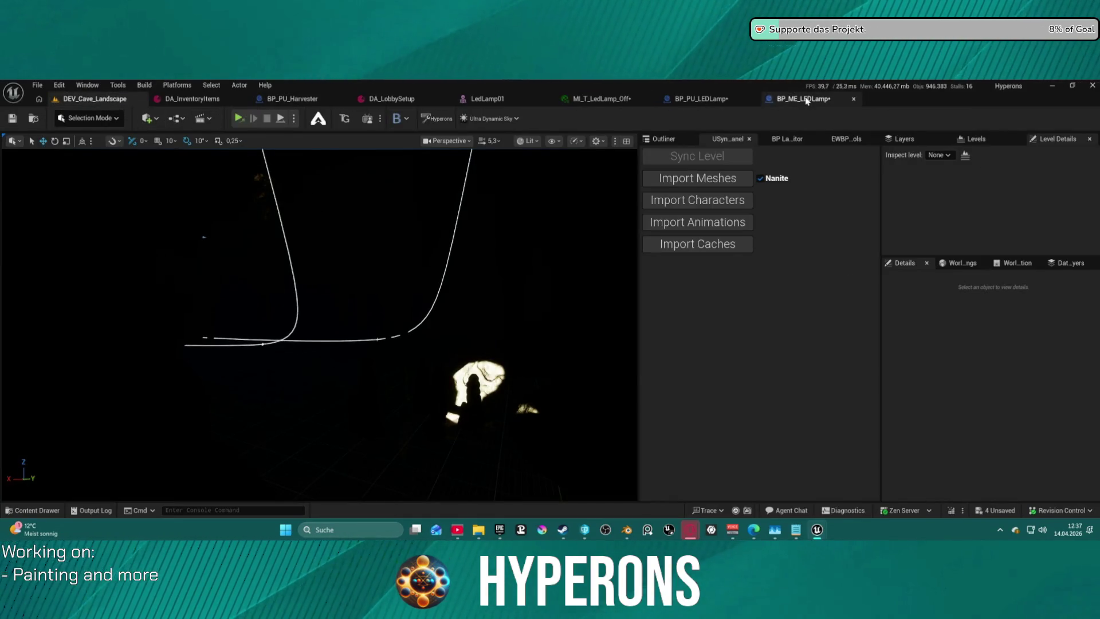
left_click(807, 100)
left_click(40, 116)
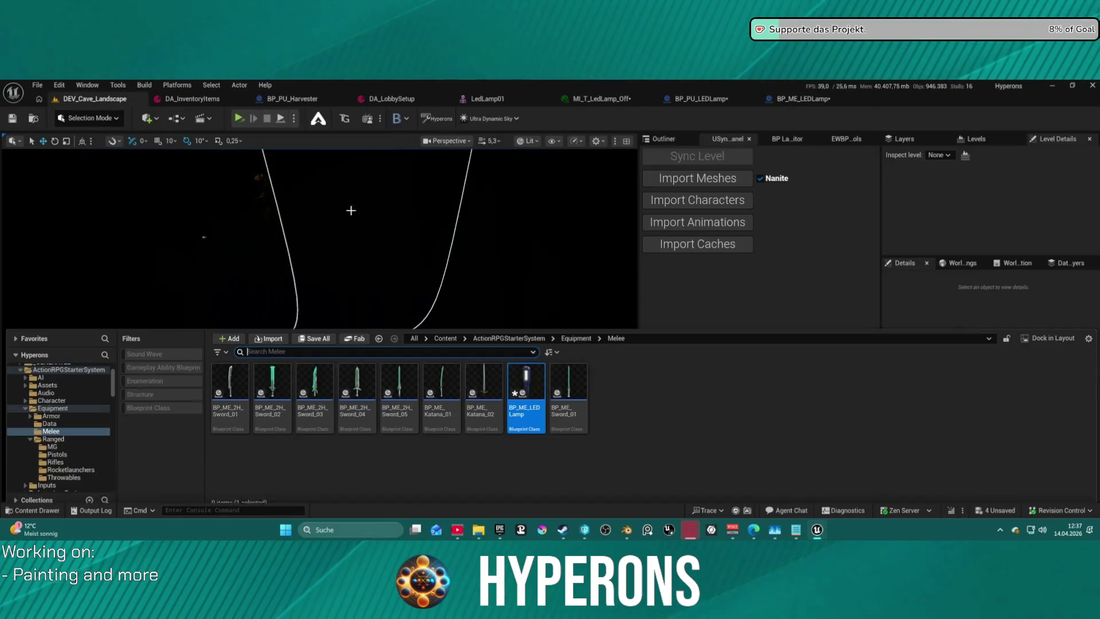
mouse_move(526, 395)
left_mouse_down()
mouse_move(518, 292)
mouse_move(496, 321)
mouse_move(480, 305)
left_mouse_up()
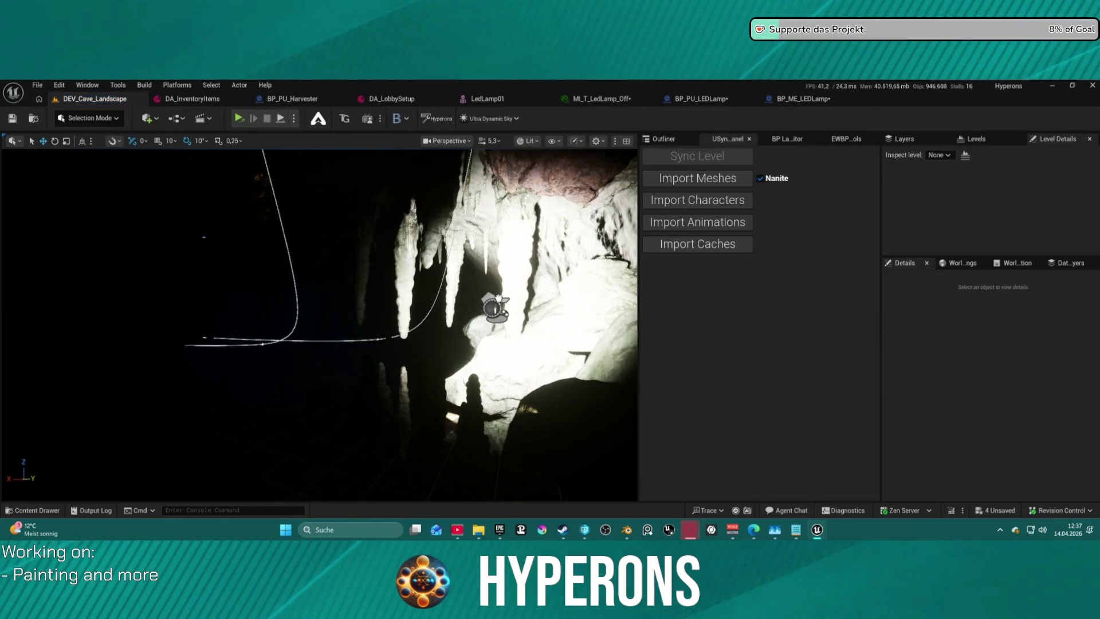
scroll(481, 305, "up", 5)
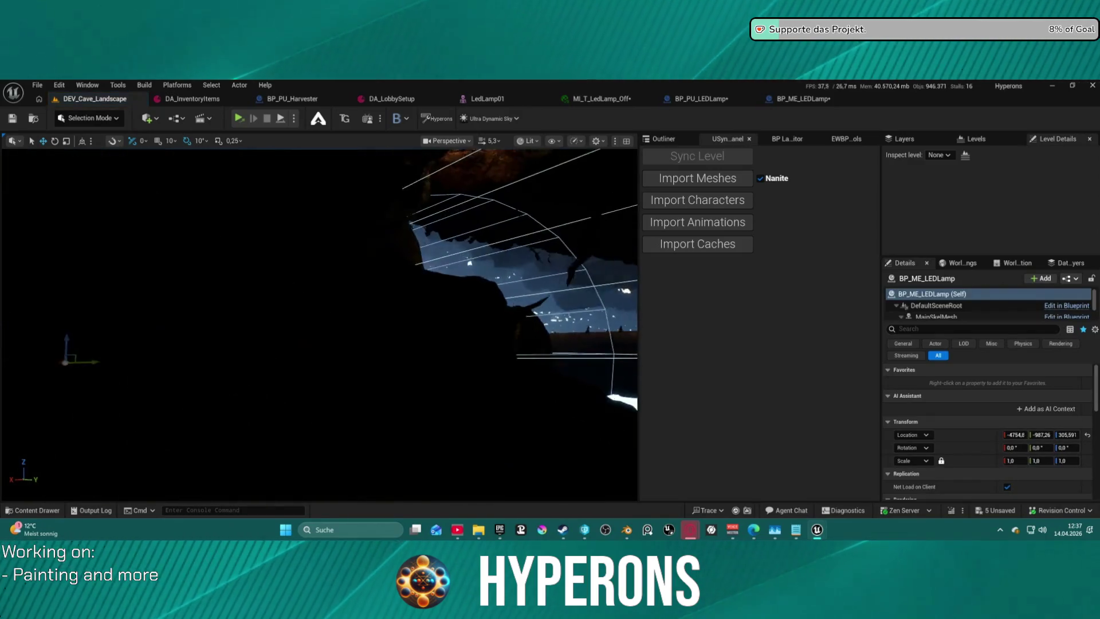
scroll(319, 325, "down", 5)
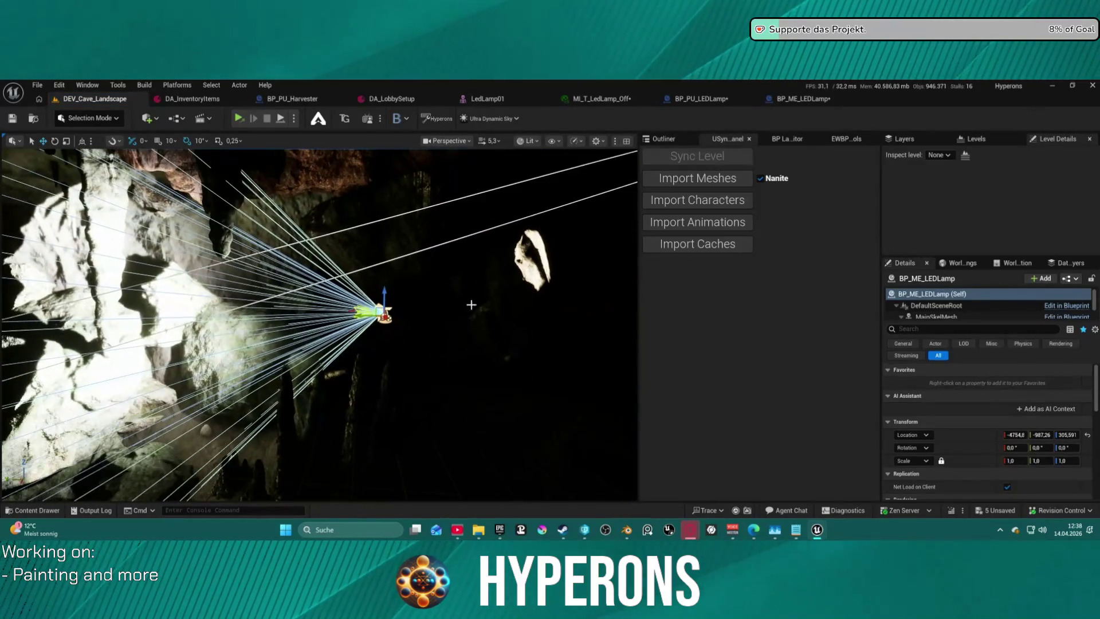
scroll(438, 331, "down", 1)
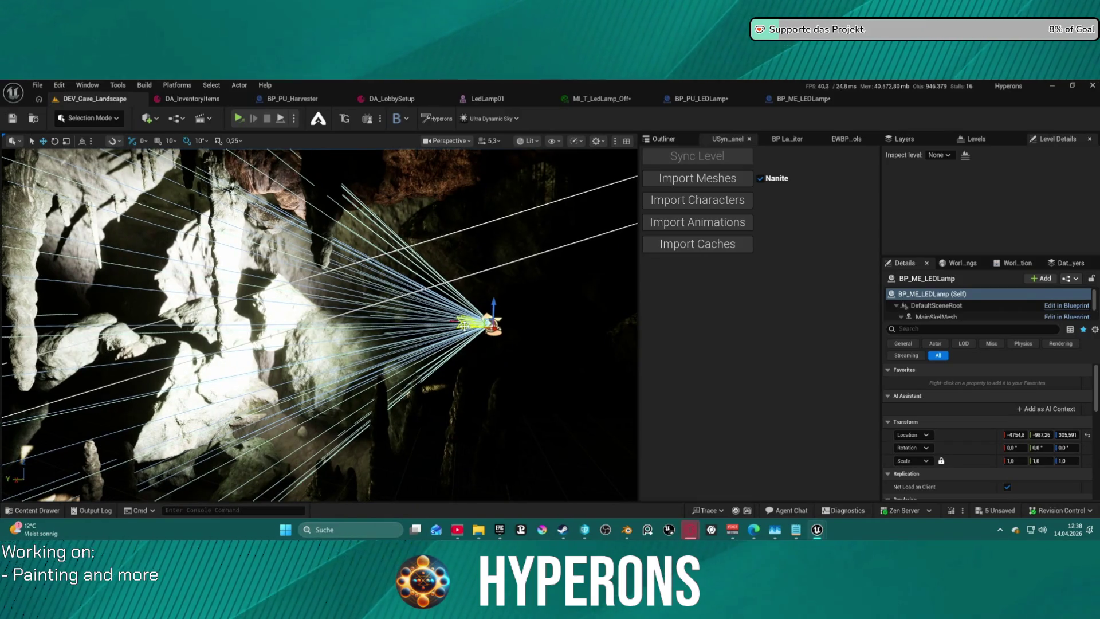
left_click_drag(464, 325, 630, 321)
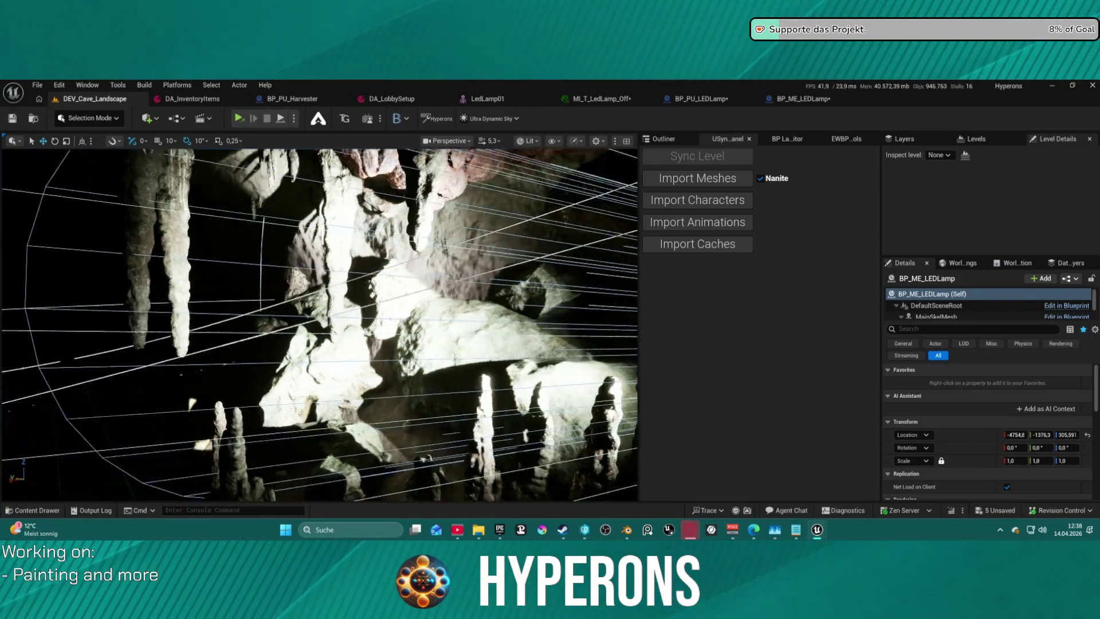
- Fly the camera through the cave to the lamp to check its light on the stalactites
key("f")
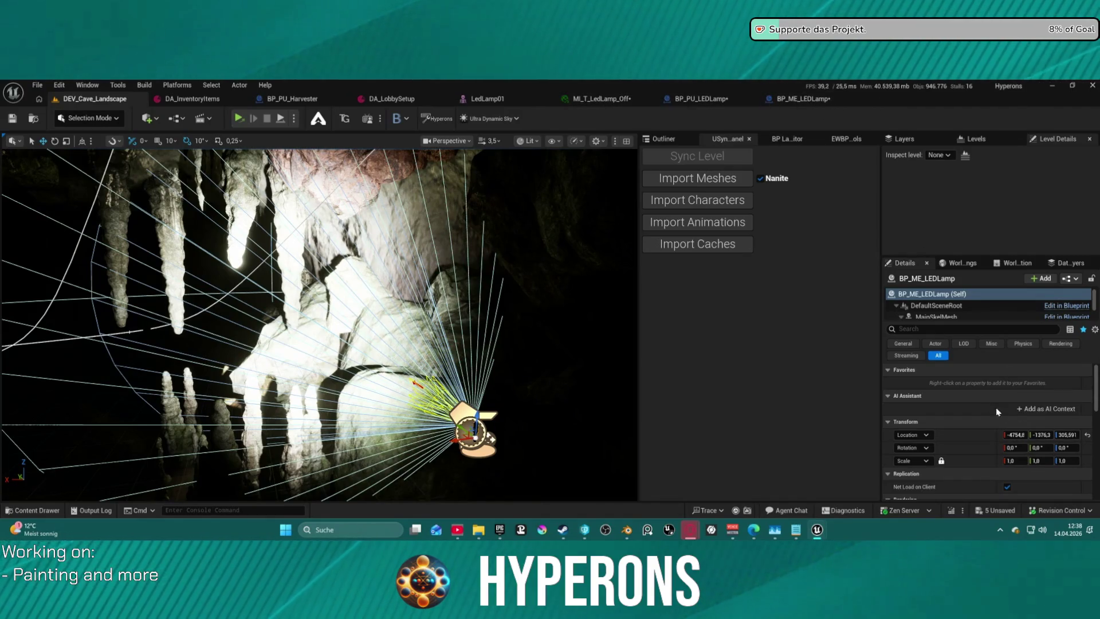
key("ctrl+b")
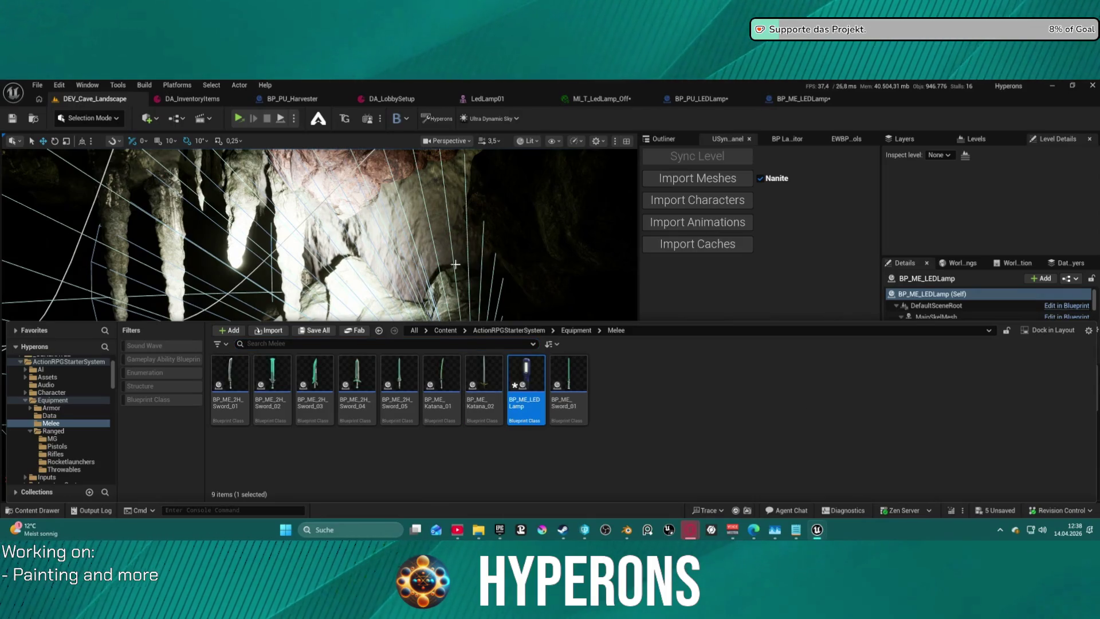
left_click(531, 234)
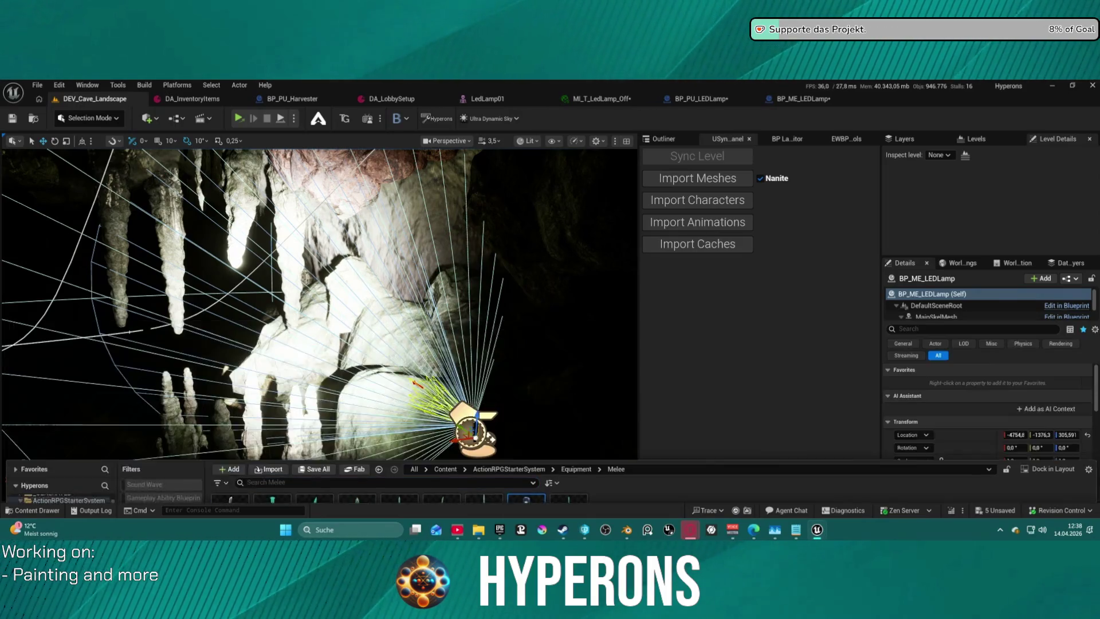
key("w")
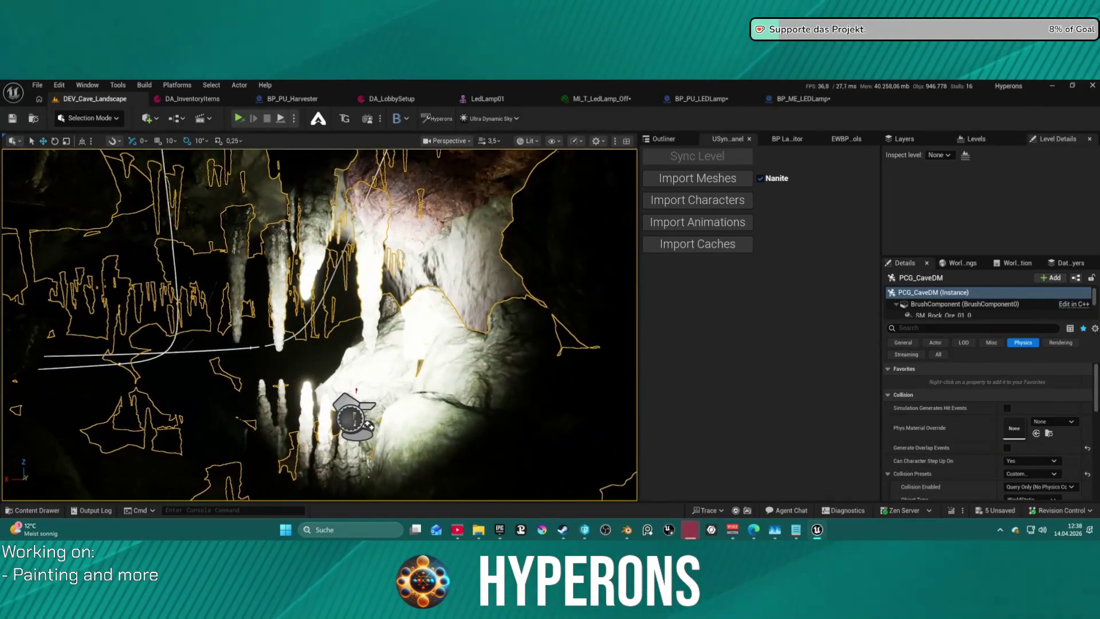
left_click(801, 102)
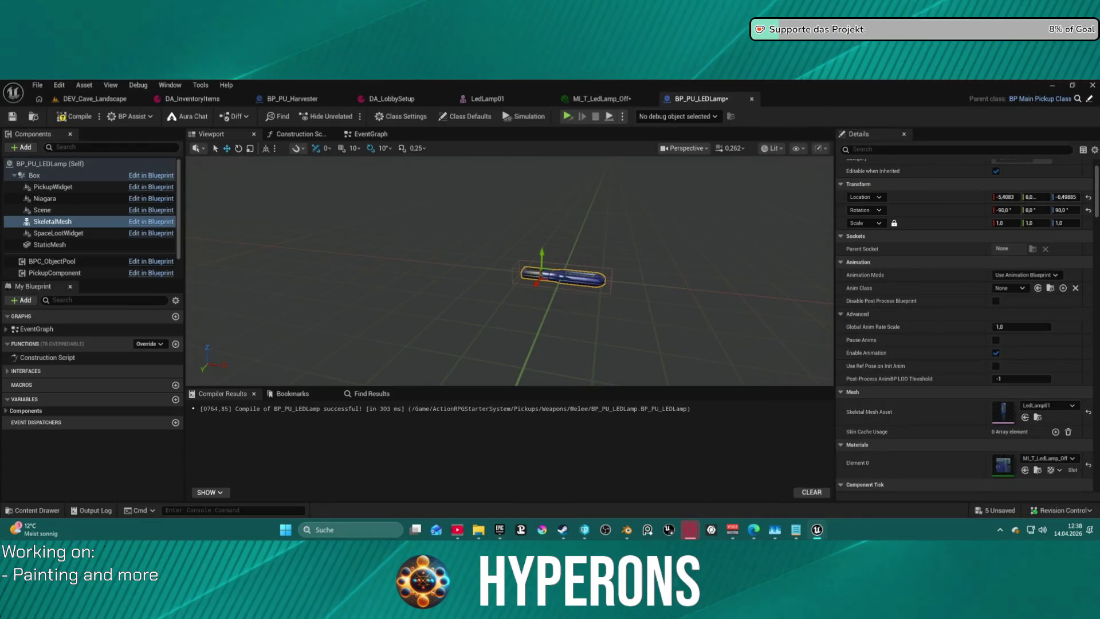
left_click(95, 99)
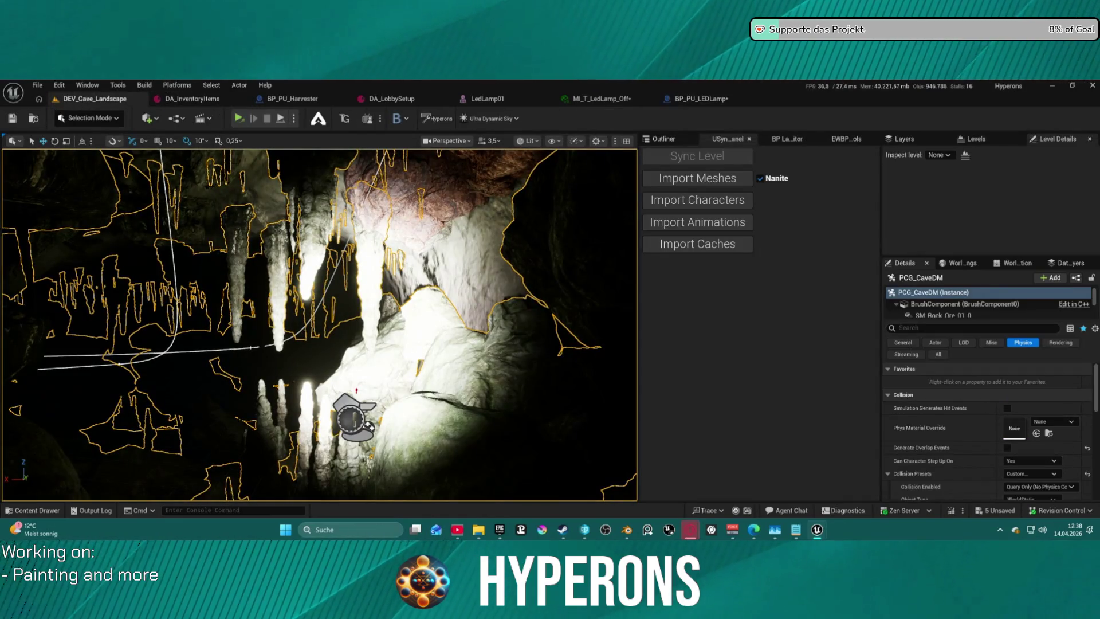
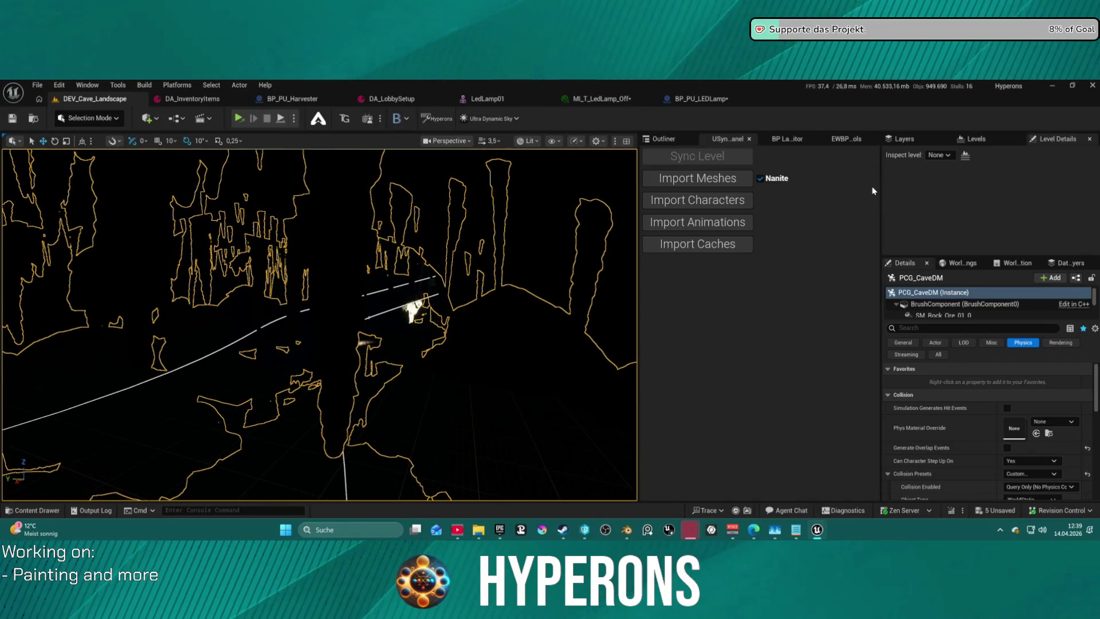
- Focus the viewport on BP_ME_LEDLamp from the Outliner and fly the camera toward it in the cave
left_click(660, 142)
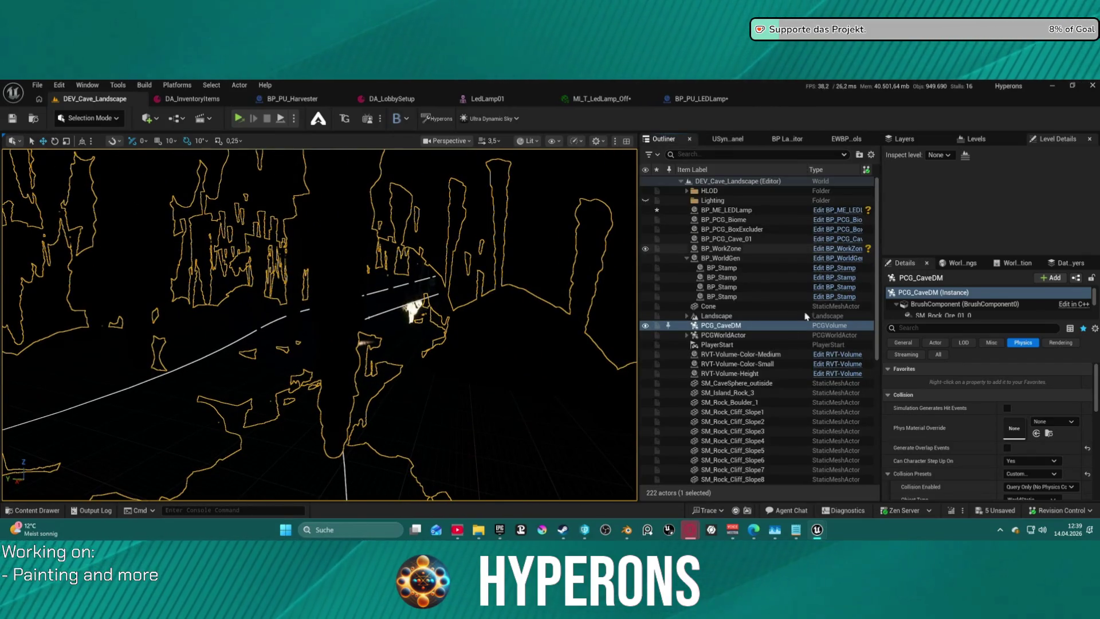
double_click(727, 209)
mouse_move(557, 282)
left_mouse_down()
mouse_move(552, 262)
mouse_move(492, 304)
mouse_move(606, 290)
mouse_move(581, 278)
mouse_move(172, 270)
mouse_move(57, 286)
left_mouse_up()
key("f")
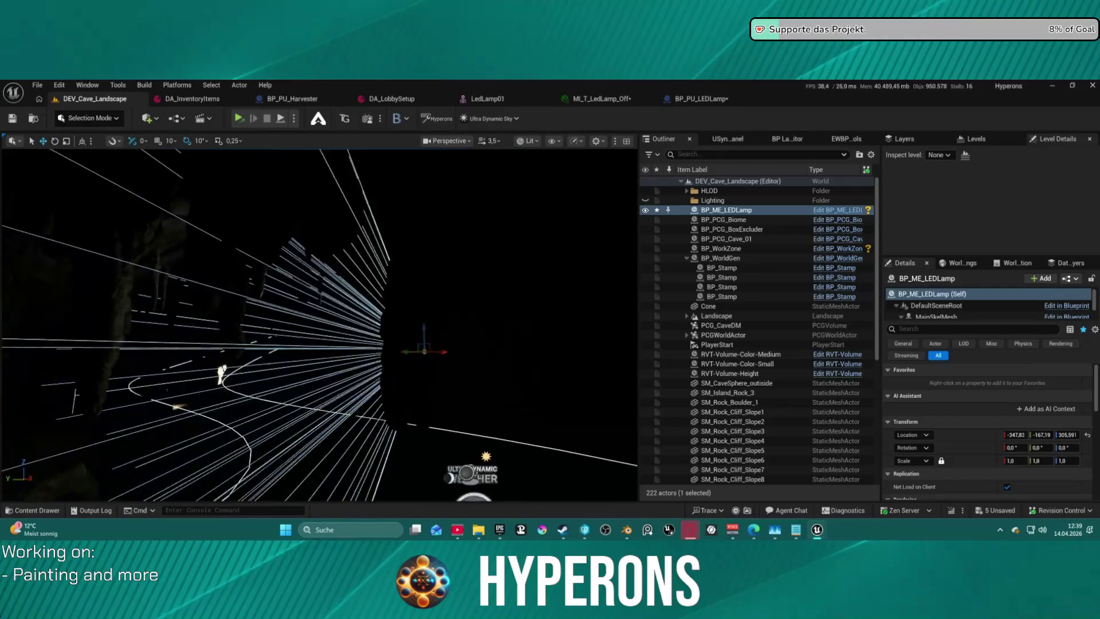
- Orbit around the cave to check the lowered LED lamp lighting the rock formation, then reframe it
mouse_move(460, 349)
left_mouse_down()
mouse_move(447, 280)
mouse_move(458, 487)
mouse_move(477, 459)
left_mouse_up()
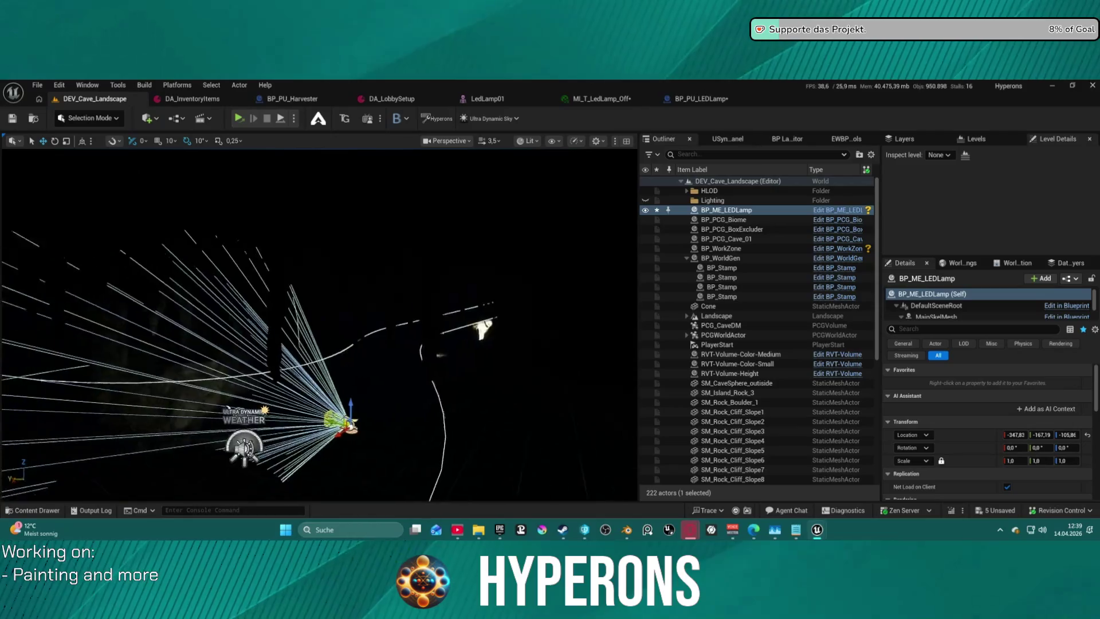
left_click_drag(508, 492, 509, 492)
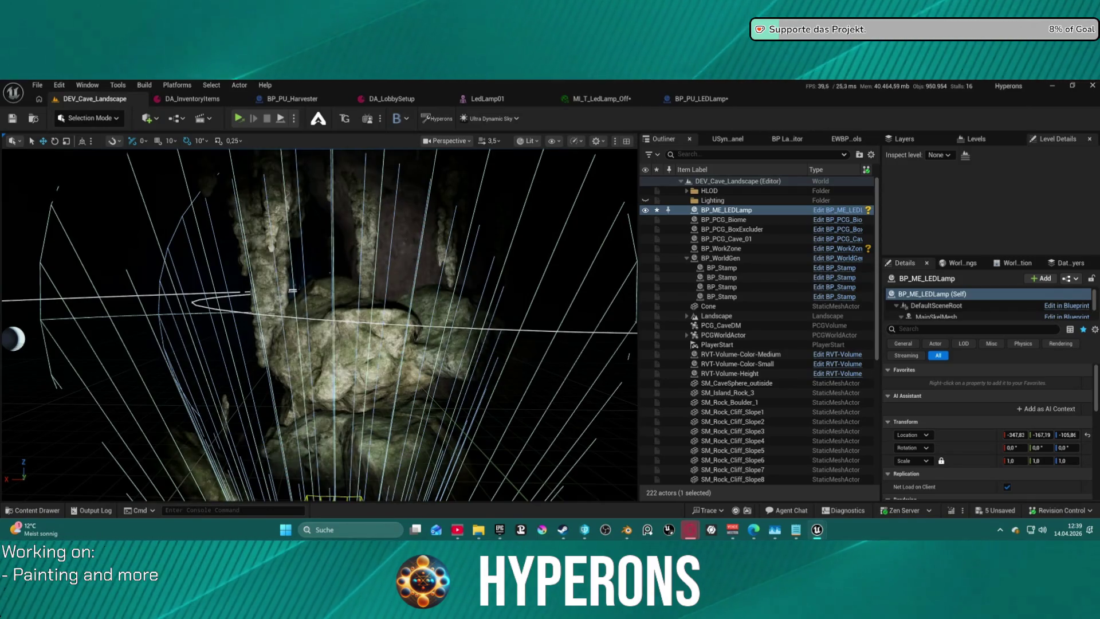
left_click_drag(463, 232, 464, 233)
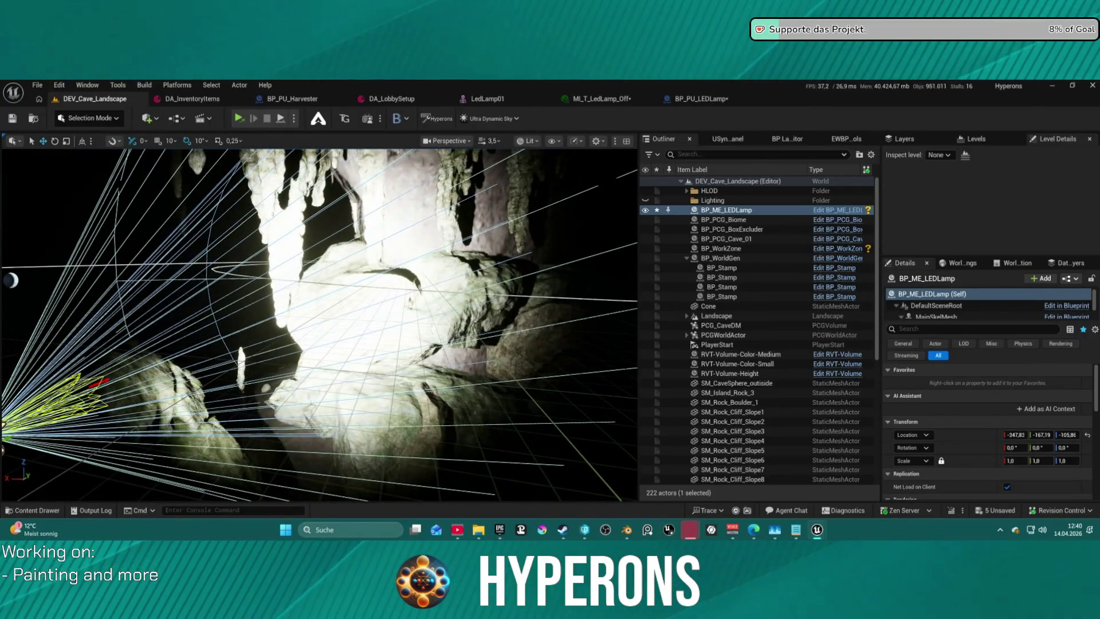
left_click_drag(464, 232, 464, 232)
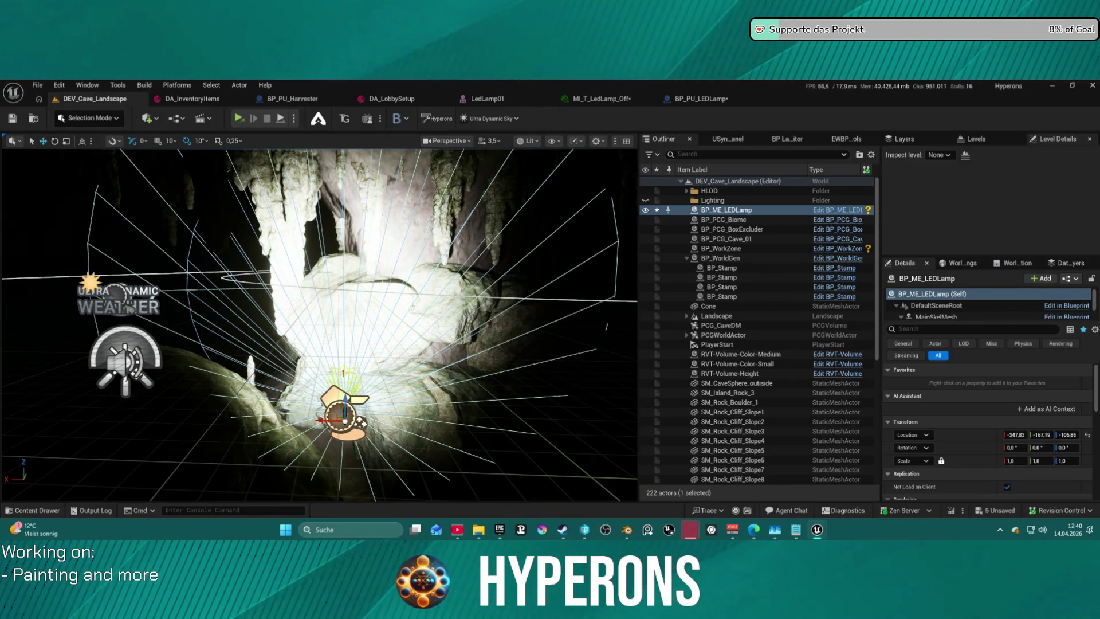
left_click_drag(463, 232, 464, 232)
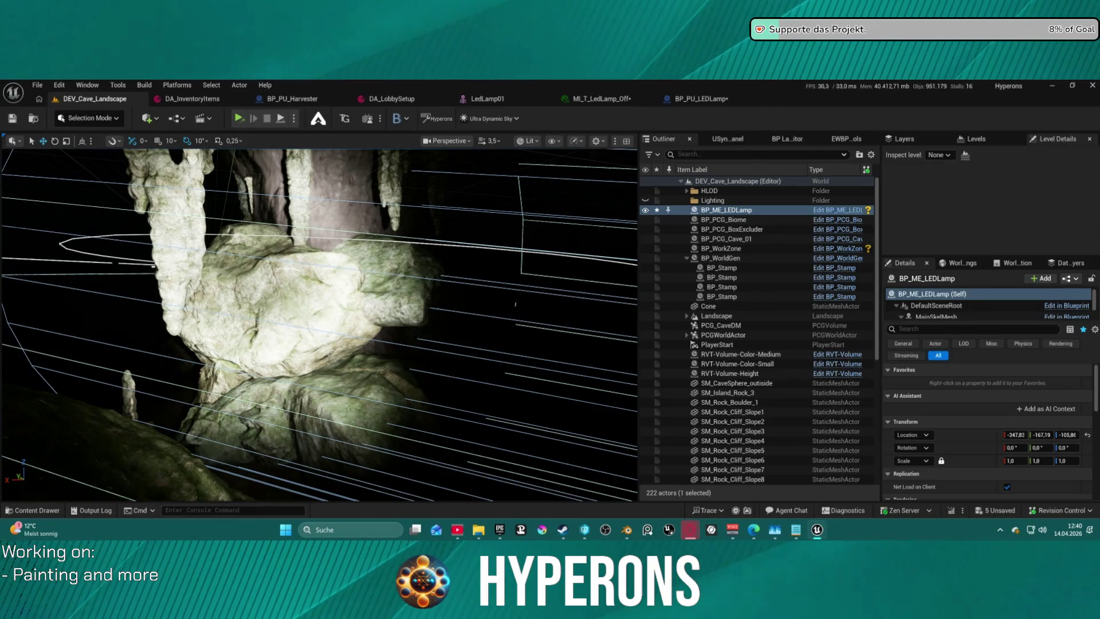
key("f")
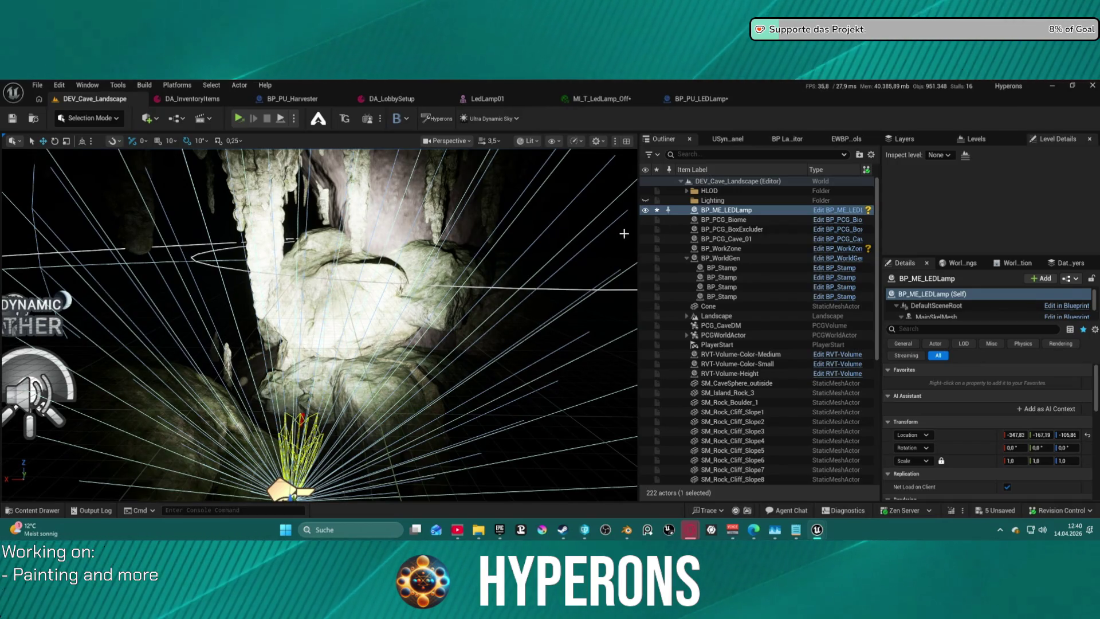
- Delete BP_ME_LEDLamp from the cave level and save the level
left_click(735, 210)
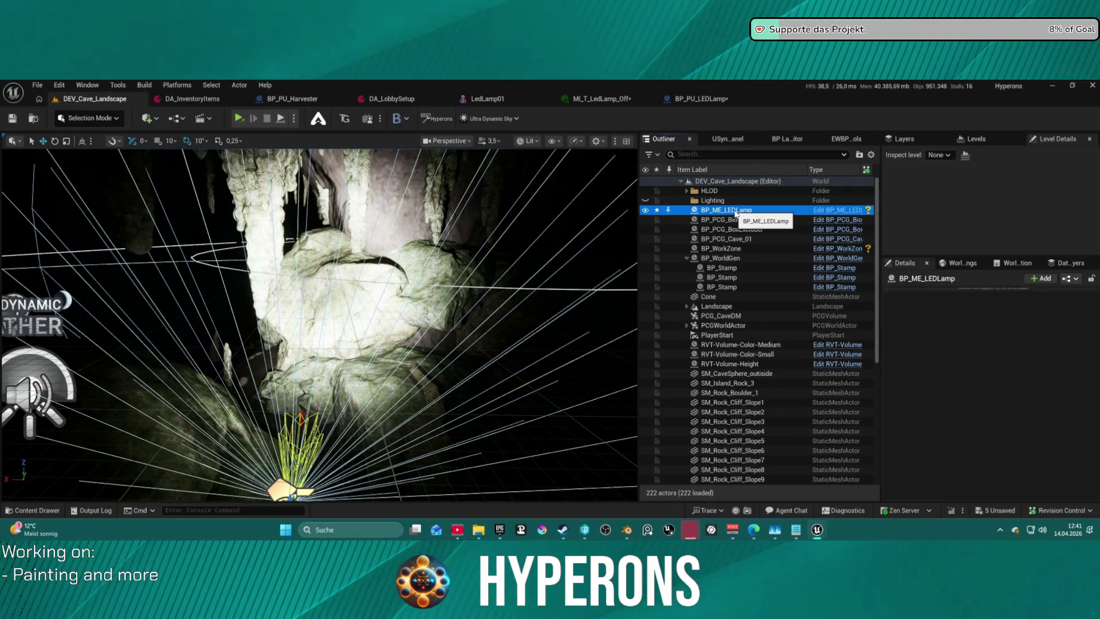
key("Delete")
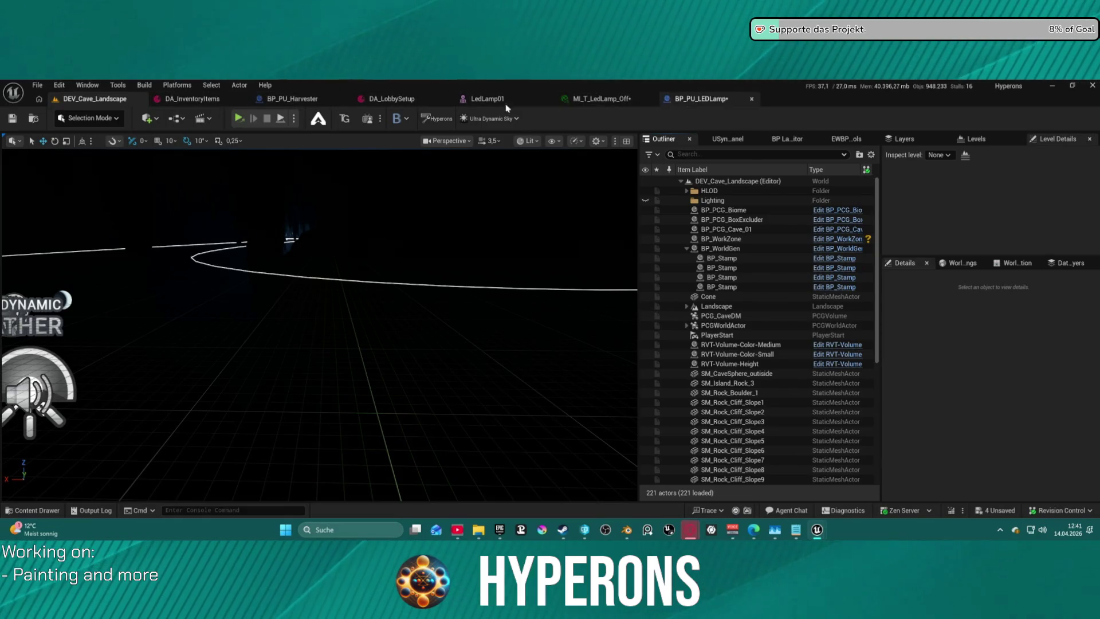
left_click(192, 98)
left_click(95, 99)
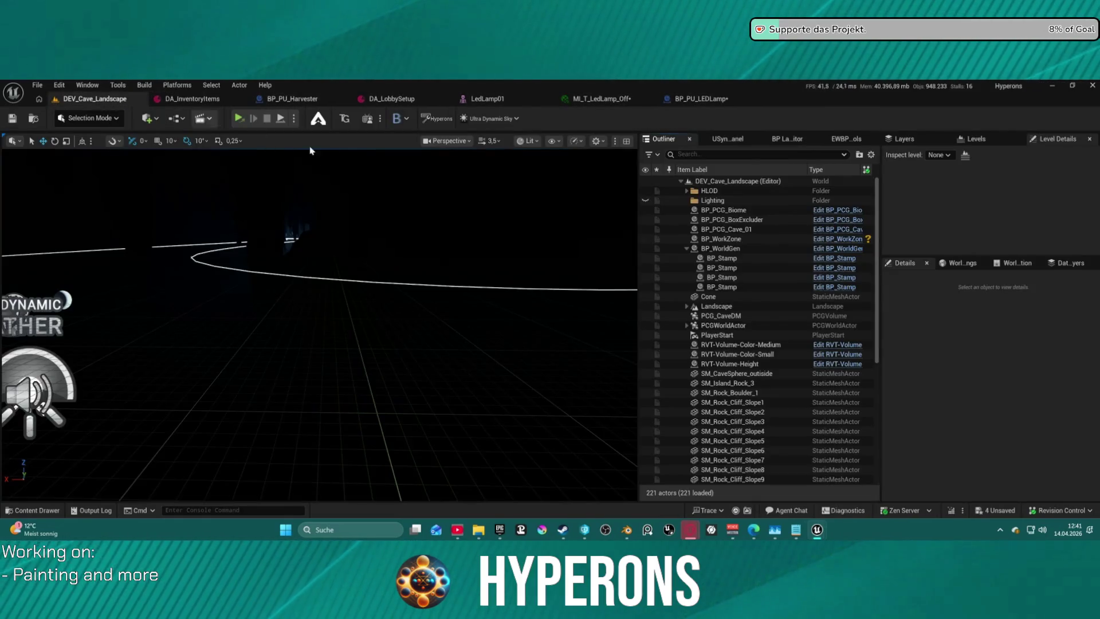
key("ctrl+s")
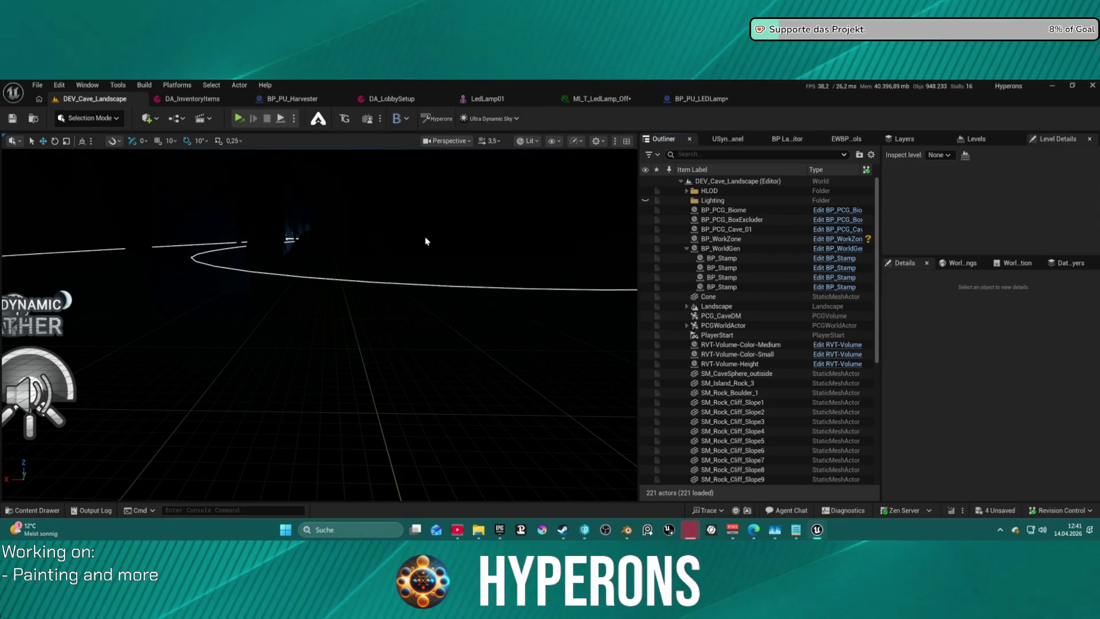
- Inspect the StaticMesh component in BP_PU_LEDLamp and compile the blueprint
left_click(487, 99)
left_click(700, 99)
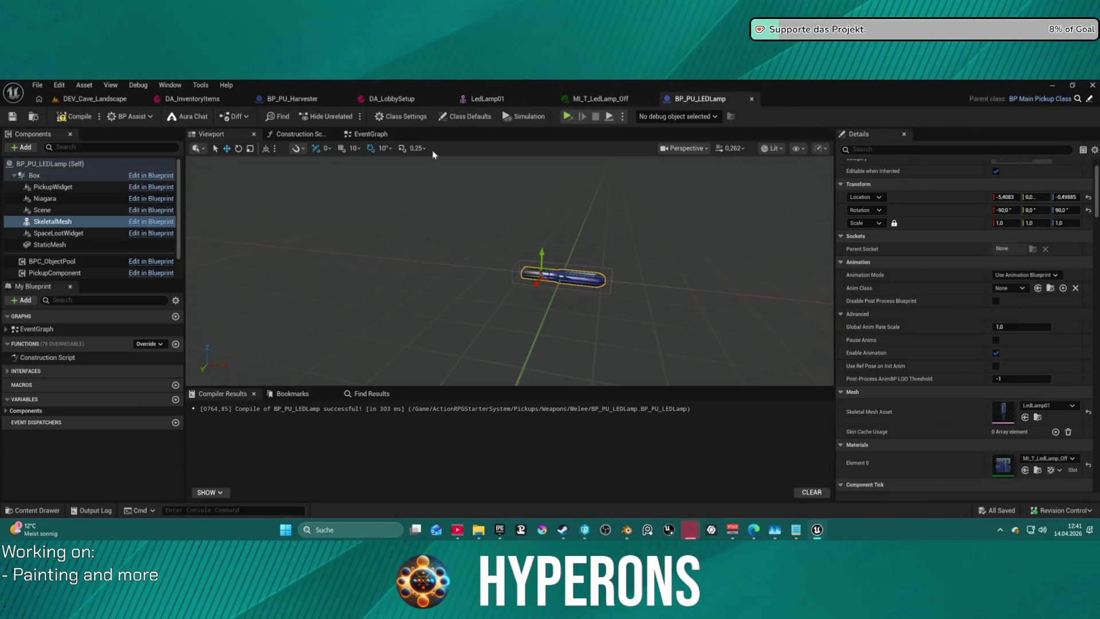
left_click(50, 244)
scroll(895, 228, "down", 10)
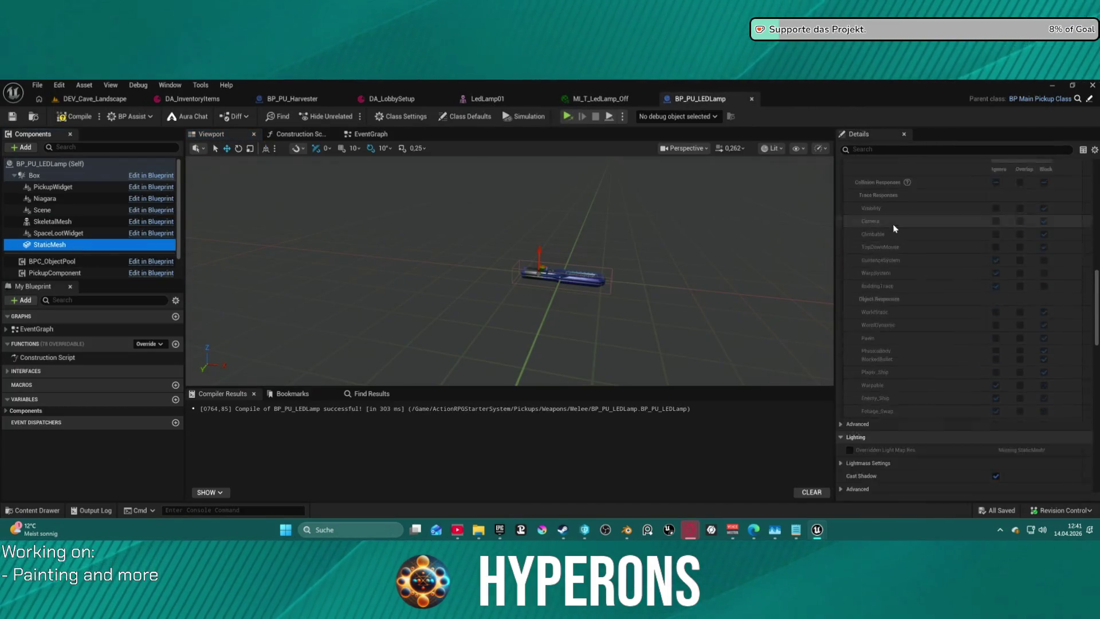
scroll(894, 228, "down", 15)
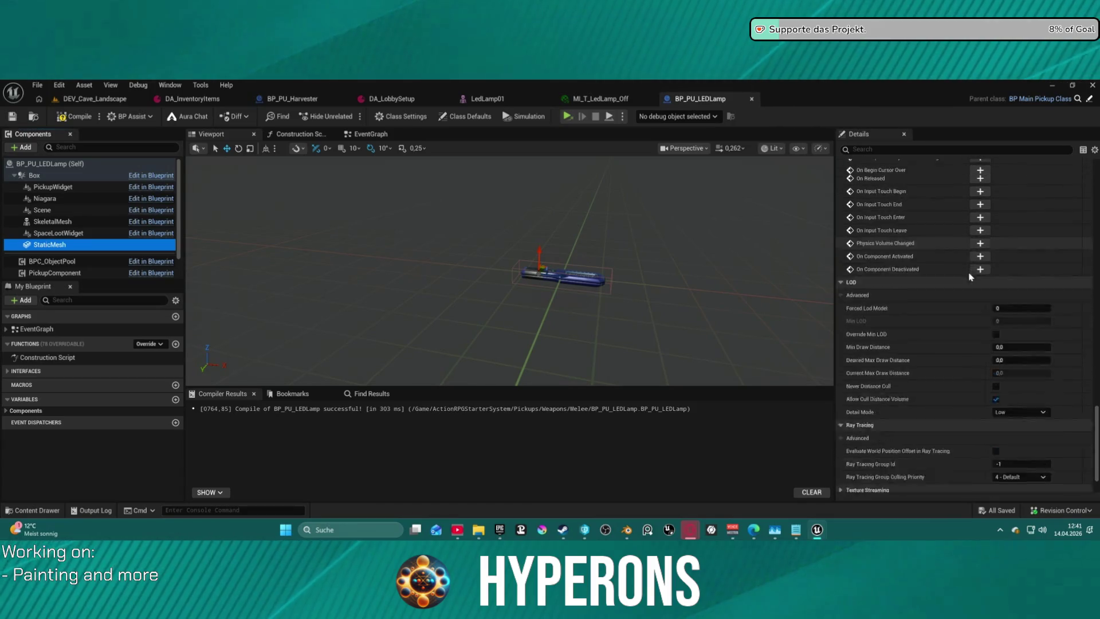
scroll(970, 277, "down", 2)
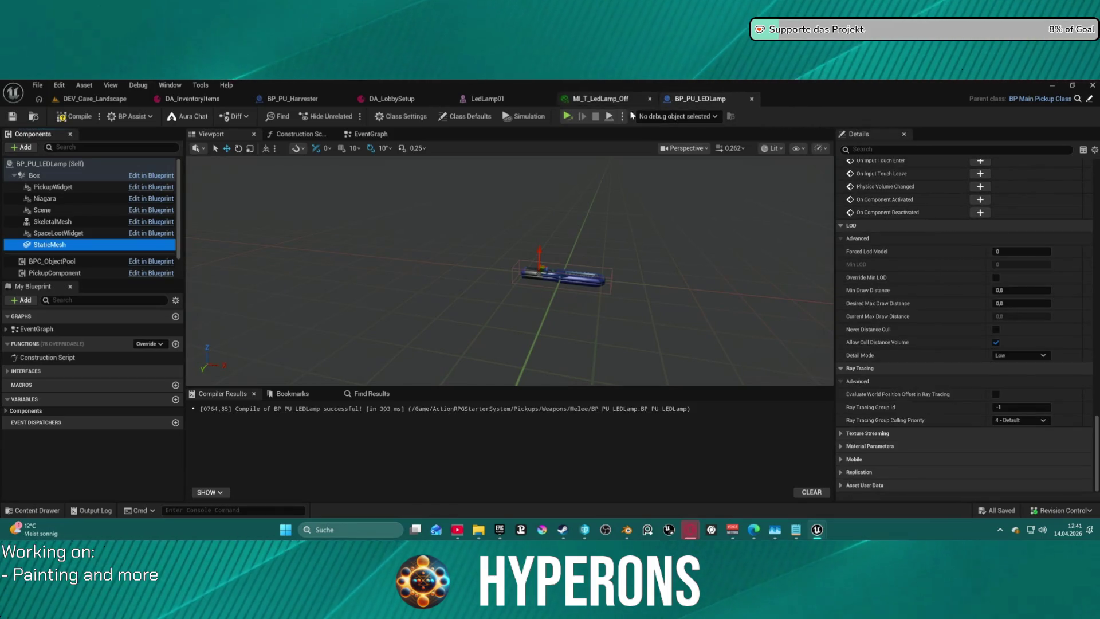
key("ctrl+space")
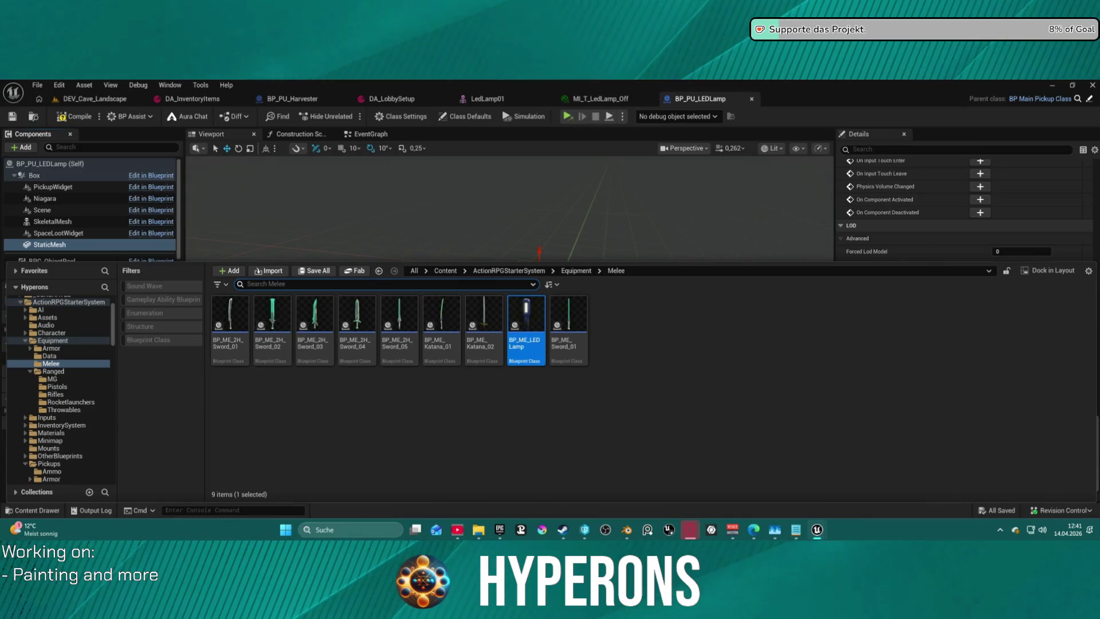
key("F7")
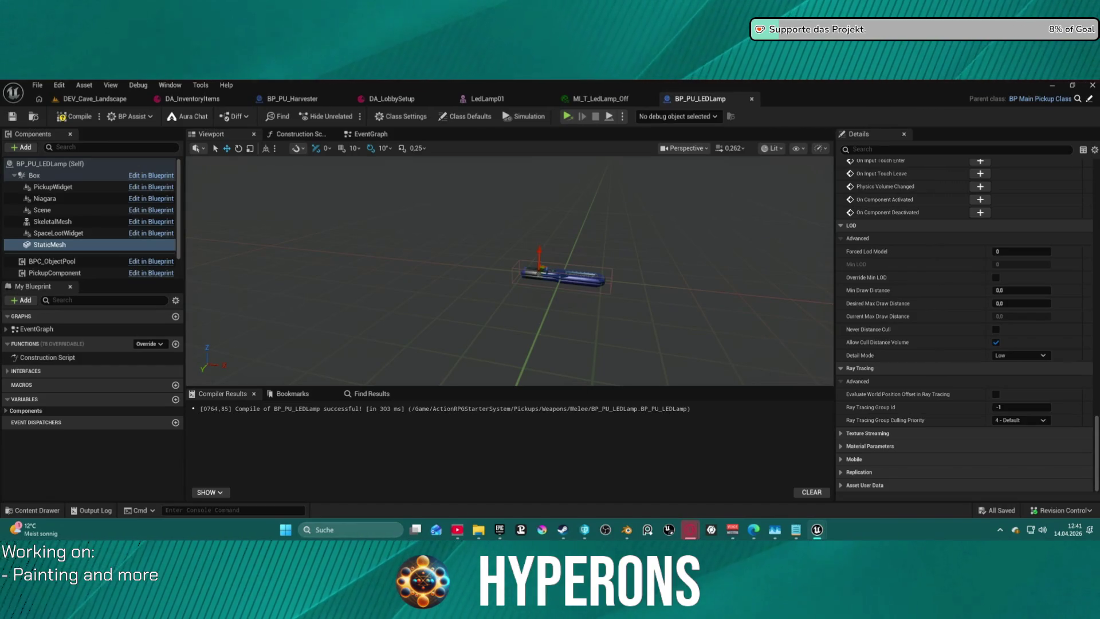
left_click(77, 116)
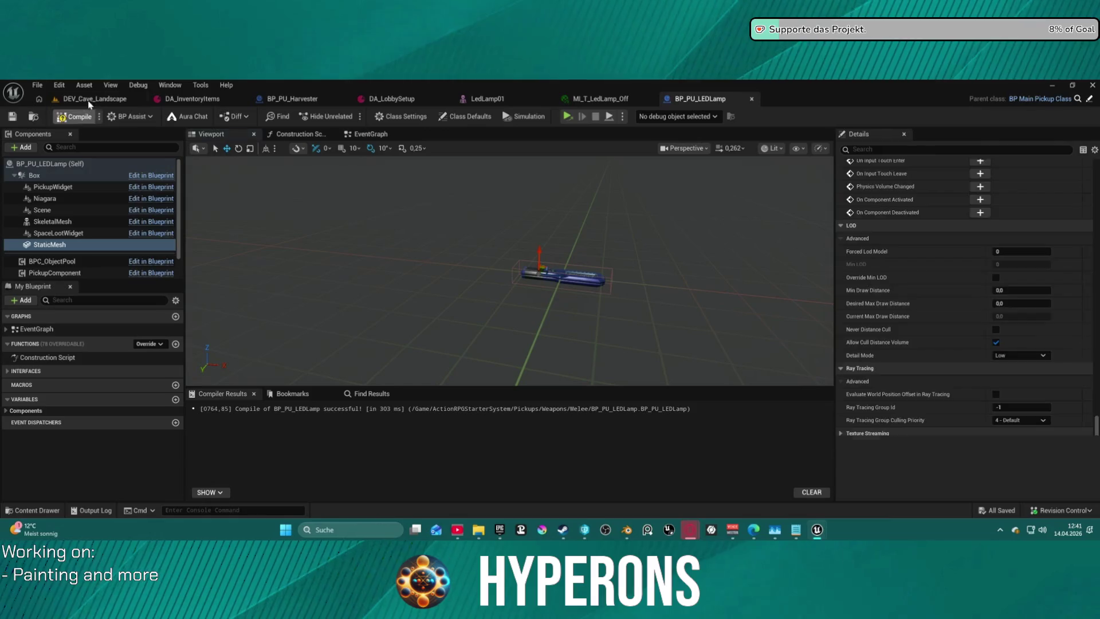
- Switch back to the DEV_Cave_Landscape level editor
left_click(89, 100)
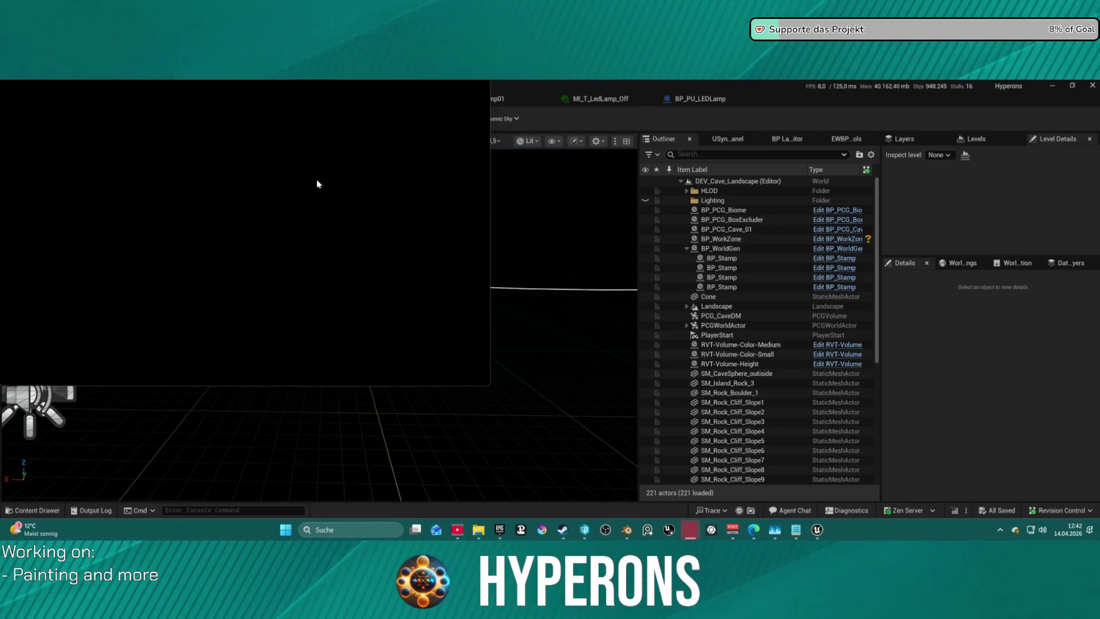
- Walk toward the cave wall, then choose 1440p in the pause menu's Video Settings resolution list
mouse_move(636, 530)
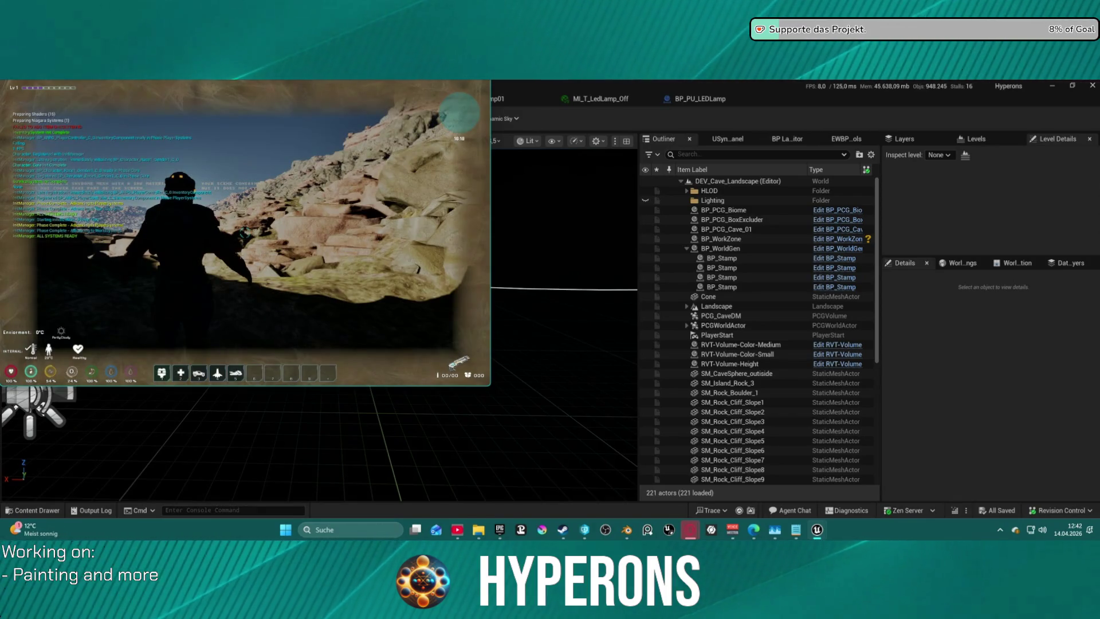
key("w")
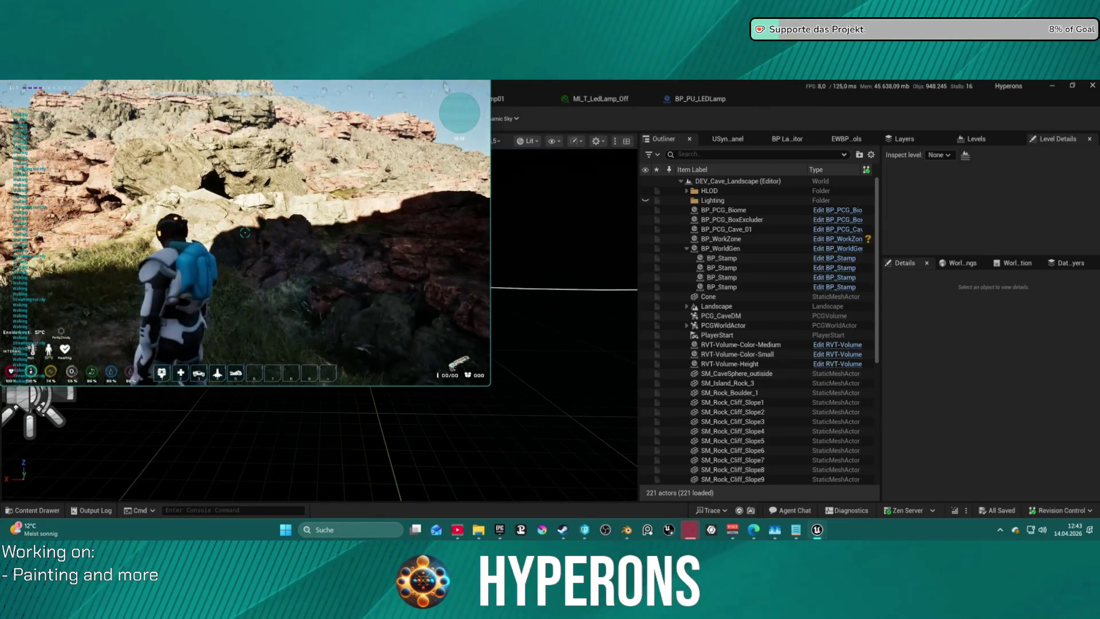
key("Escape")
left_click(247, 305)
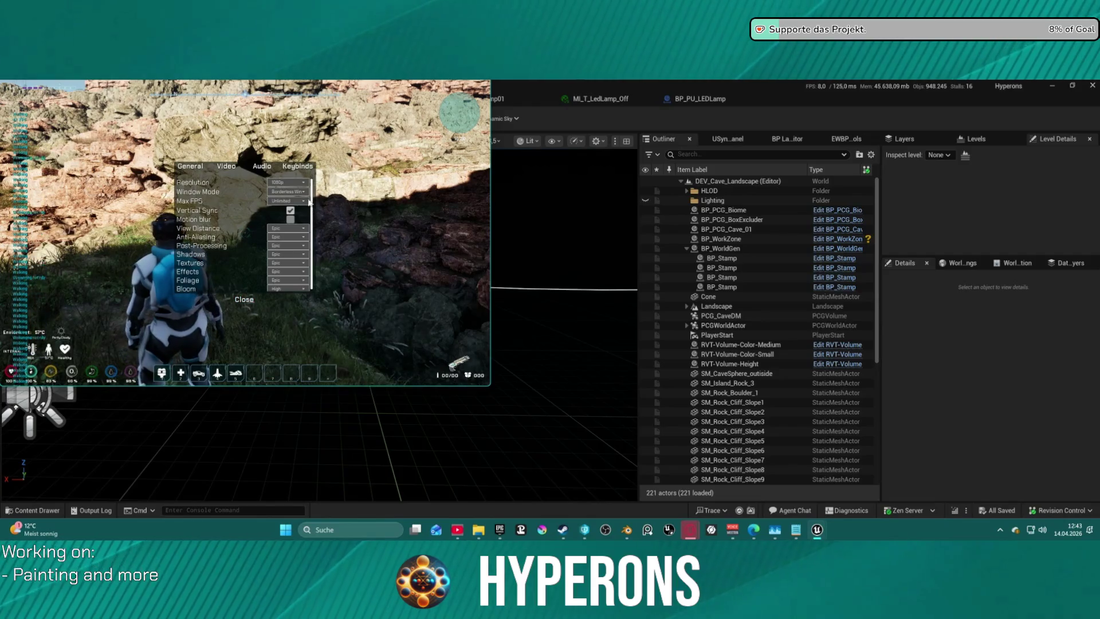
left_click(287, 182)
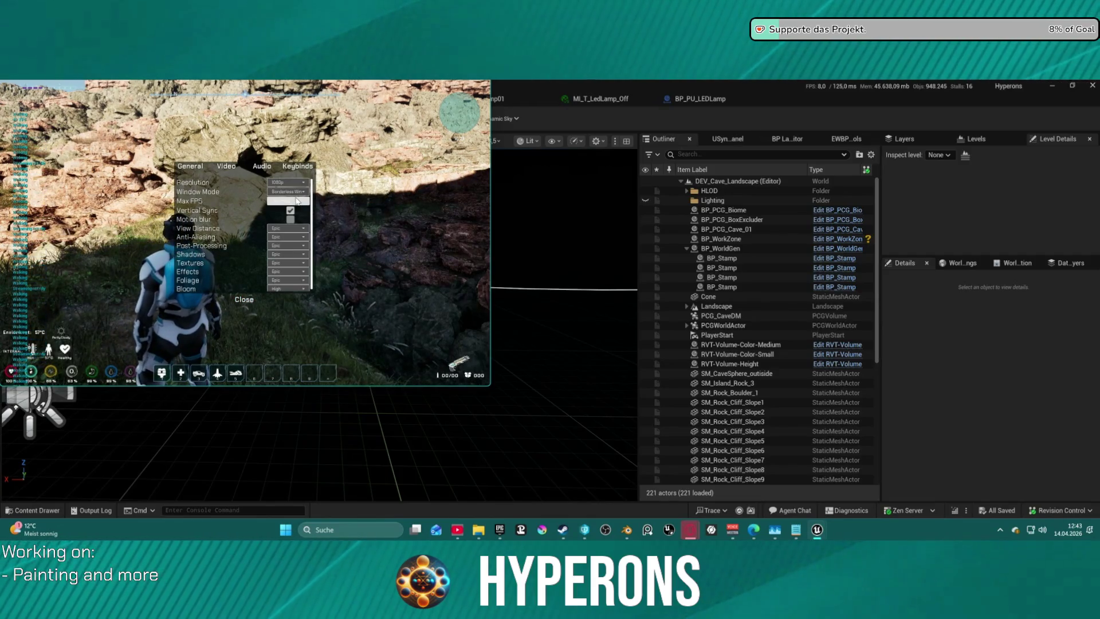
left_click(290, 202)
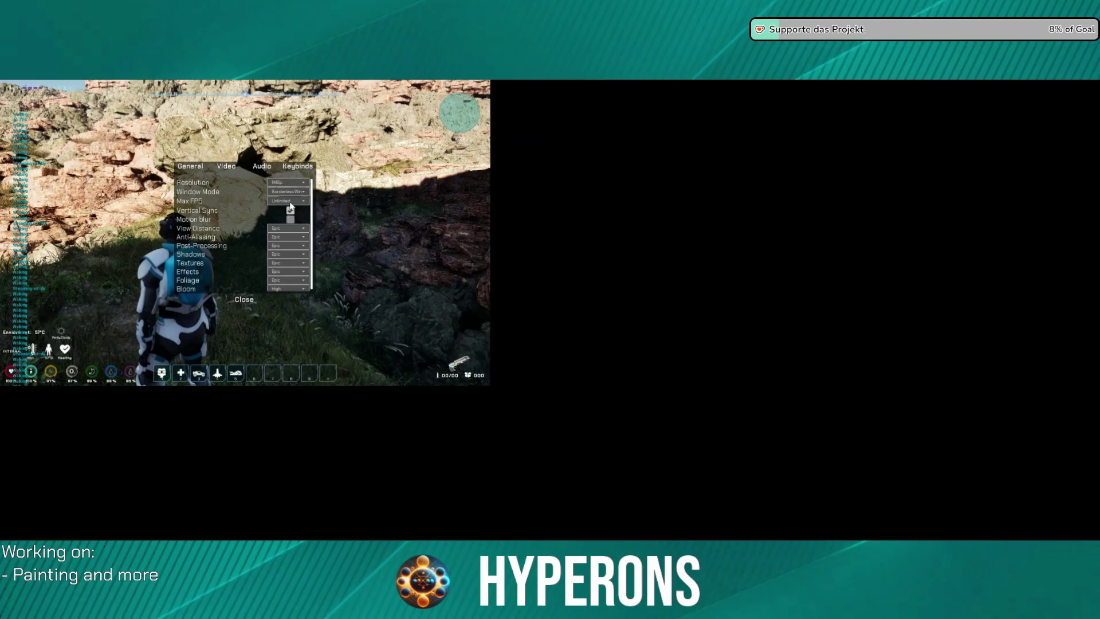
- Close the settings panel and walk the character over the rocks to the cave entrance
left_click(550, 411)
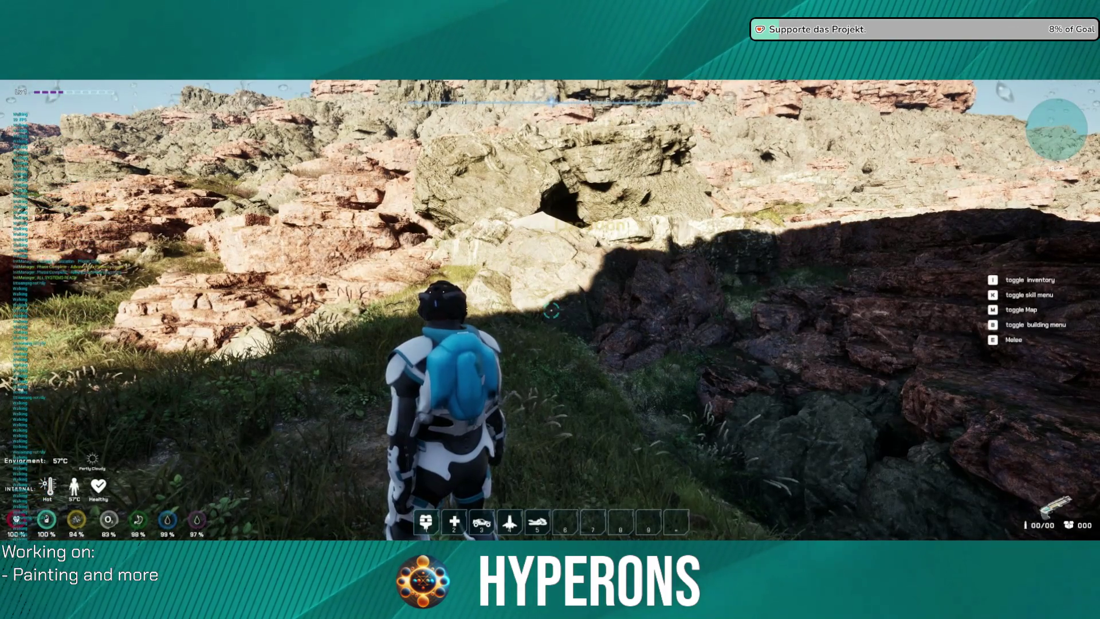
key("w")
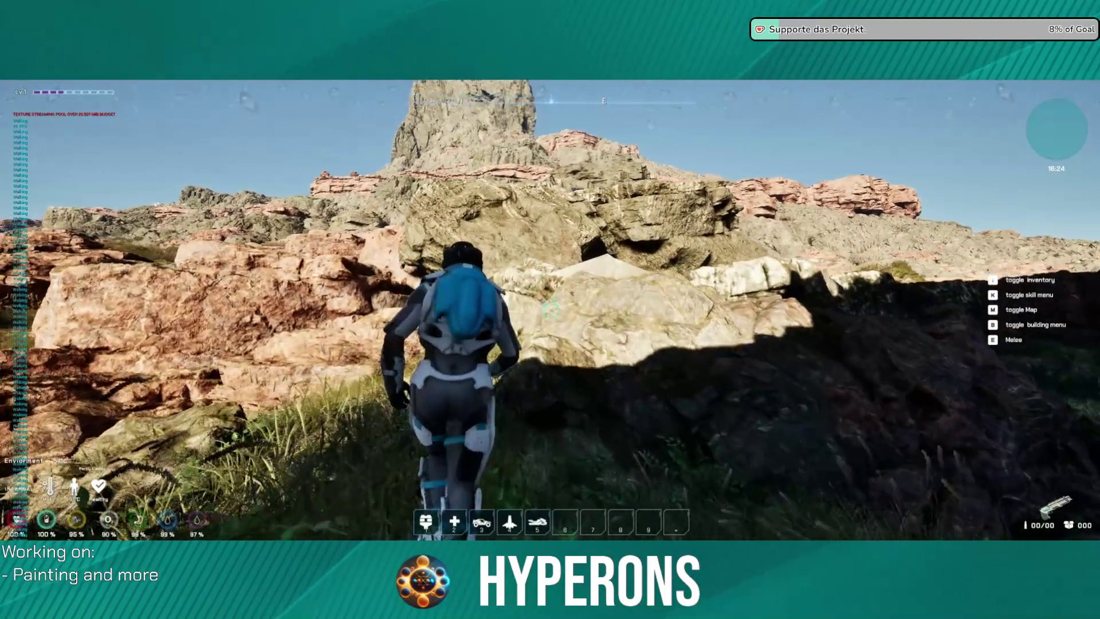
key("a")
key("s")
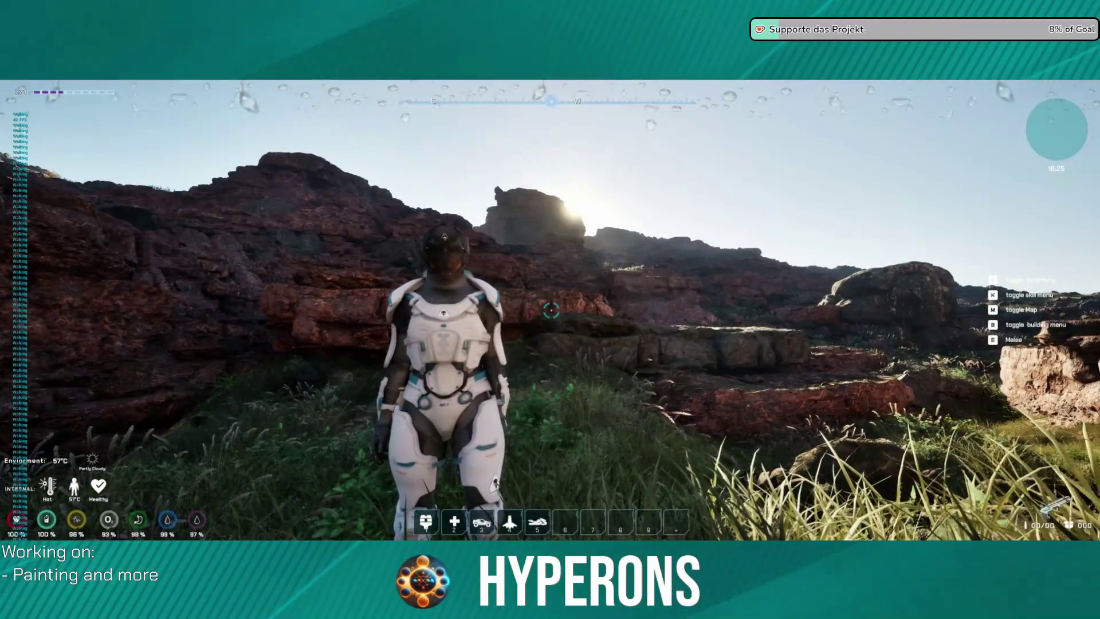
key("w")
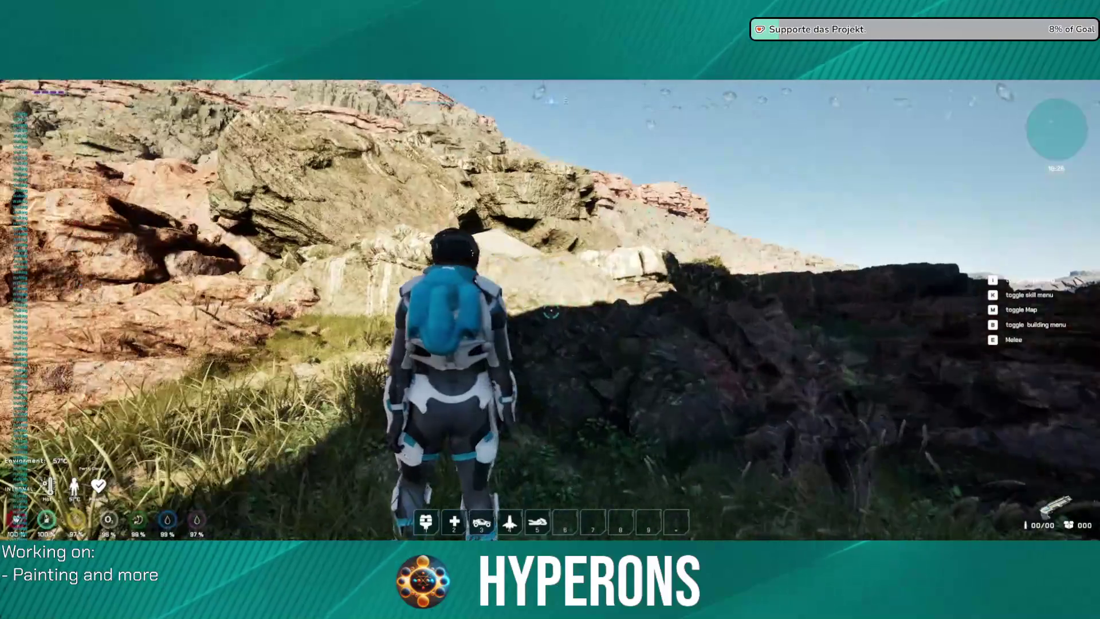
key("w")
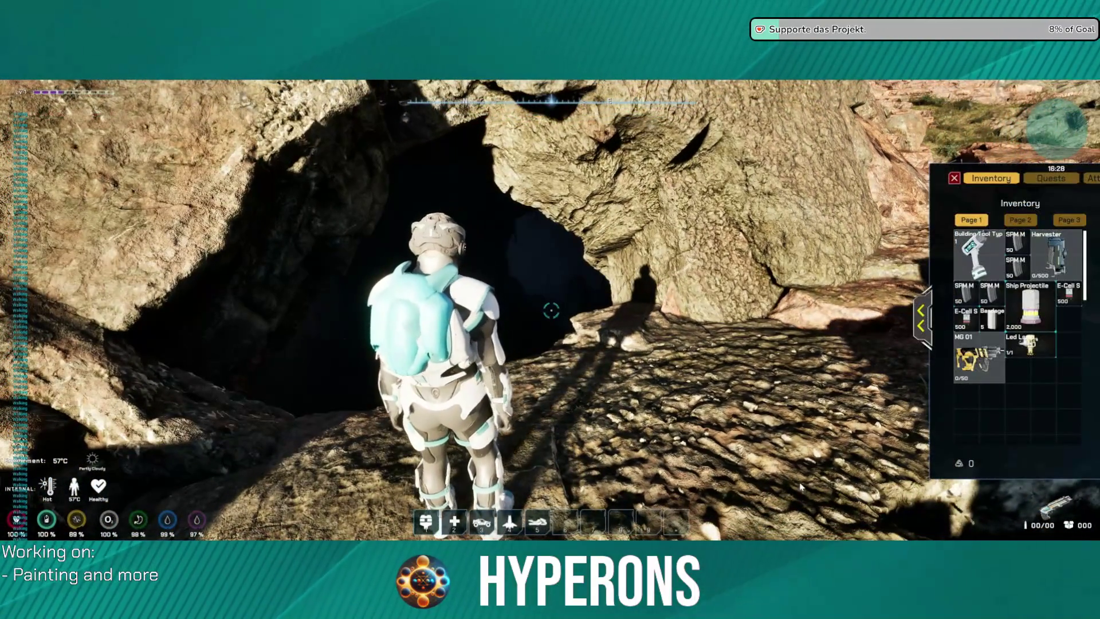
- Equip the LED lamp from the inventory, pause and resume, then end the game session
left_click(1042, 343)
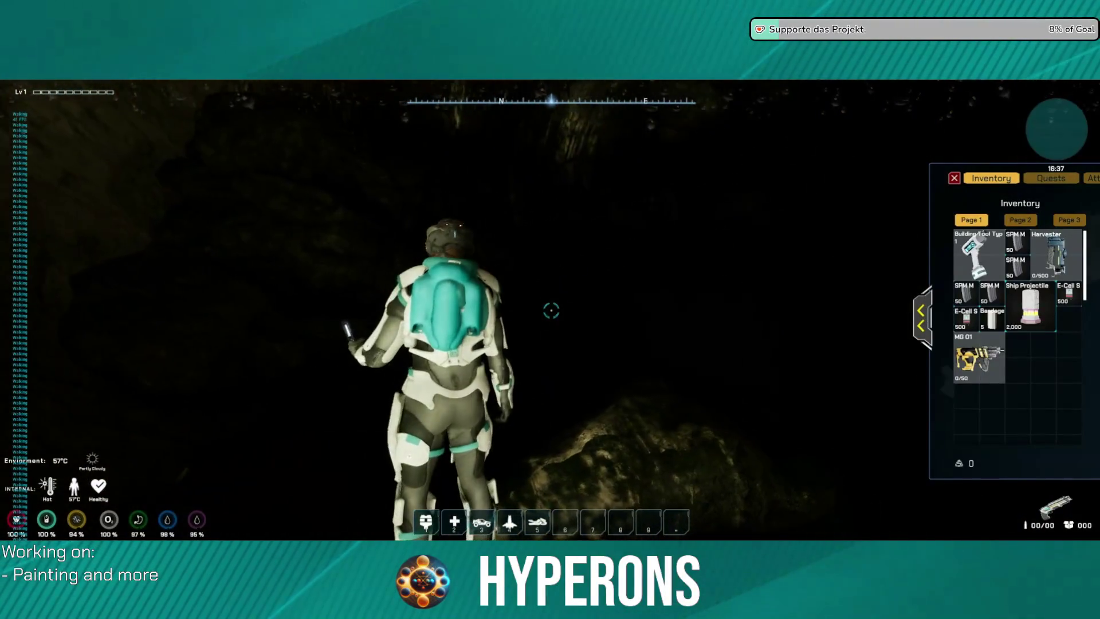
key("Escape")
left_click(550, 385)
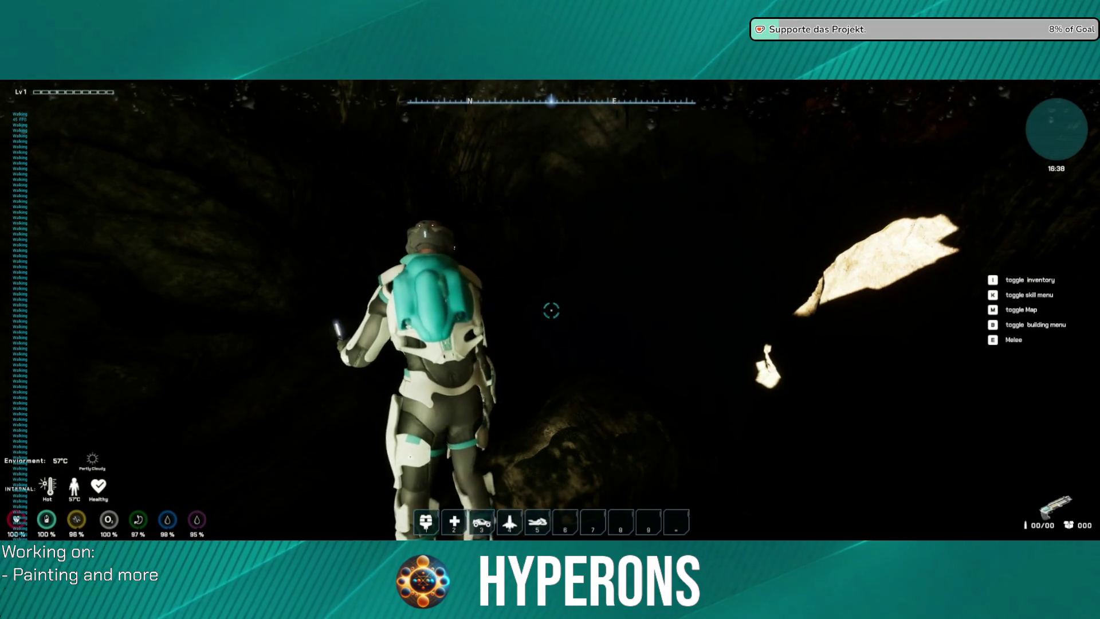
key("Escape")
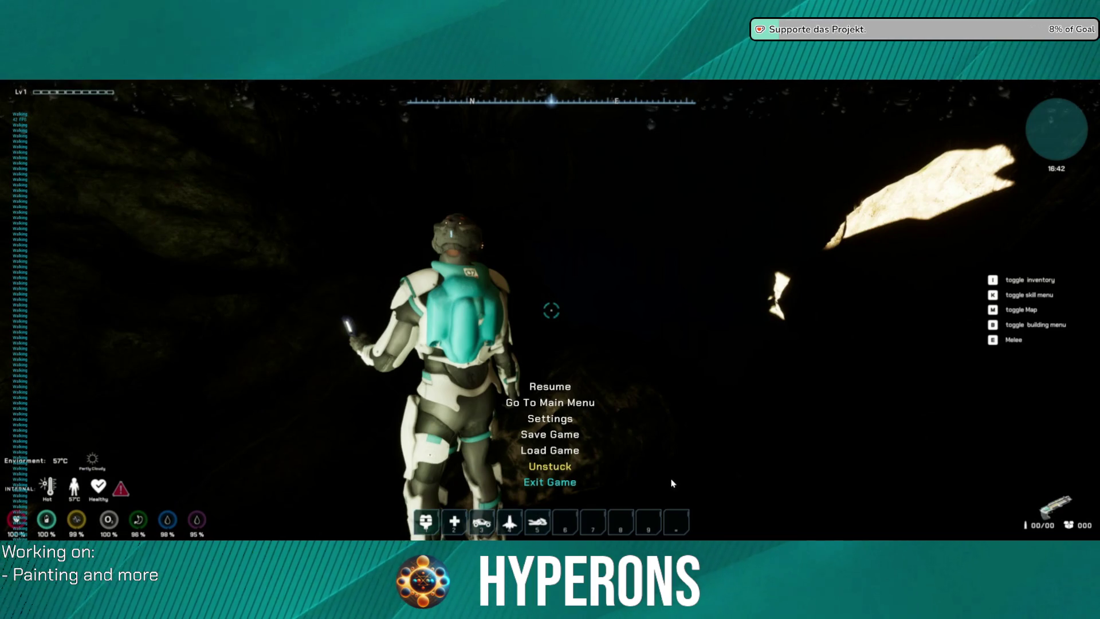
key("Escape")
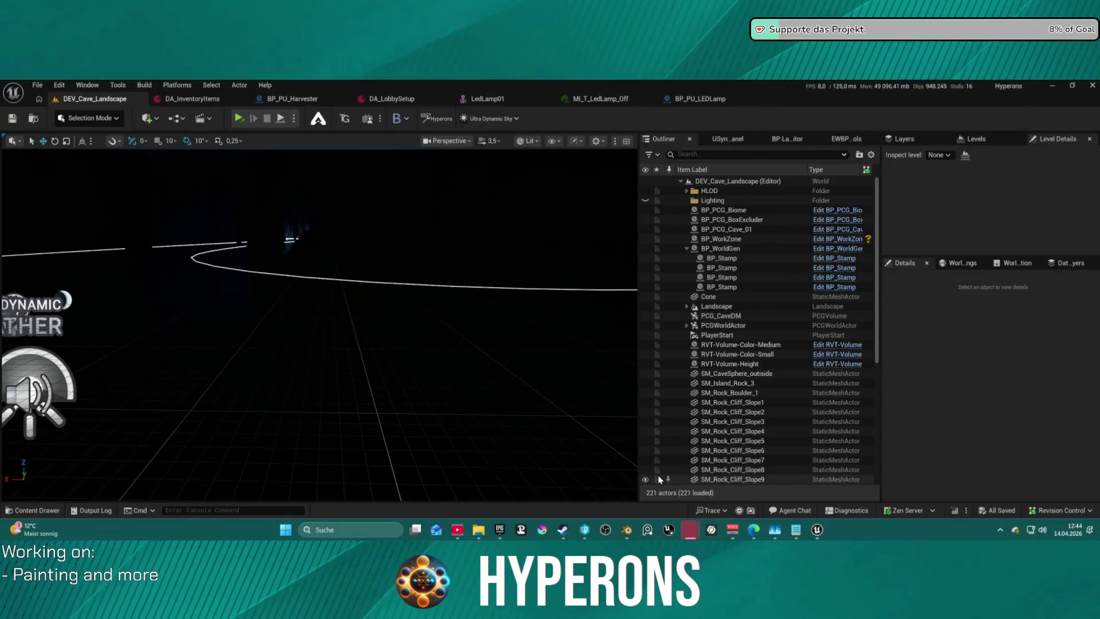
- Select the SkeletalMesh component in the BP_PU_LEDLamp blueprint and scroll up through its details
left_click(697, 98)
left_click(100, 225)
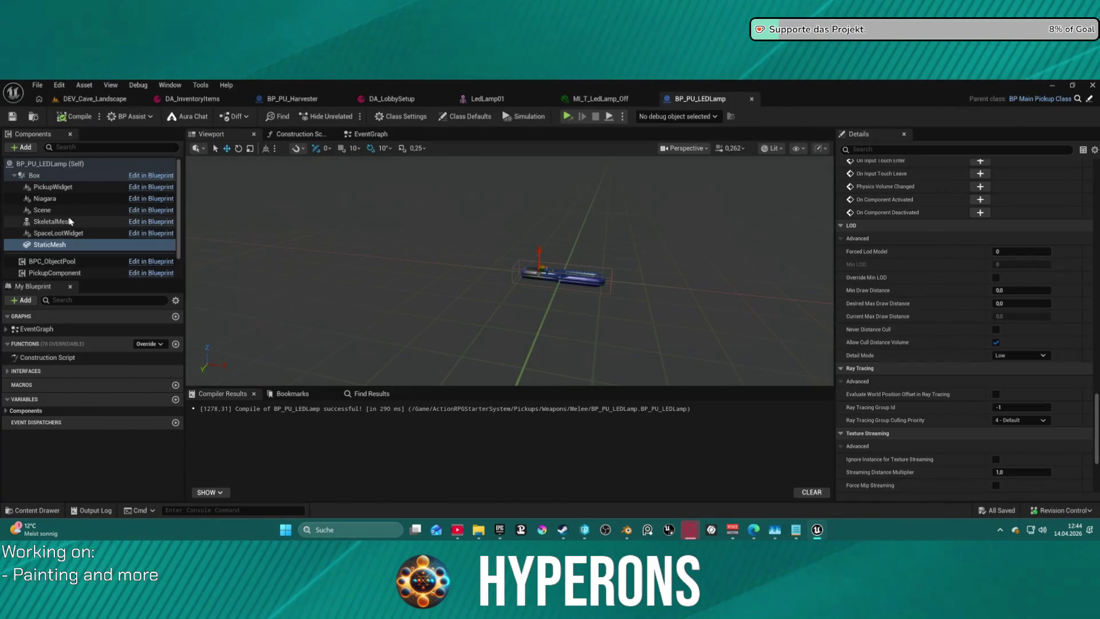
scroll(974, 286, "up", 10)
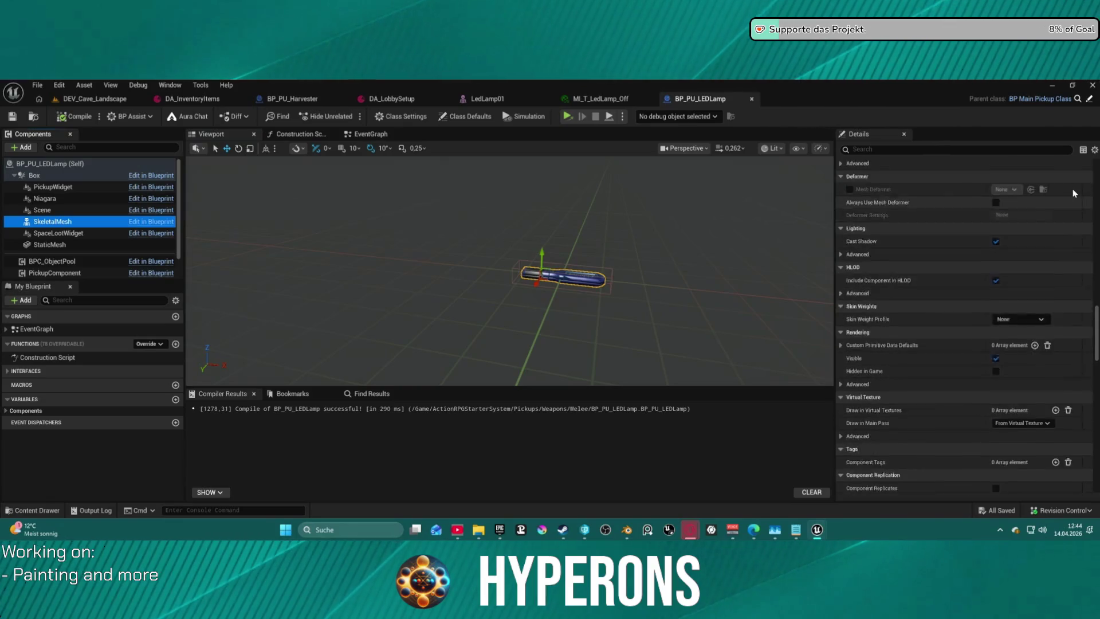
scroll(1088, 187, "up", 15)
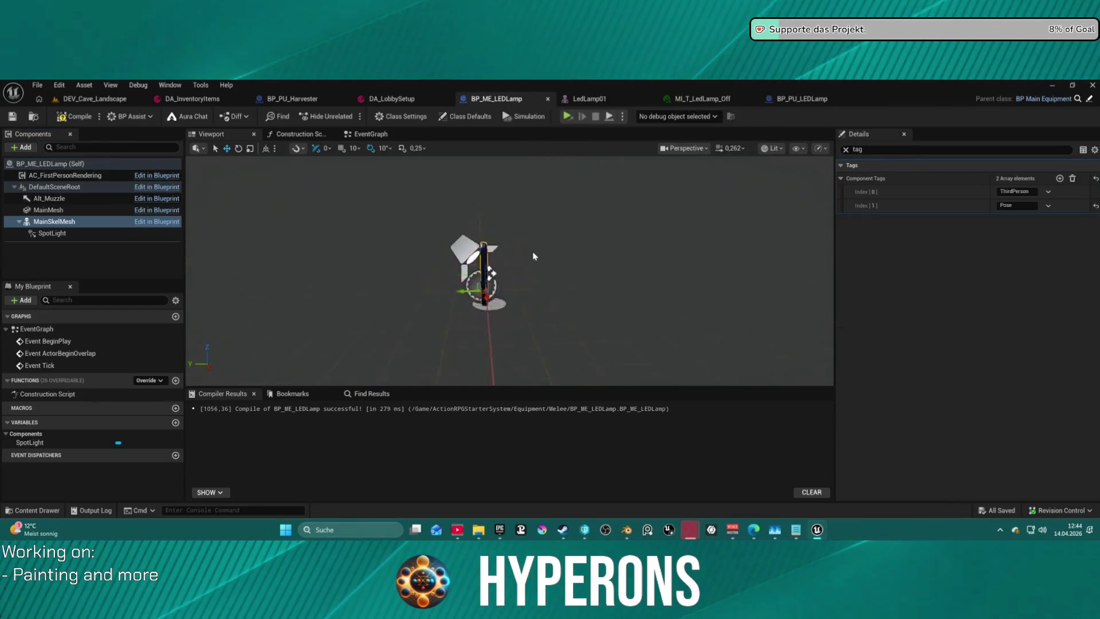
- Rotate the lamp mesh about -10° on Z and raise it slightly in the viewport
mouse_move(530, 289)
left_mouse_down()
mouse_move(613, 309)
mouse_move(584, 283)
mouse_move(690, 290)
mouse_move(663, 283)
mouse_move(644, 301)
mouse_move(599, 290)
left_mouse_up()
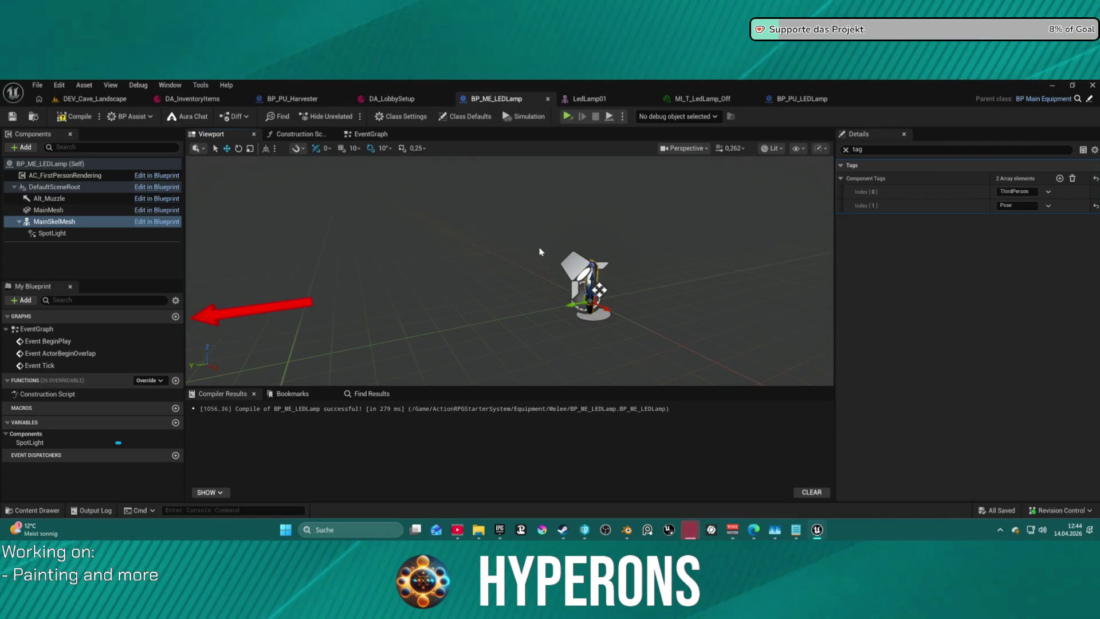
key("e")
mouse_move(612, 308)
left_mouse_down()
mouse_move(621, 314)
mouse_move(607, 289)
mouse_move(688, 295)
mouse_move(343, 288)
mouse_move(540, 280)
mouse_move(626, 304)
mouse_move(431, 277)
mouse_move(696, 277)
left_mouse_up()
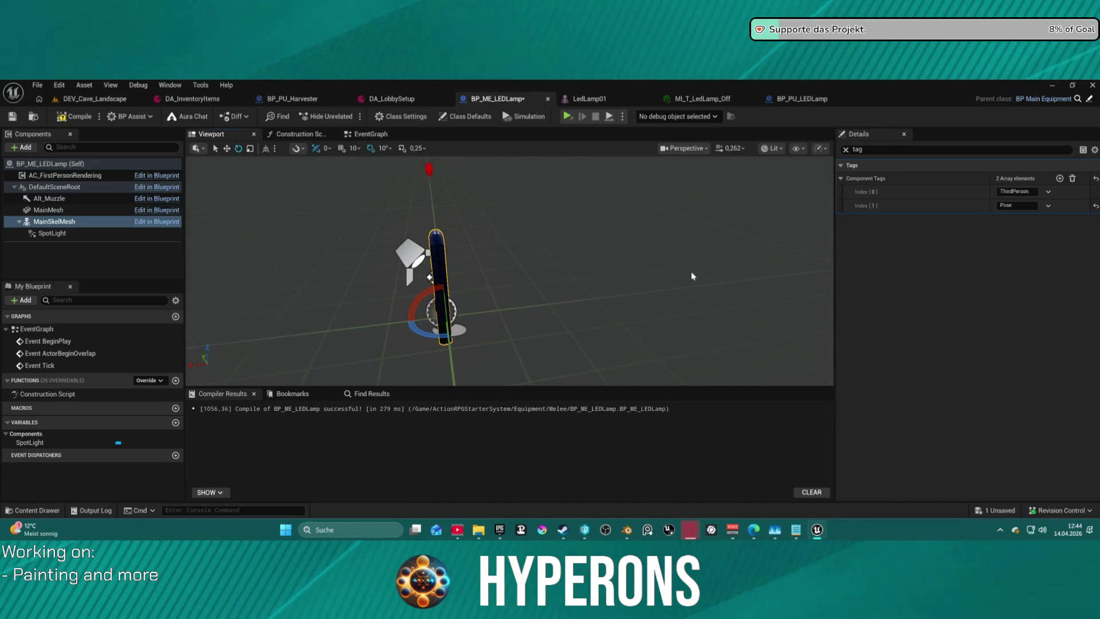
key("w")
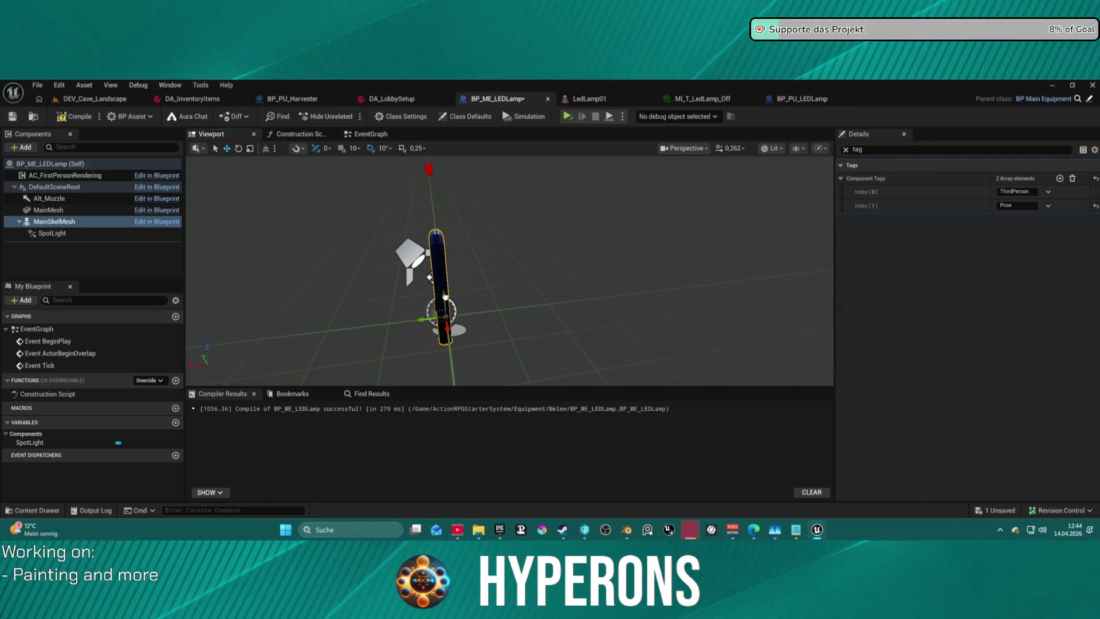
left_click_drag(445, 295, 443, 293)
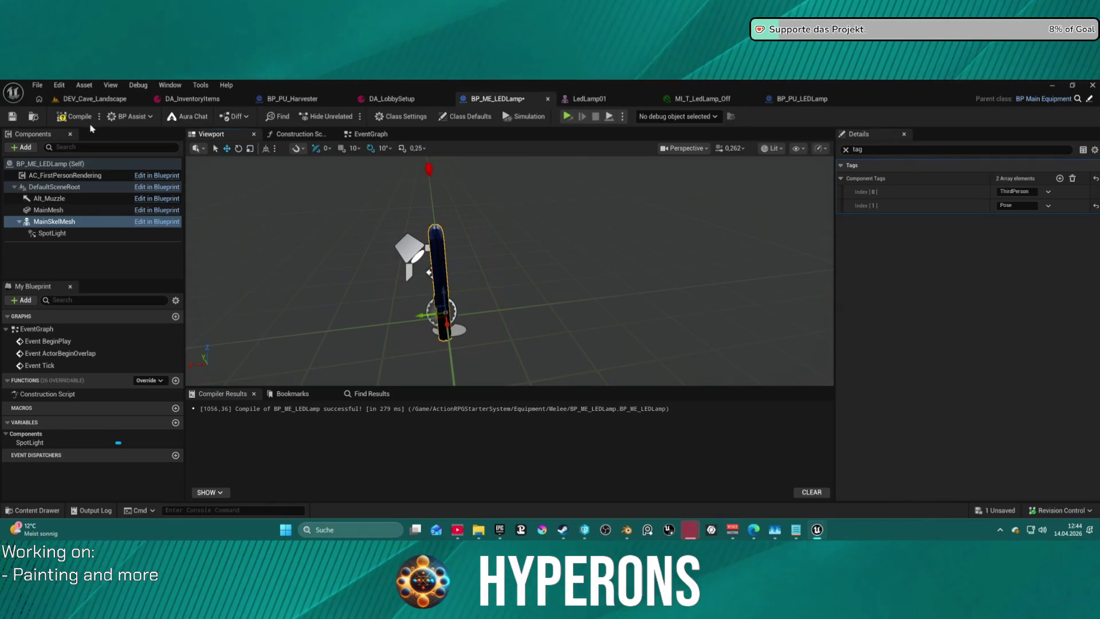
- Compile BP_ME_LEDLamp, launch Standalone play and save the blueprint via Save Selected
left_click(76, 116)
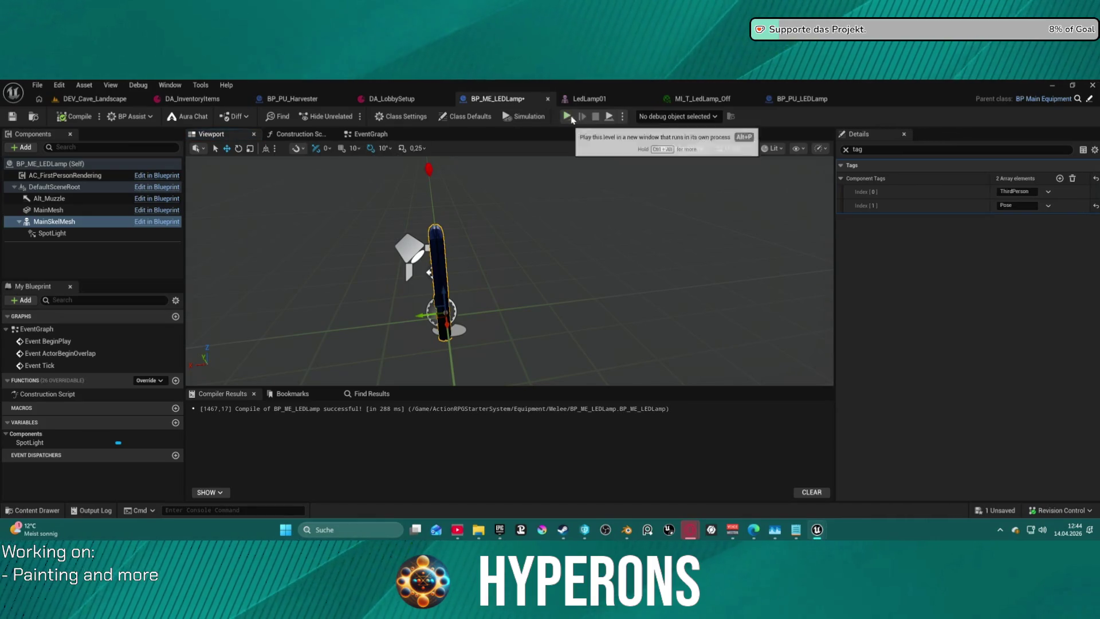
left_click(570, 118)
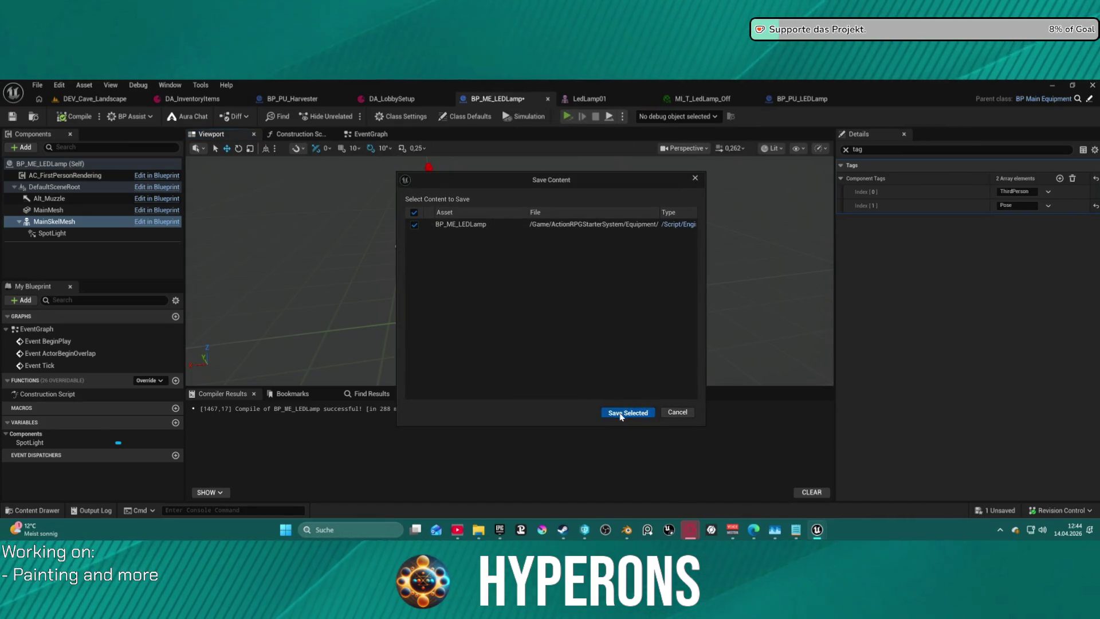
left_click(621, 413)
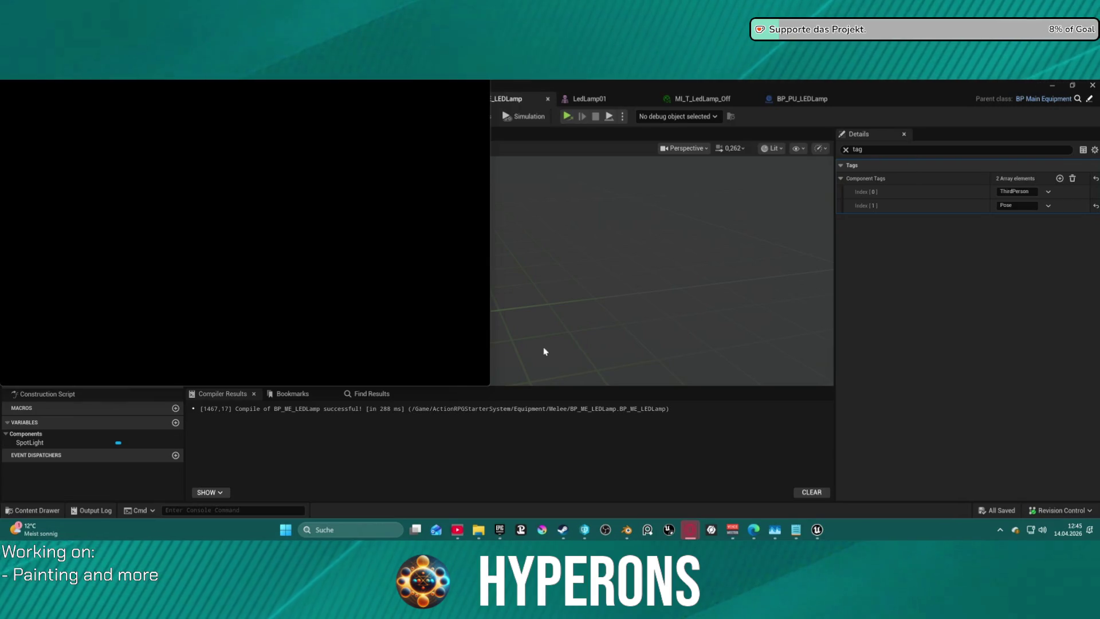
- Close another running app's window from its taskbar menu
right_click(796, 530)
left_click(779, 512)
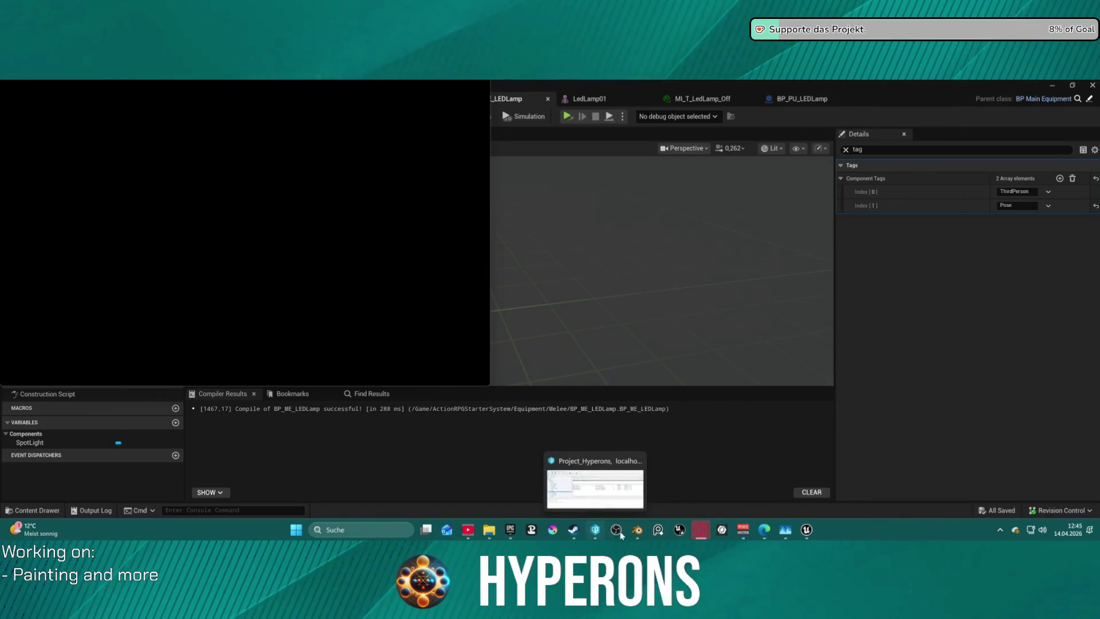
mouse_move(787, 534)
mouse_move(573, 534)
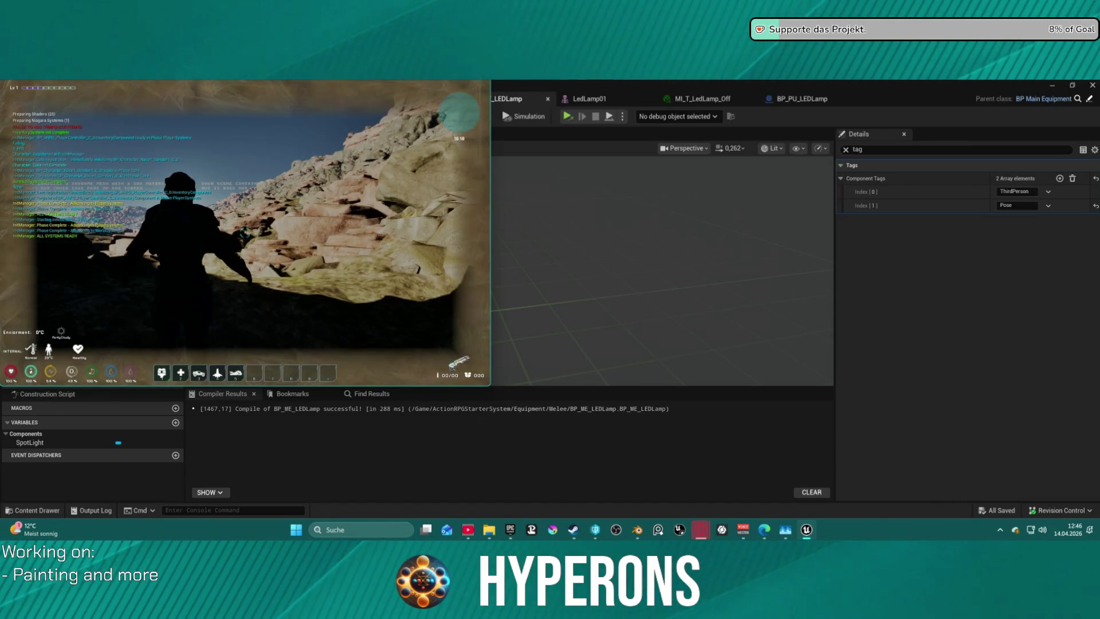
- Walk forward, equip the Led Lamp from the inventory, then exit the game to the editor
key("w")
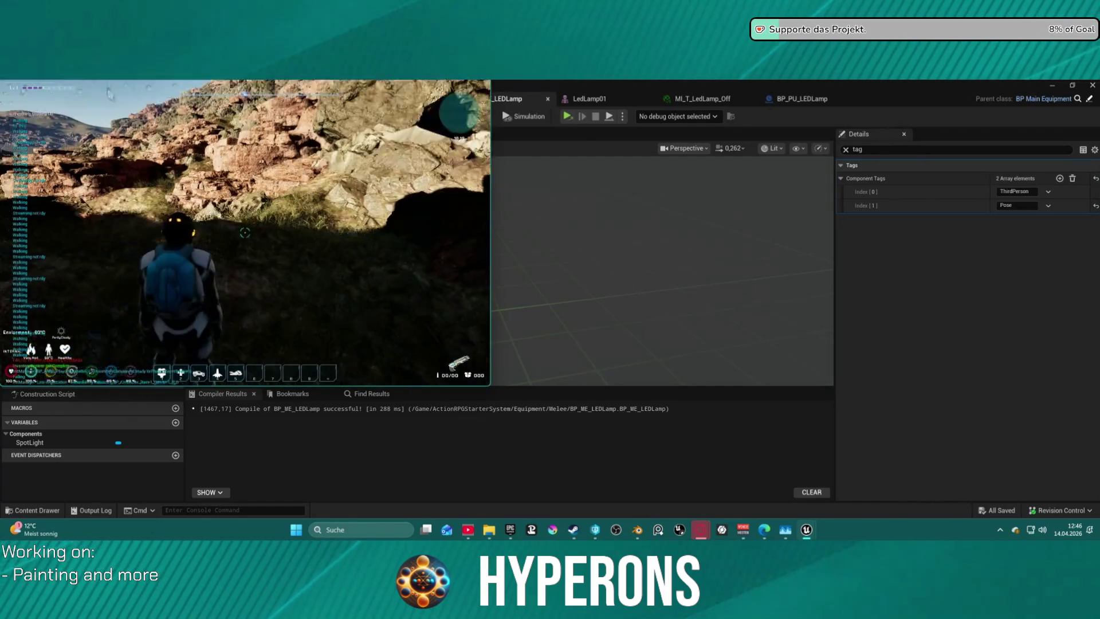
key("w")
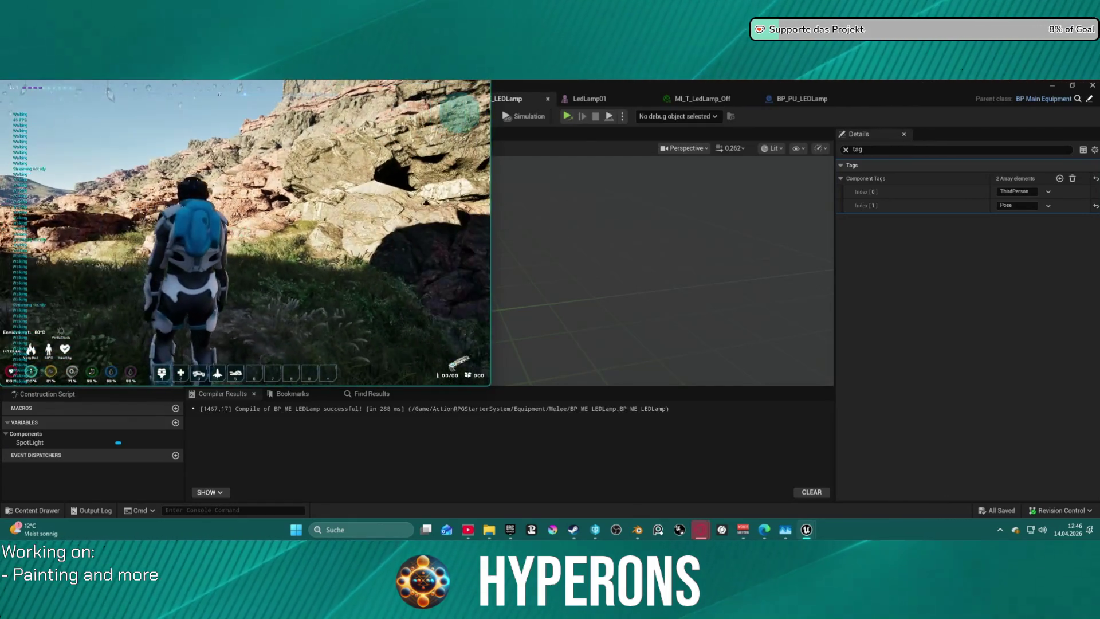
key("i")
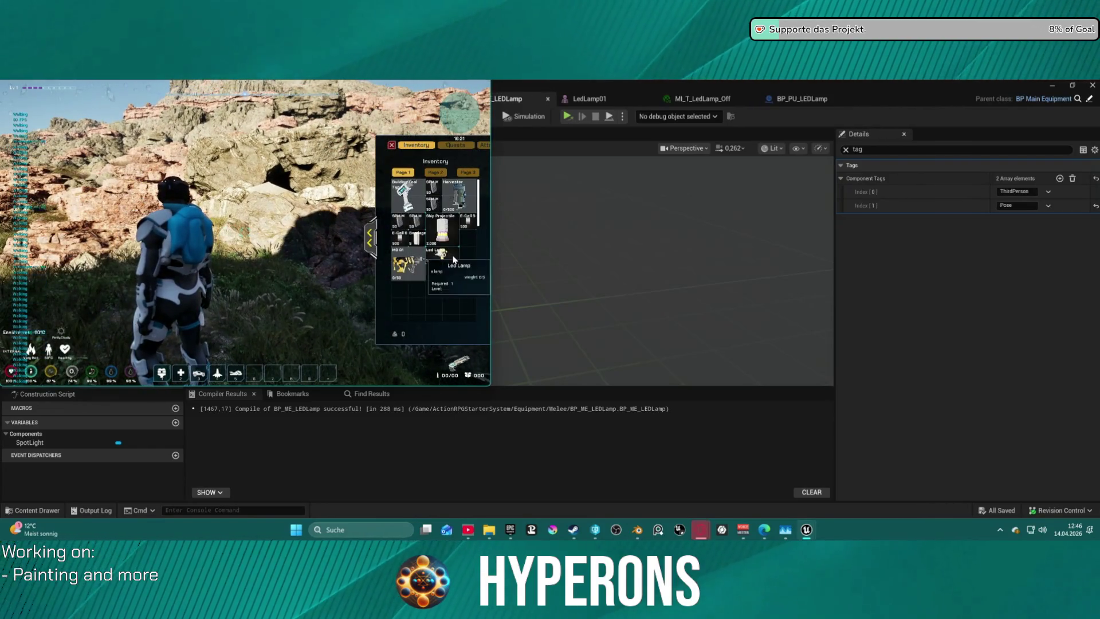
double_click(453, 259)
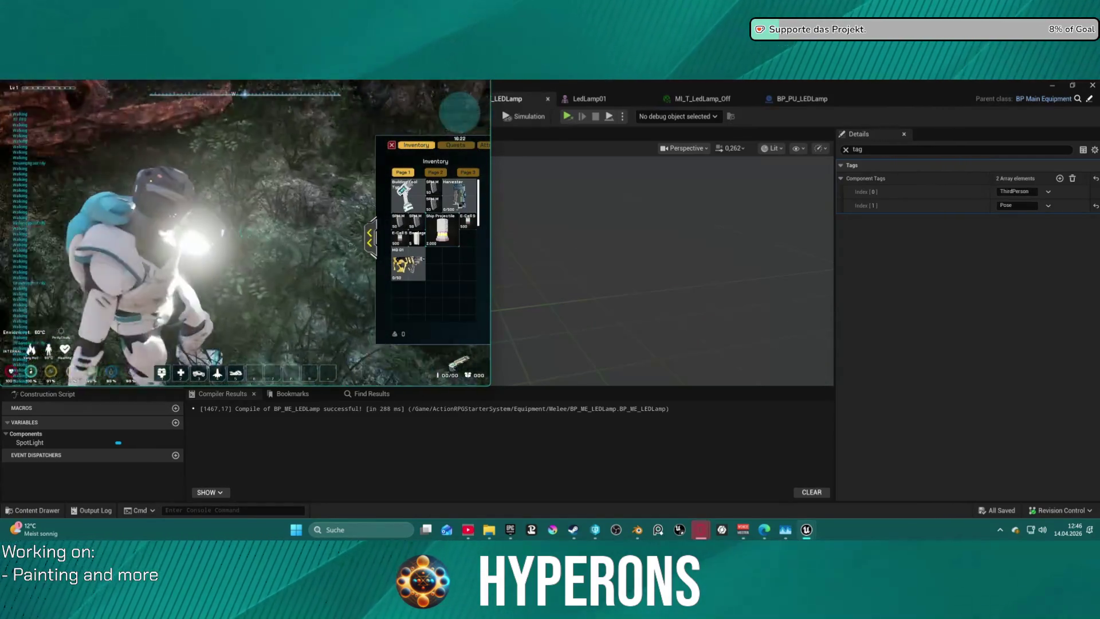
key("Escape")
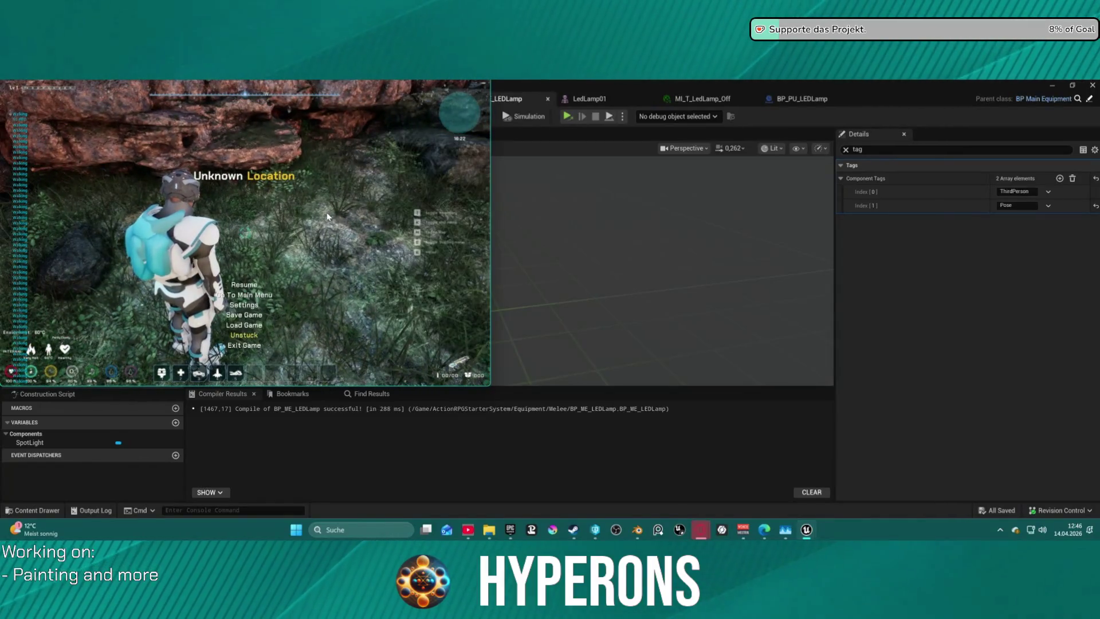
left_click(249, 345)
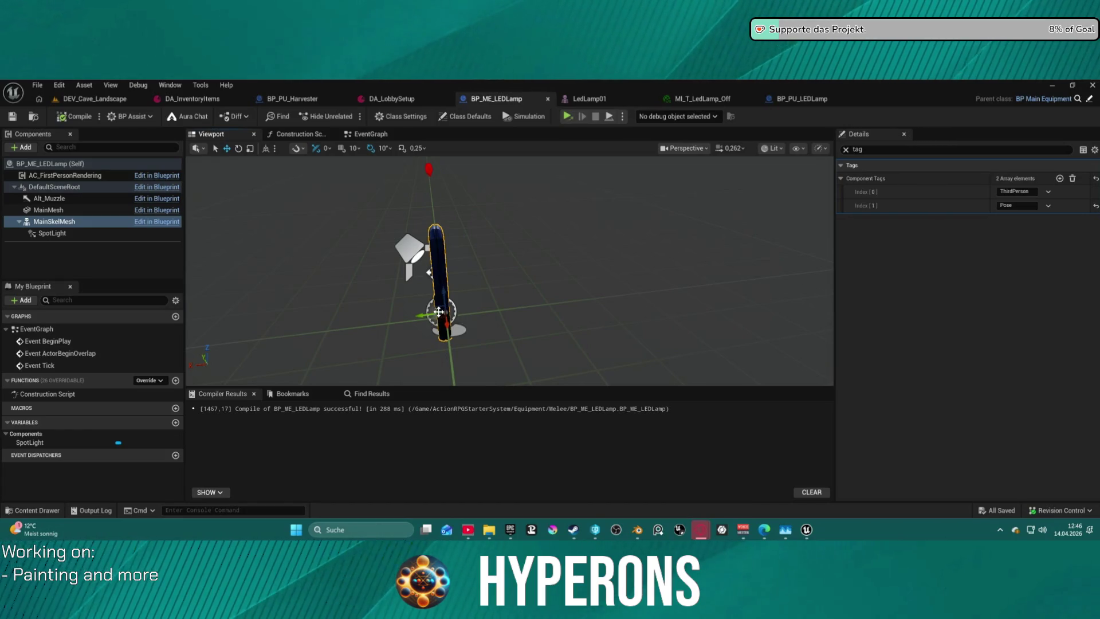
- Rotate the lamp mesh a further 10° about Z, then compile and save BP_ME_LEDLamp
key("e")
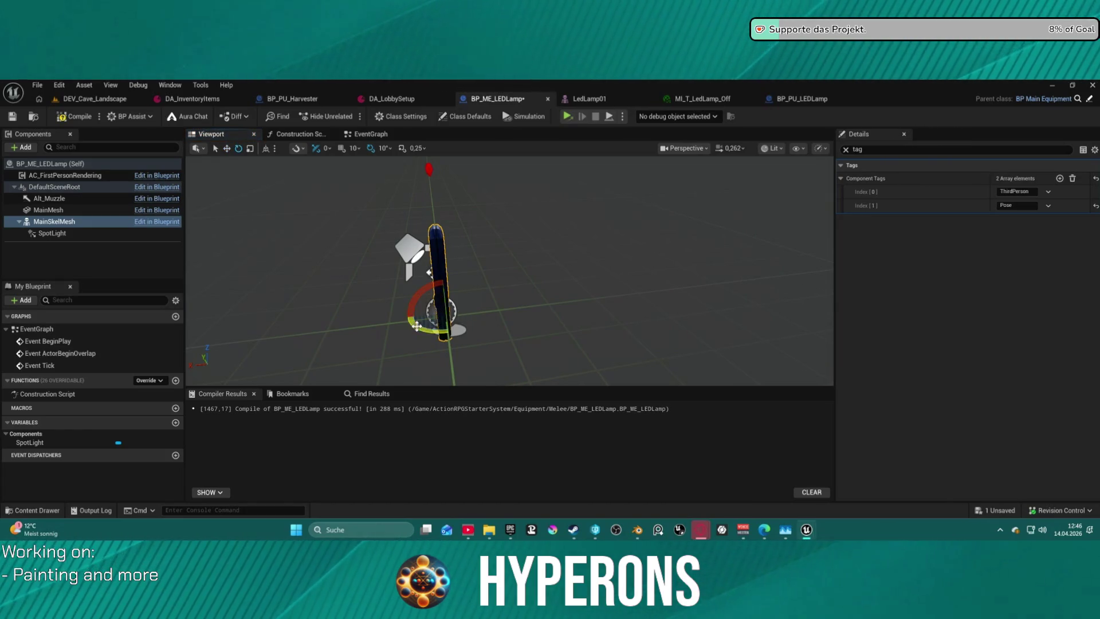
mouse_move(445, 326)
left_mouse_down()
mouse_move(431, 275)
mouse_move(476, 269)
mouse_move(405, 332)
left_mouse_up()
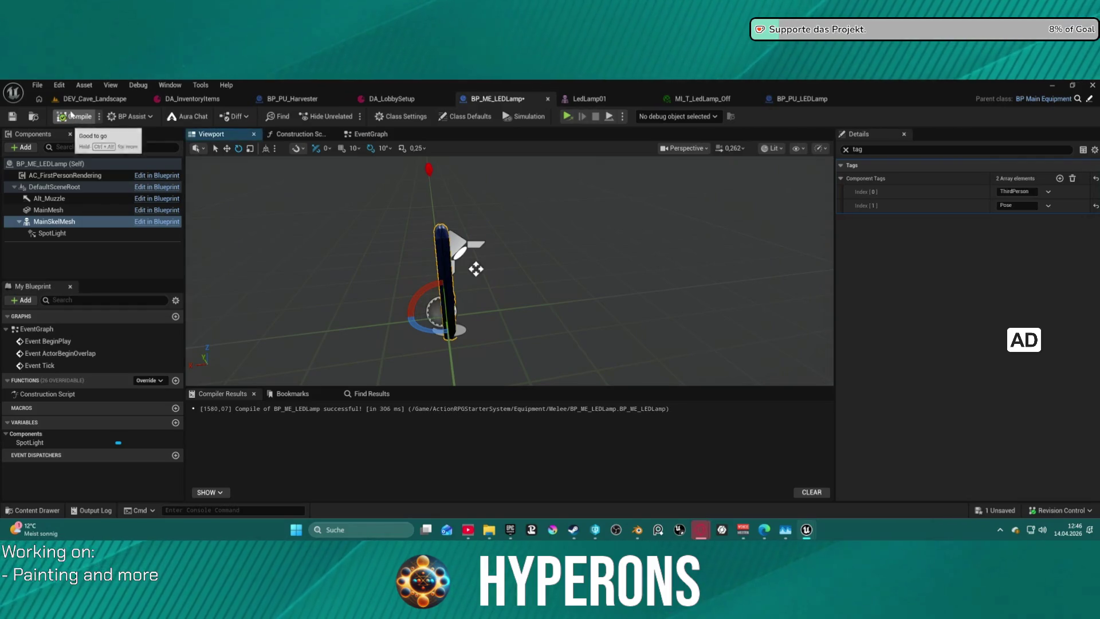
left_click(80, 119)
key("ctrl+shift+s")
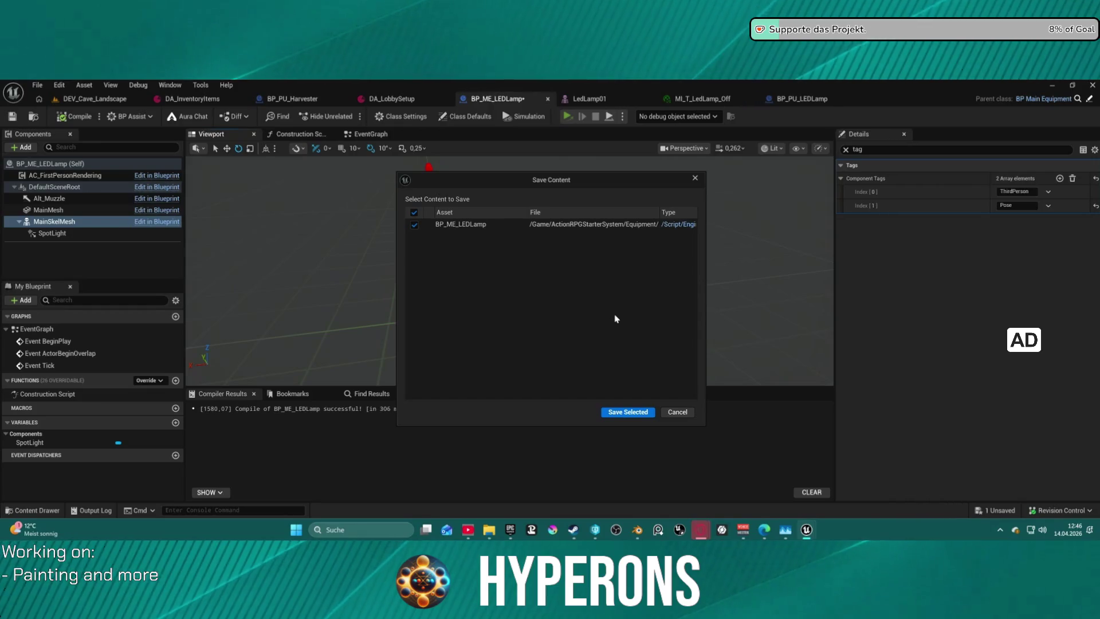
left_click(625, 410)
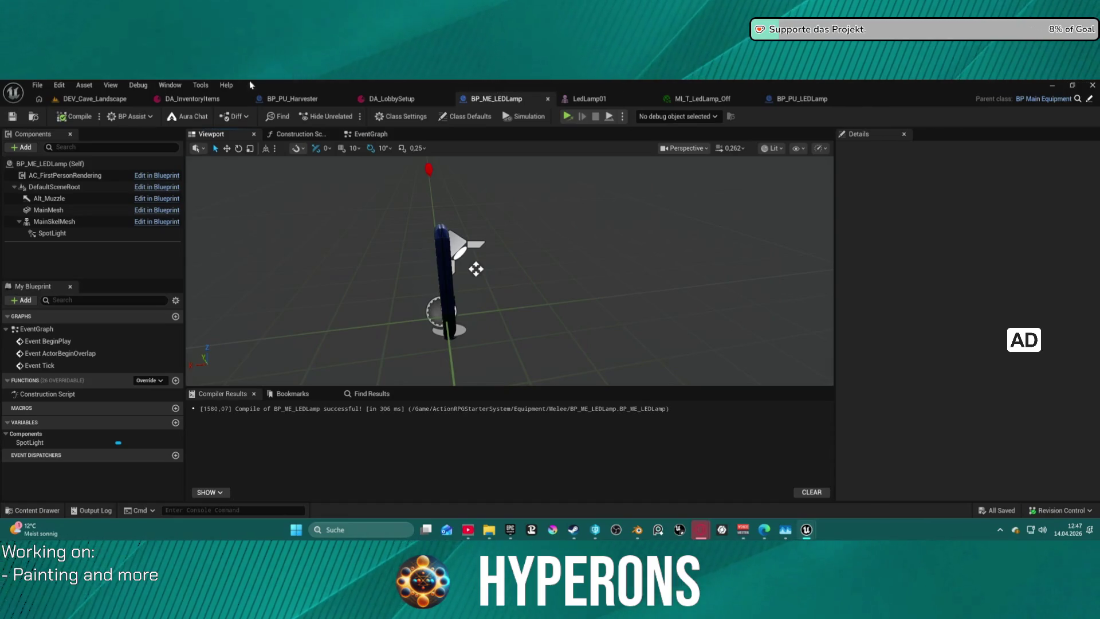
- Close the BP_PU_LEDLamp, MI_T_LedLamp_Off, LedLamp01 and BP_ME_LEDLamp editor tabs
left_click(94, 101)
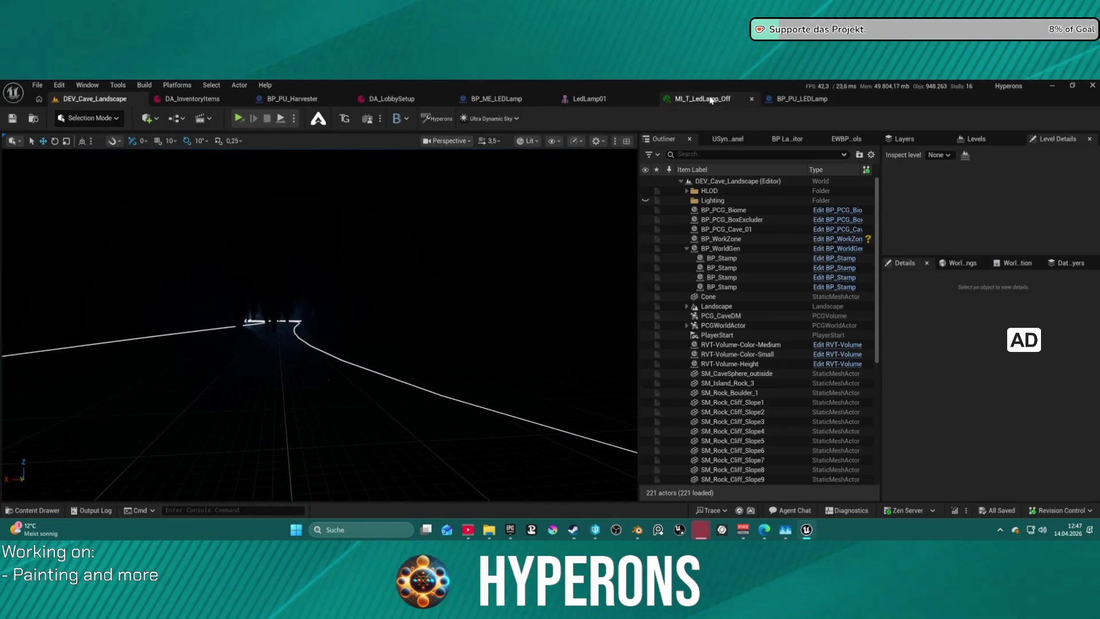
left_click(731, 101)
left_click(802, 99)
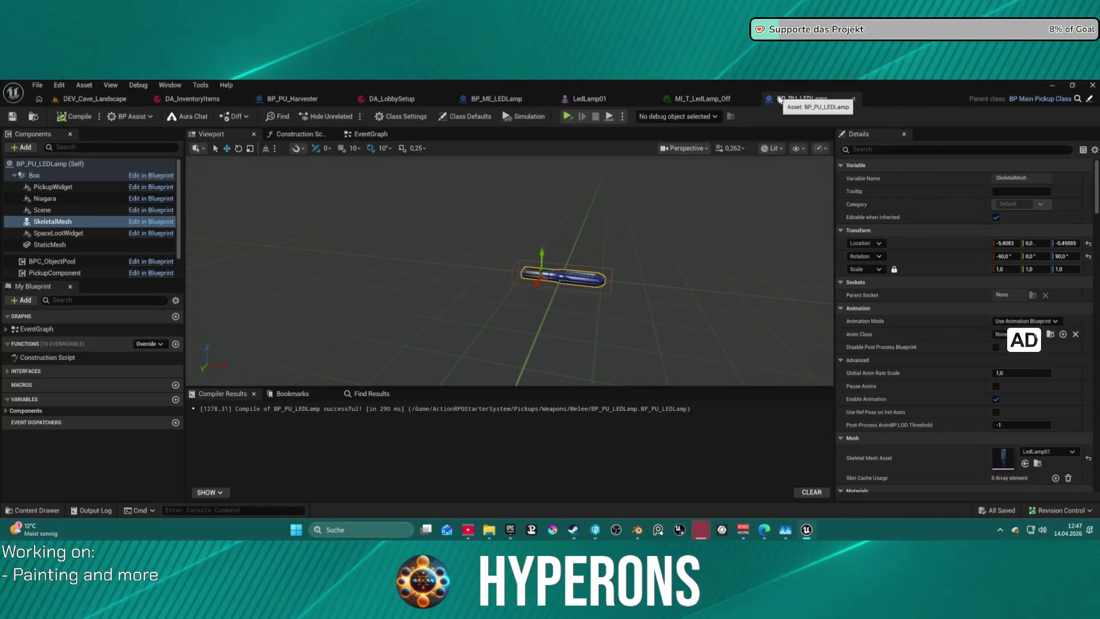
left_click(854, 99)
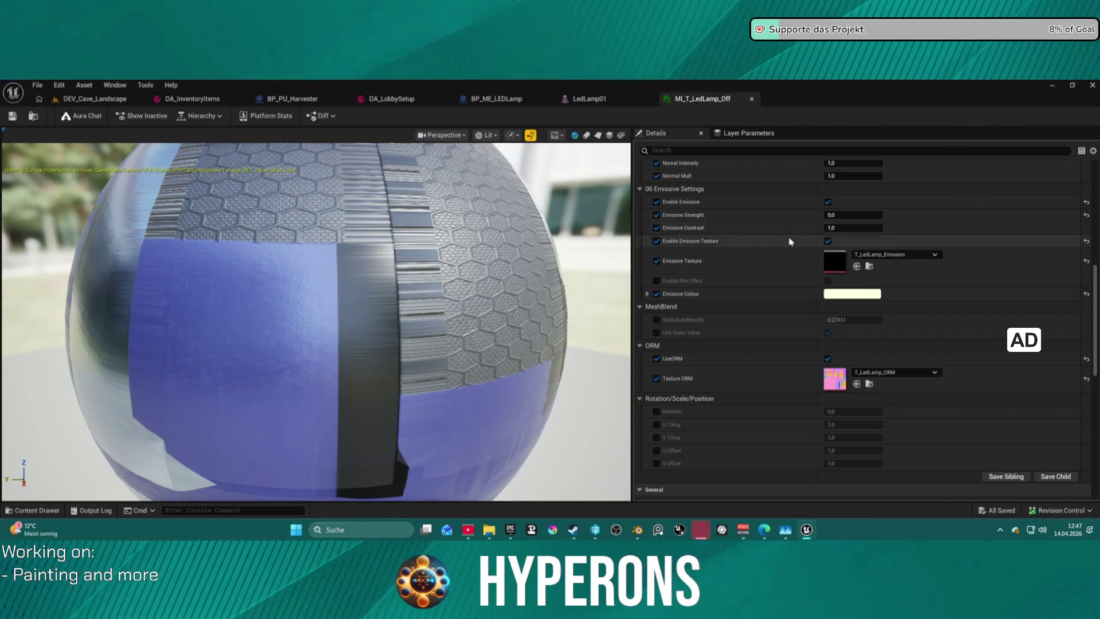
left_click(753, 99)
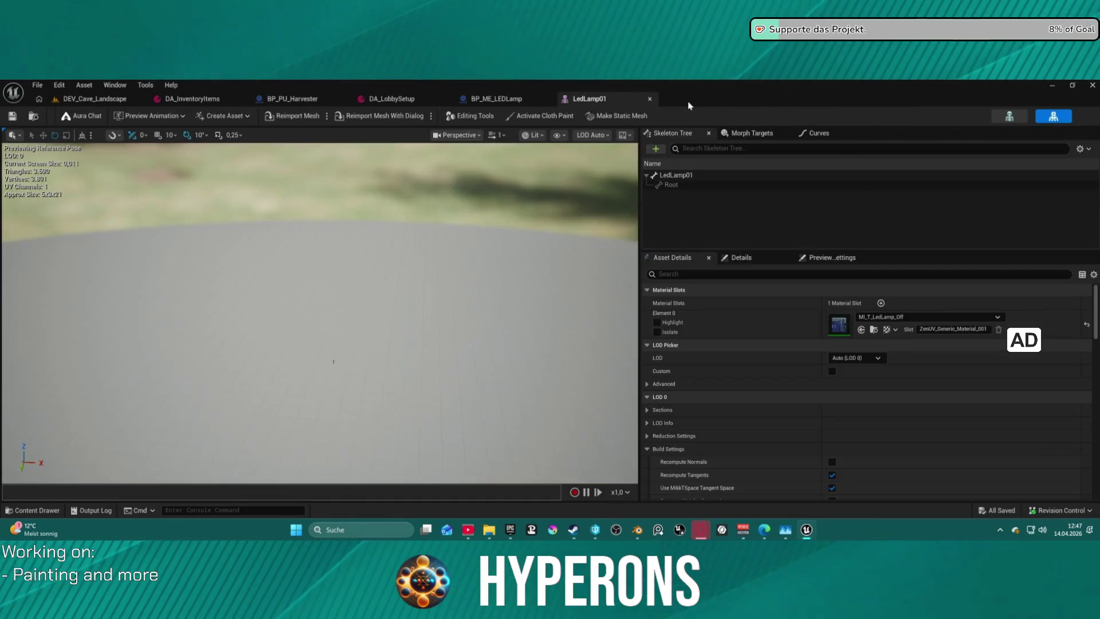
left_click(651, 99)
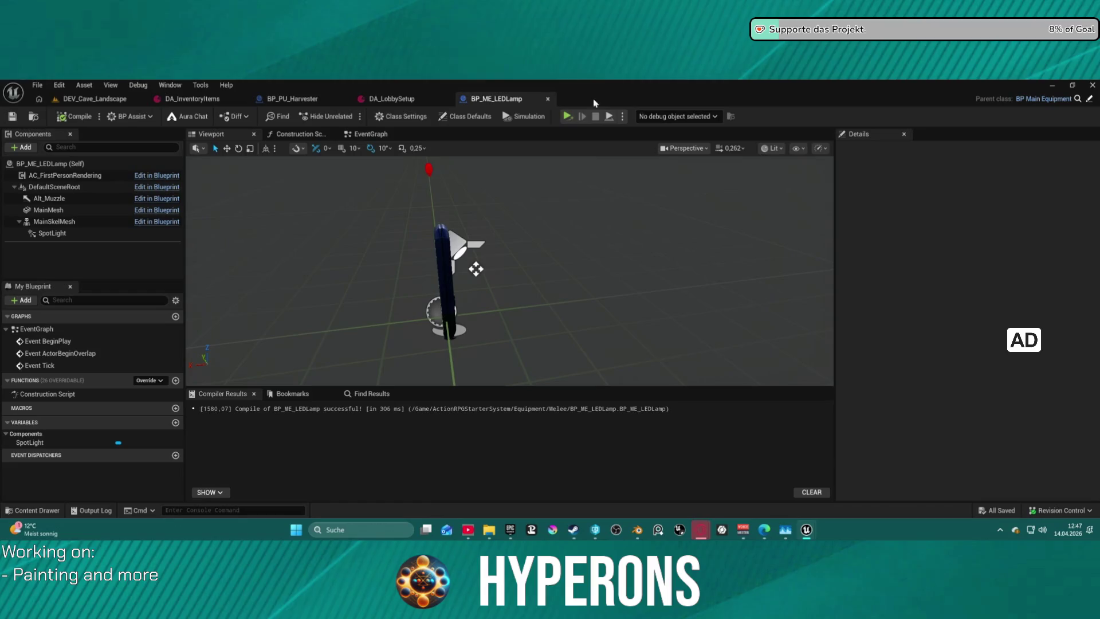
left_click(549, 99)
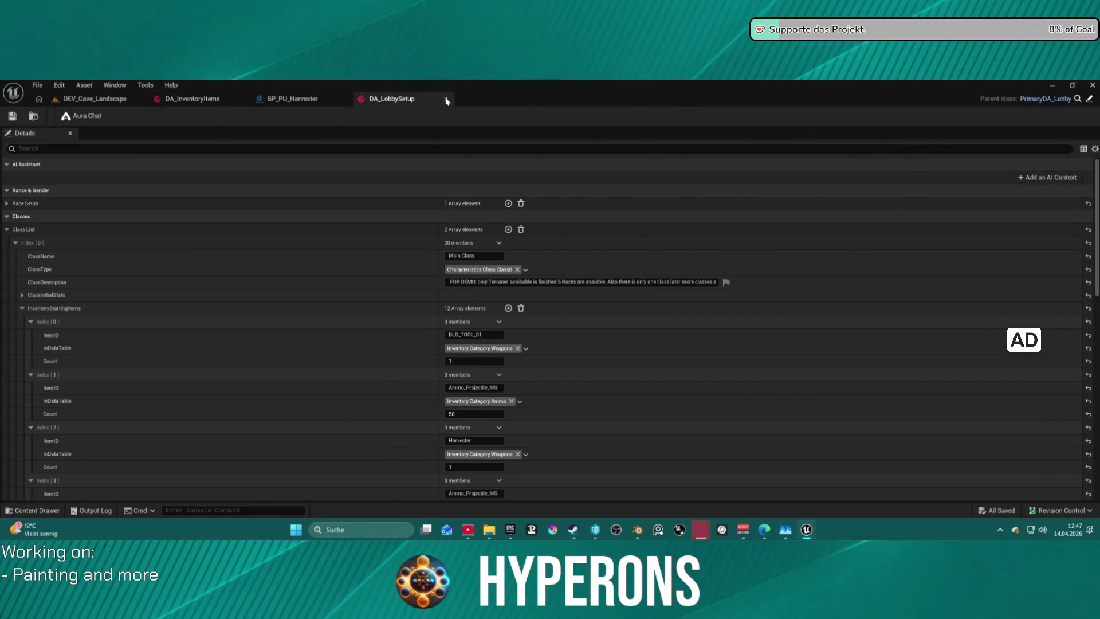
- Close the DA_LobbySetup, BP_PU_Harvester and DA_InventoryItems editor tabs
left_click(447, 100)
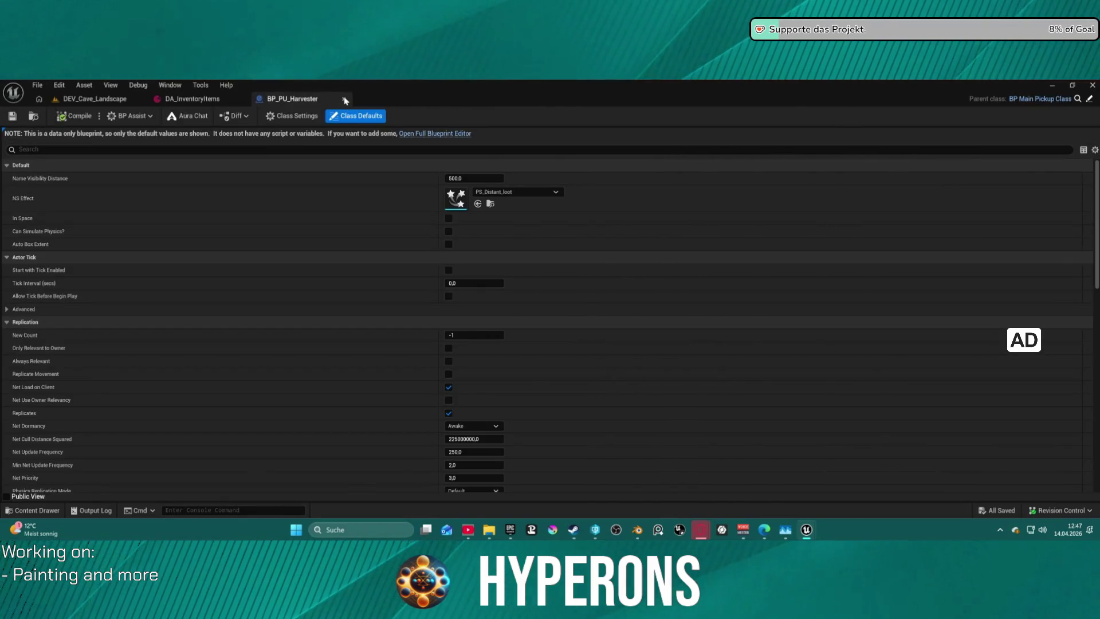
left_click(344, 100)
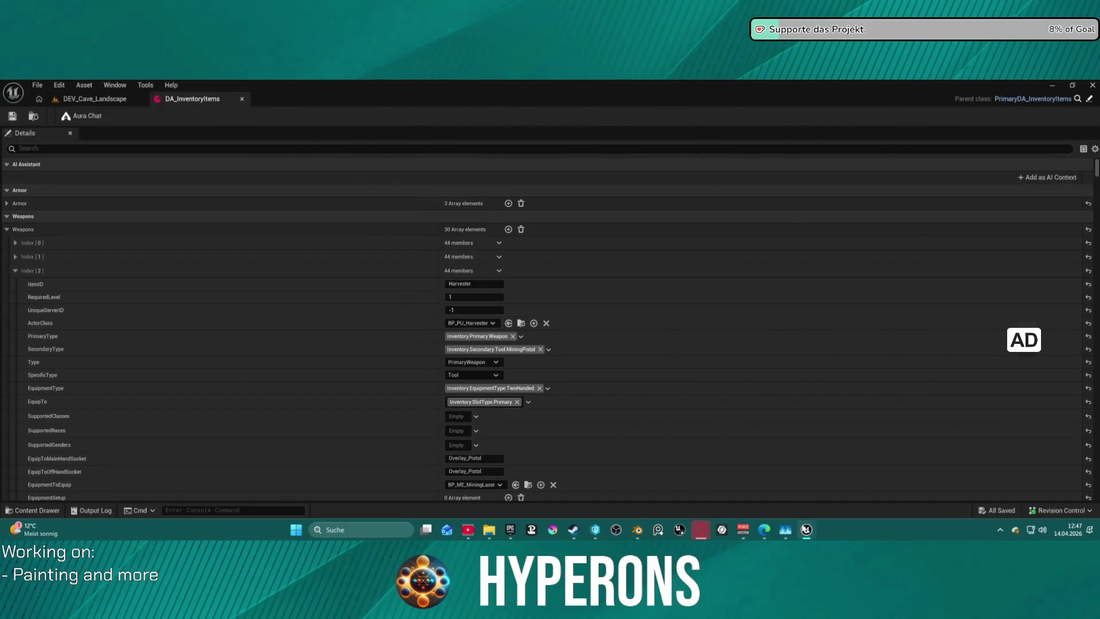
mouse_move(807, 529)
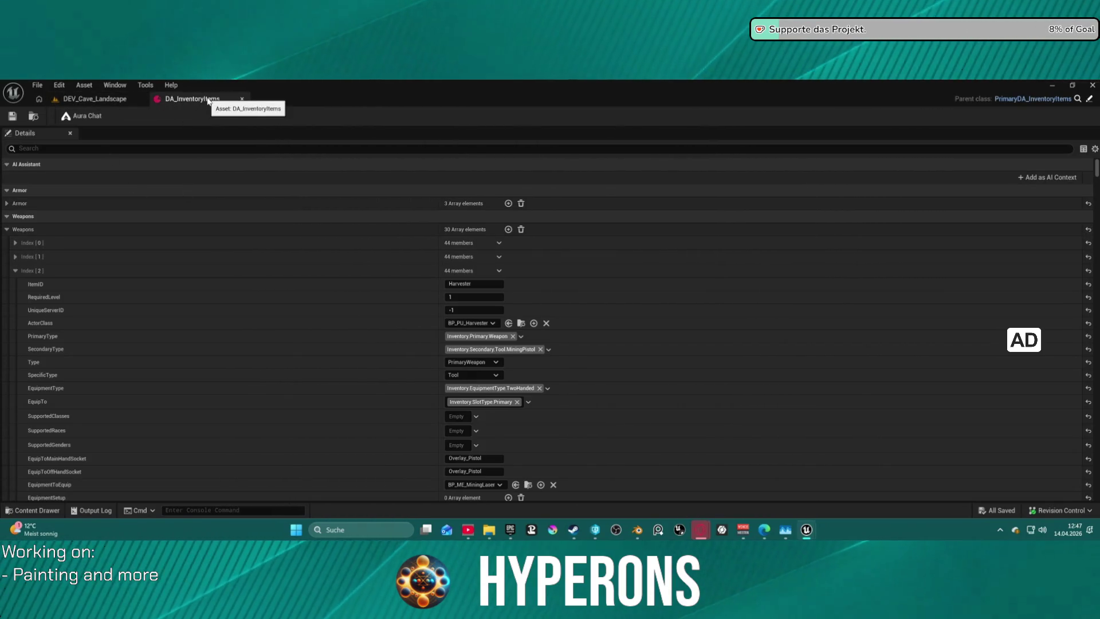
middle_click(210, 101)
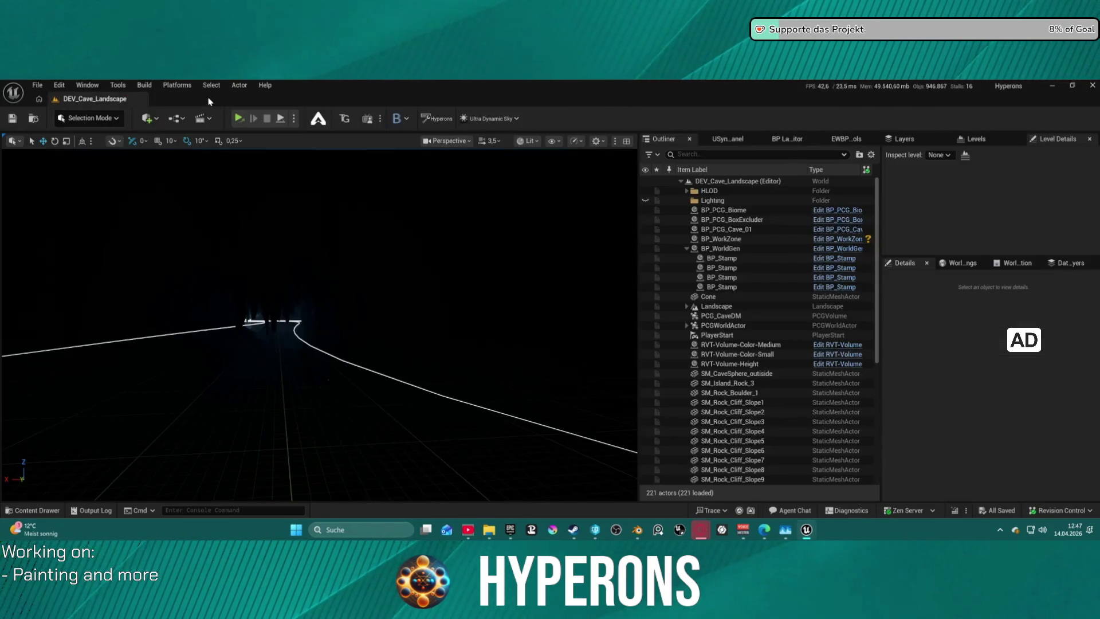
- Reopen DA_InventoryItems from Recent Assets, return to DEV_Cave_Landscape, and minimize the editor
left_click(36, 87)
mouse_move(119, 158)
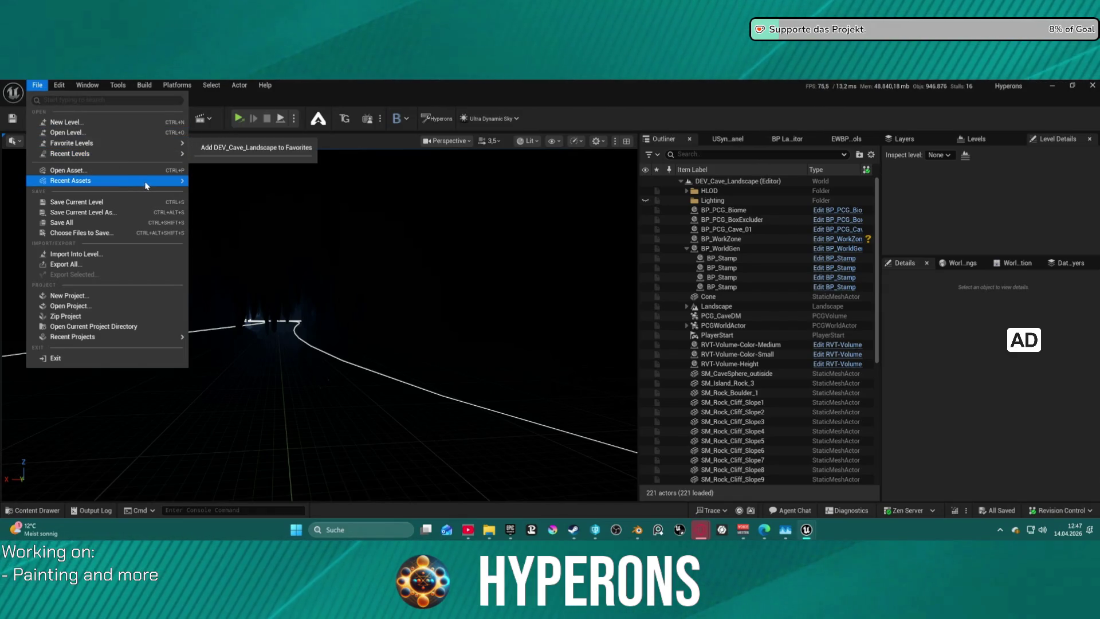
mouse_move(171, 182)
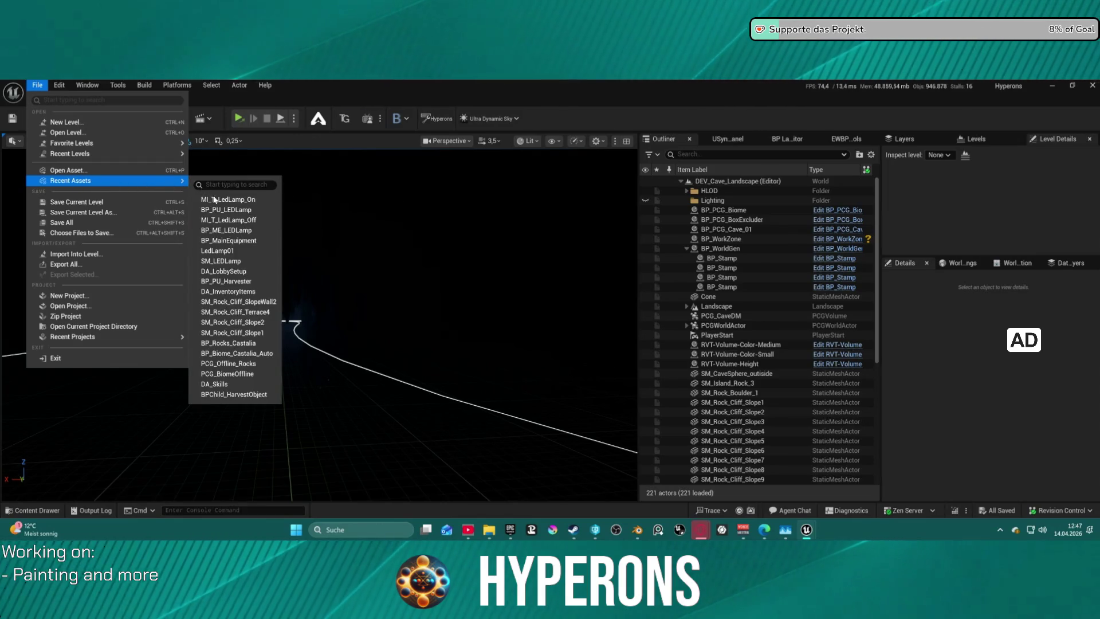
left_click(239, 291)
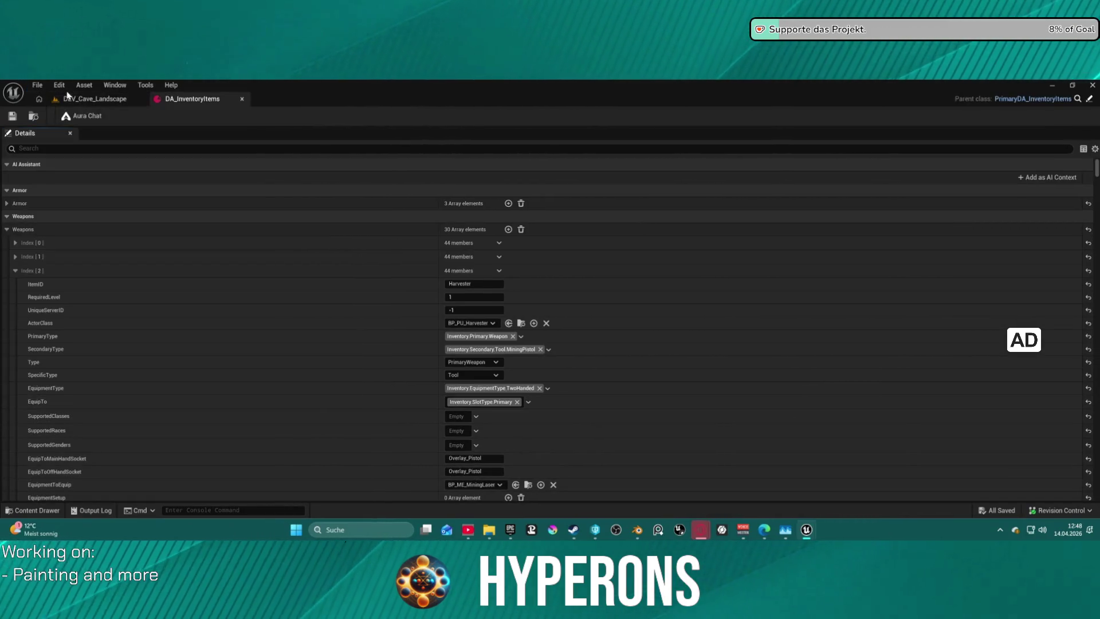
left_click(87, 101)
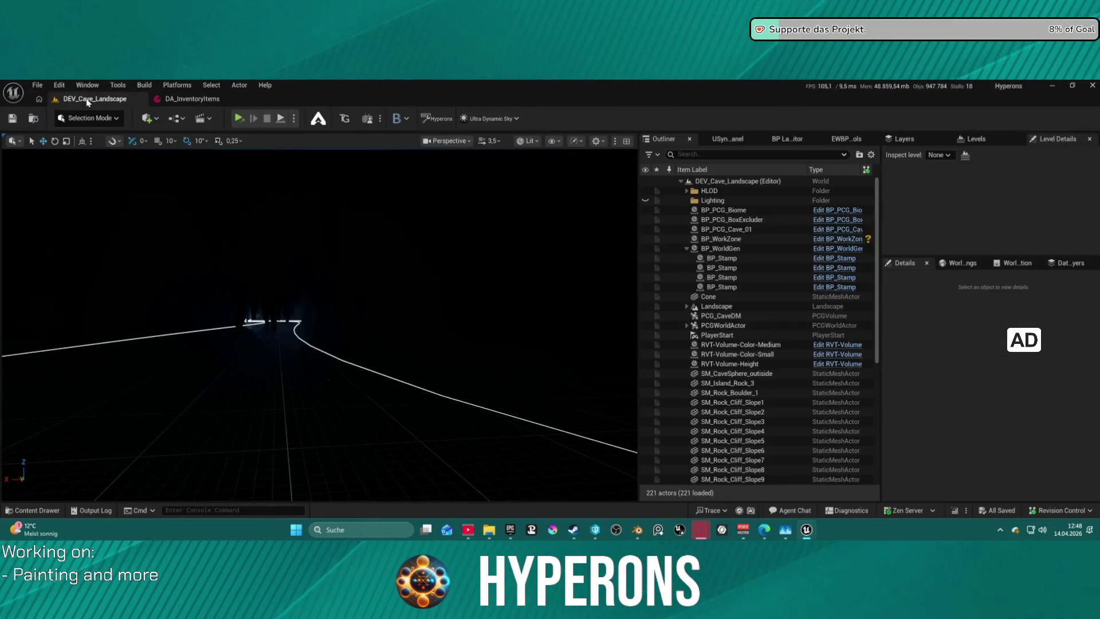
left_click(347, 118)
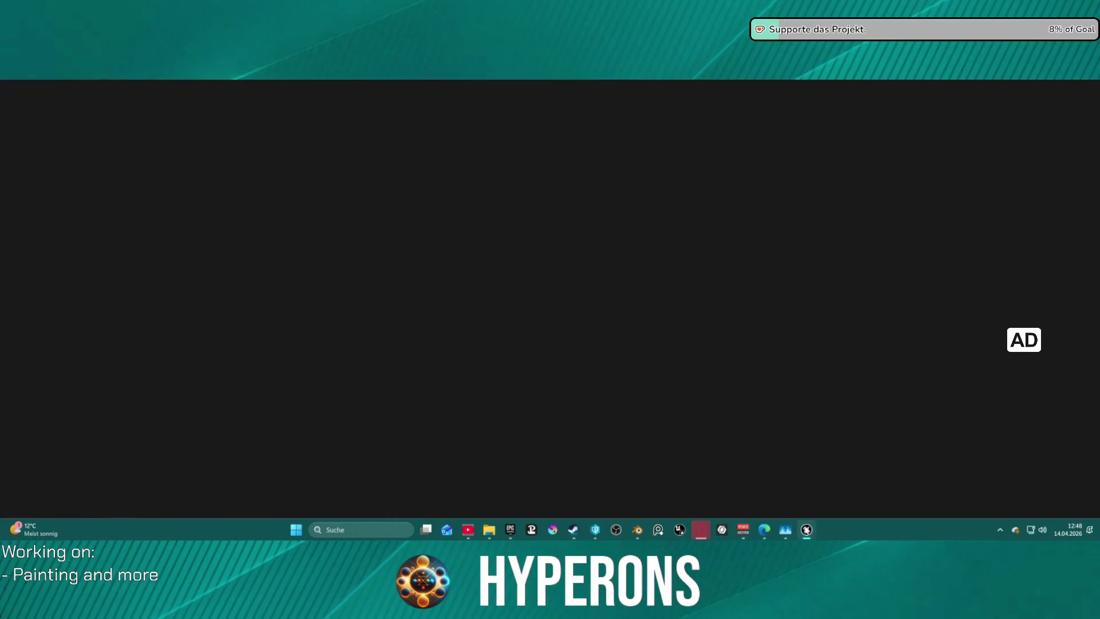
- Bring the running Hyperons game forward and pause it, then switch to the thumbnail generator window
left_click(807, 483)
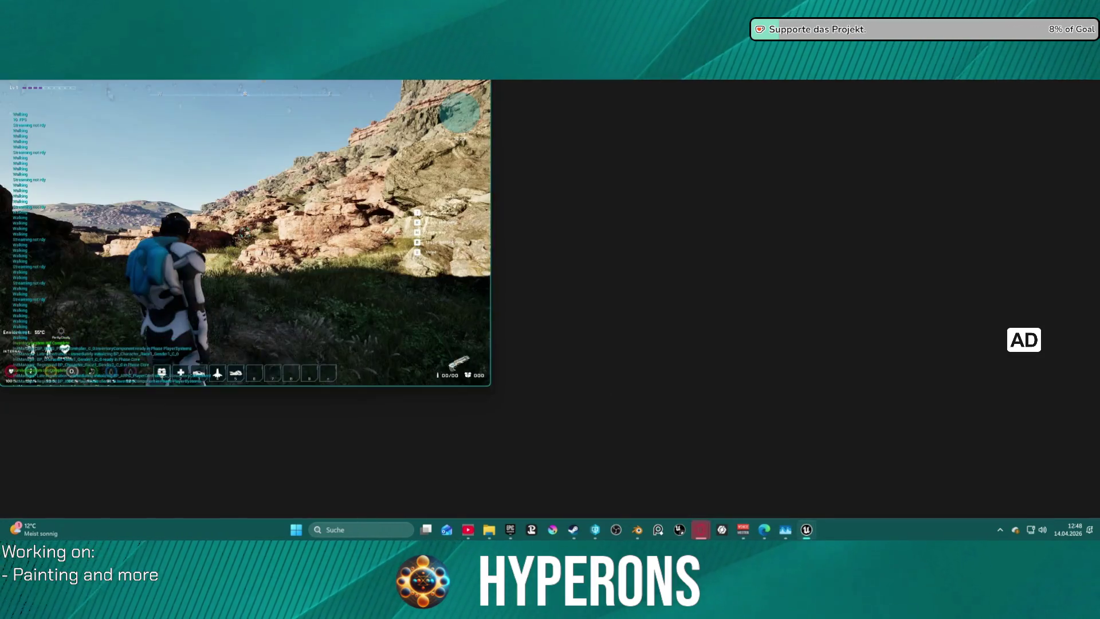
key("Escape")
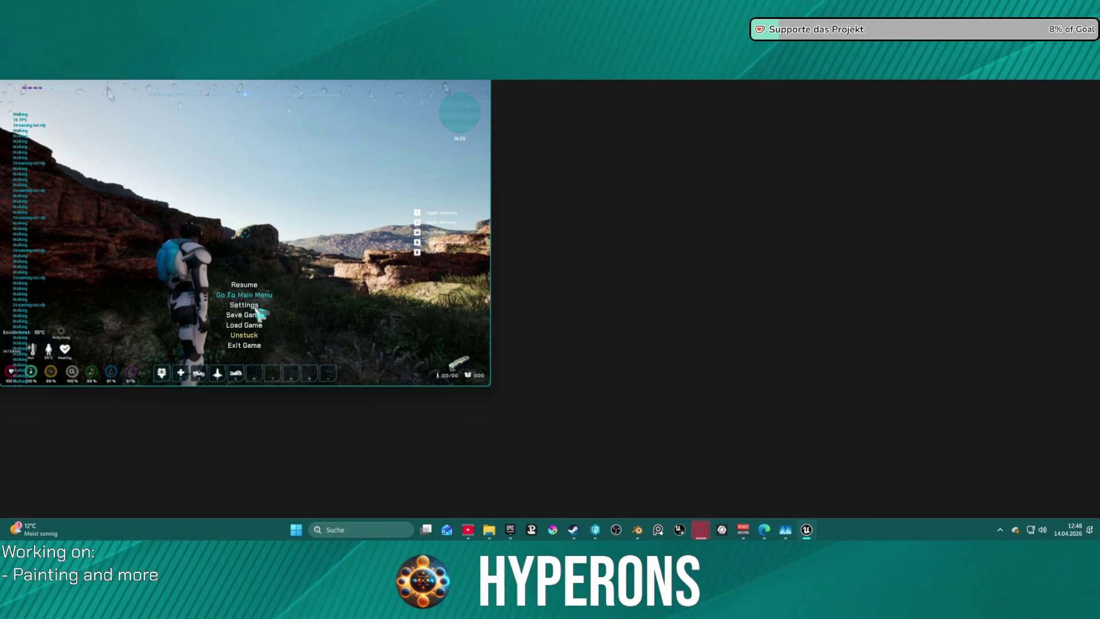
mouse_move(807, 530)
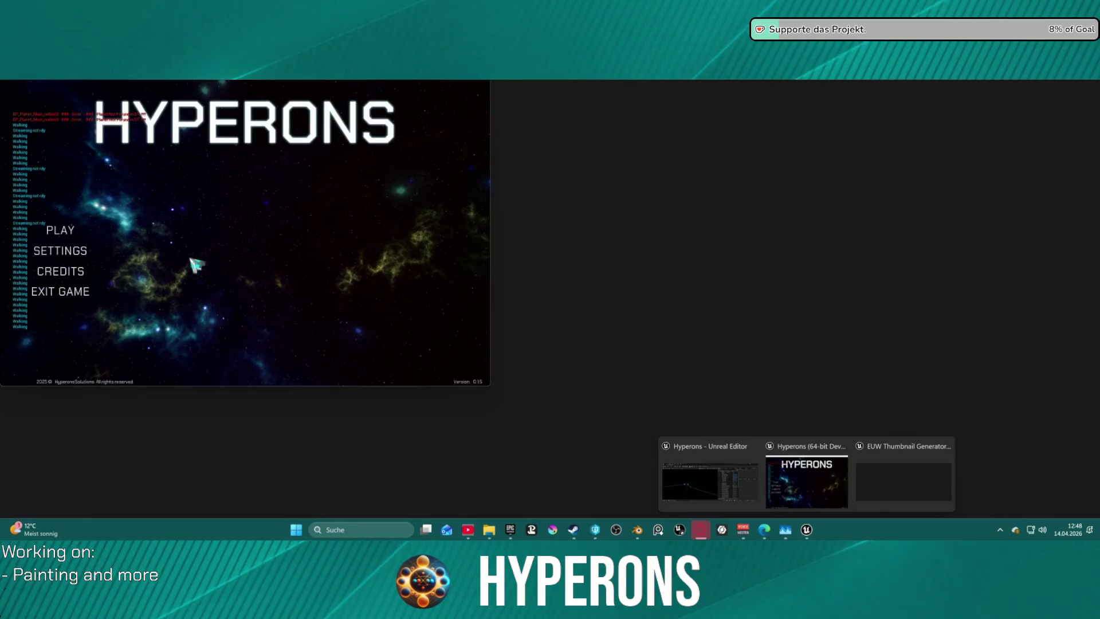
left_click(904, 479)
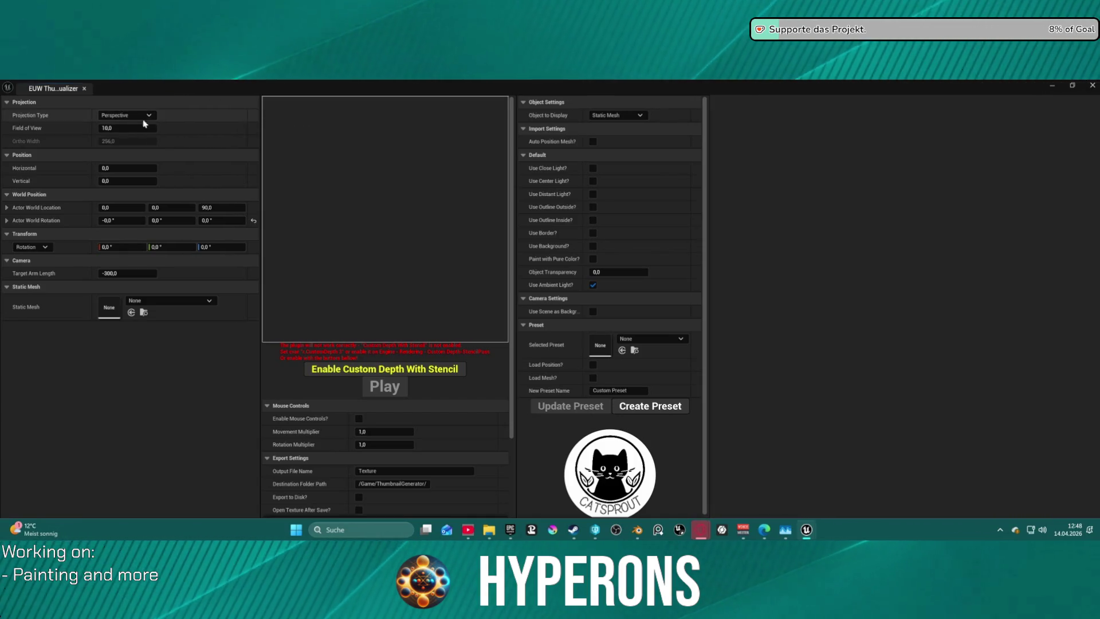
- Load the Inventory_Normal preset, render the LedLamp01 skeletal mesh, and enable custom depth with stencil
left_click(679, 338)
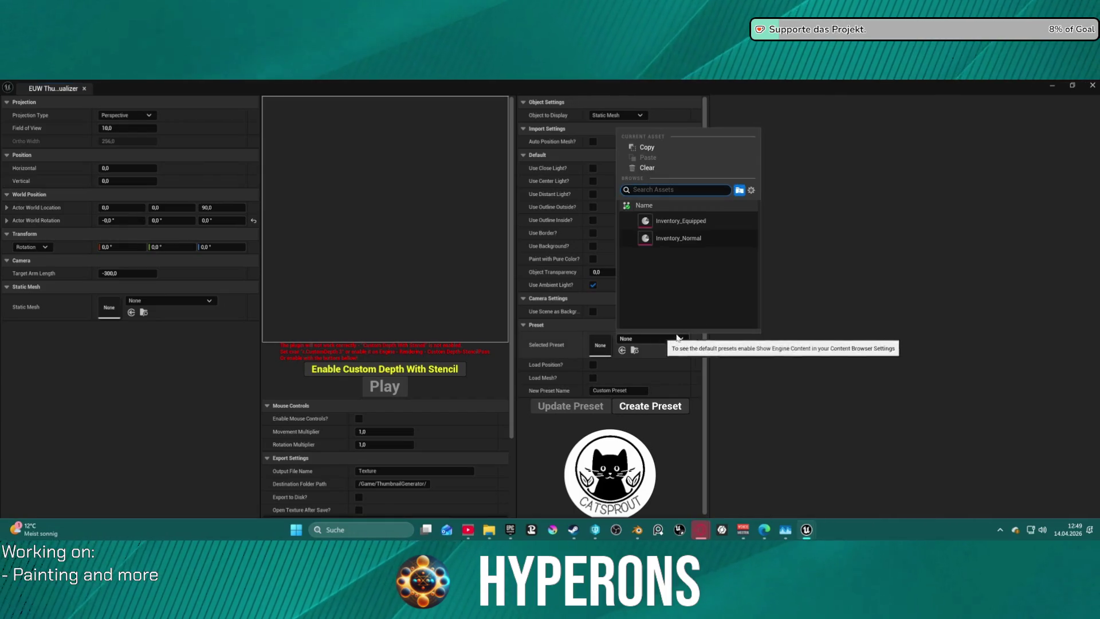
left_click(704, 236)
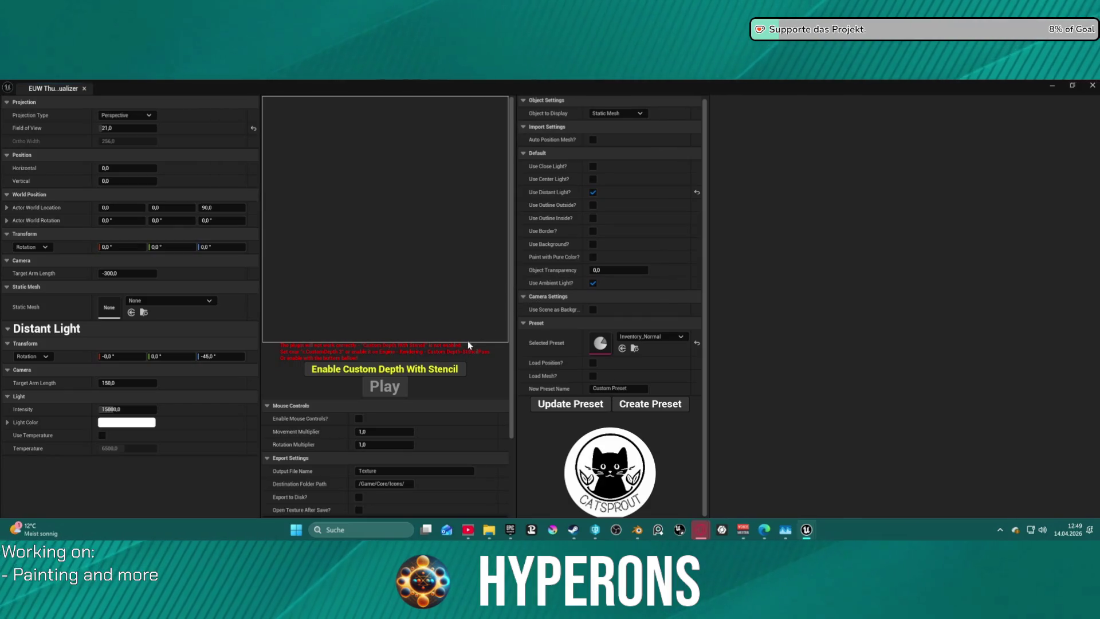
left_click(616, 110)
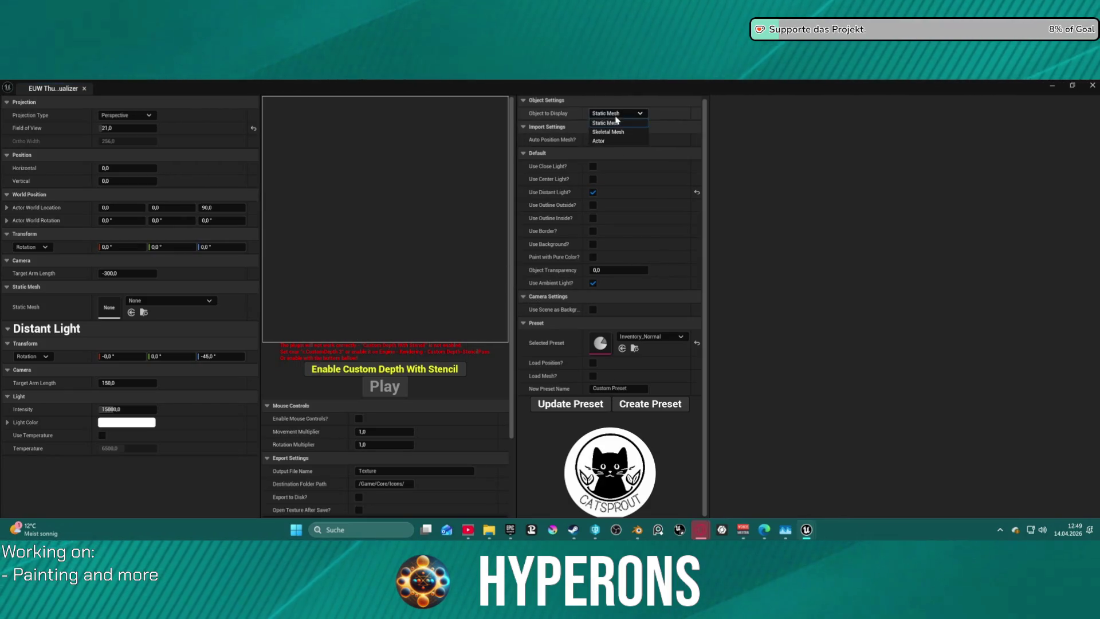
left_click(622, 132)
left_click(178, 301)
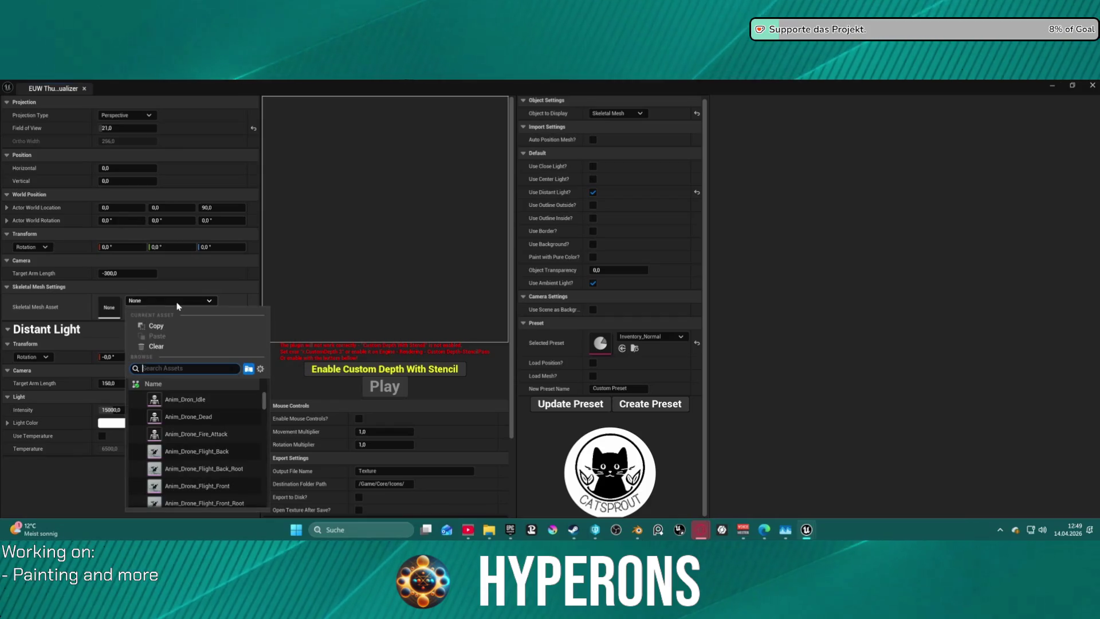
type("led")
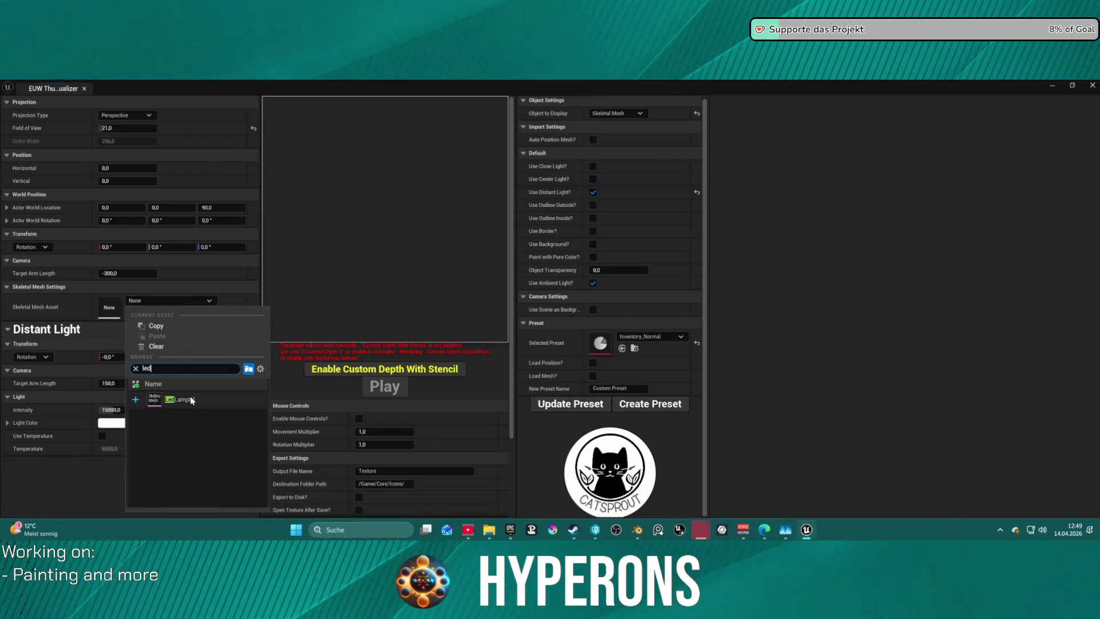
left_click(195, 399)
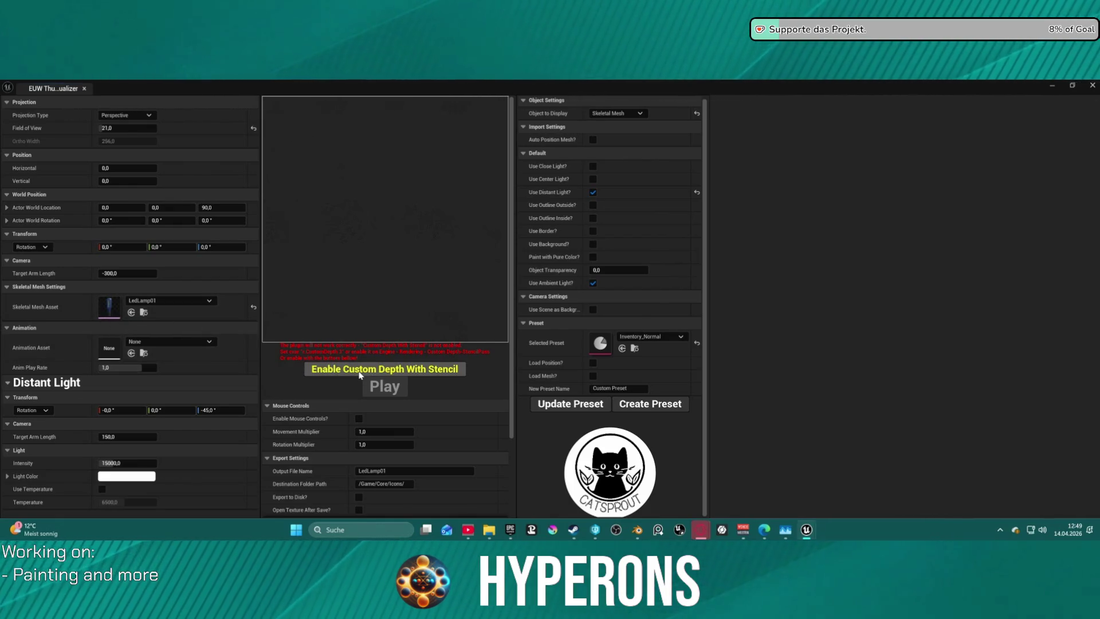
left_click(420, 368)
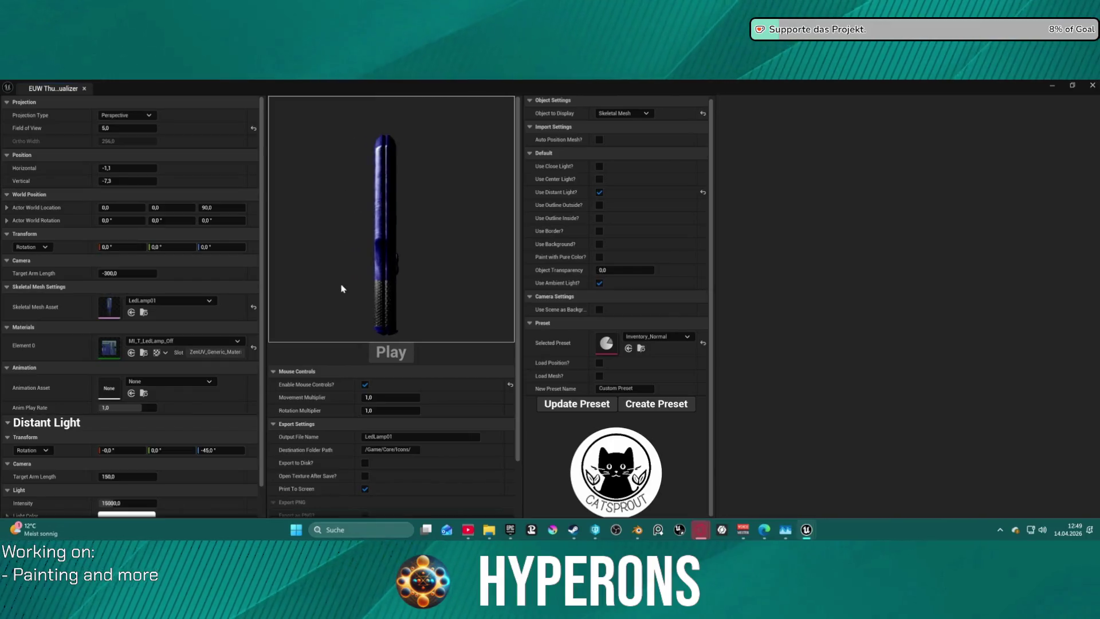
- Nudge the lamp up and left in the preview and rotate it to show its LED face
left_click_drag(344, 284, 343, 280)
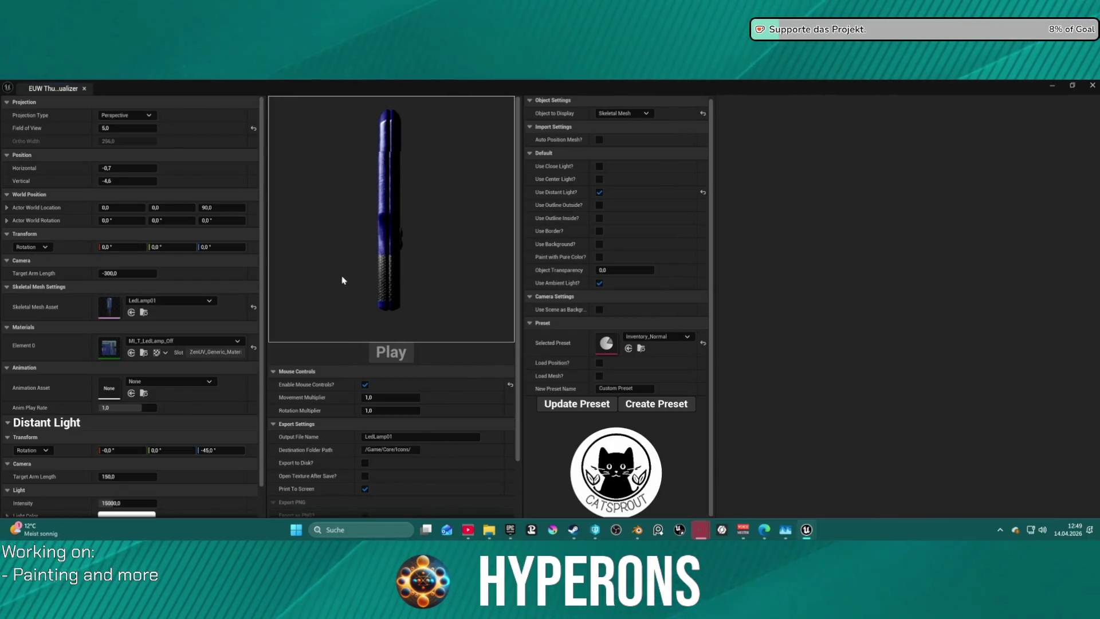
left_click(599, 139)
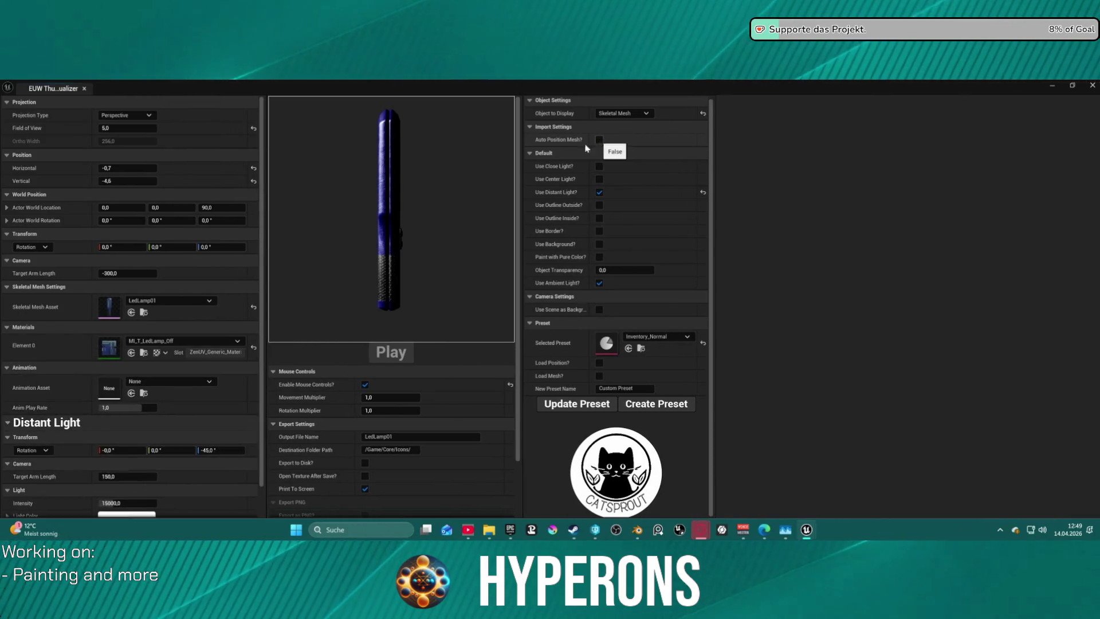
left_click(599, 140)
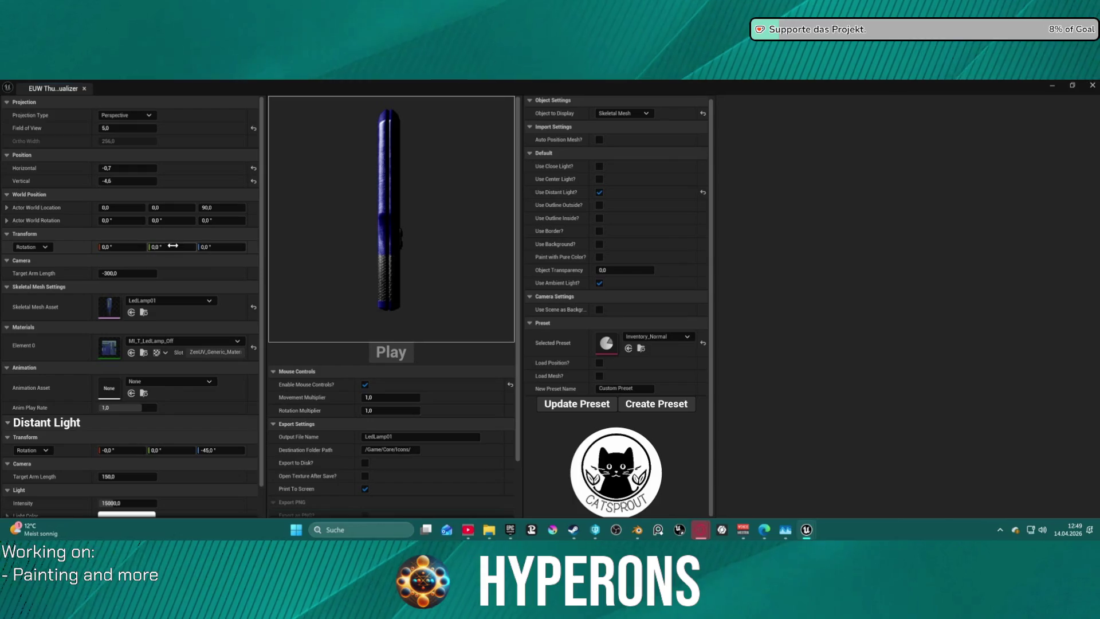
mouse_move(222, 247)
left_mouse_down()
mouse_move(188, 247)
mouse_move(216, 247)
left_mouse_up()
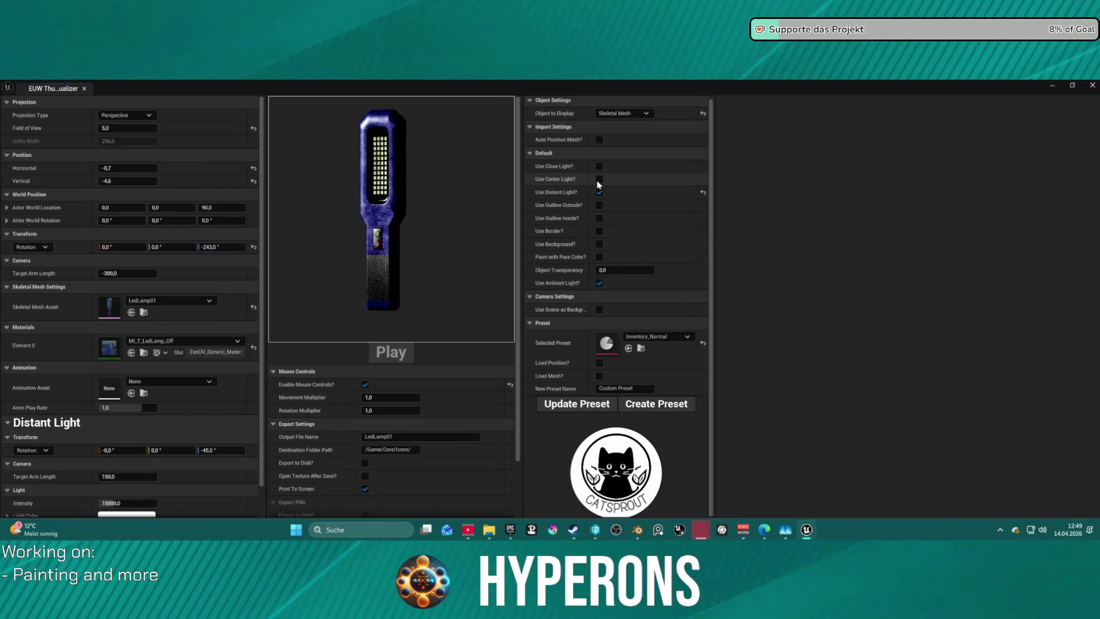
- Light the lamp with the close light at distance 100 and lower intensity, then turn it about Z
left_click(599, 180)
left_click(600, 180)
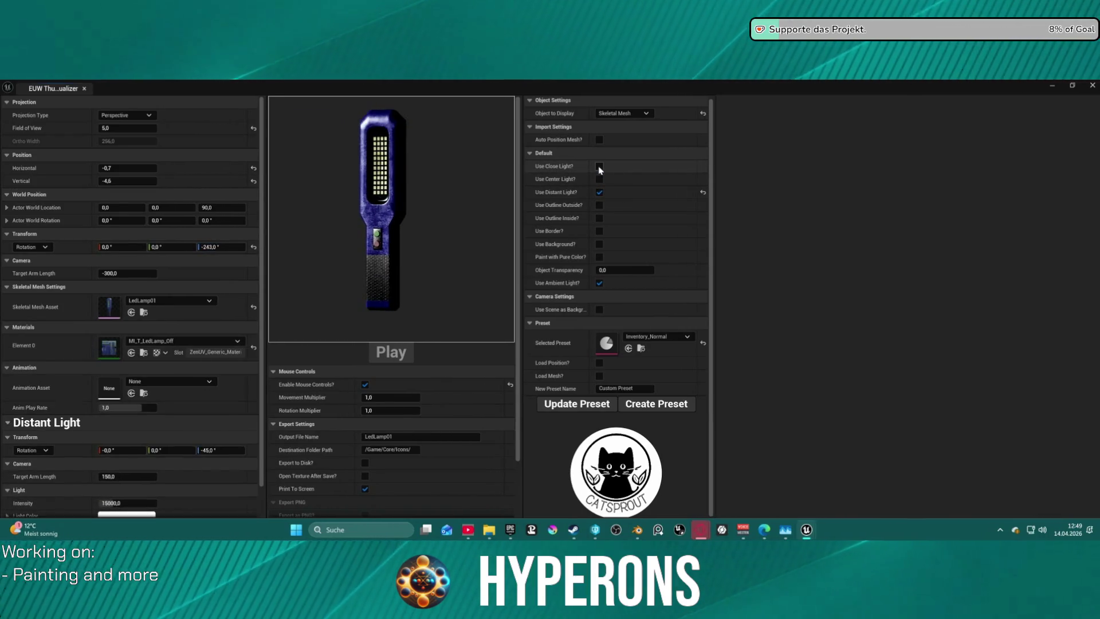
left_click(599, 167)
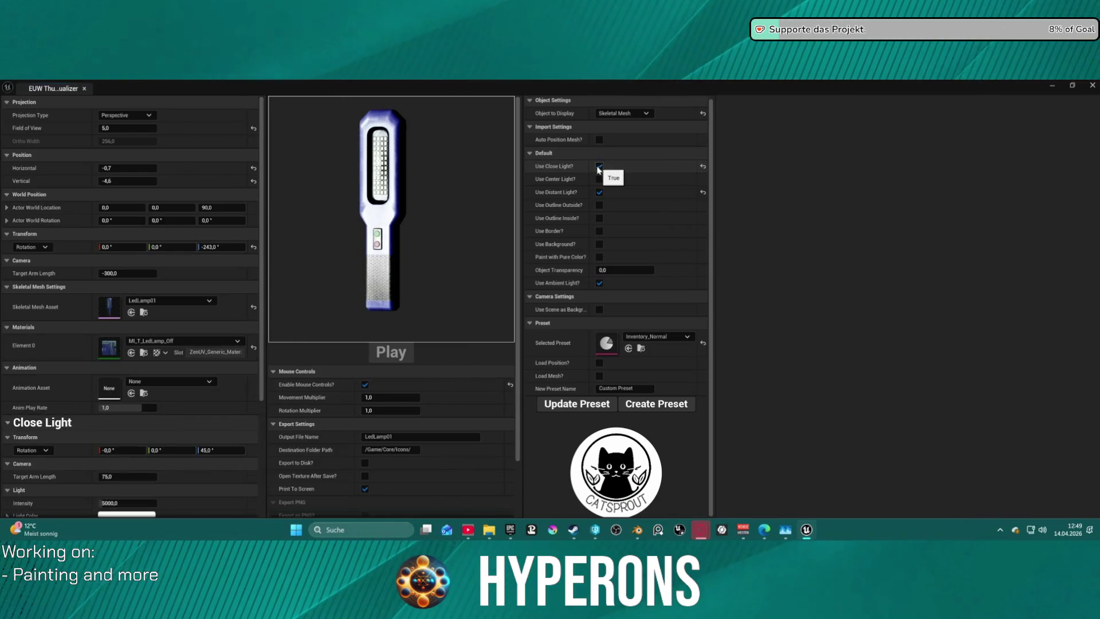
scroll(139, 469, "down", 1)
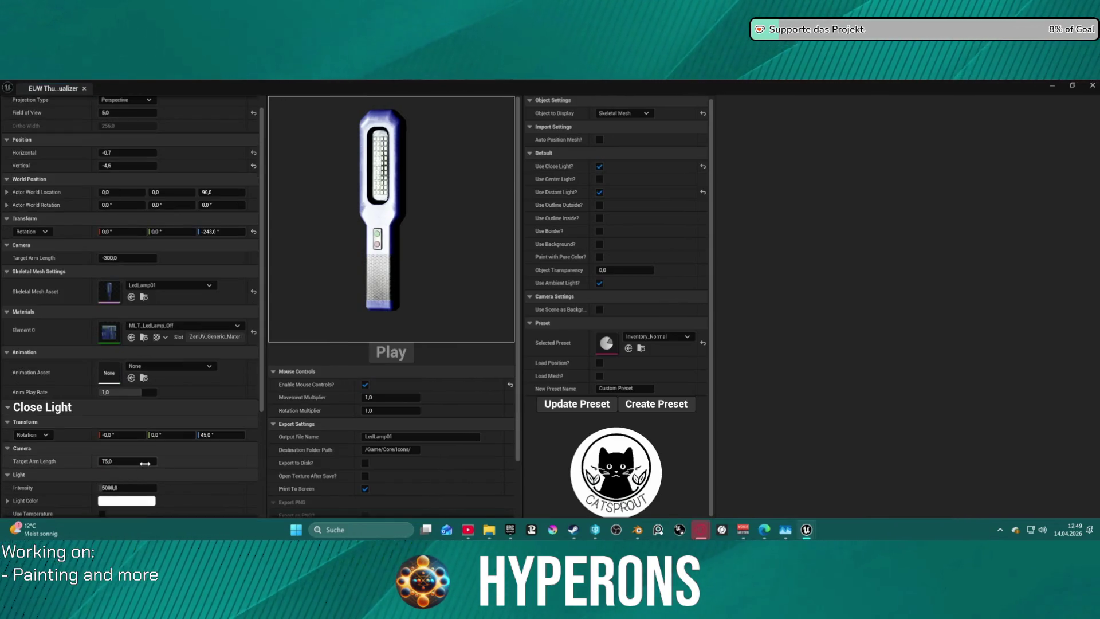
mouse_move(145, 463)
left_mouse_down()
mouse_move(131, 463)
mouse_move(159, 463)
mouse_move(150, 463)
left_mouse_up()
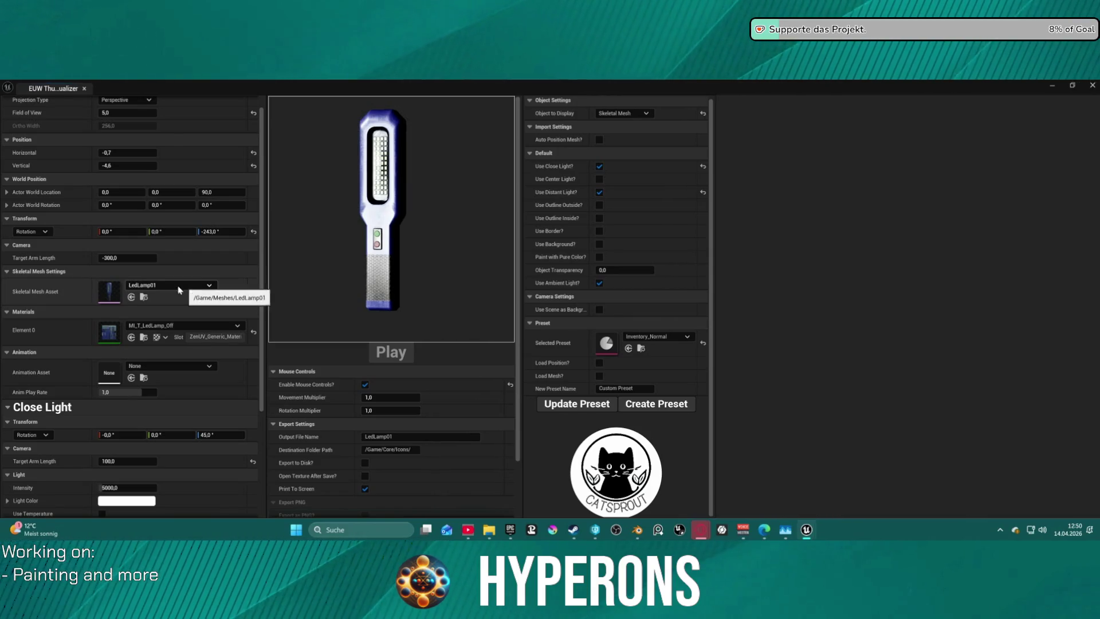
type("100")
key("Return")
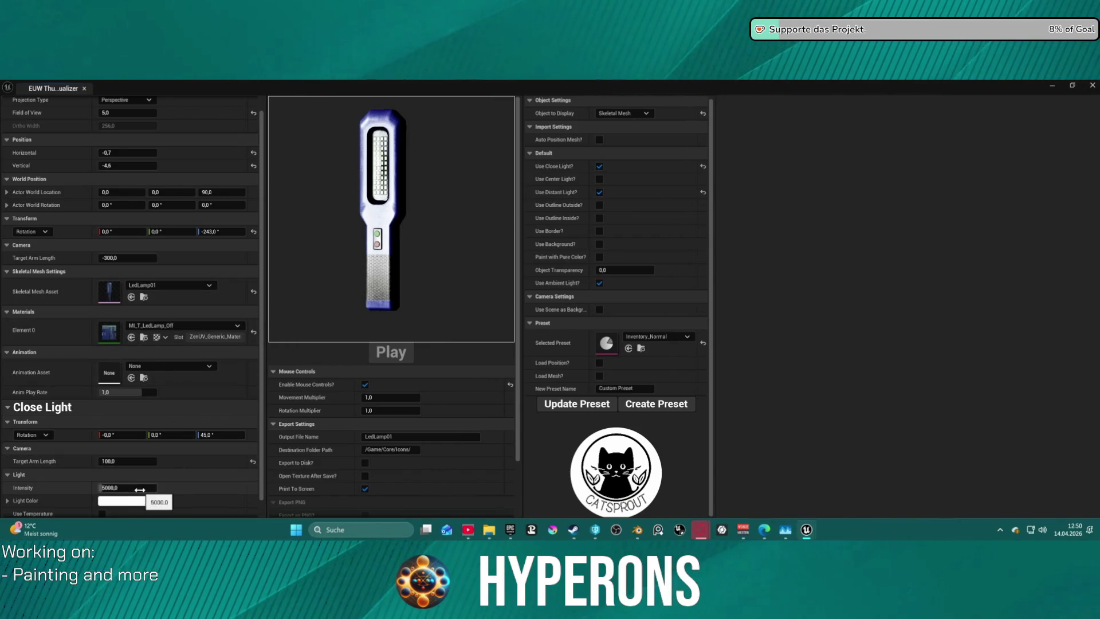
mouse_move(143, 488)
left_mouse_down()
mouse_move(95, 488)
mouse_move(104, 487)
left_mouse_up()
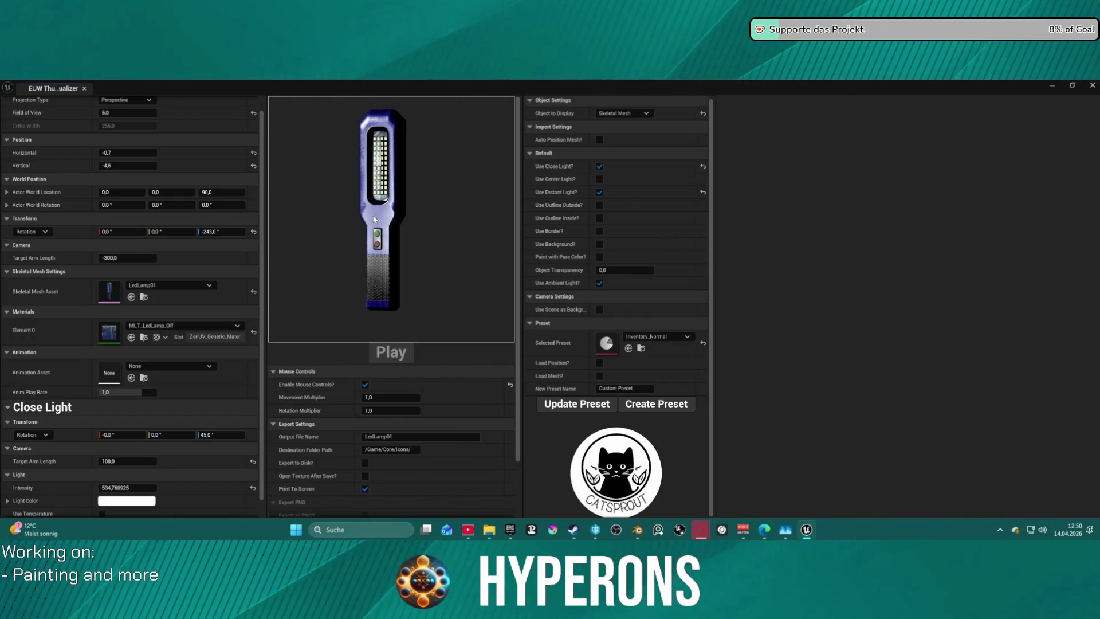
mouse_move(332, 200)
left_mouse_down()
mouse_move(385, 212)
mouse_move(361, 201)
mouse_move(406, 201)
left_mouse_up()
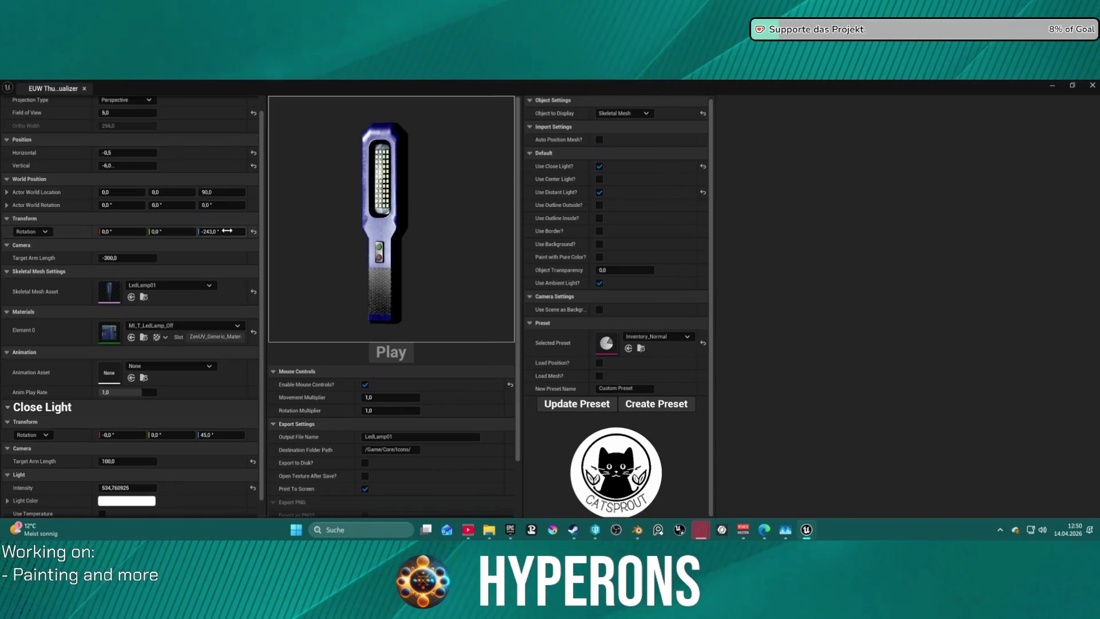
left_click_drag(222, 231, 232, 232)
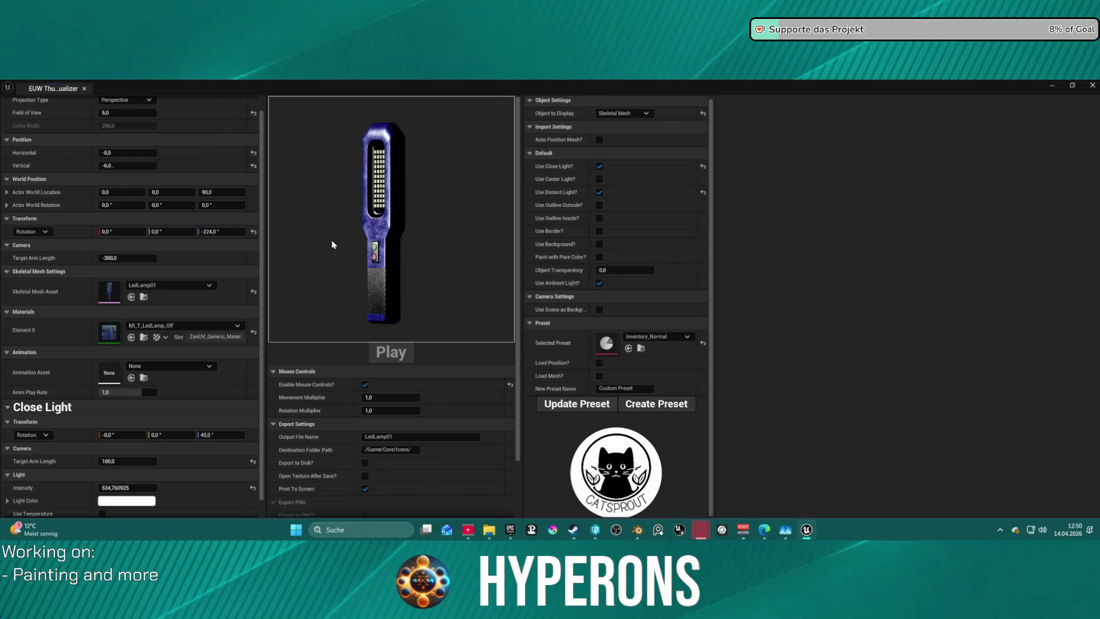
left_click(169, 285)
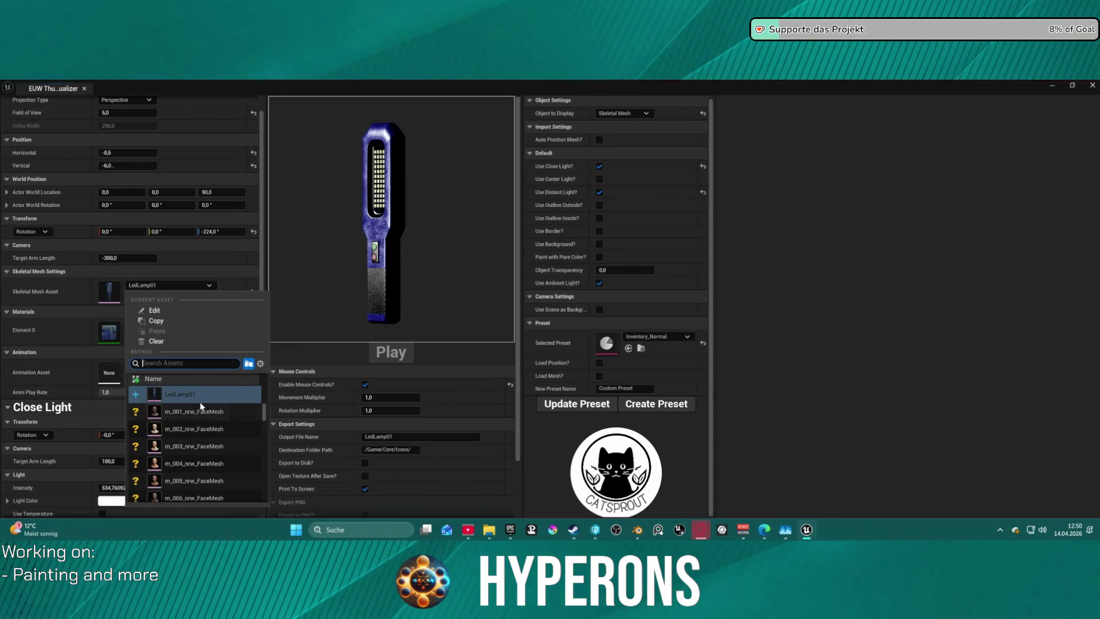
scroll(200, 401, "up", 2)
left_click(459, 253)
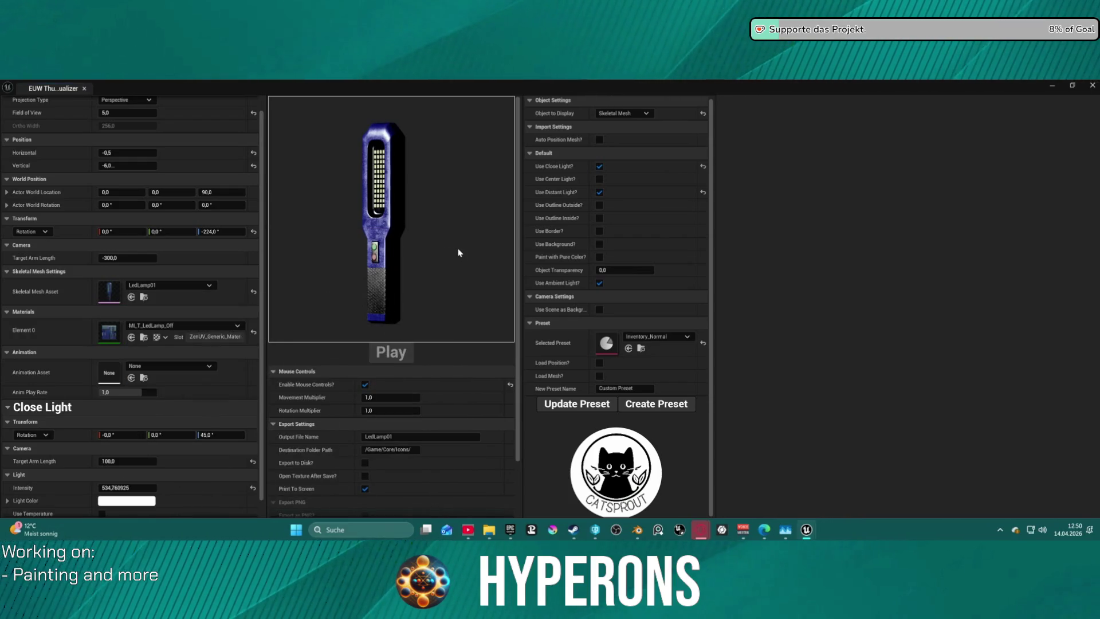
left_click(185, 328)
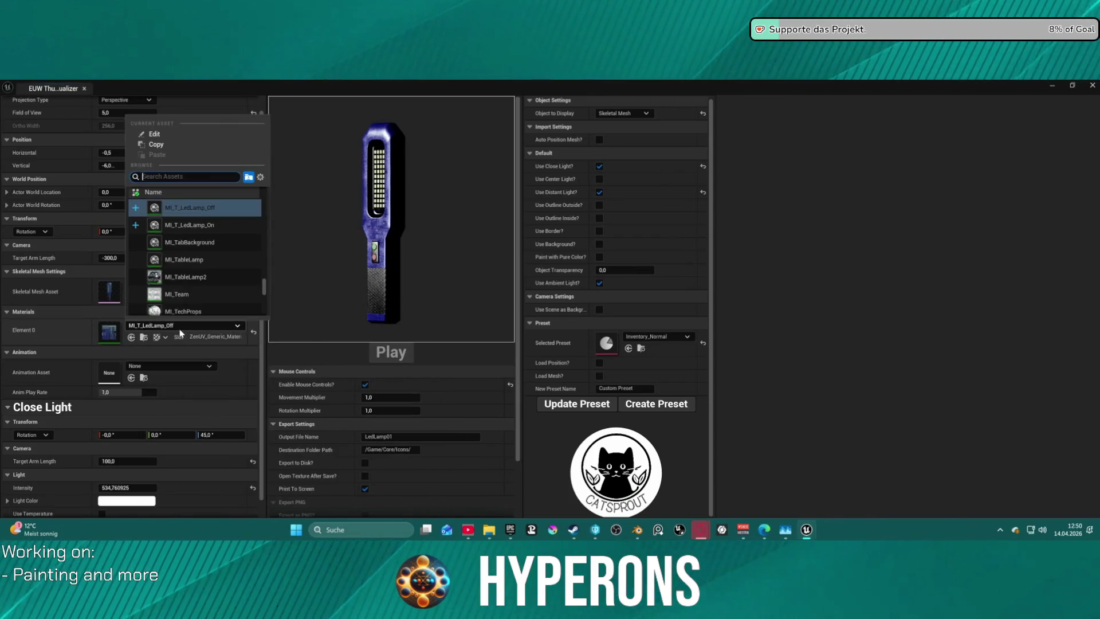
left_click(204, 224)
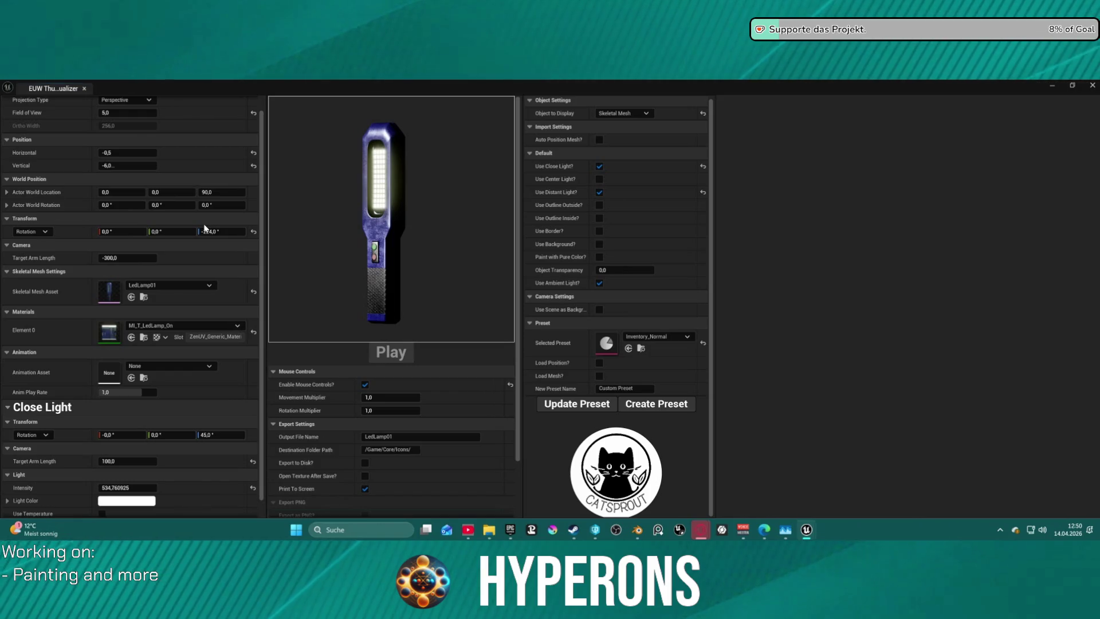
left_click(181, 326)
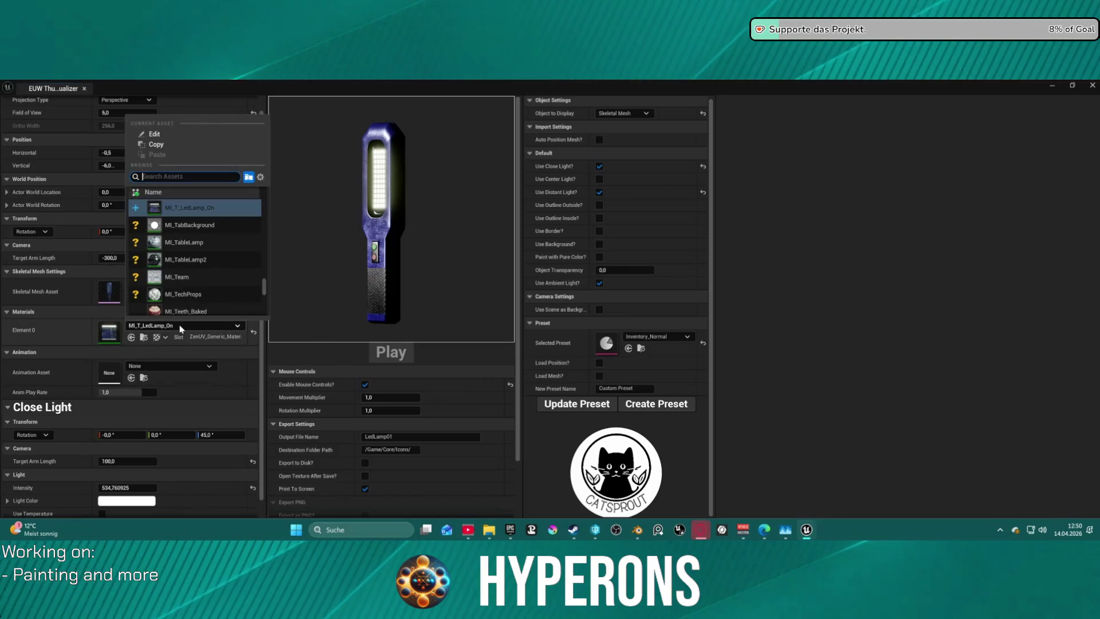
scroll(210, 207, "up", 1)
left_click(211, 208)
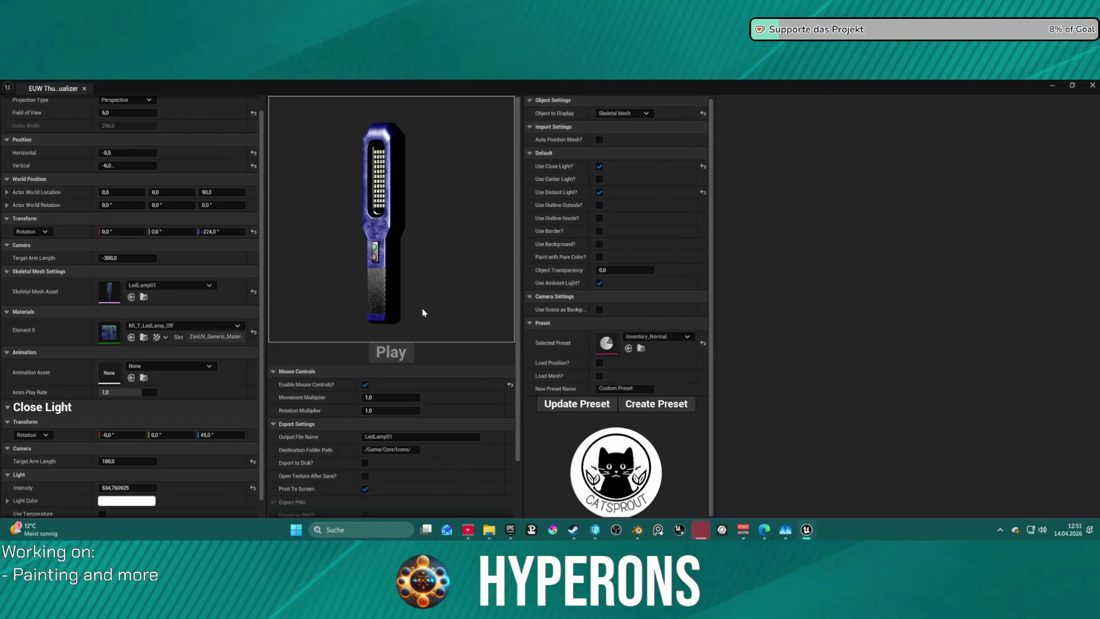
left_click(254, 231)
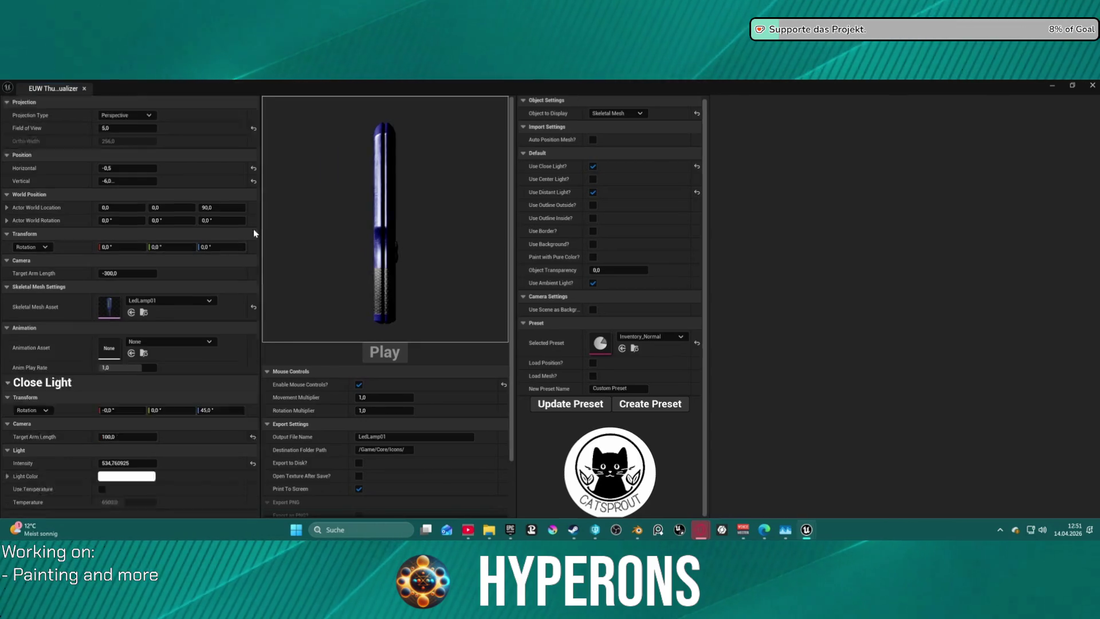
- Lay the lamp at rotation -90°, 51°, 0° and position it at horizontal 5,6, vertical -1,3
left_click_drag(171, 230, 174, 231)
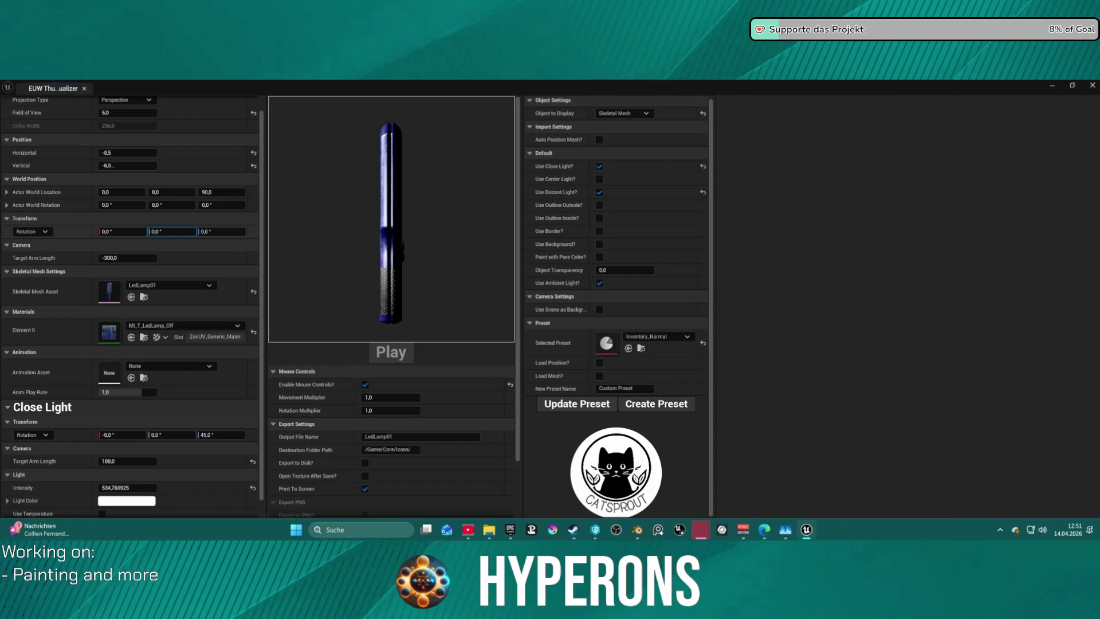
mouse_move(122, 231)
left_mouse_down()
mouse_move(158, 231)
mouse_move(86, 231)
left_mouse_up()
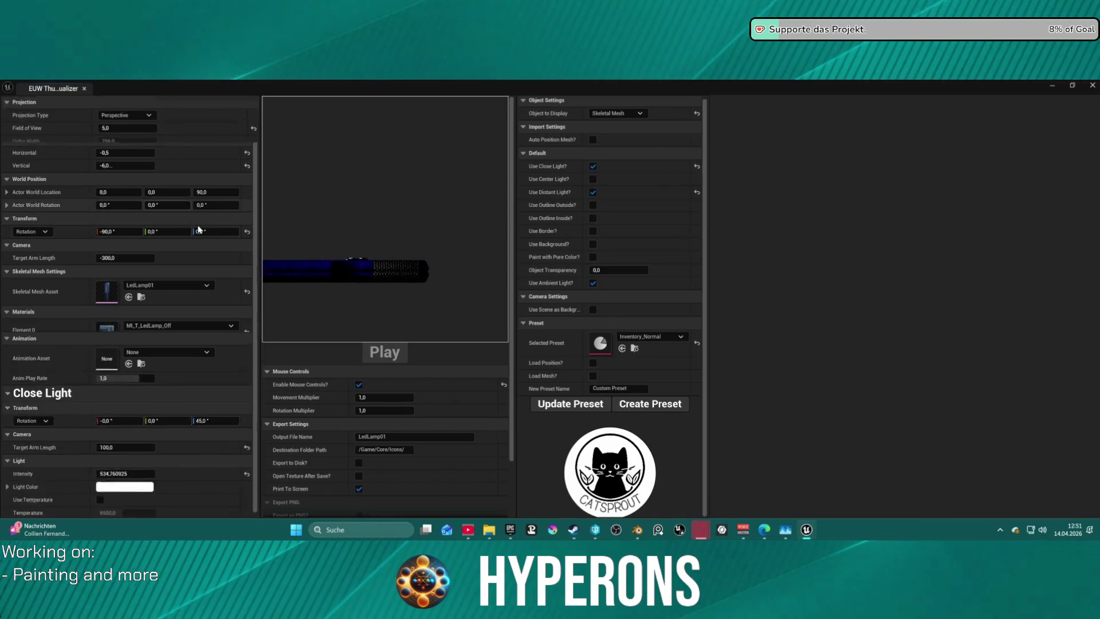
mouse_move(375, 242)
left_mouse_down()
mouse_move(399, 232)
mouse_move(395, 248)
mouse_move(392, 229)
left_mouse_up()
left_click_drag(168, 233, 194, 233)
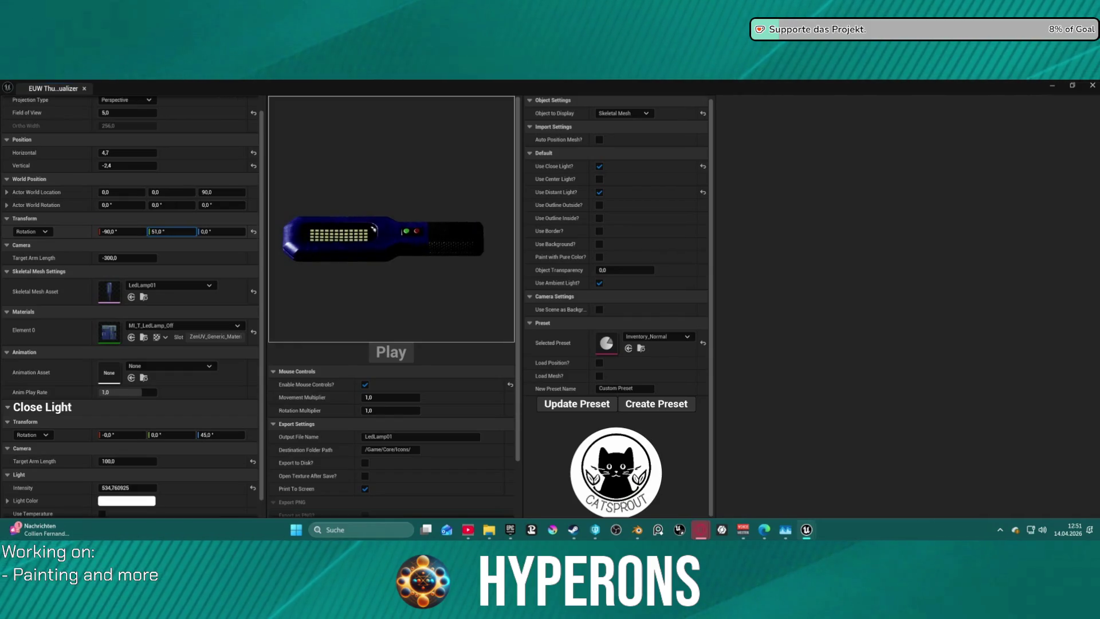
left_click_drag(418, 232, 422, 223)
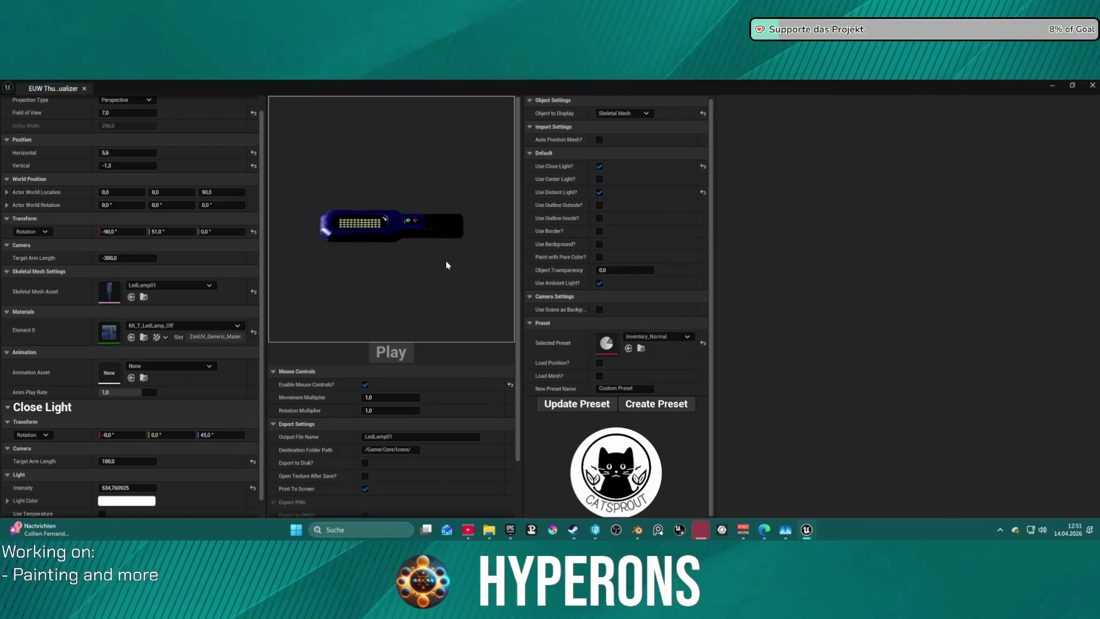
left_click(375, 401)
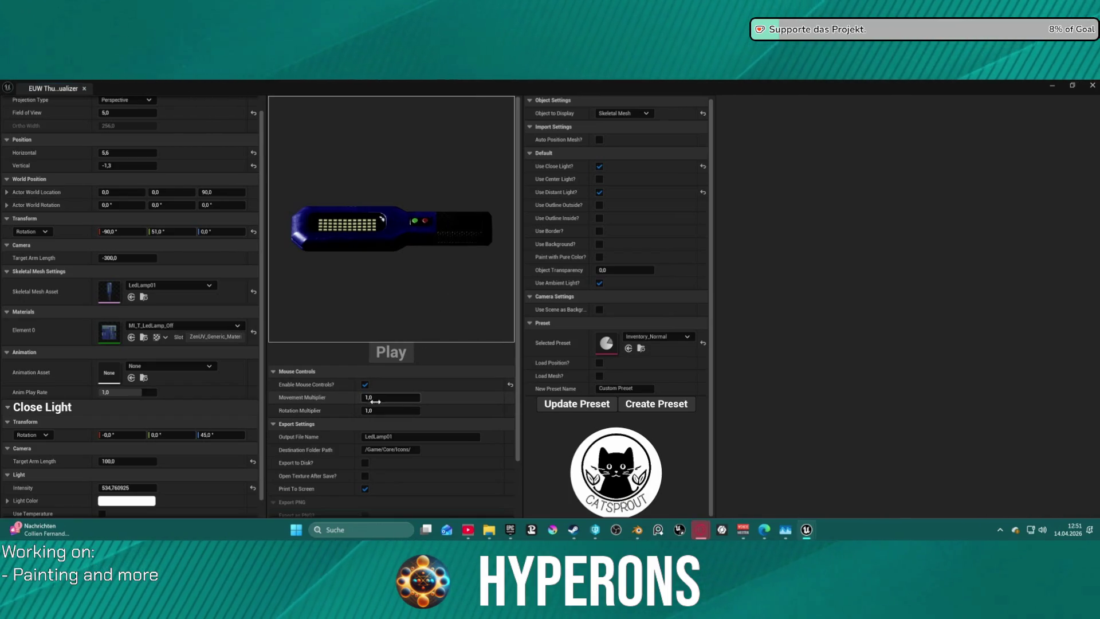
key("Return")
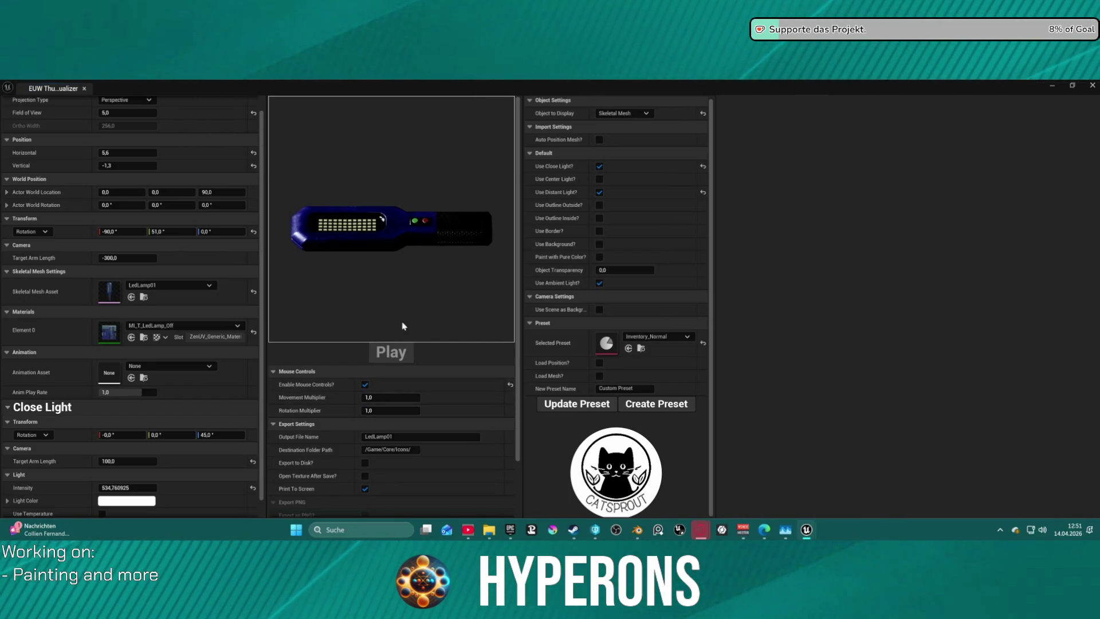
scroll(389, 439, "down", 2)
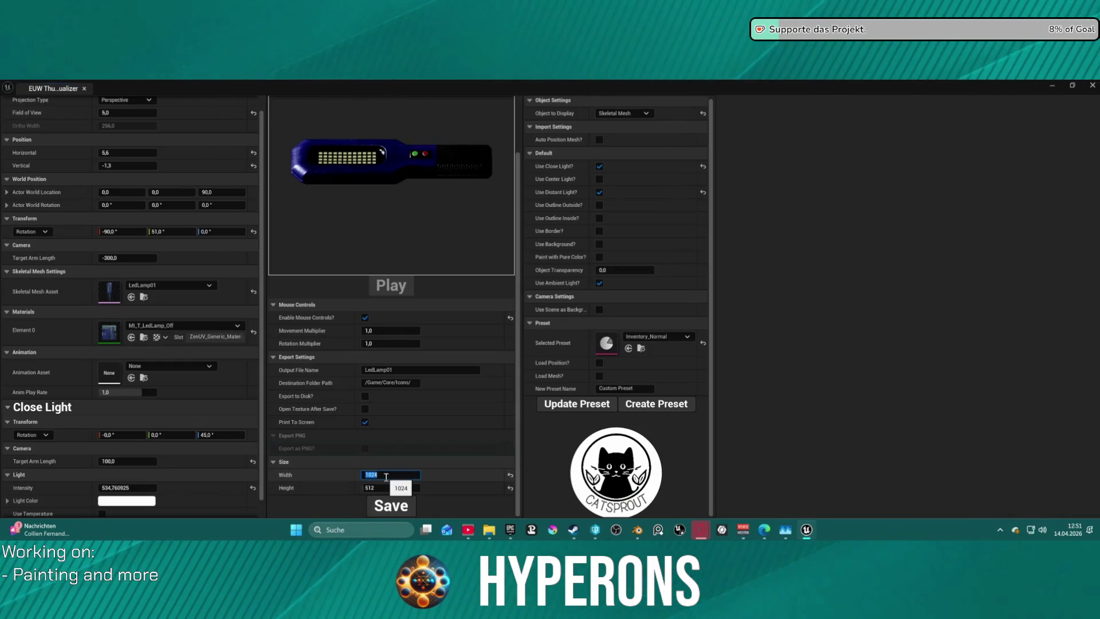
- Confirm the 1024×512 export size, rename the output to T_Icon_LedLamp01, and load Inventory_Equipped
left_click(393, 487)
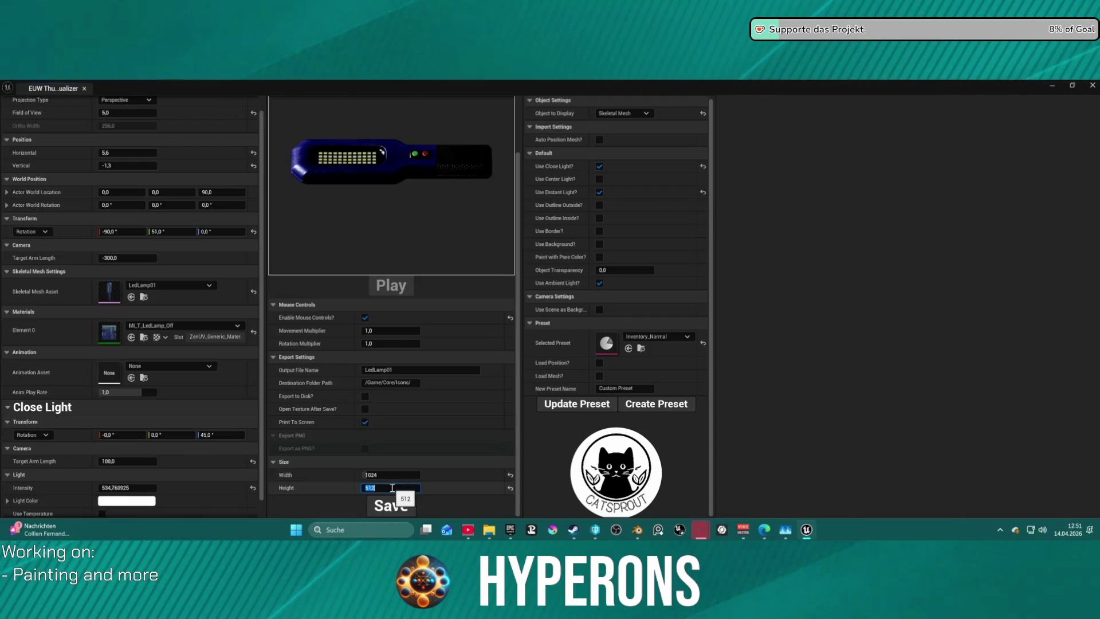
key("Return")
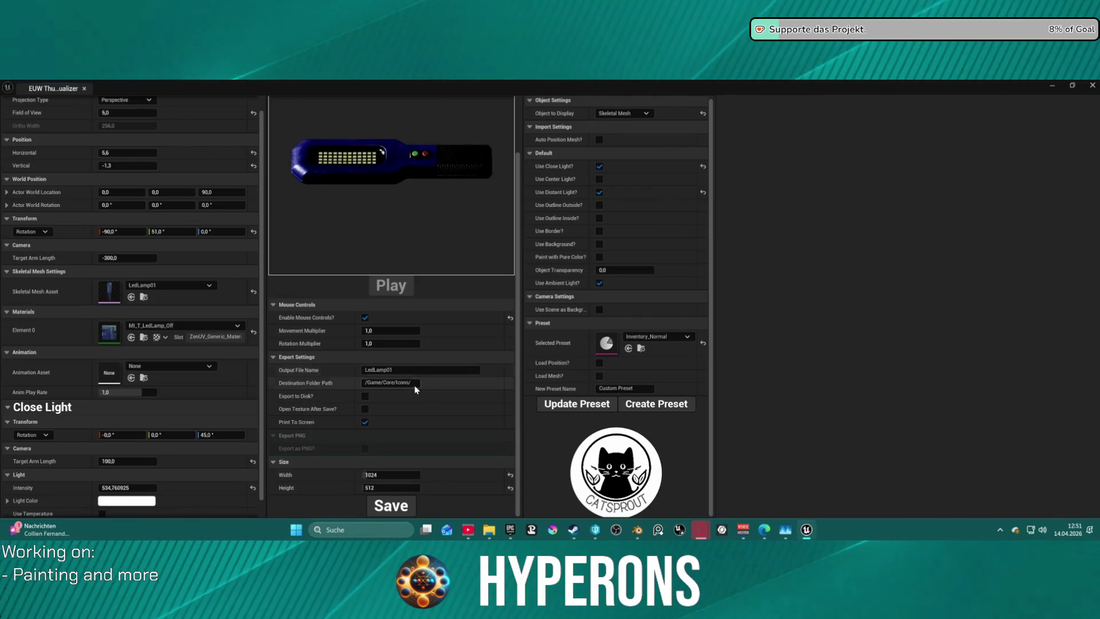
left_click(399, 371)
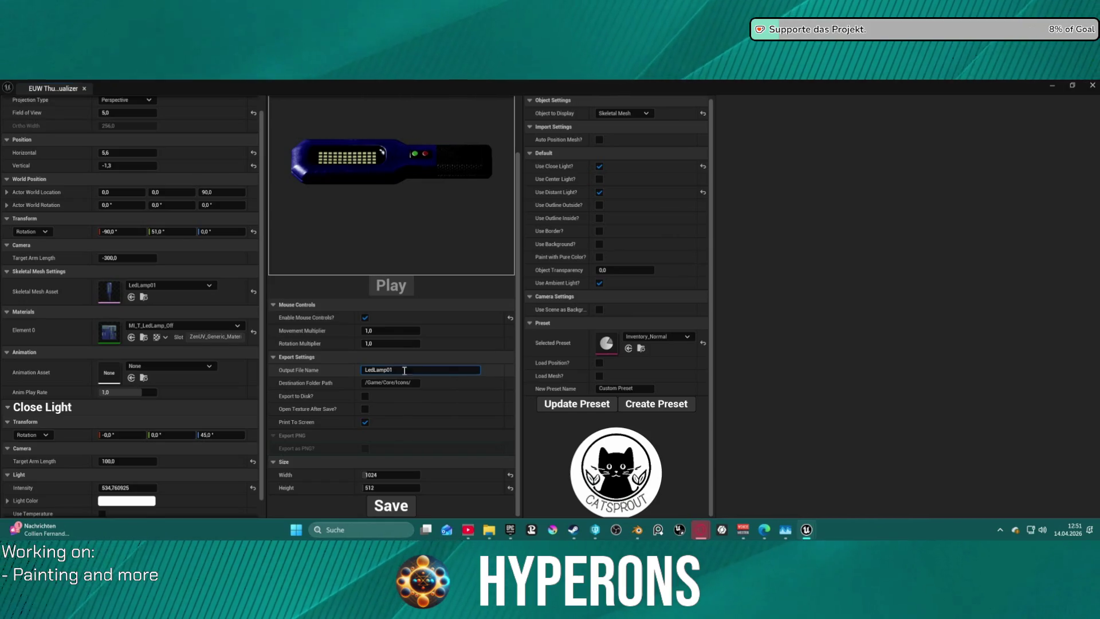
double_click(365, 371)
type("T_")
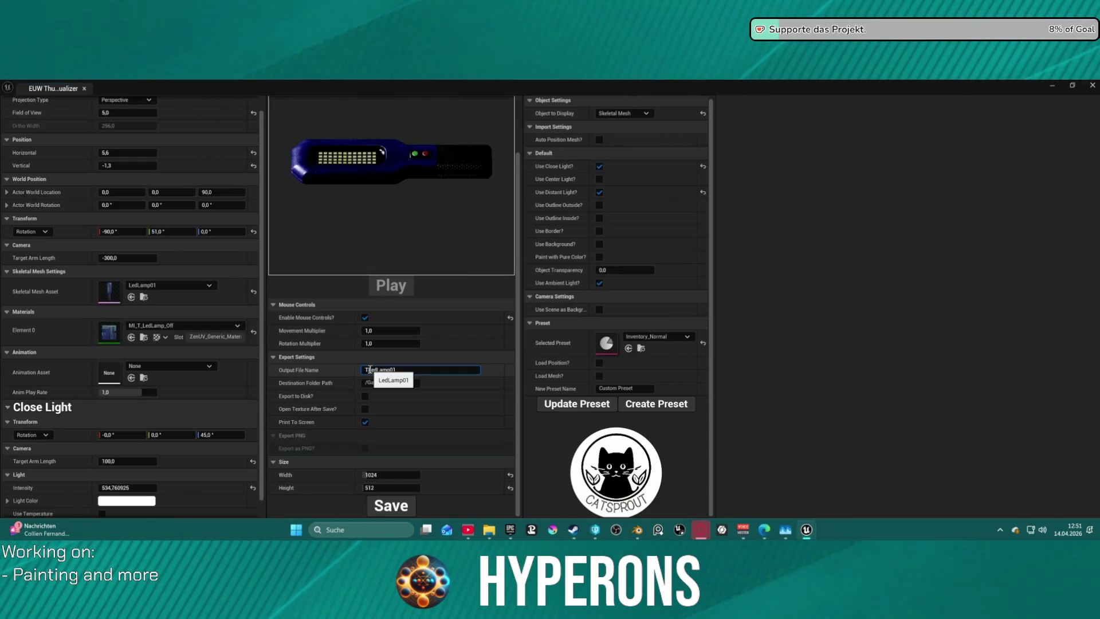
type("Icon_")
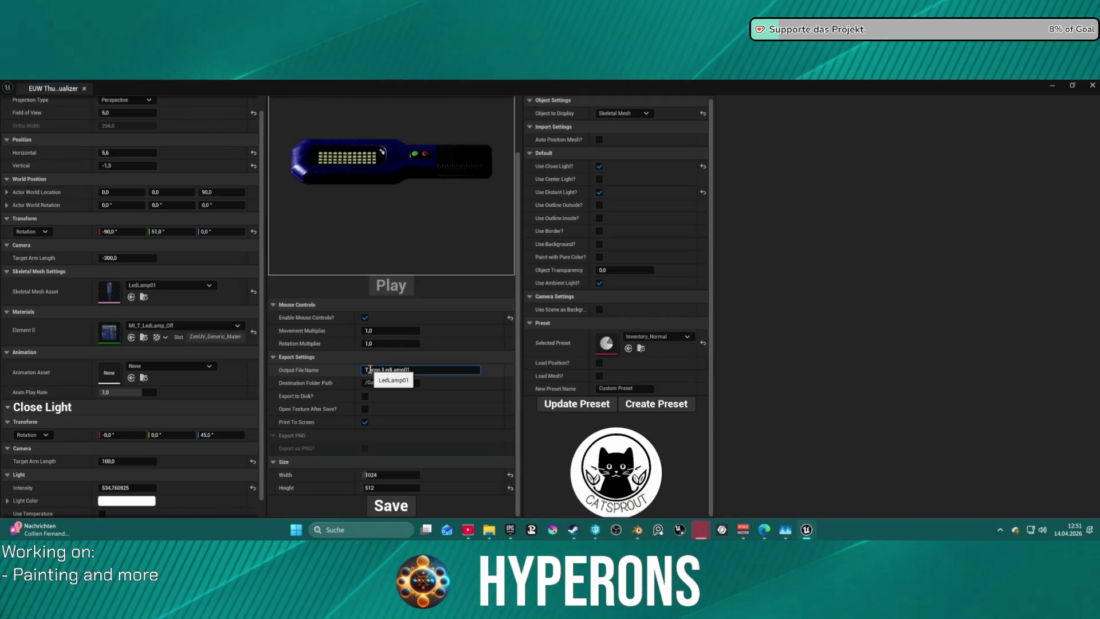
key("Return")
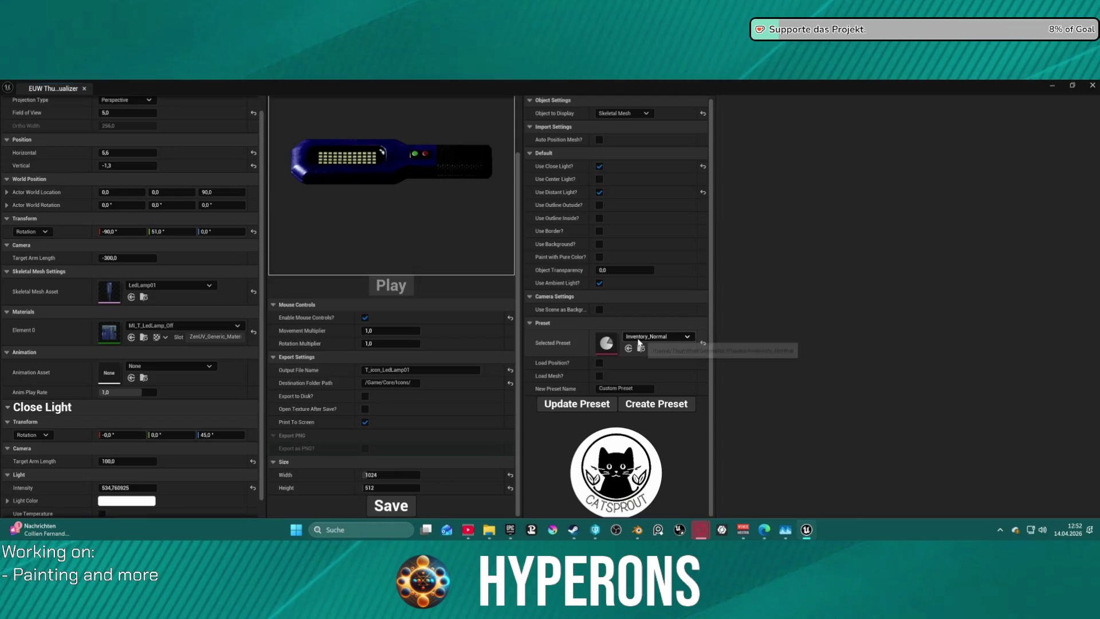
left_click(659, 337)
left_click(700, 219)
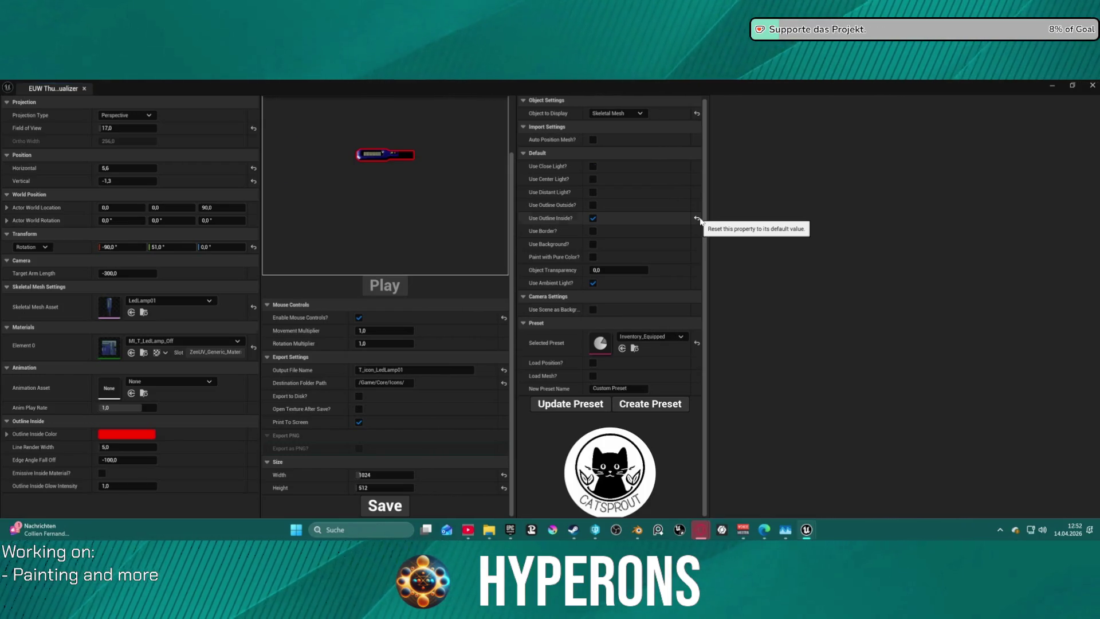
- Undo the Inventory_Equipped preset and add a green inside outline with line width 2,0
key("ctrl+z")
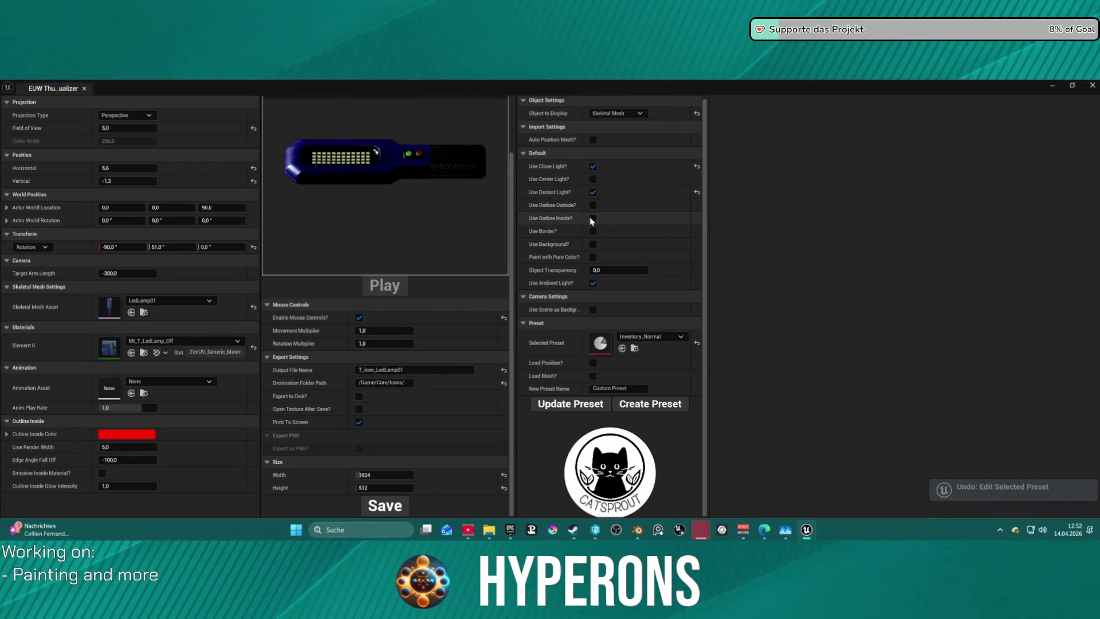
left_click(593, 218)
left_click(124, 436)
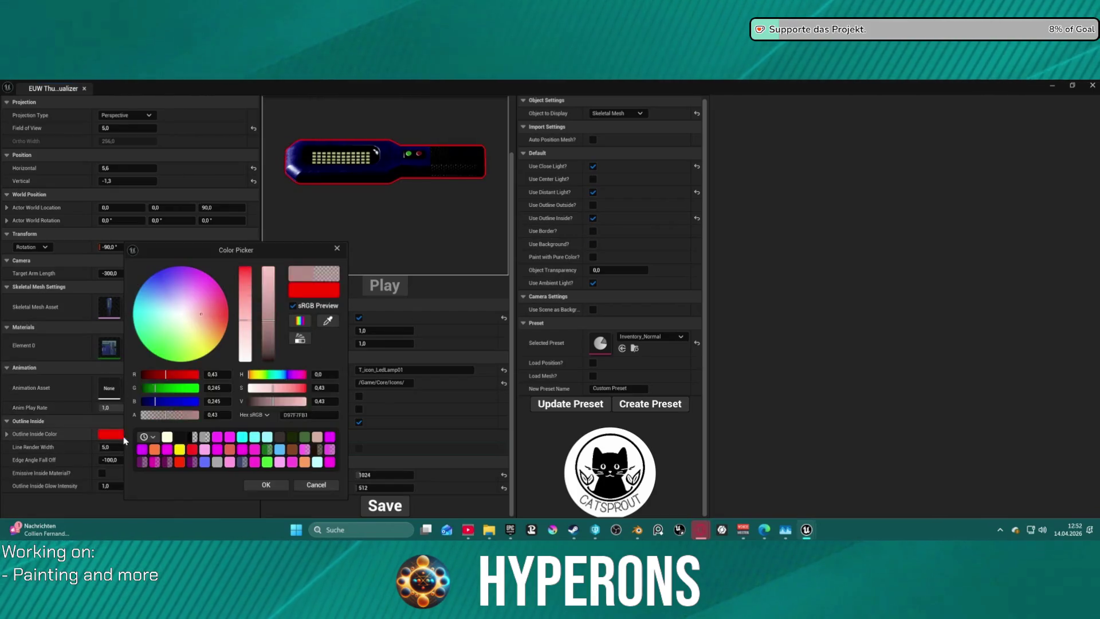
left_click(267, 462)
left_click(266, 485)
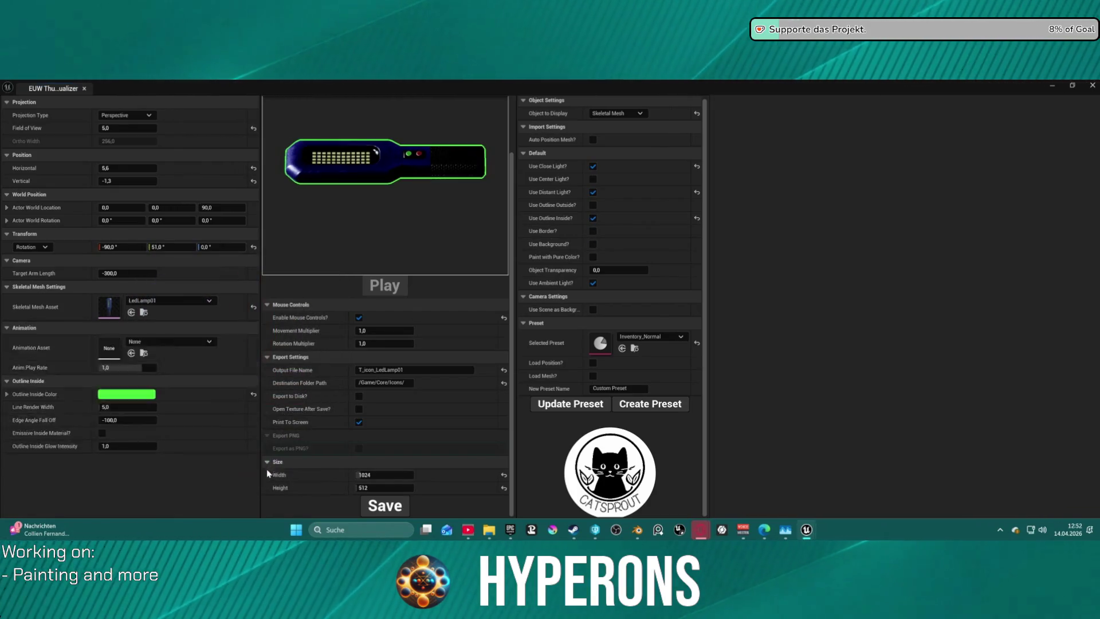
mouse_move(128, 447)
left_mouse_down()
mouse_move(115, 447)
mouse_move(144, 451)
left_mouse_up()
type("2")
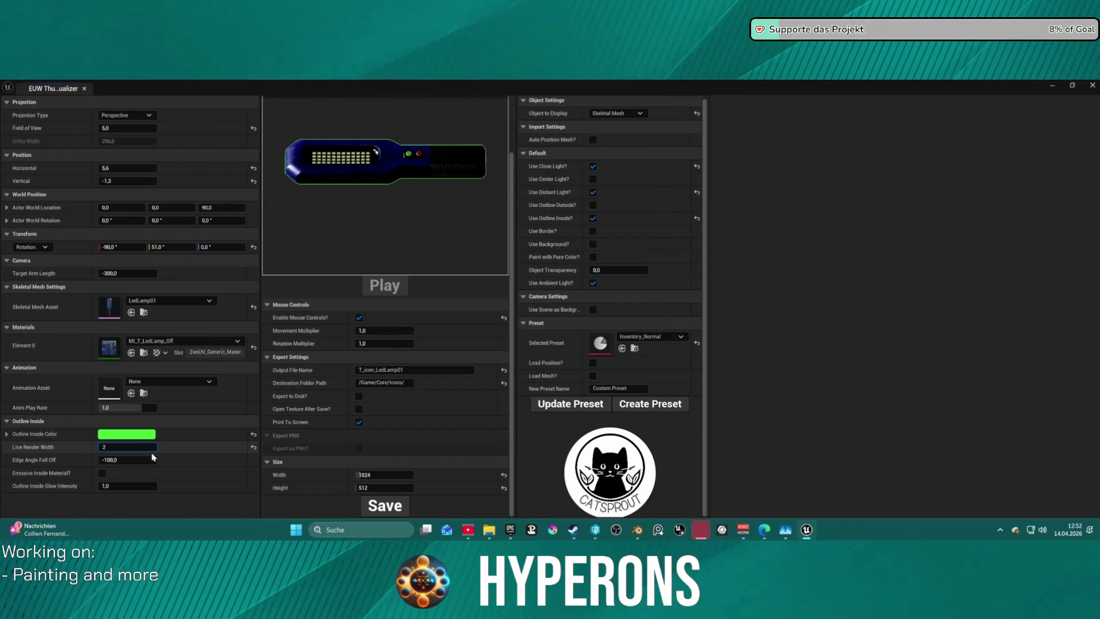
key("Return")
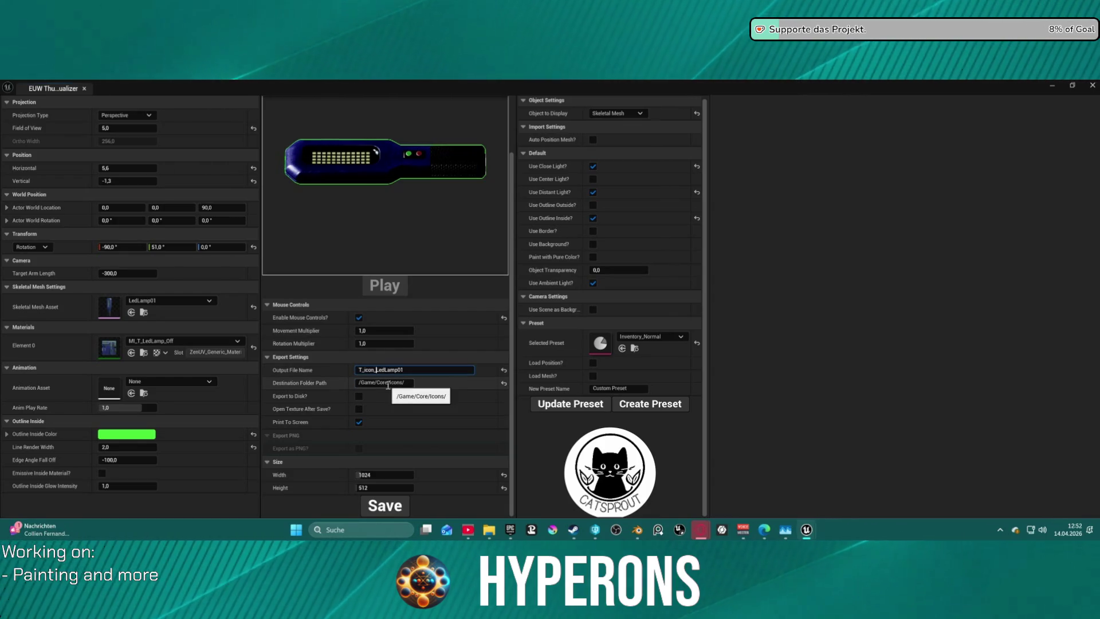
- Rename the output to T_Icon_E_LedLamp01 and close the thumbnail visualizer
type("E_E")
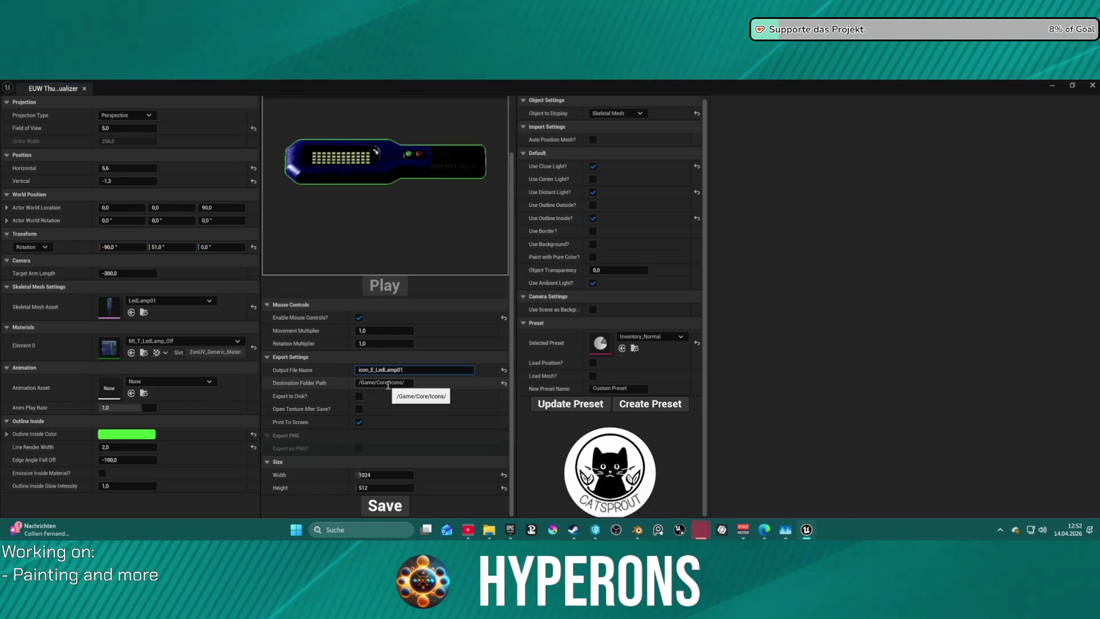
type("T_I")
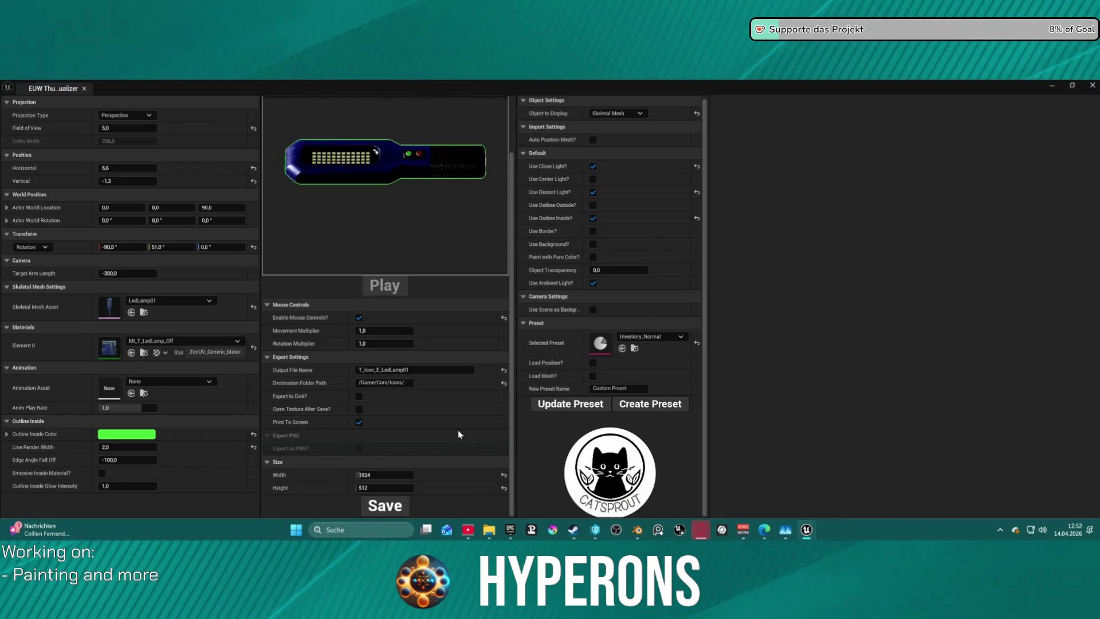
left_click(1092, 87)
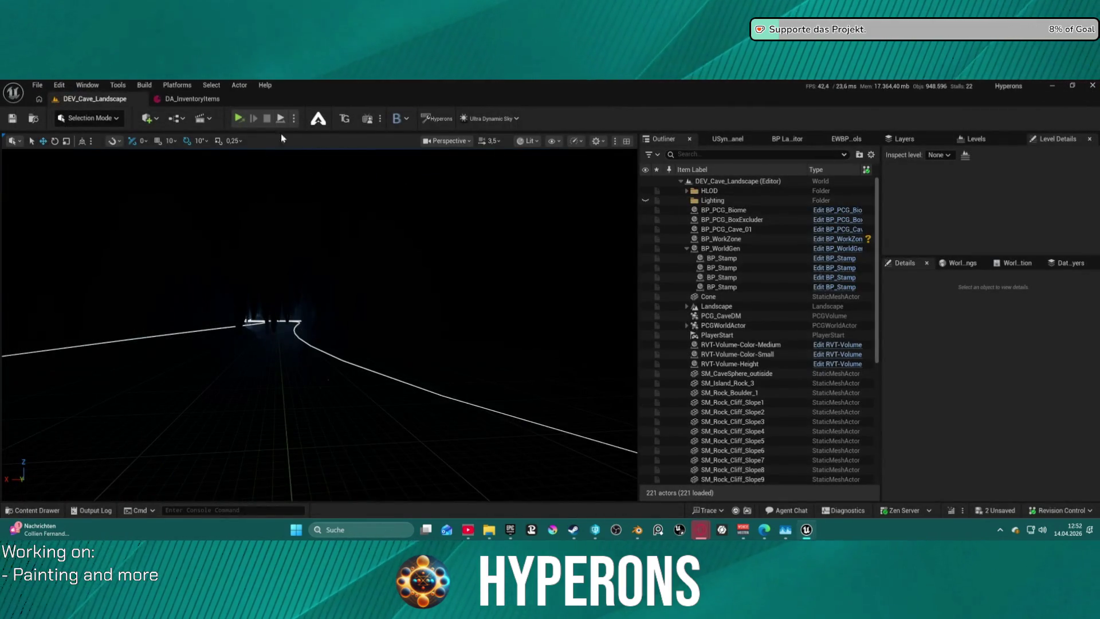
- In DA_InventoryItems, collapse the Harvester, Rifle_MG_01, Rifle_Plasma_01 and LaserMP_01 weapon entries
left_click(195, 100)
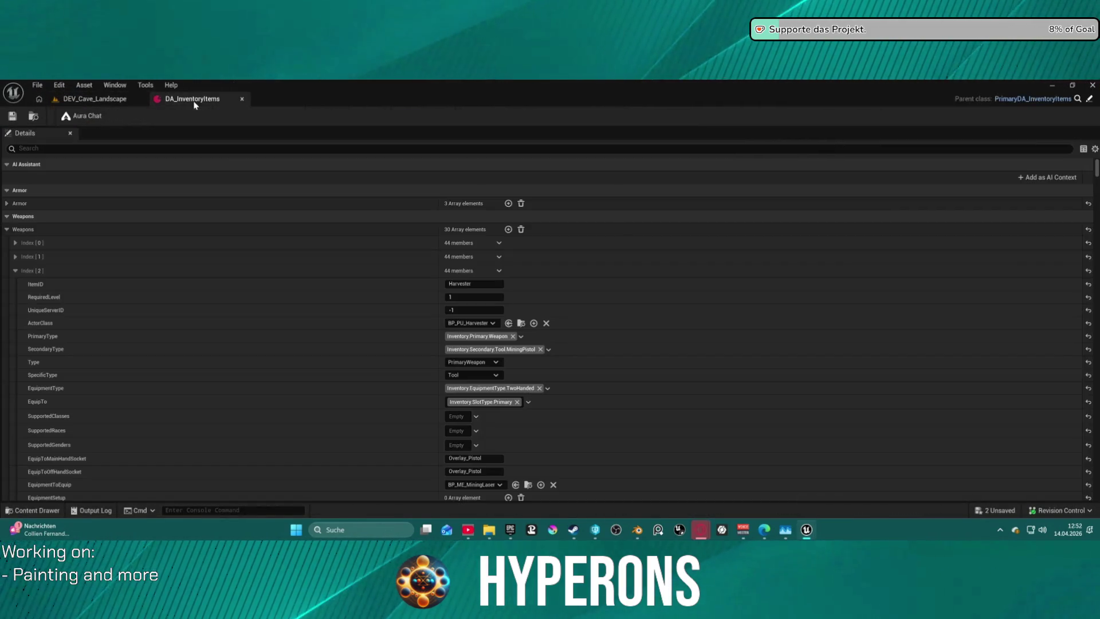
left_click(15, 271)
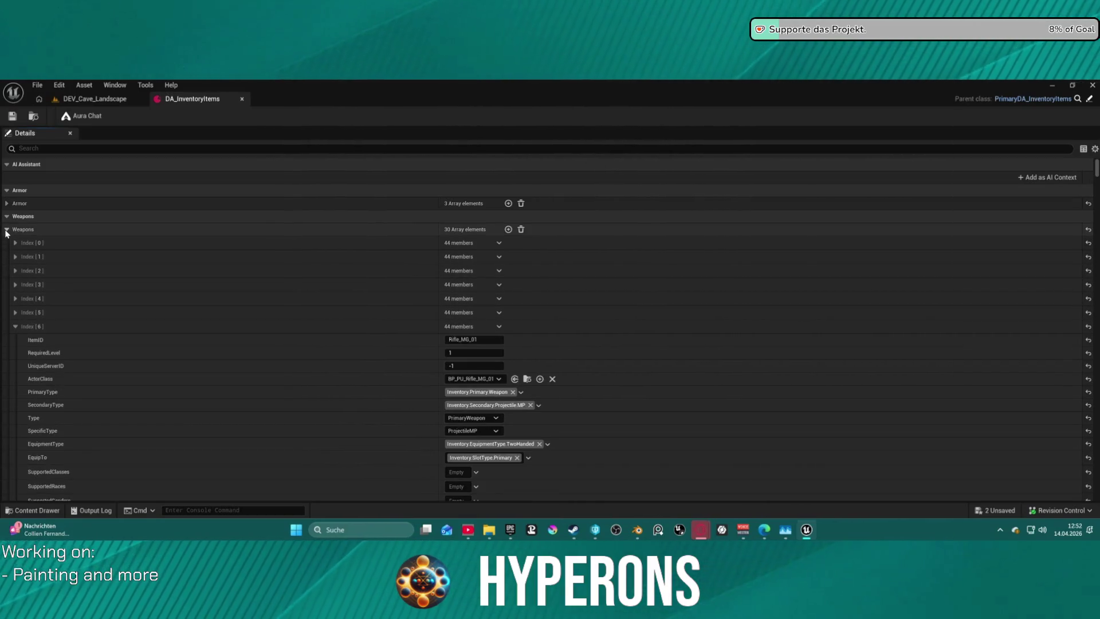
left_click(15, 327)
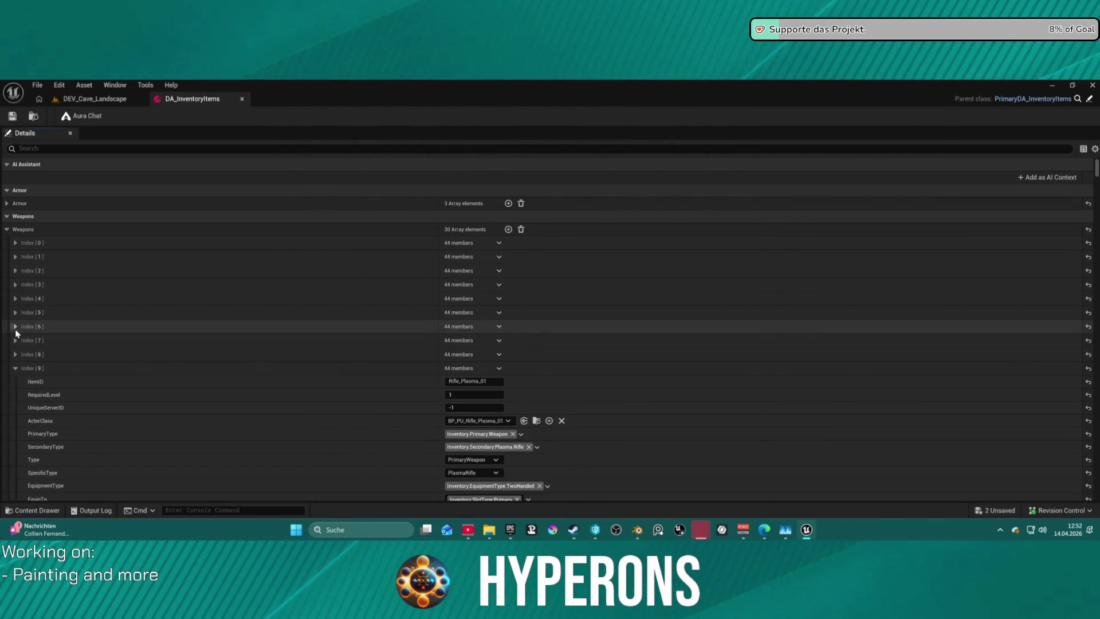
left_click(15, 367)
scroll(23, 373, "down", 5)
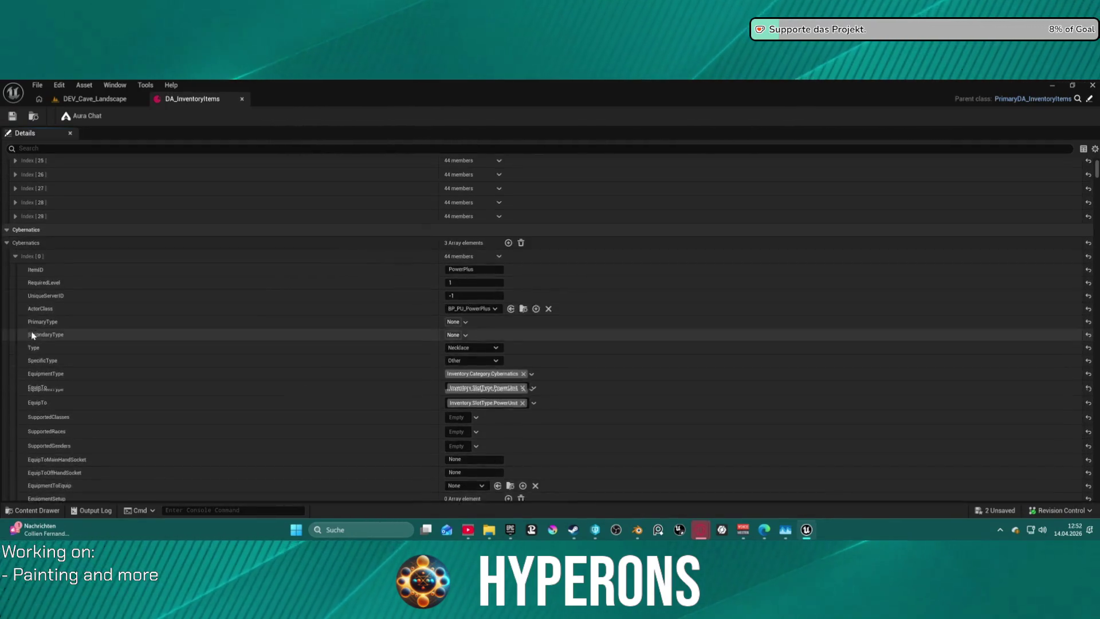
scroll(33, 335, "up", 3)
left_click(16, 293)
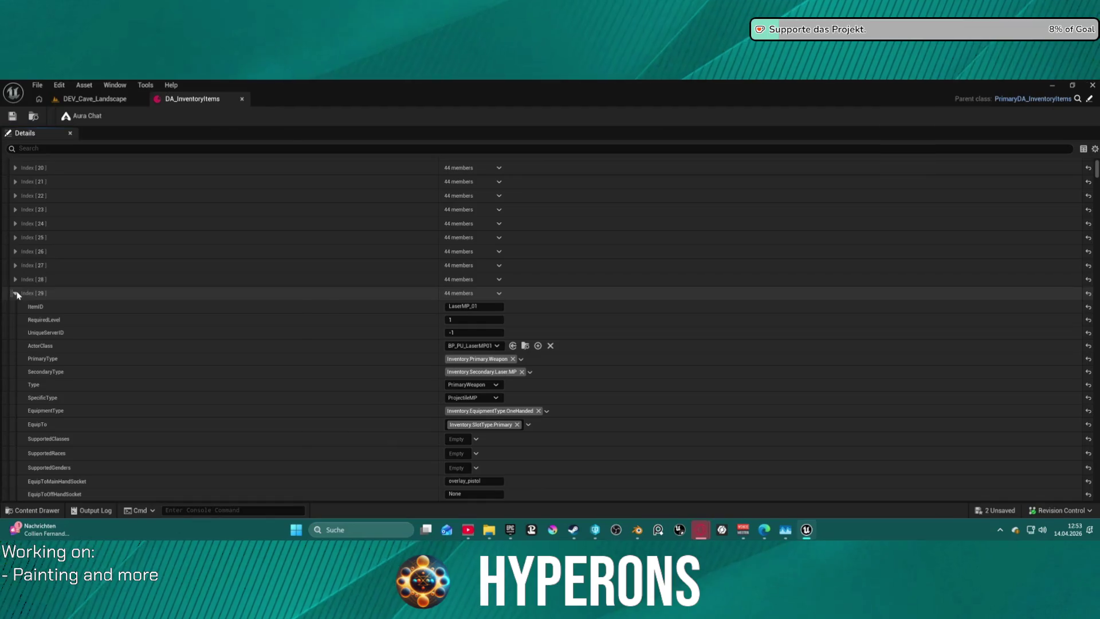
scroll(504, 332, "down", 1)
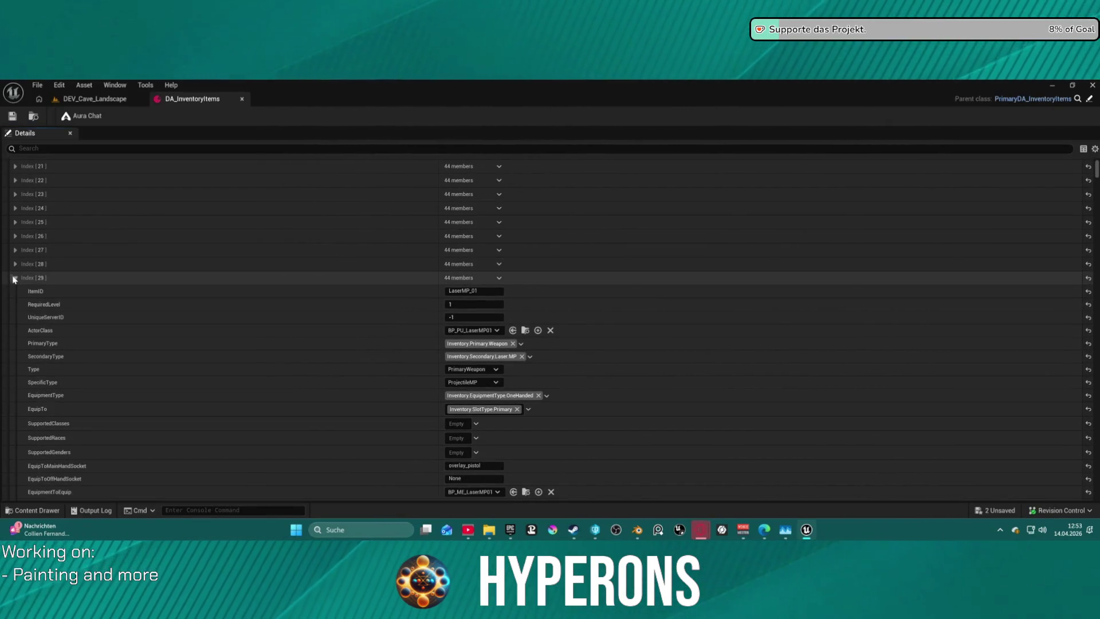
left_click(14, 250)
left_click(15, 250)
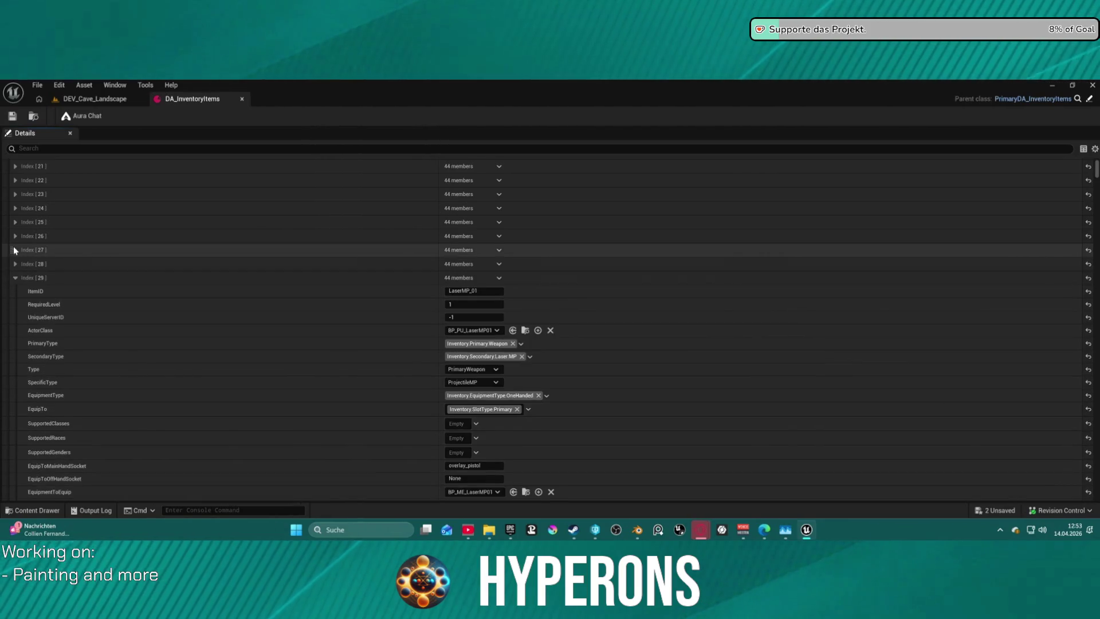
left_click(15, 236)
left_click(15, 236)
left_click(15, 236)
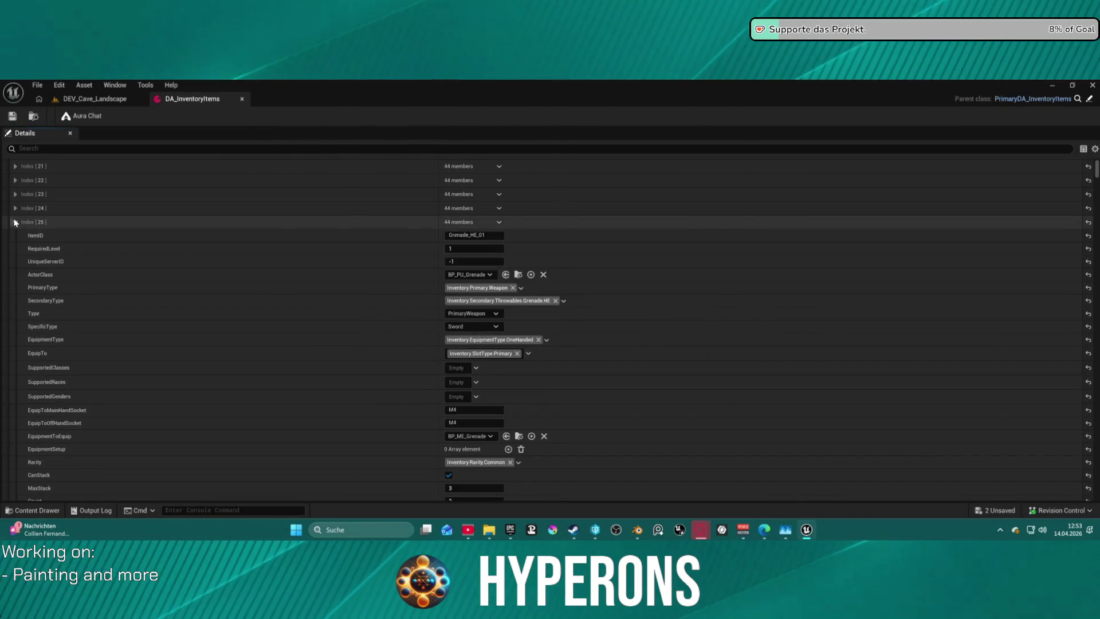
left_click(14, 236)
left_click(15, 278)
- Expand the LEDLamp_01 entry, clear the property filter, and open the Image asset picker
scroll(74, 287, "up", 5)
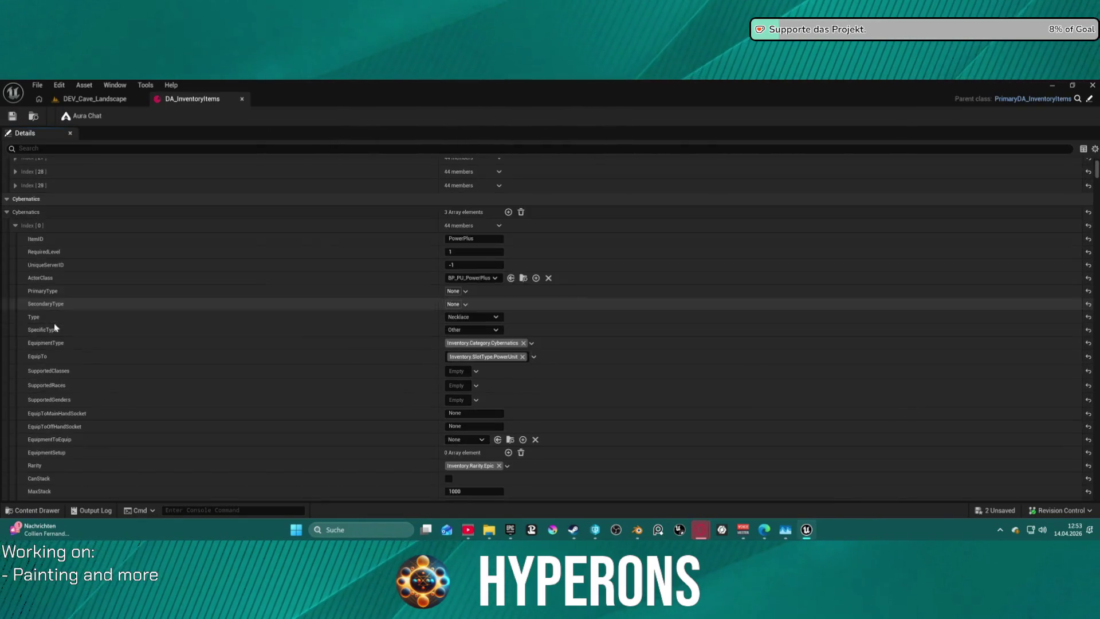
scroll(98, 305, "up", 5)
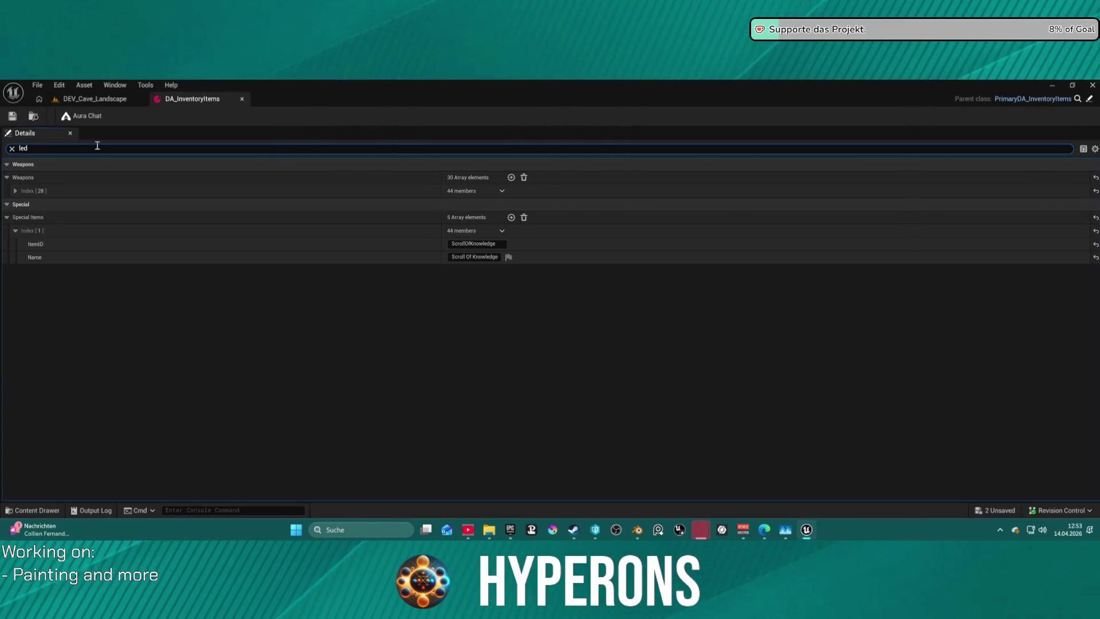
left_click(15, 192)
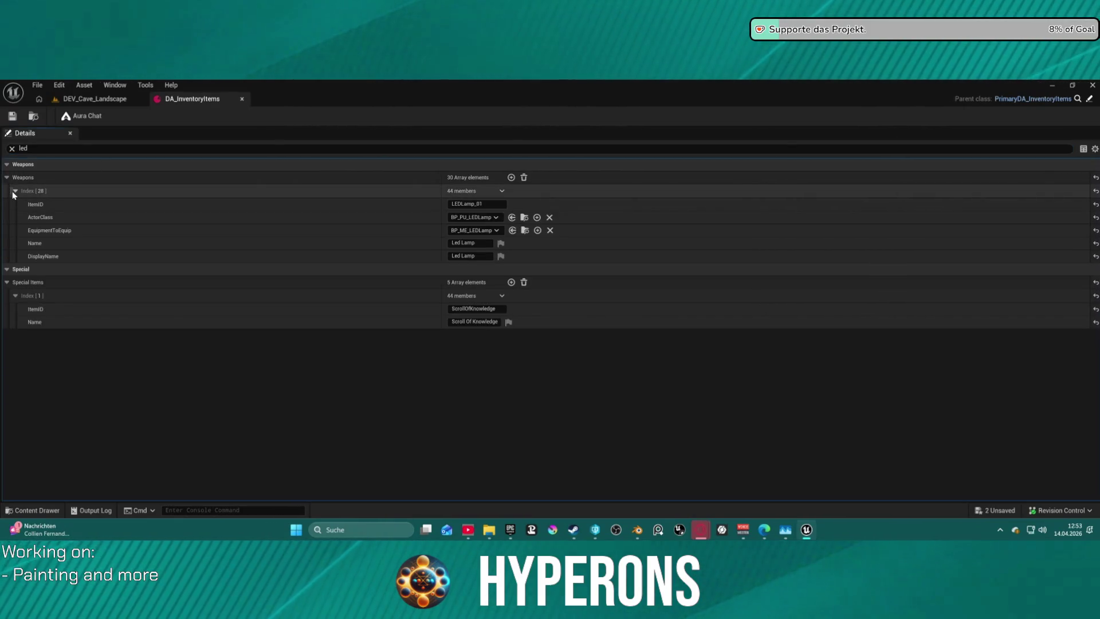
left_click(12, 149)
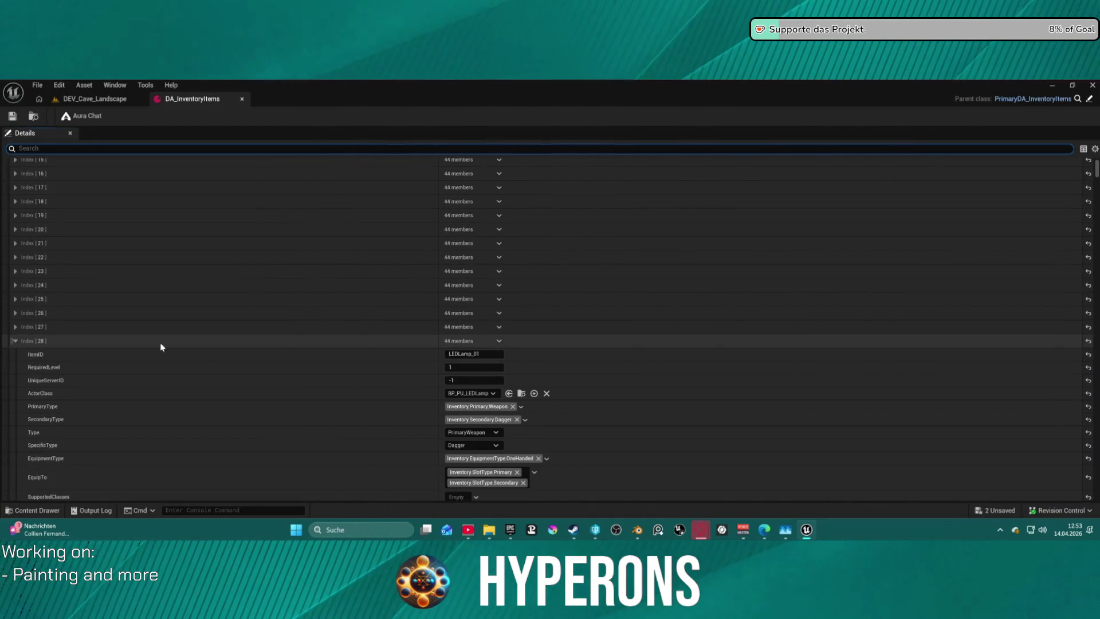
scroll(556, 397, "down", 5)
left_click(510, 352)
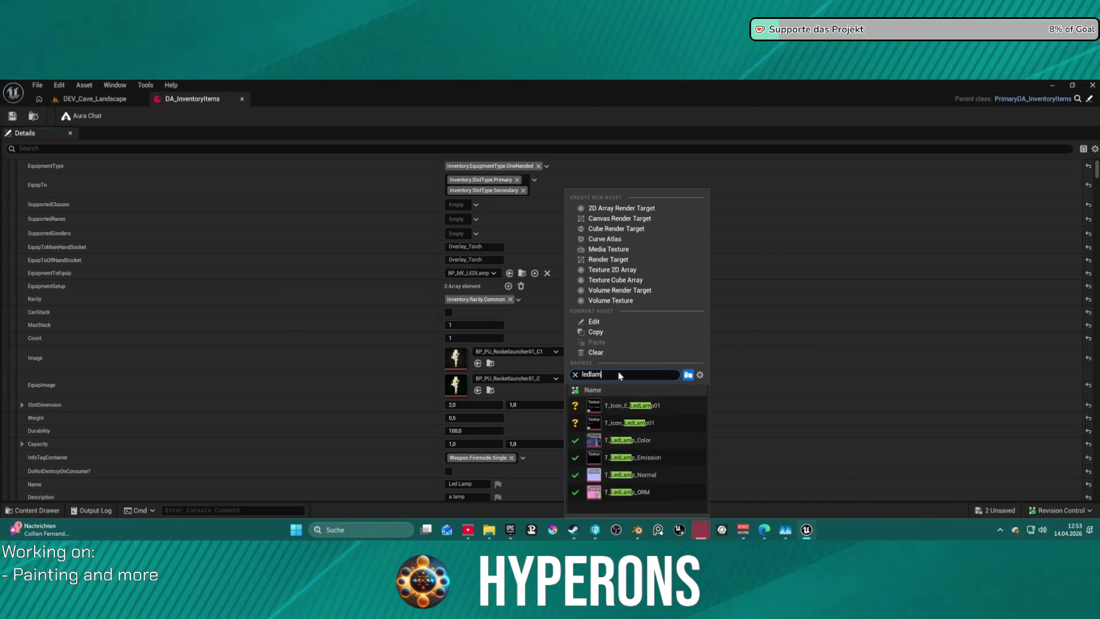
- Assign T_Icon_LedLamp01 as the lamp's Image and T_Icon_E_LedLamp01 as its EquipImage
left_click(666, 424)
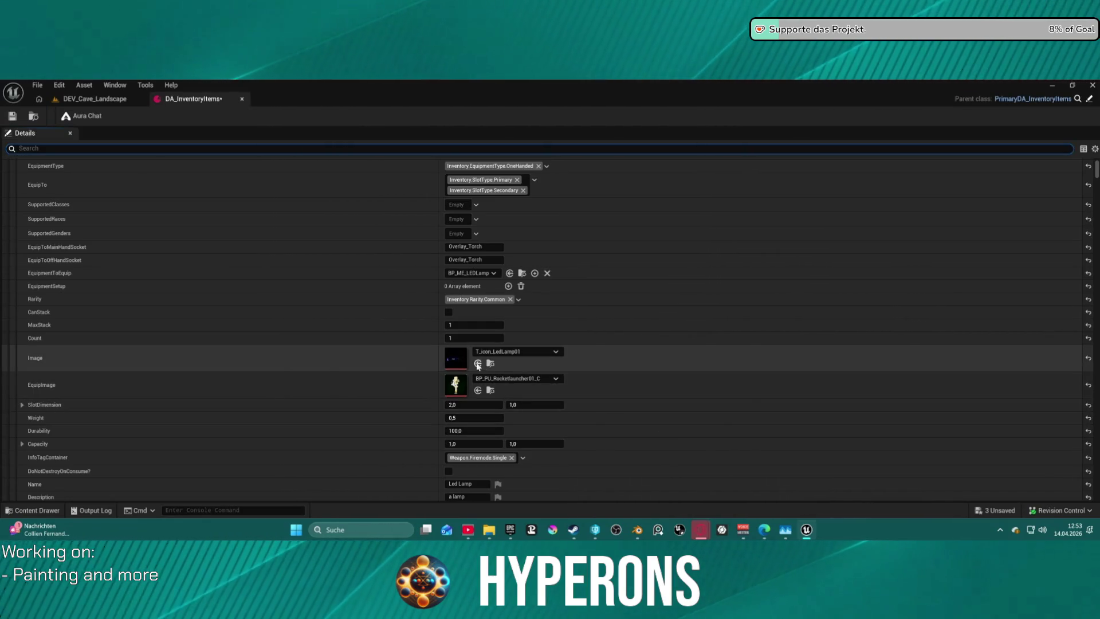
key("ctrl+v")
left_click(556, 378)
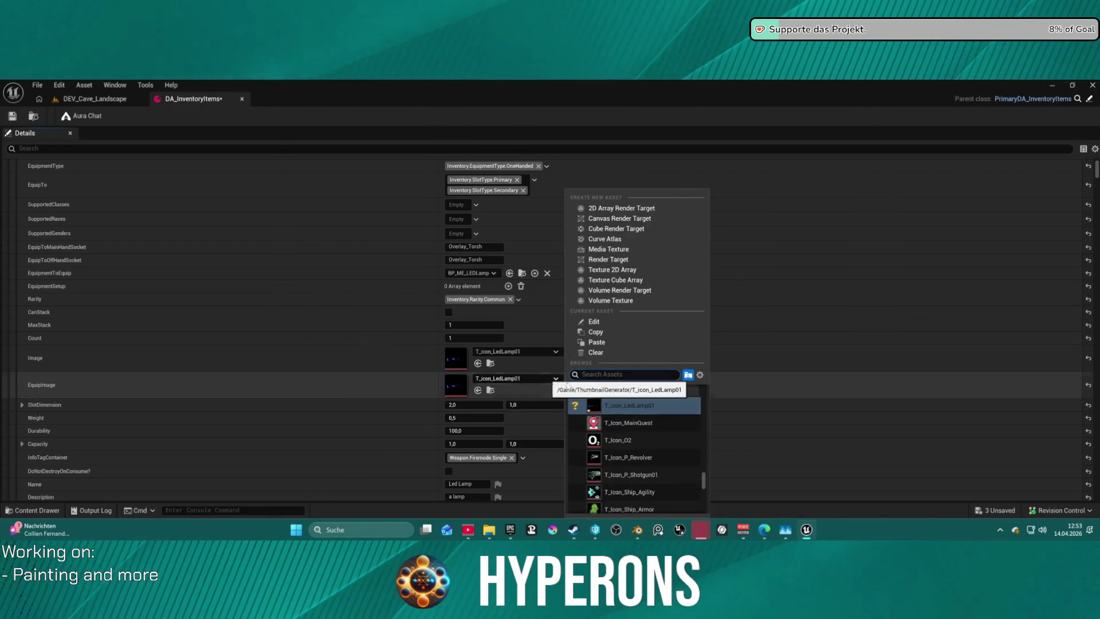
scroll(662, 417, "up", 1)
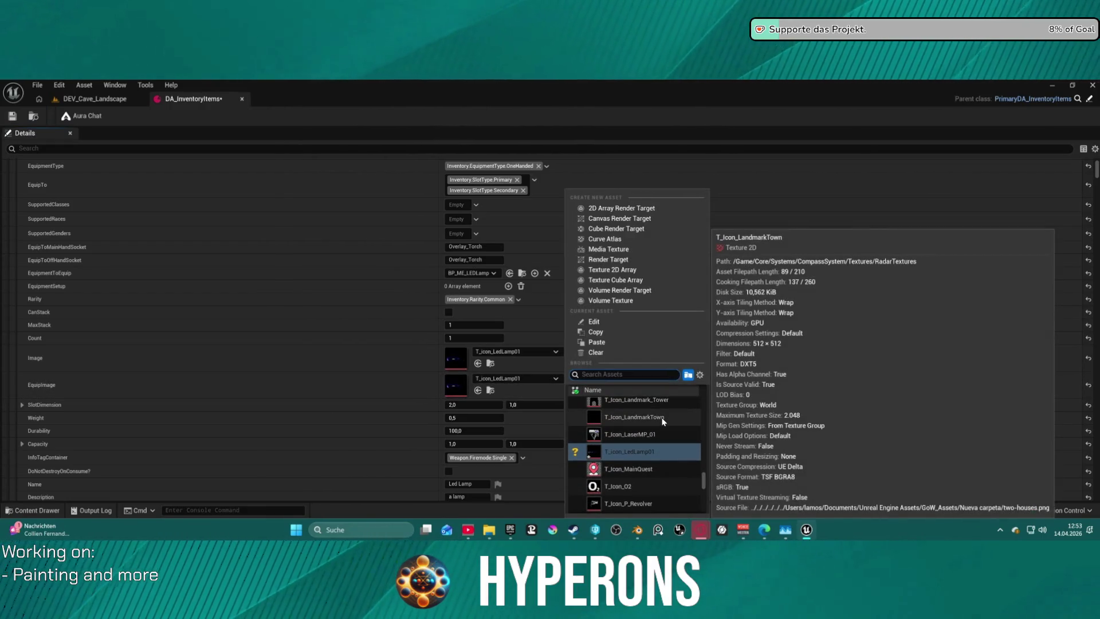
type("led lamp")
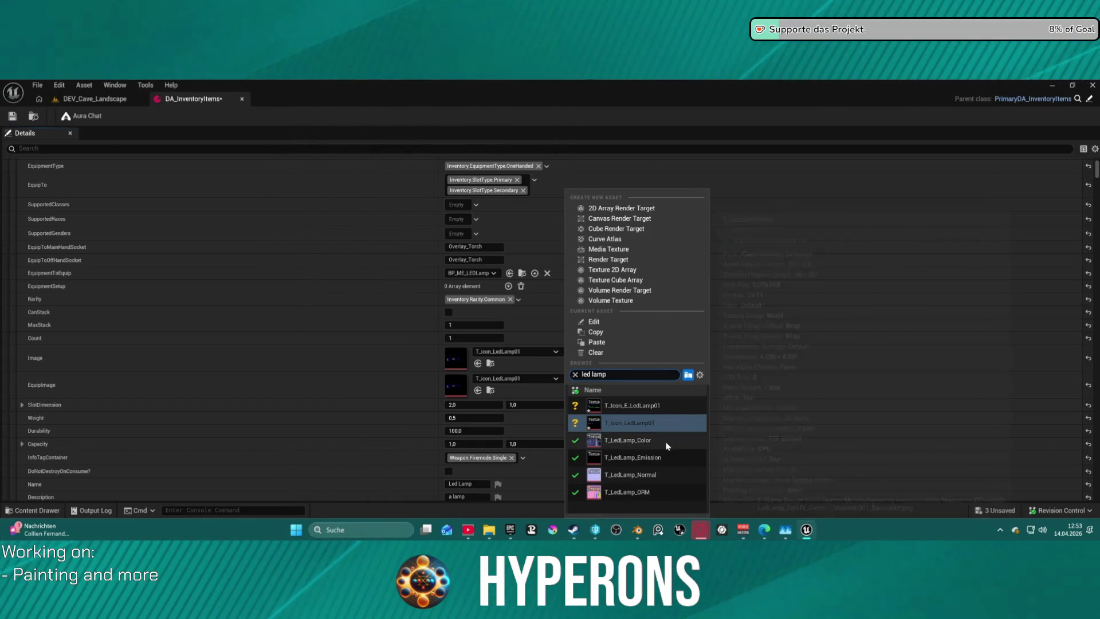
left_click(648, 409)
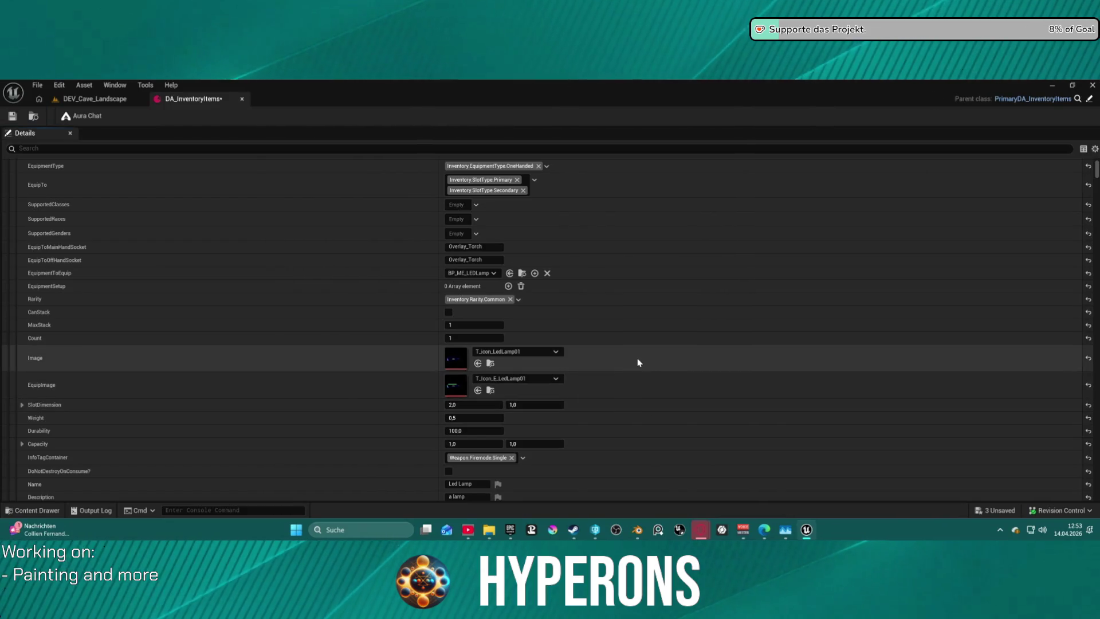
- Open the T_Icon_E_LedLamp01 equipped icon texture to inspect it
scroll(516, 384, "up", 1)
scroll(462, 390, "down", 1)
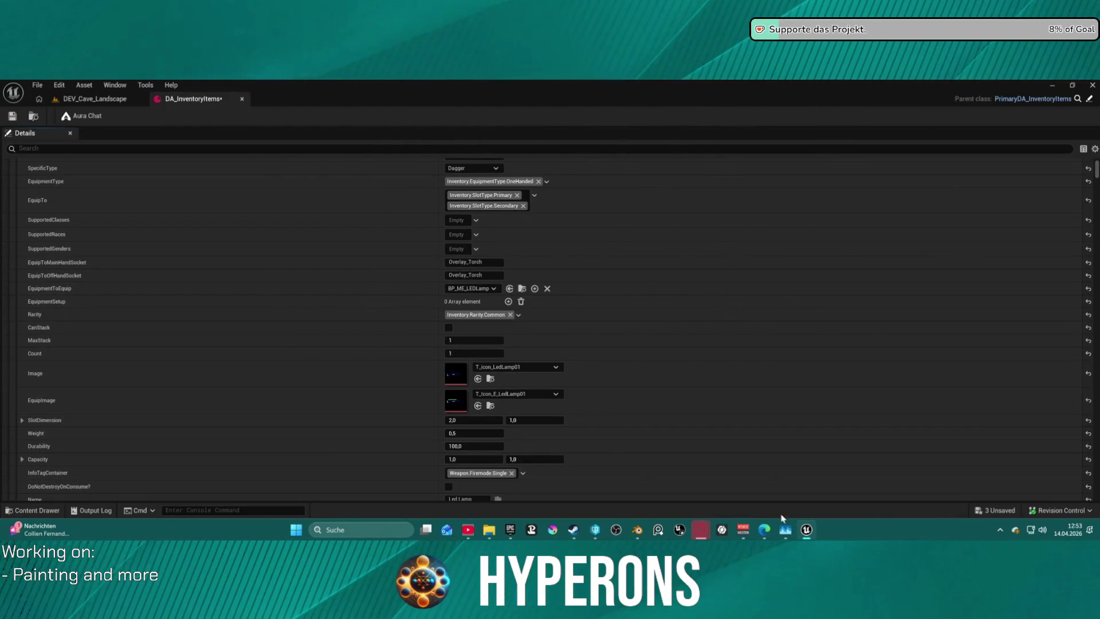
double_click(460, 406)
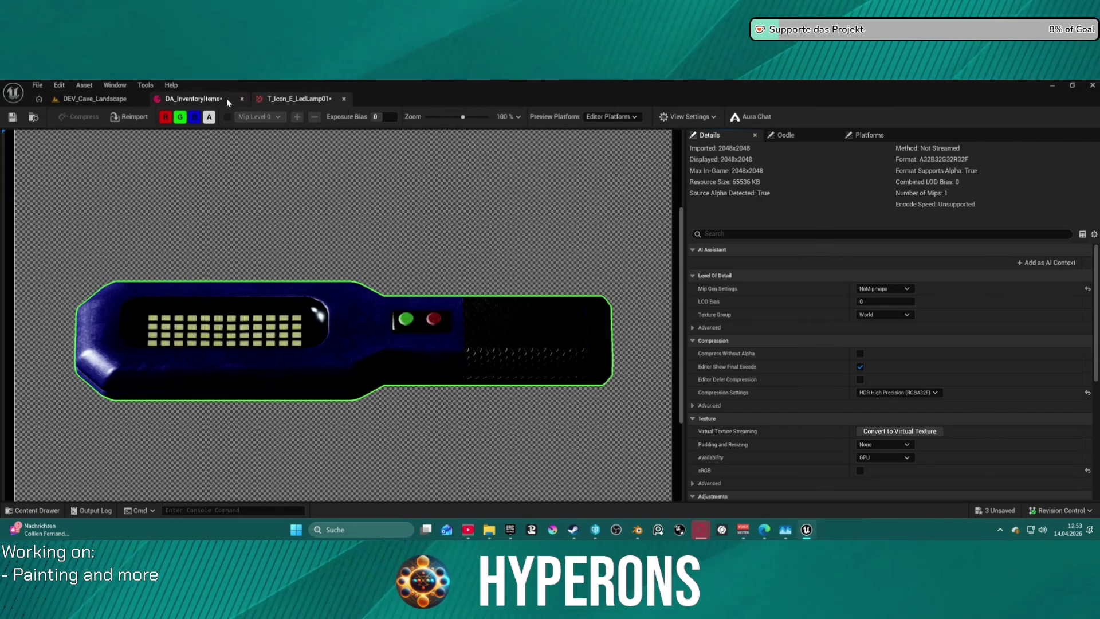
- Open the T_icon_LedLamp01 inventory icon texture, then bring up the EUW Thumbnail Visualizer
left_click(192, 99)
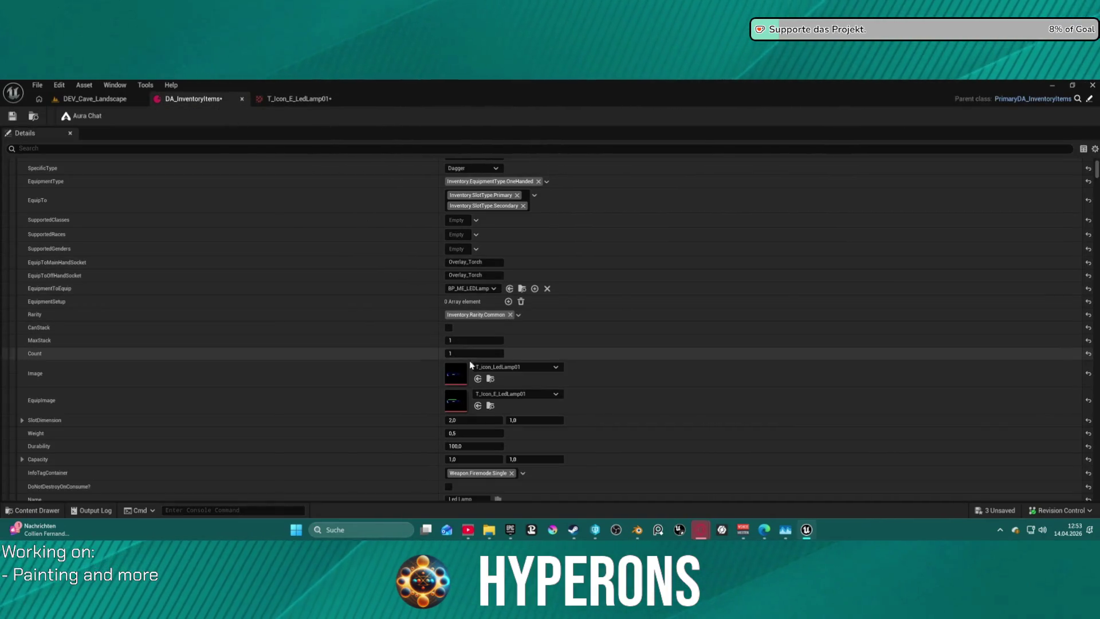
double_click(457, 377)
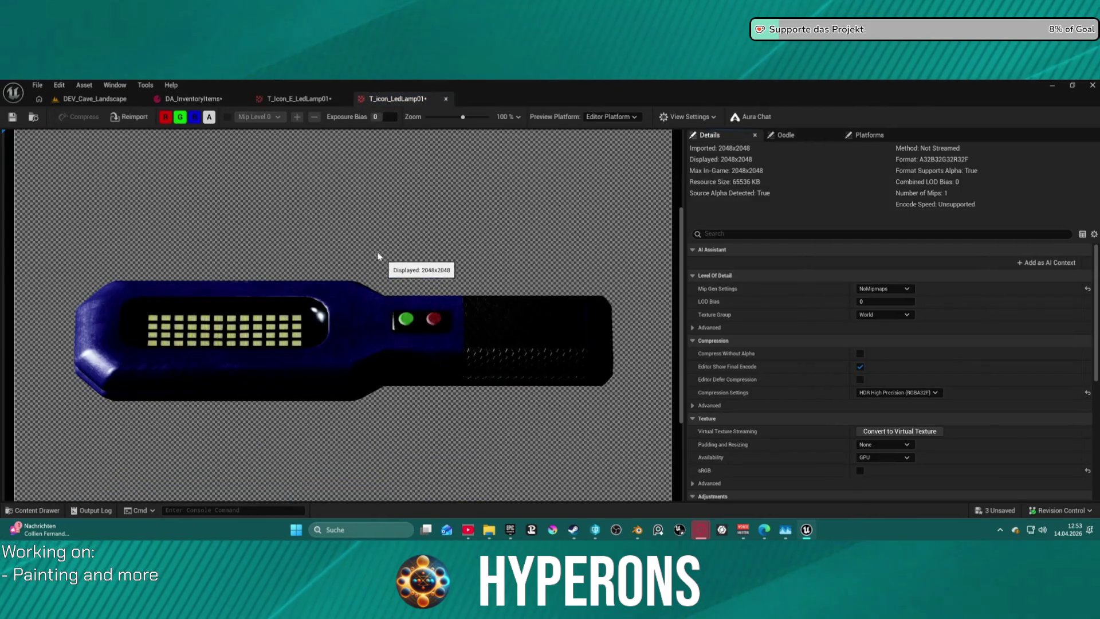
left_click(95, 98)
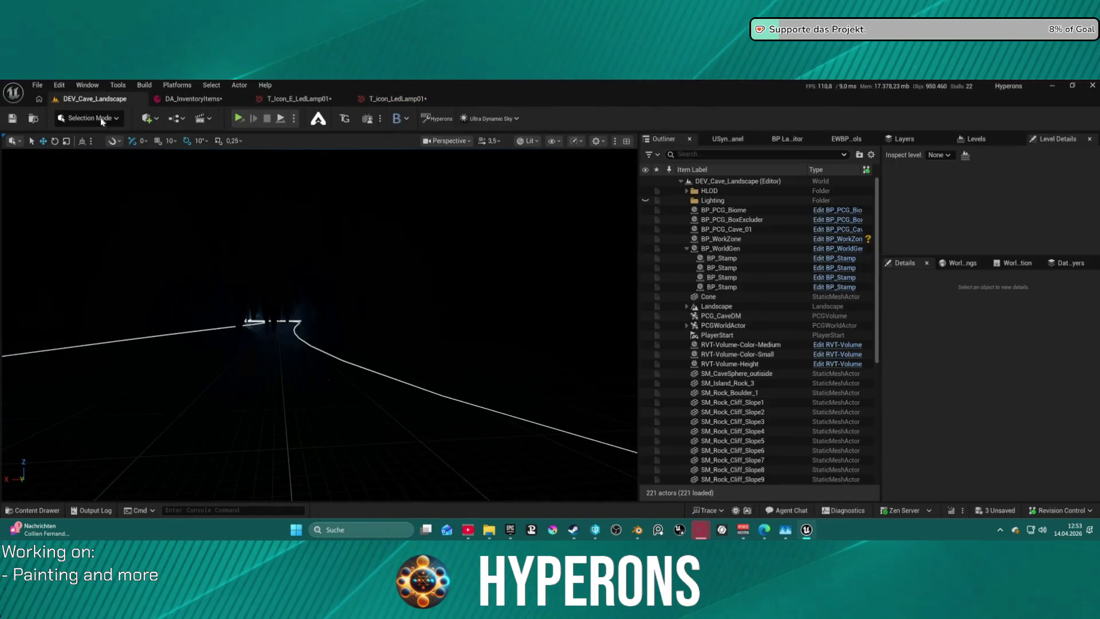
key("ctrl+space")
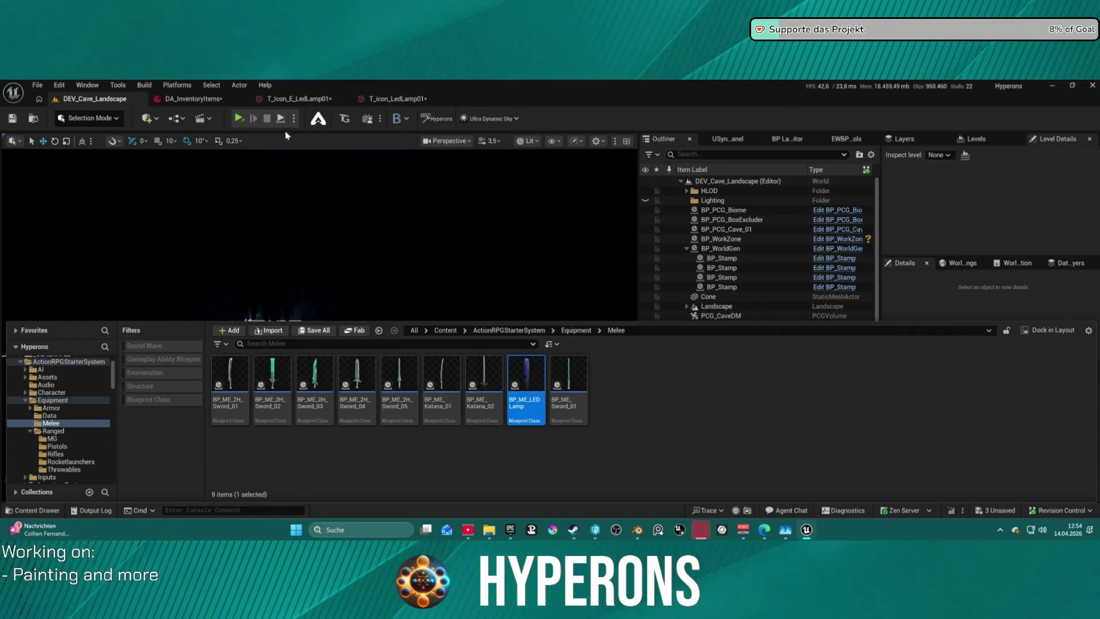
key("alt+Tab")
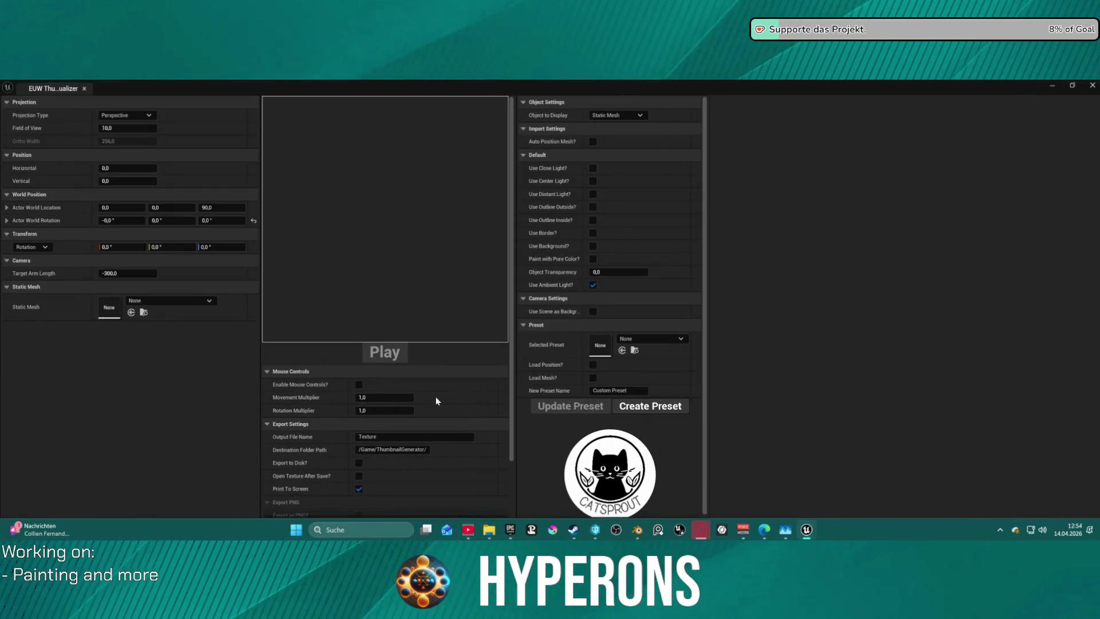
- Load the Inventory_Equipped thumbnail preset with width 1024 and height 512
scroll(427, 455, "down", 3)
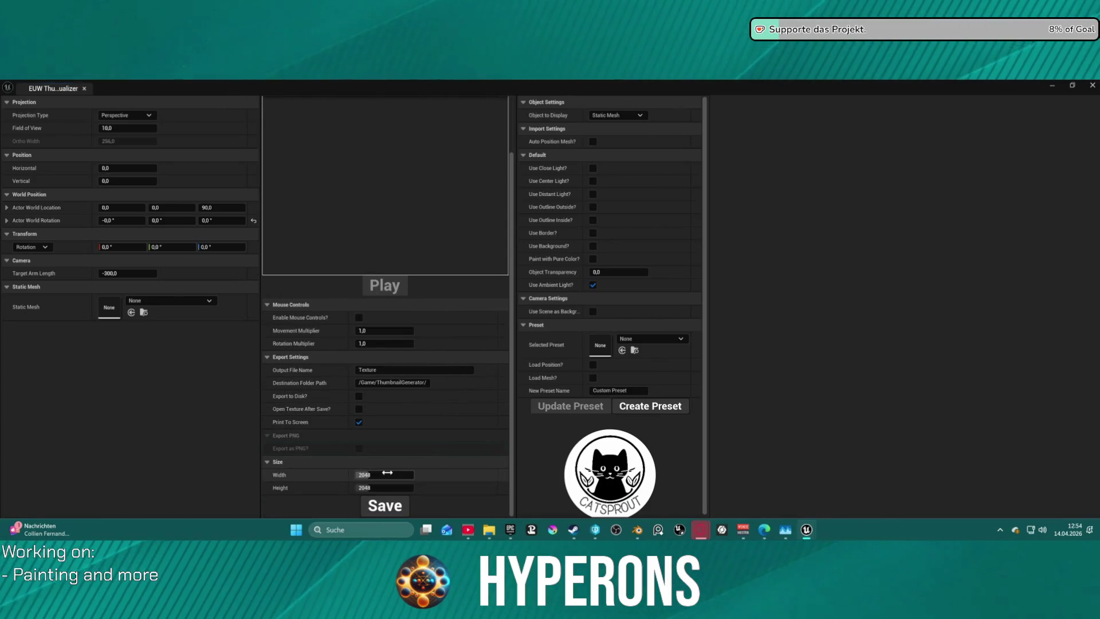
left_click(651, 339)
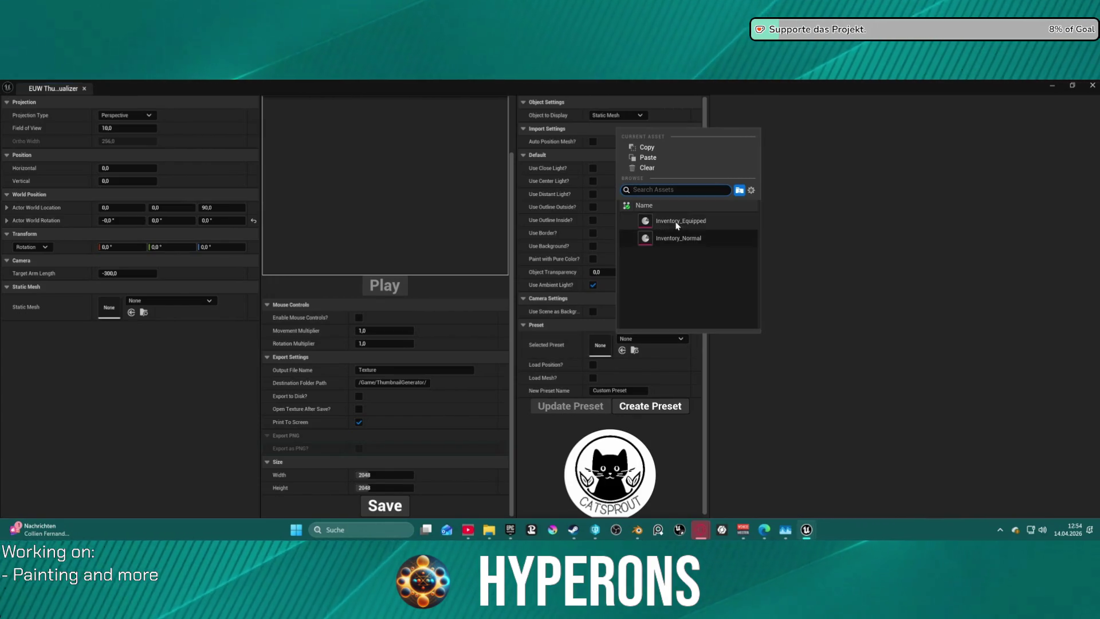
left_click(685, 221)
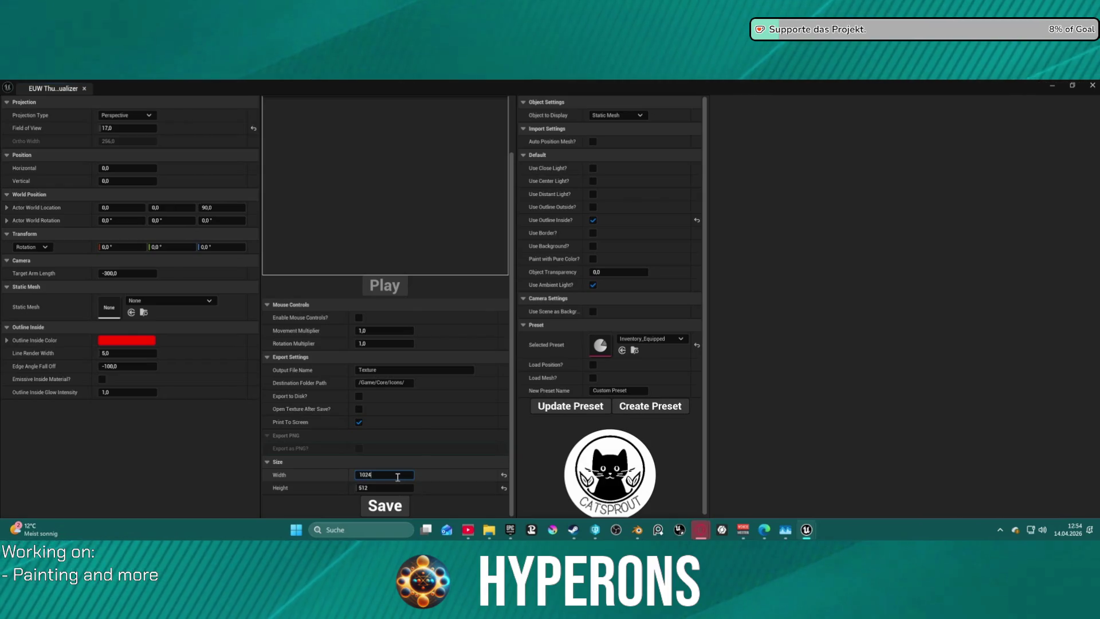
key("ctrl+a")
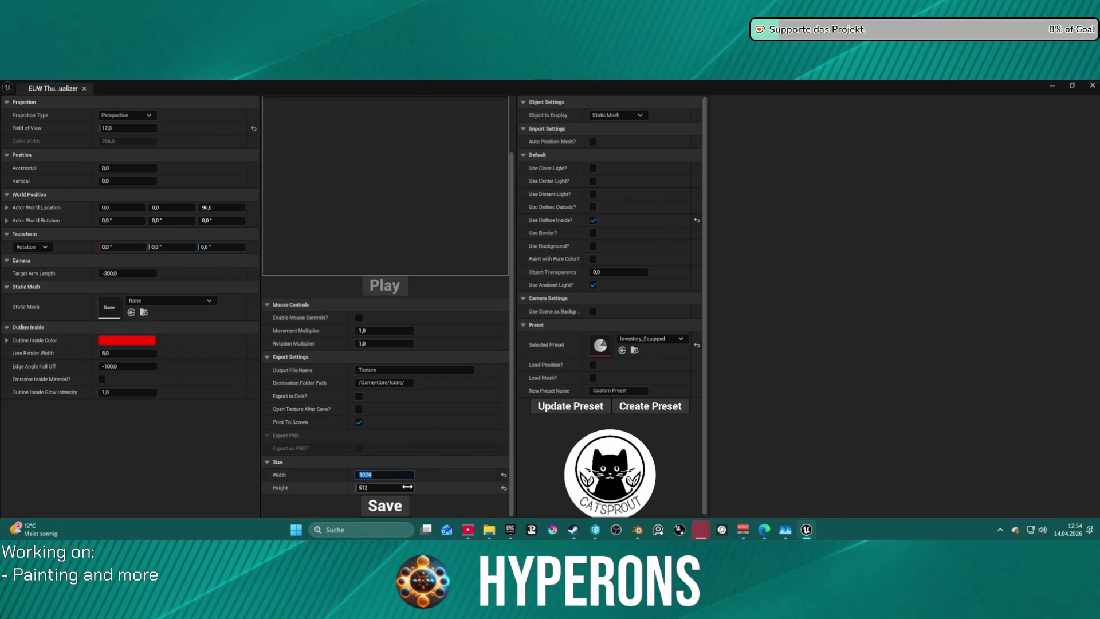
left_click(407, 487)
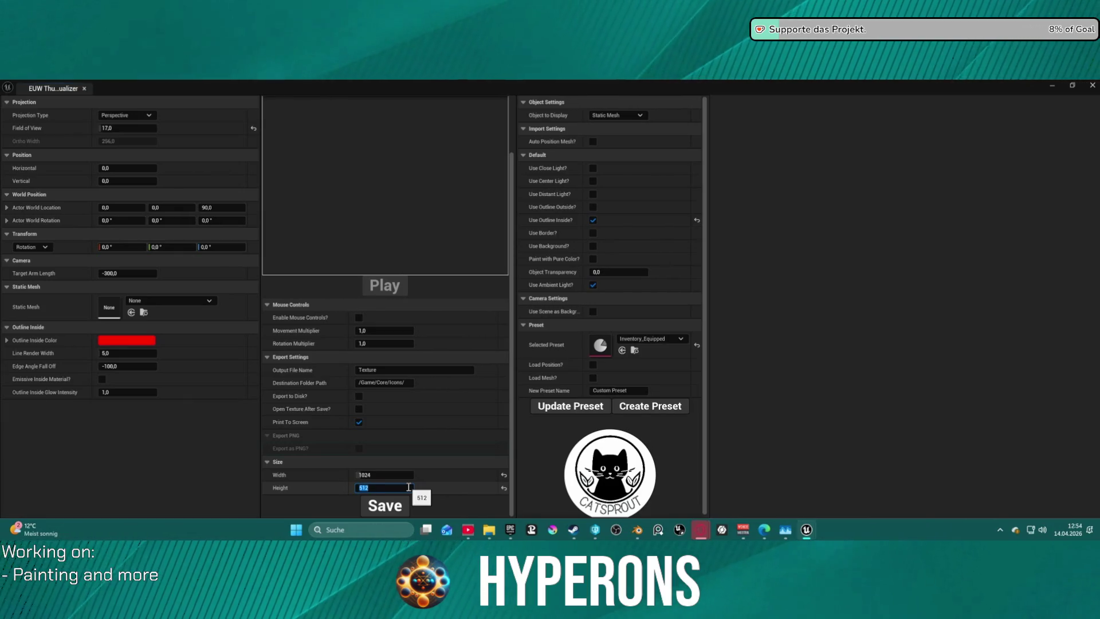
key("ctrl+a")
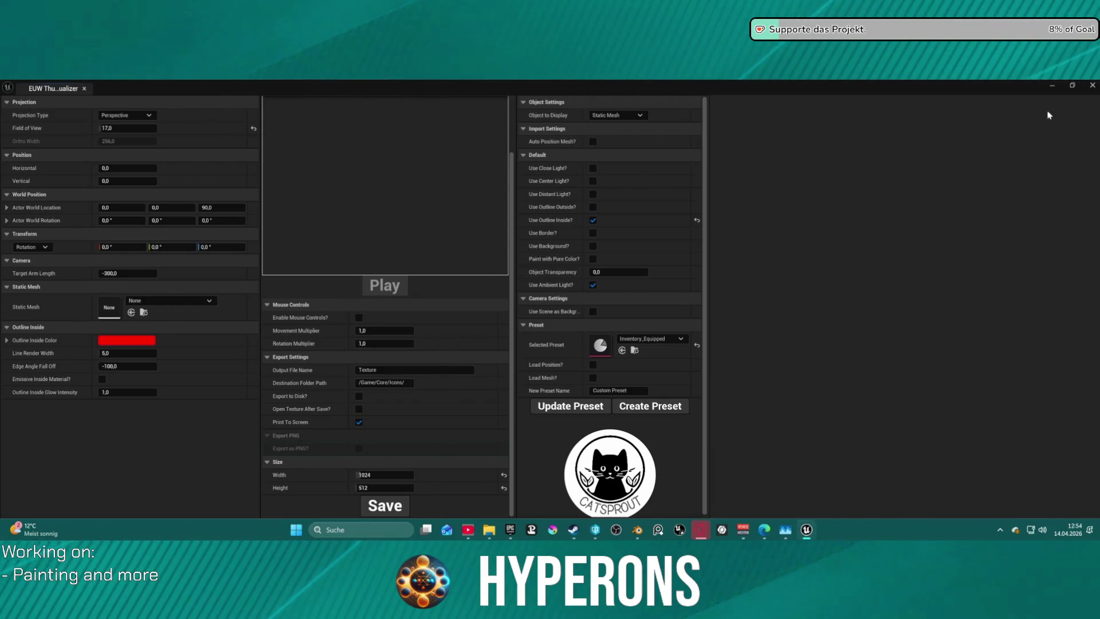
- Minimize the thumbnail generator window to return to the level editor
left_click(1052, 85)
mouse_move(809, 531)
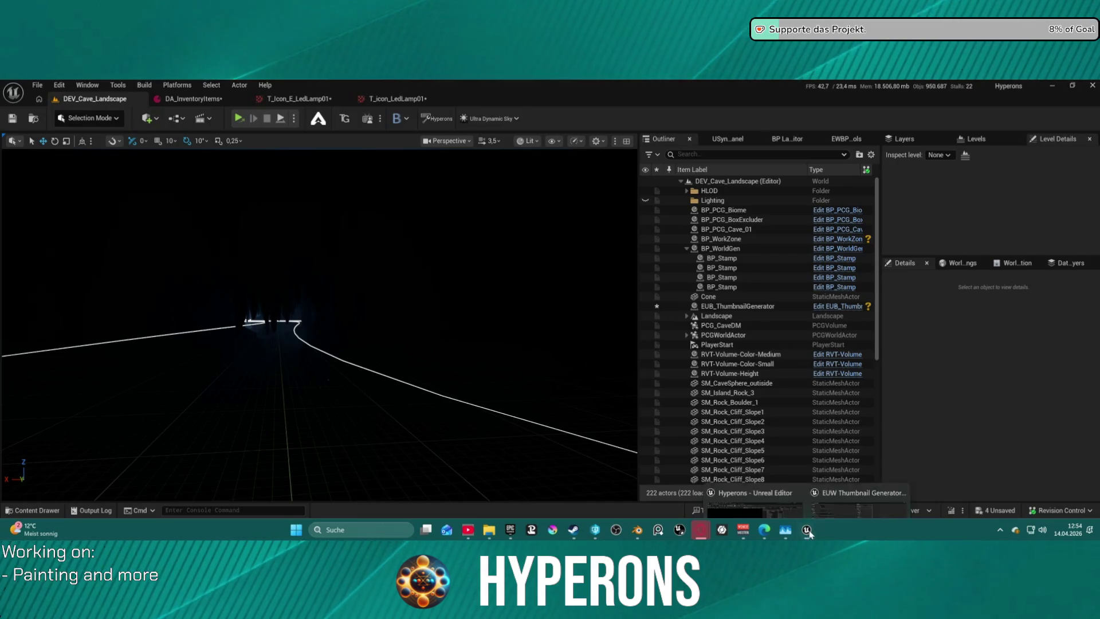
left_click(857, 490)
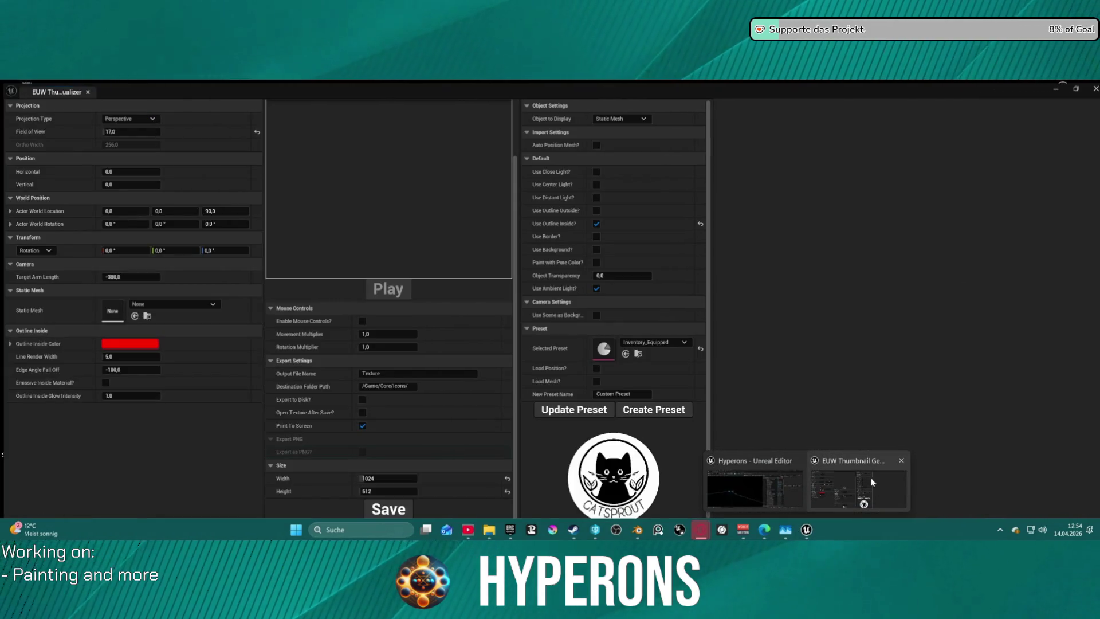
left_click(871, 477)
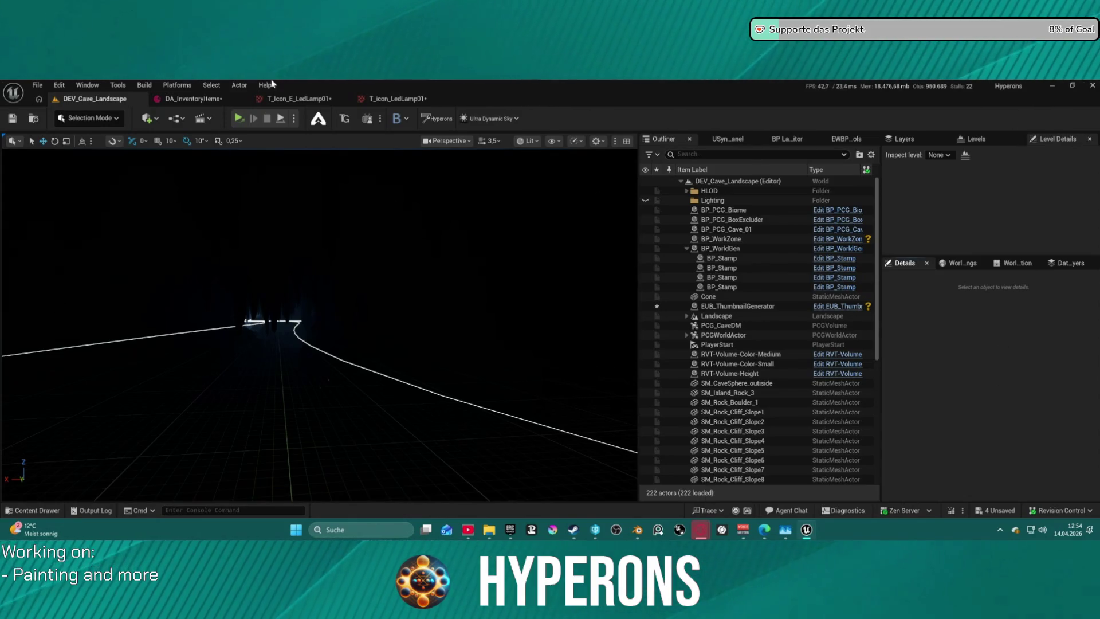
- Select T_Icon_E_LedLamp01 and T_icon_LedLamp01 in the Content Drawer and delete them
left_click(296, 101)
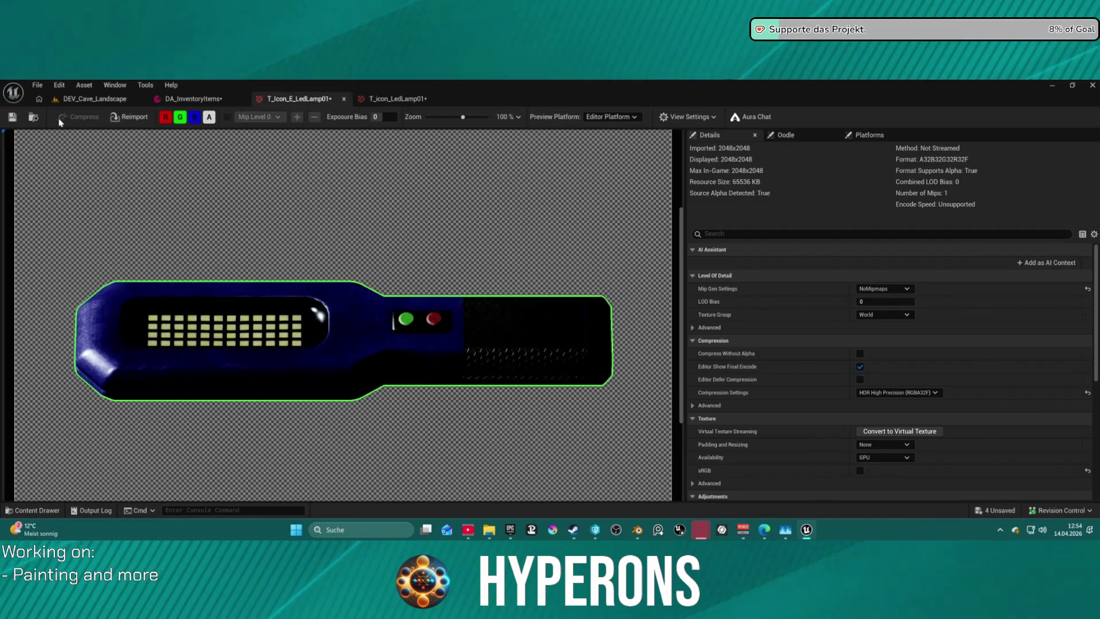
key("ctrl+space")
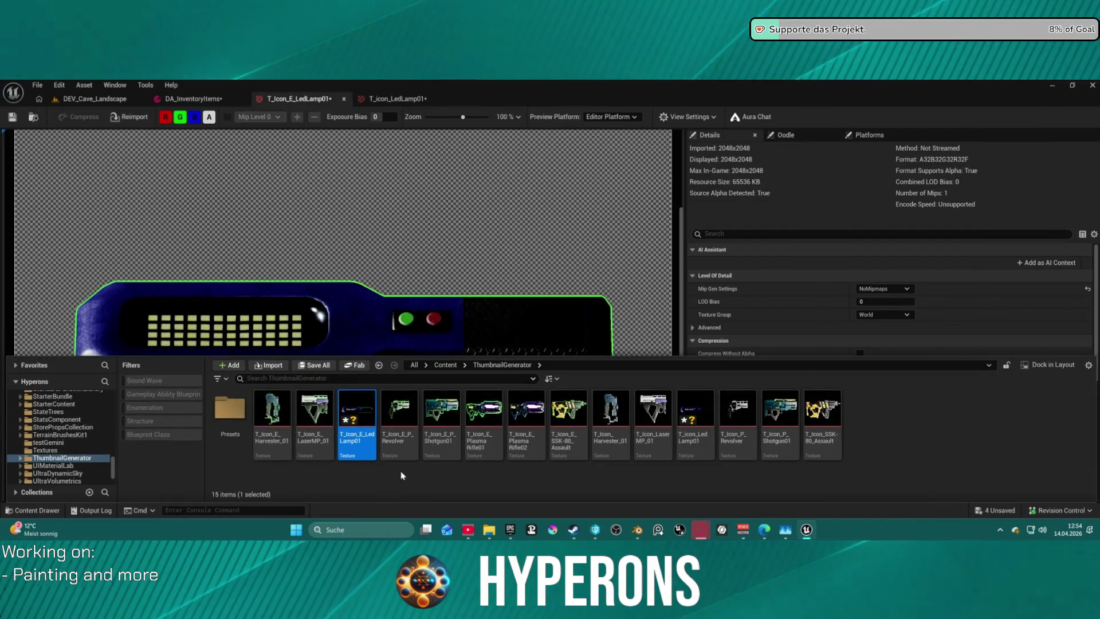
left_click(695, 418, "ctrl")
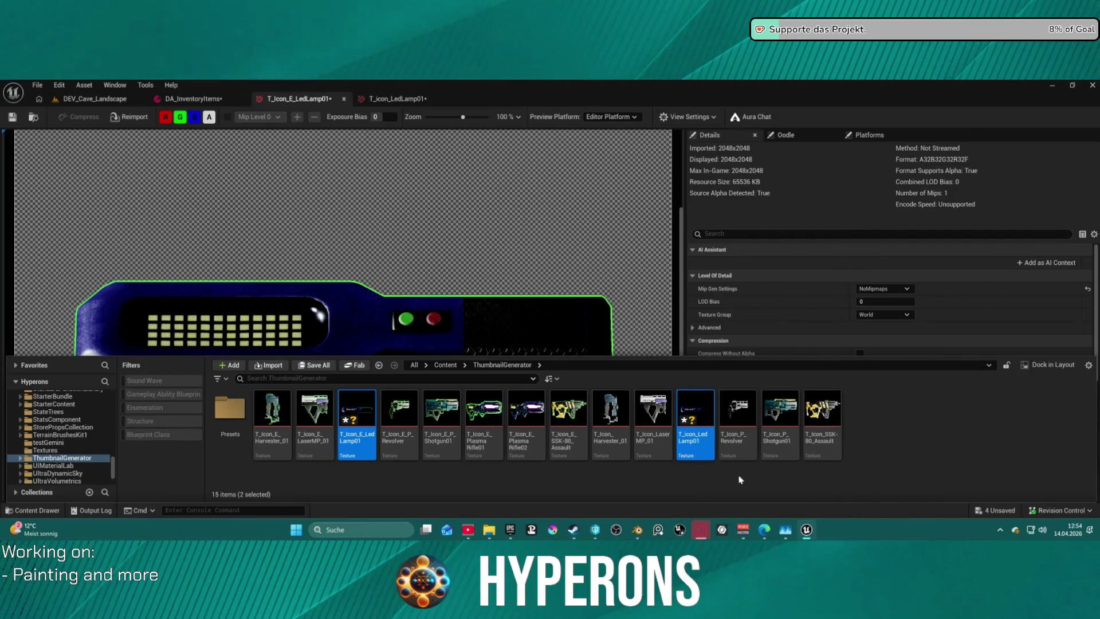
key("Delete")
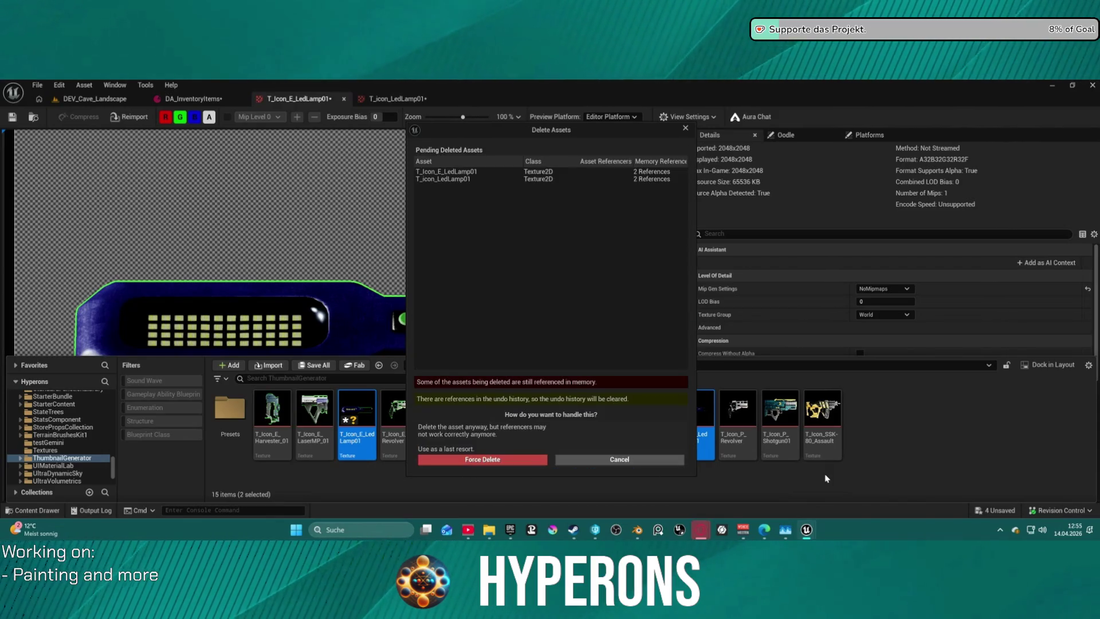
- Force-delete both LED lamp icon textures despite their remaining references
left_click(498, 460)
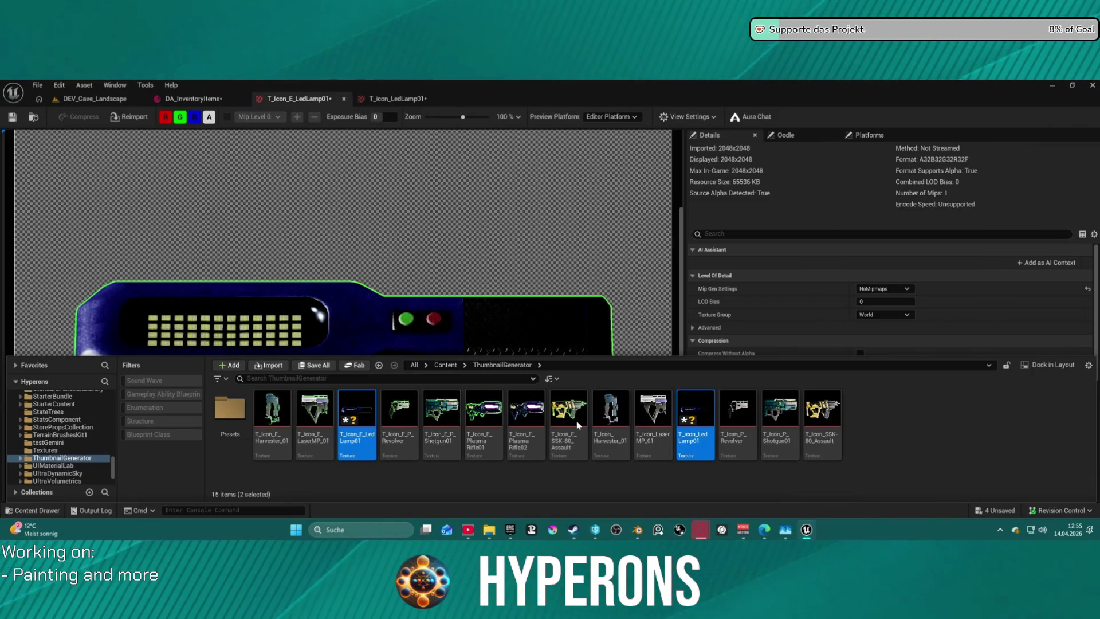
key("Delete")
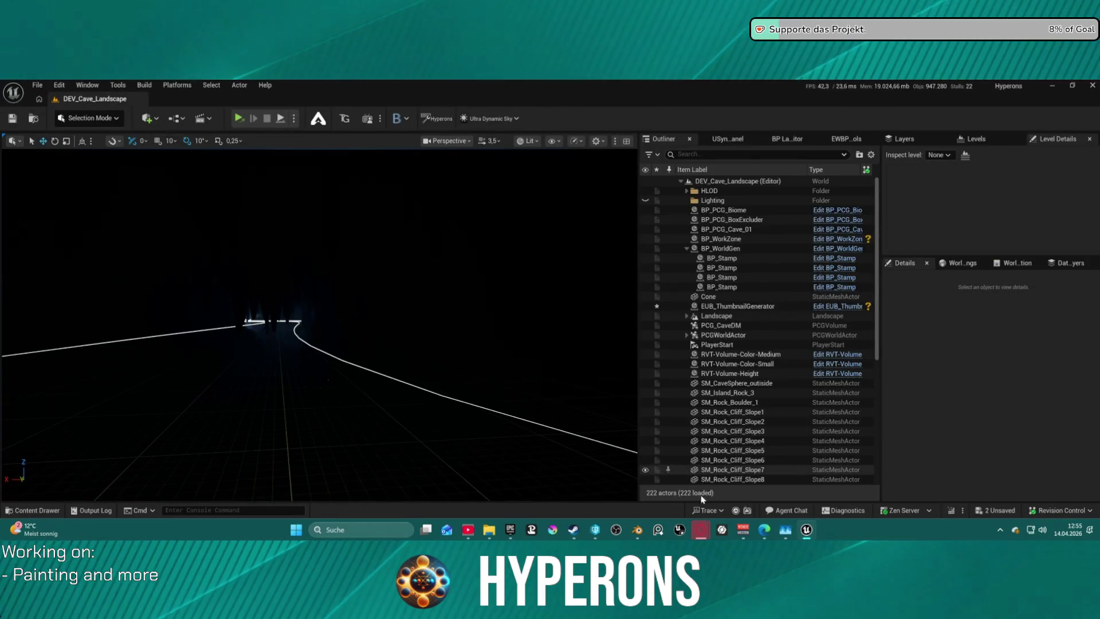
mouse_move(806, 529)
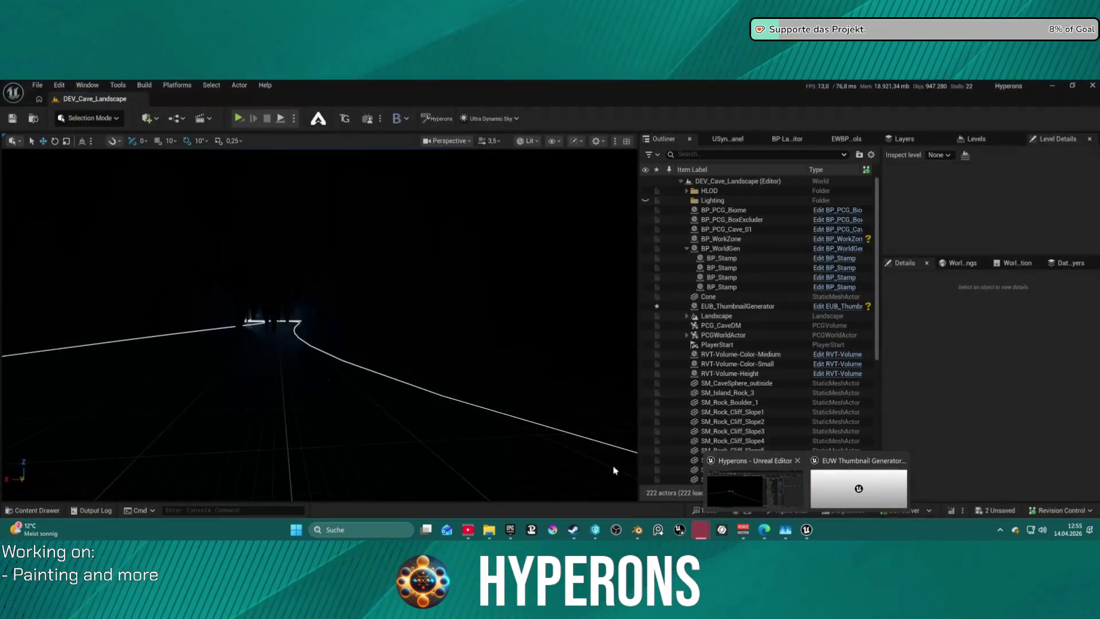
- Reopen DA_InventoryItems from Recent Assets, then return to the DEV_Cave_Landscape level
left_click(33, 88)
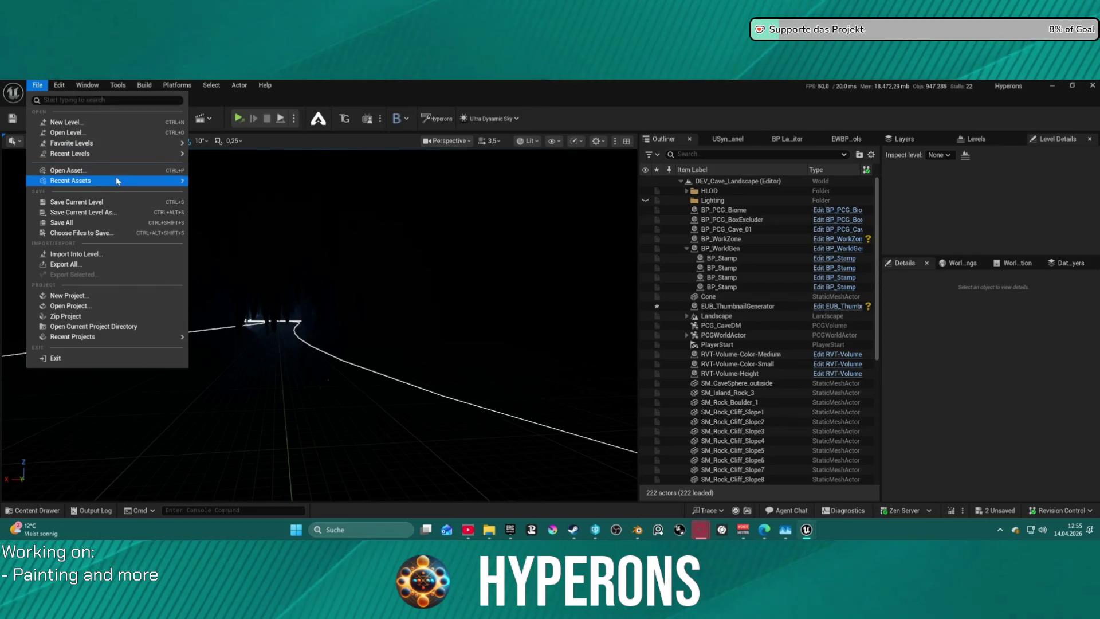
mouse_move(177, 181)
left_click(264, 206)
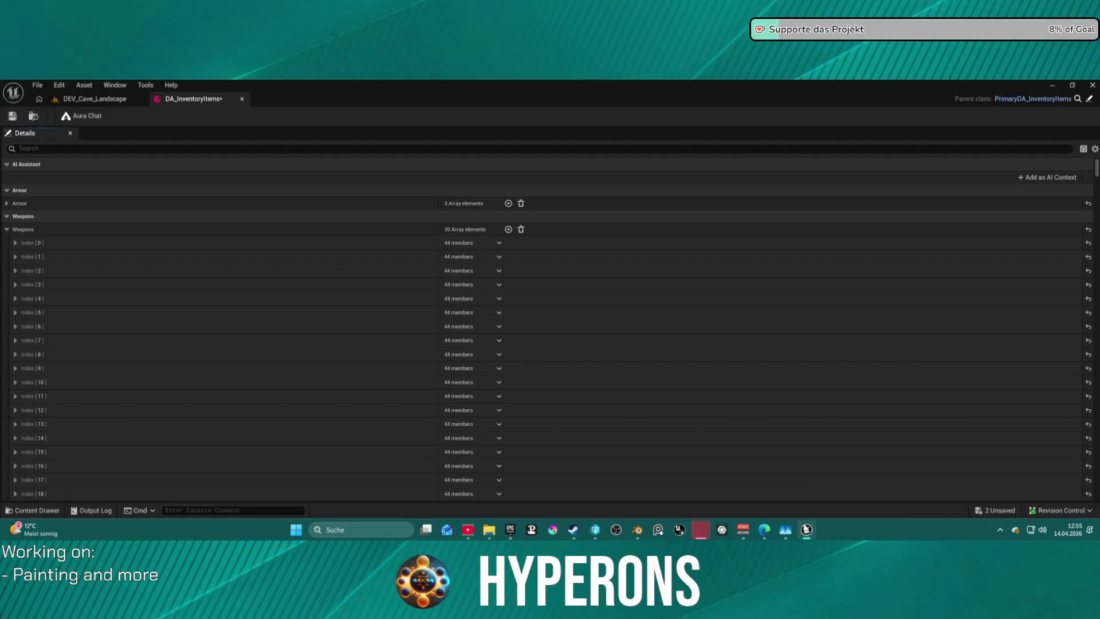
left_click(806, 530)
left_click(806, 530)
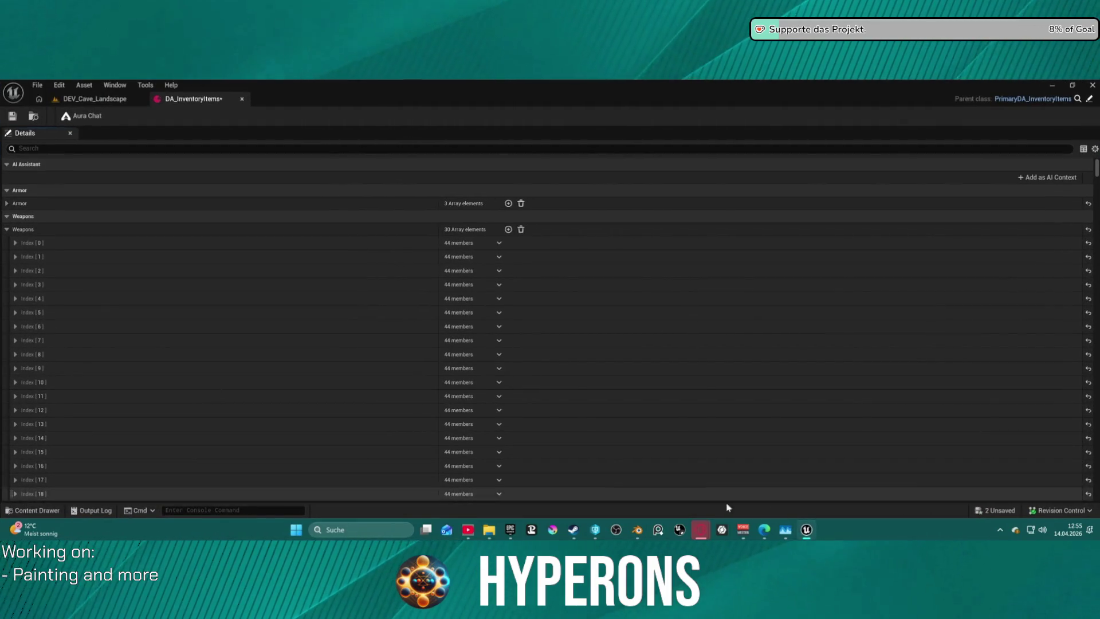
mouse_move(807, 531)
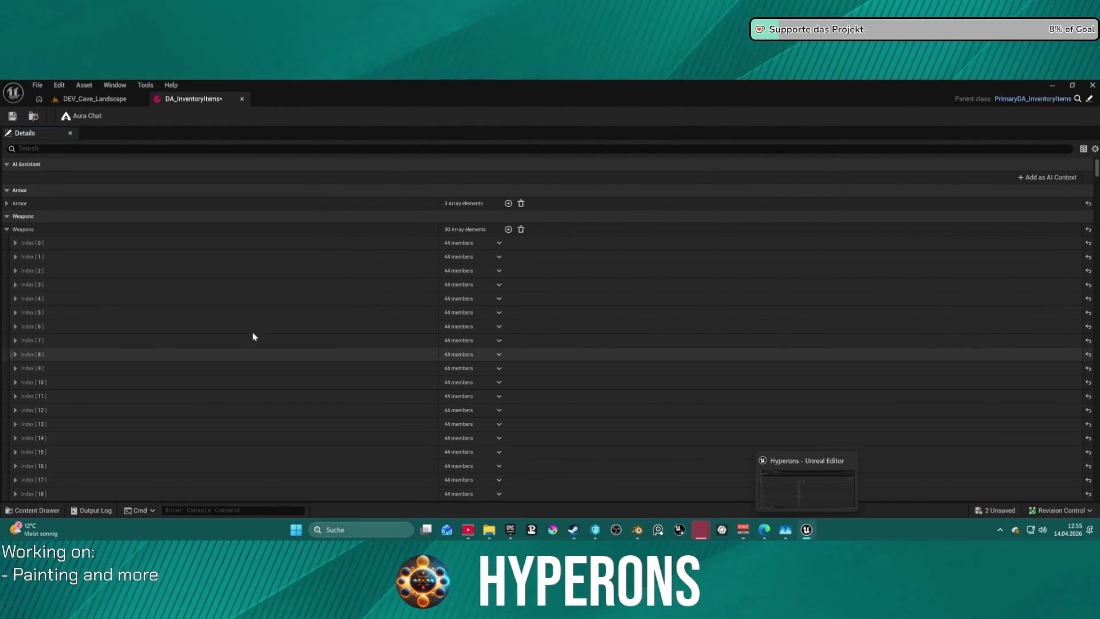
left_click(84, 99)
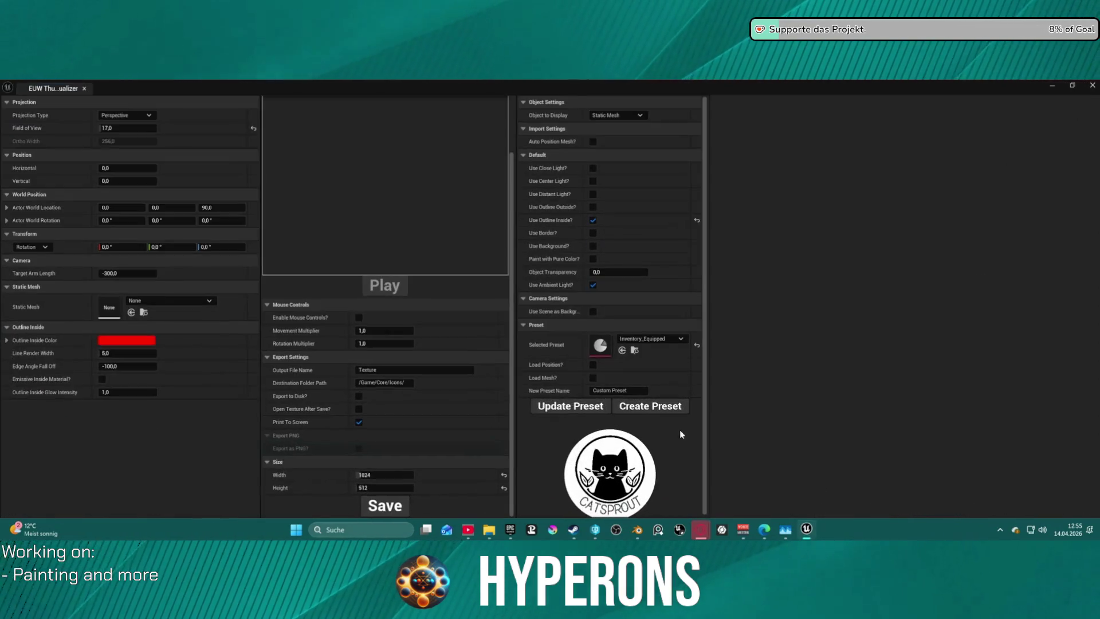
- Keep the Inventory_Equipped preset at 1024×512 and enable mouse controls for the preview
left_click(645, 339)
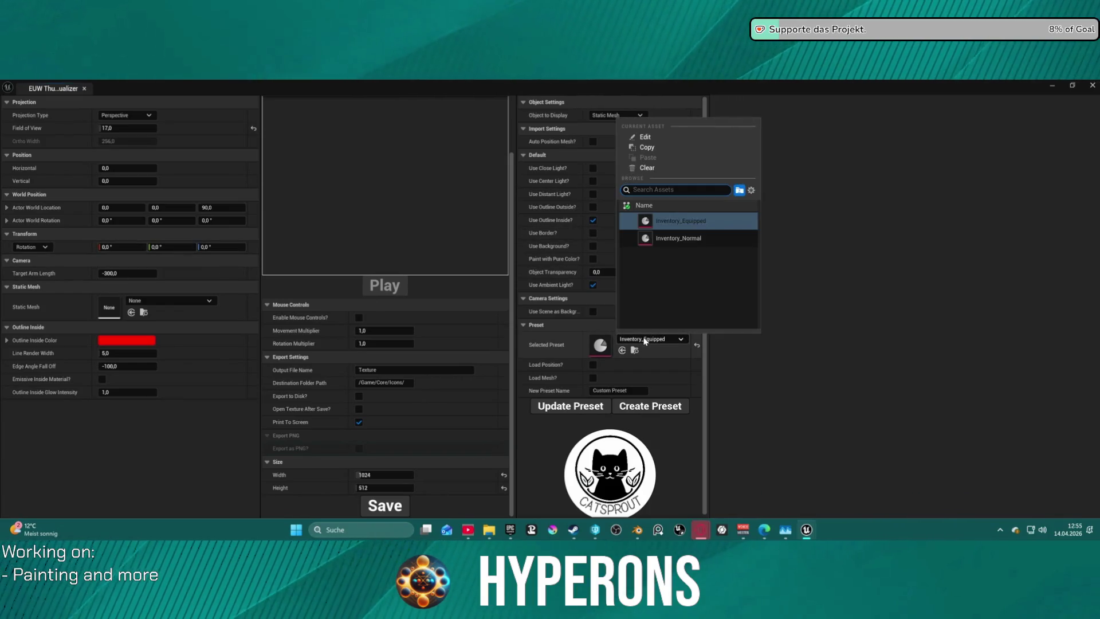
left_click(646, 340)
left_click(385, 475)
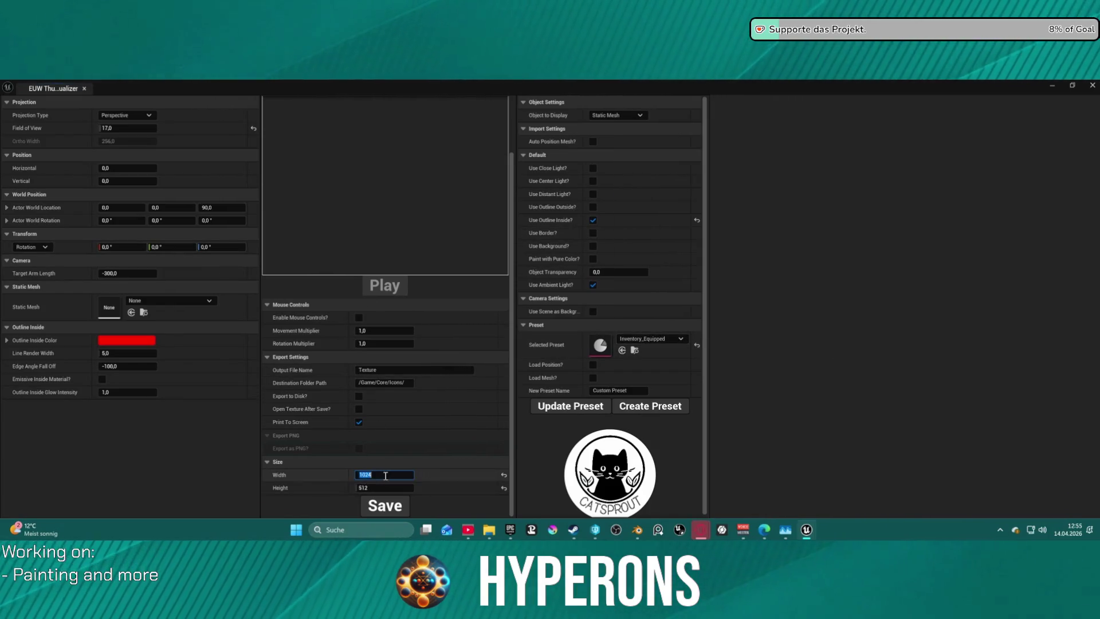
left_click(378, 488)
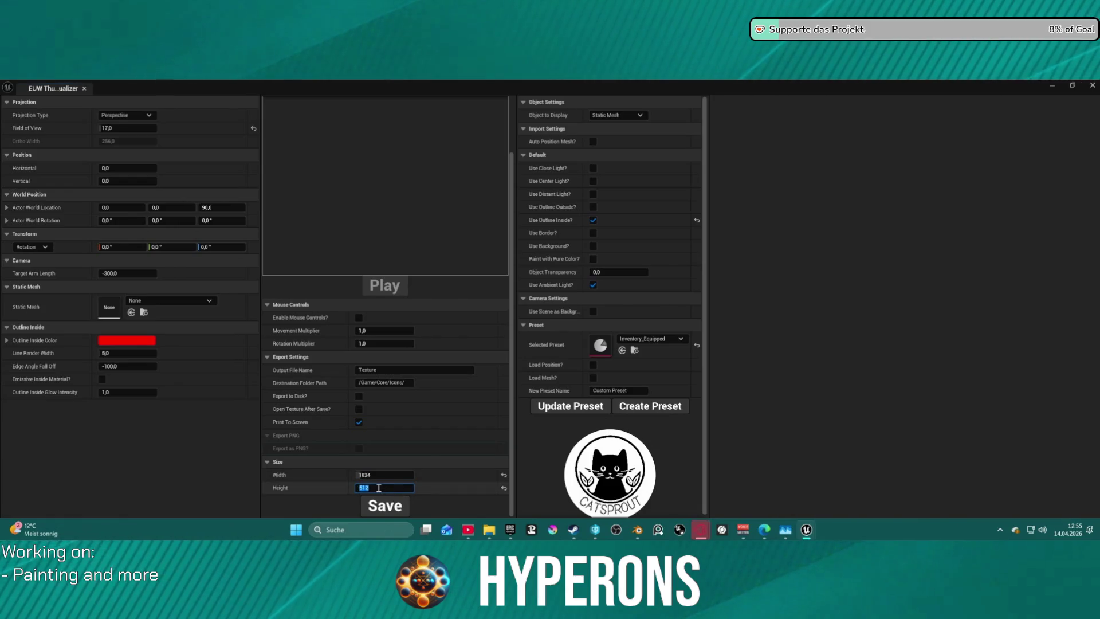
key("Return")
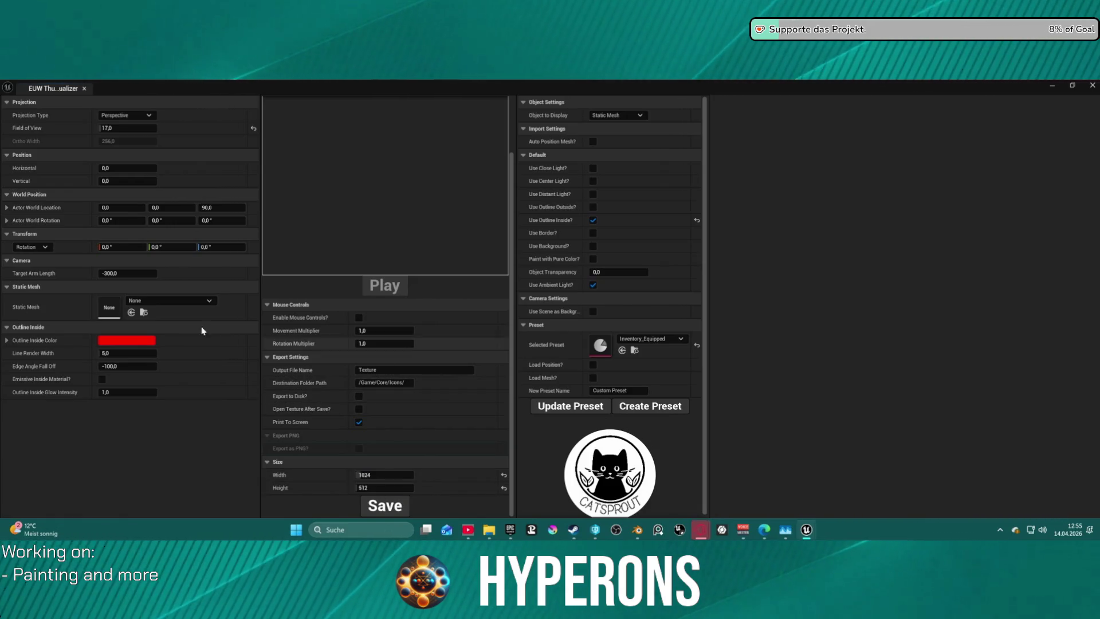
left_click(359, 318)
left_click(616, 115)
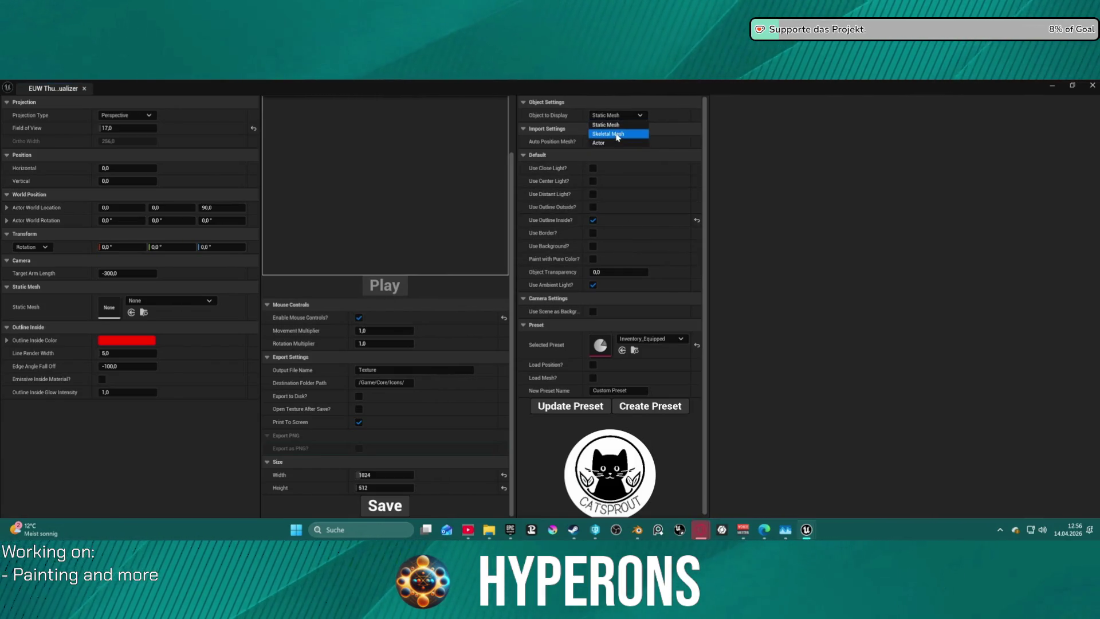
- Display the LedLamp01 skeletal mesh in the preview and set its roll to -90
left_click(611, 134)
left_click(160, 302)
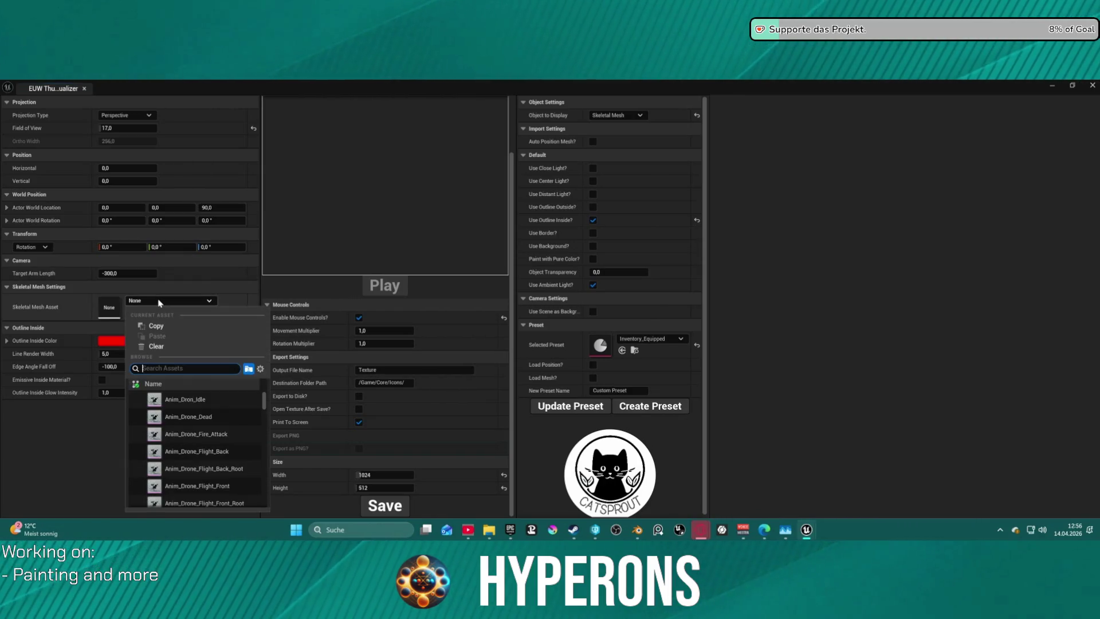
left_click(209, 398)
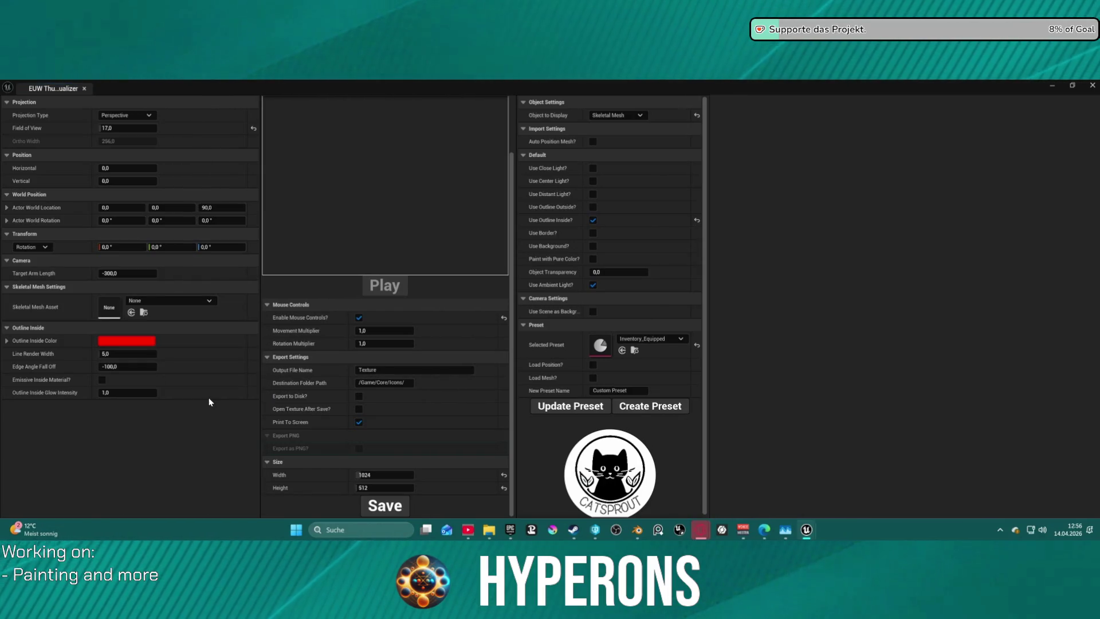
left_click(135, 246)
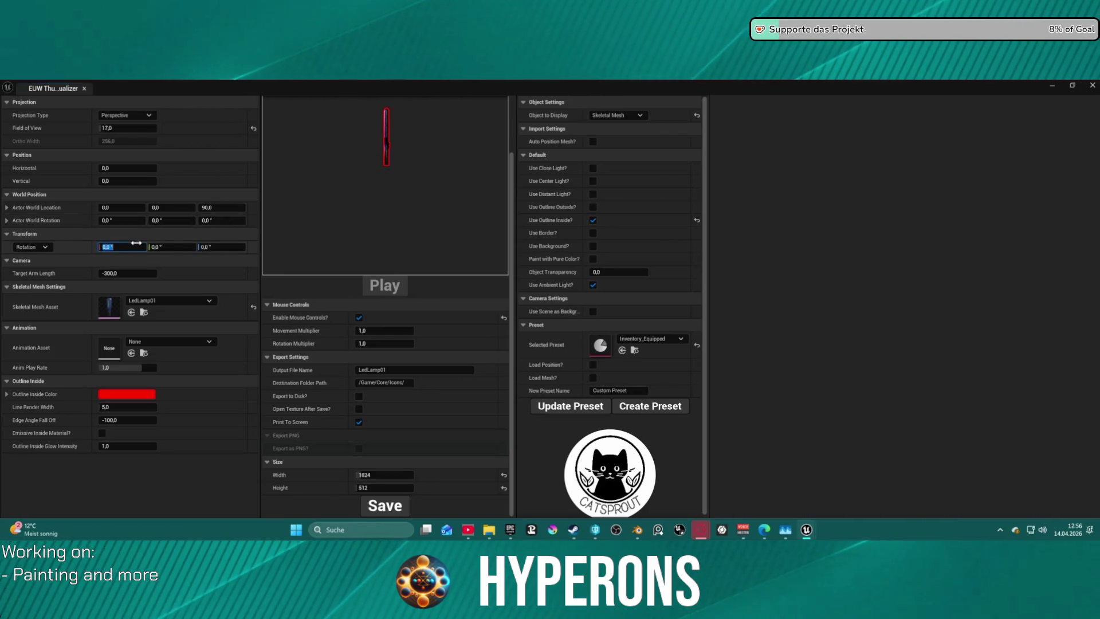
type("-90")
key("Return")
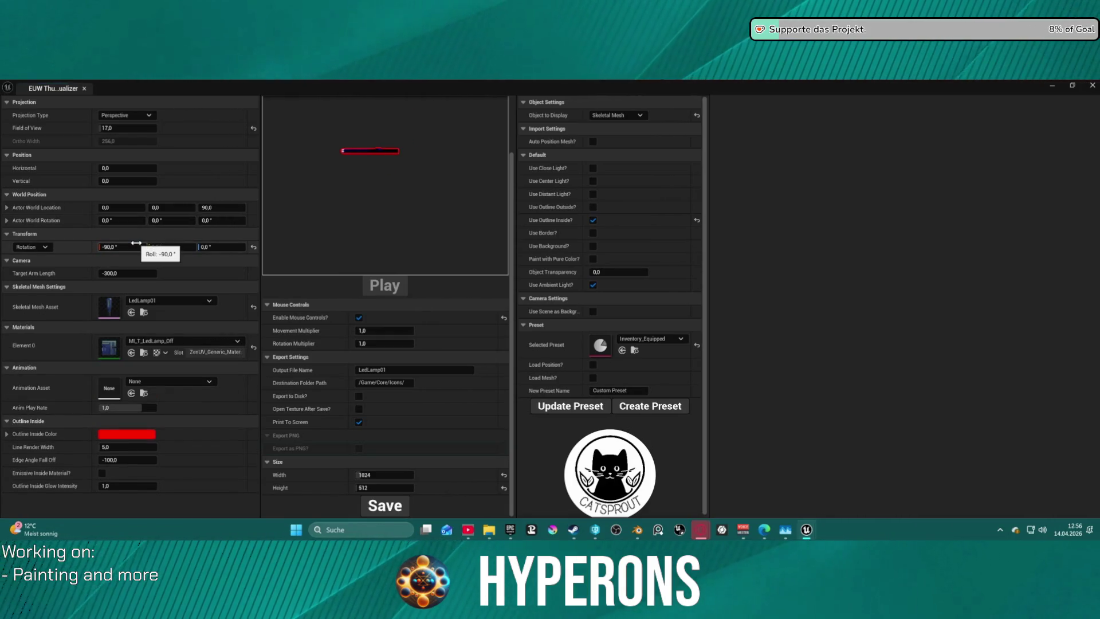
- Tilt and spin the lamp to a new angle in the preview
scroll(344, 143, "up", 10)
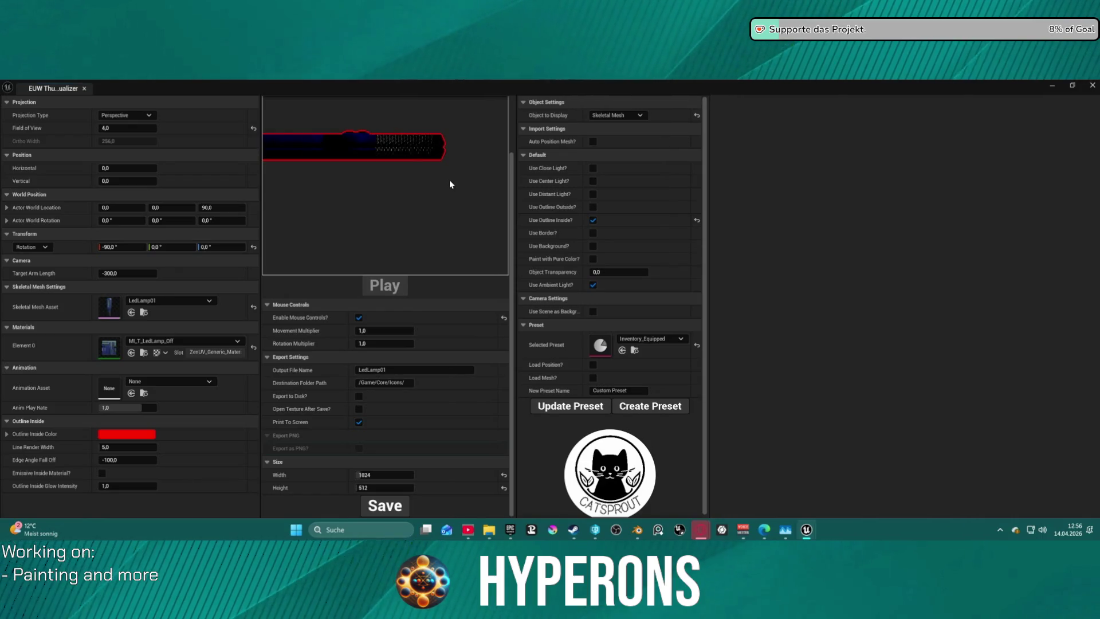
scroll(336, 132, "down", 2)
scroll(333, 142, "down", 2)
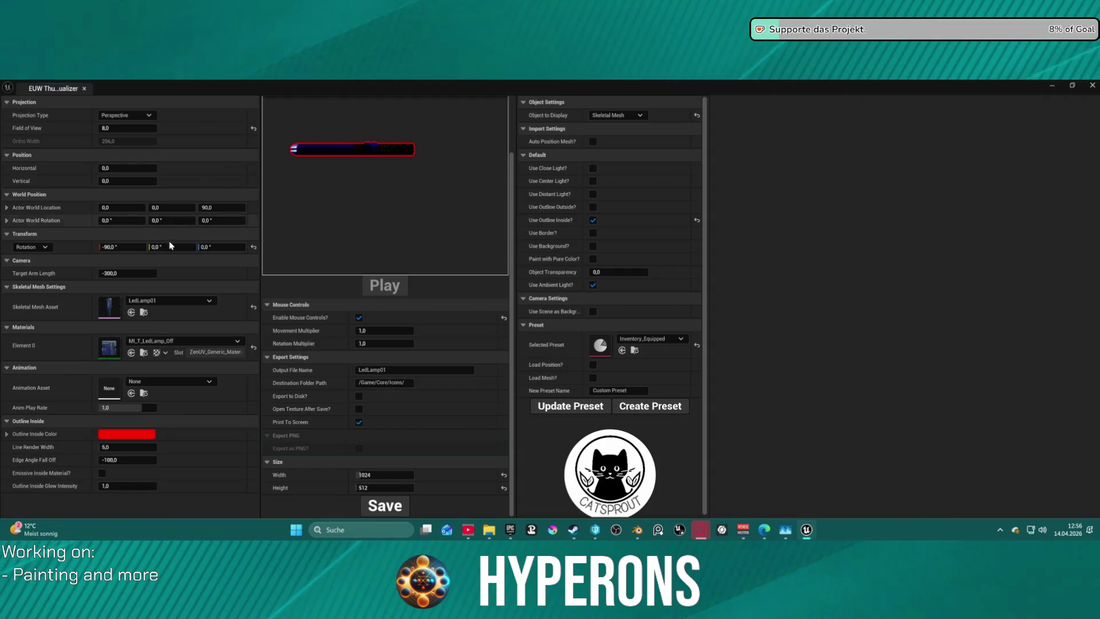
mouse_move(172, 247)
left_mouse_down()
mouse_move(195, 247)
mouse_move(165, 247)
left_mouse_up()
type("40")
scroll(356, 183, "down", 1)
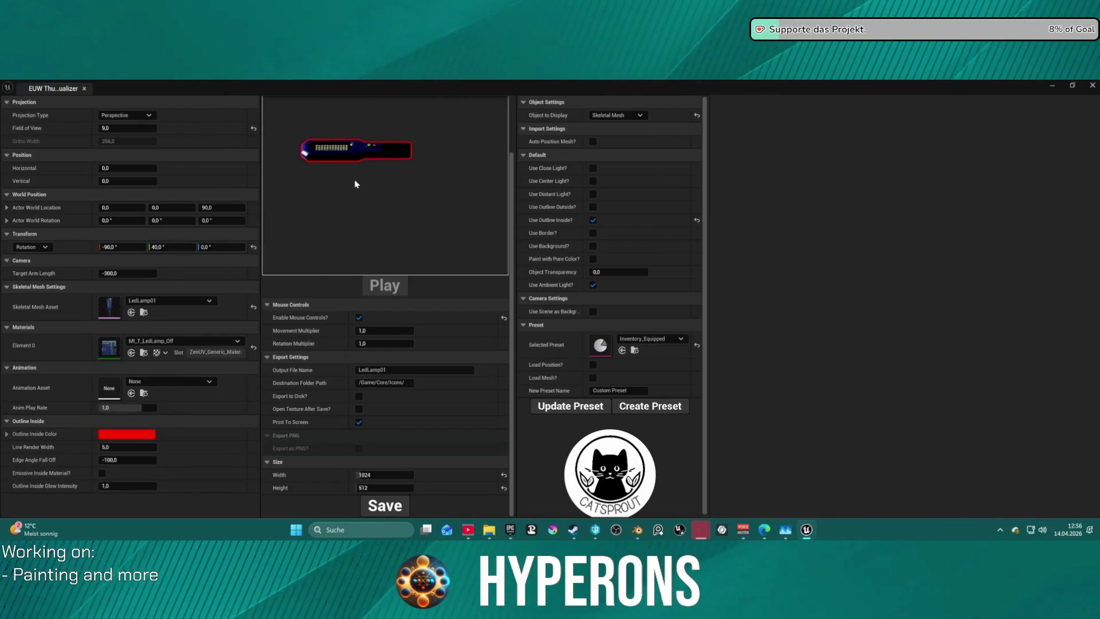
scroll(380, 184, "down", 1)
mouse_move(405, 147)
left_mouse_down()
mouse_move(413, 221)
mouse_move(405, 153)
mouse_move(346, 172)
left_mouse_up()
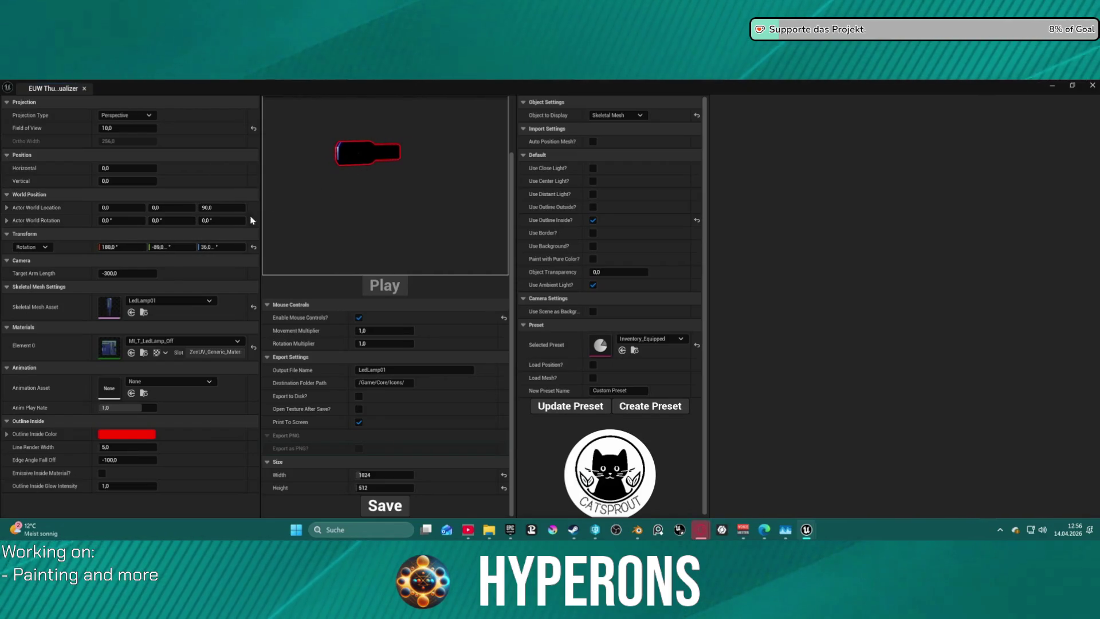
- Reset the lamp's rotation, set roll 90 and pitch -25, then turn it further and widen field of view to 12
left_click(254, 248)
left_click(132, 246)
type("9")
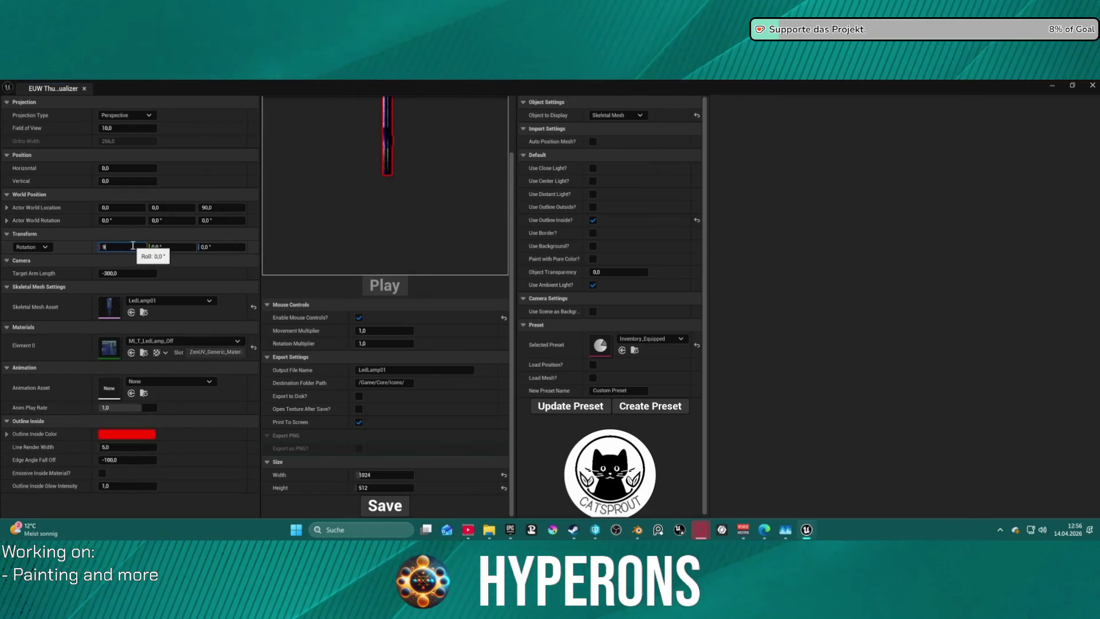
type("0")
key("Return")
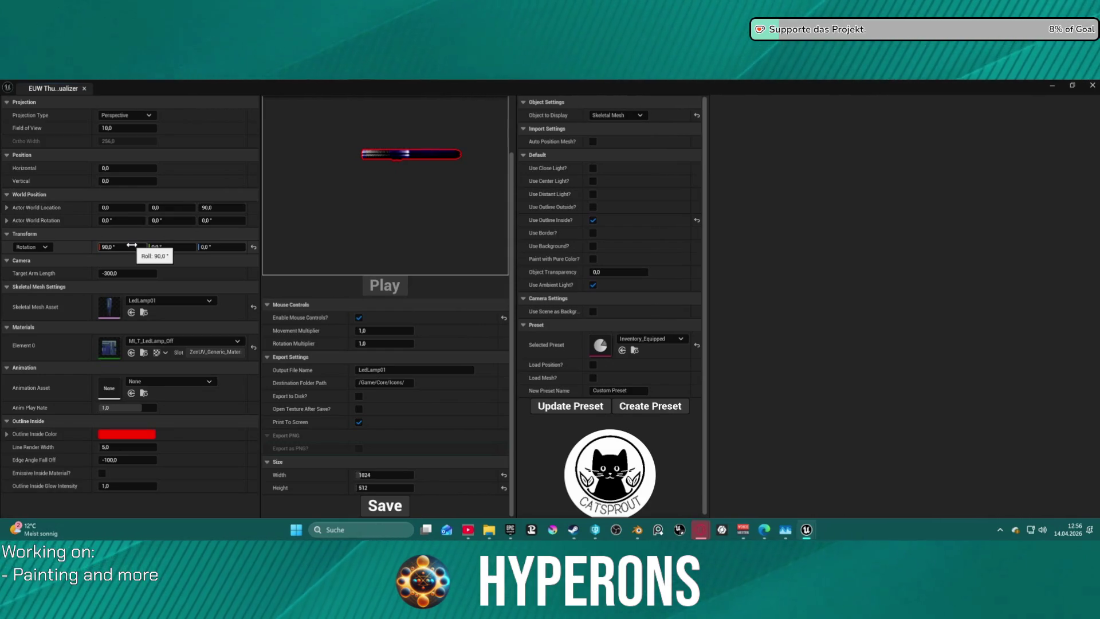
left_click(132, 246)
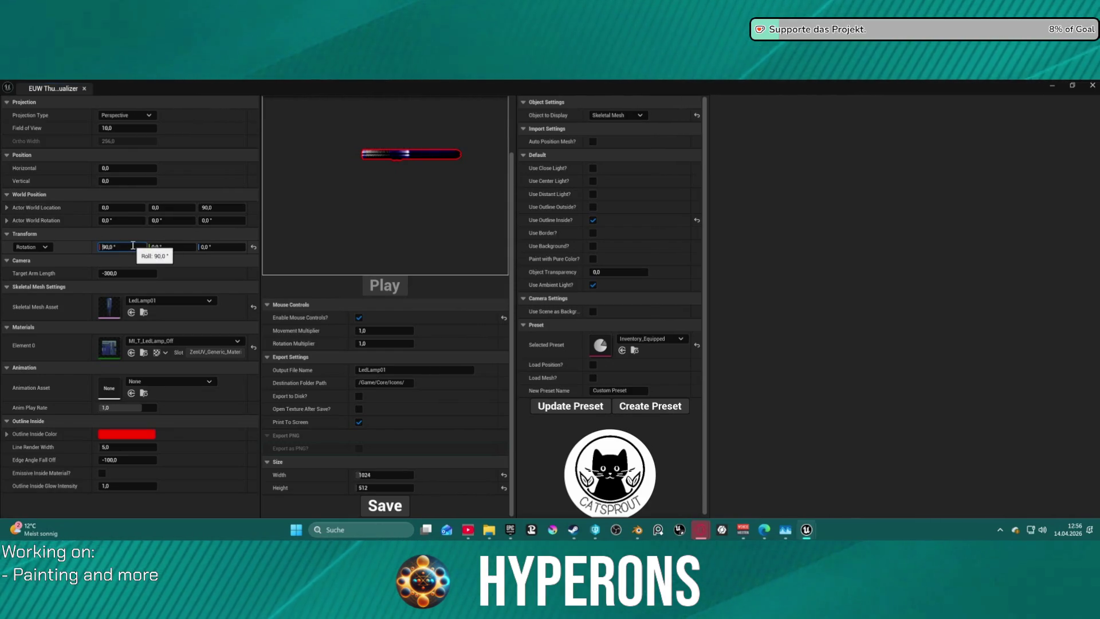
left_click(182, 250)
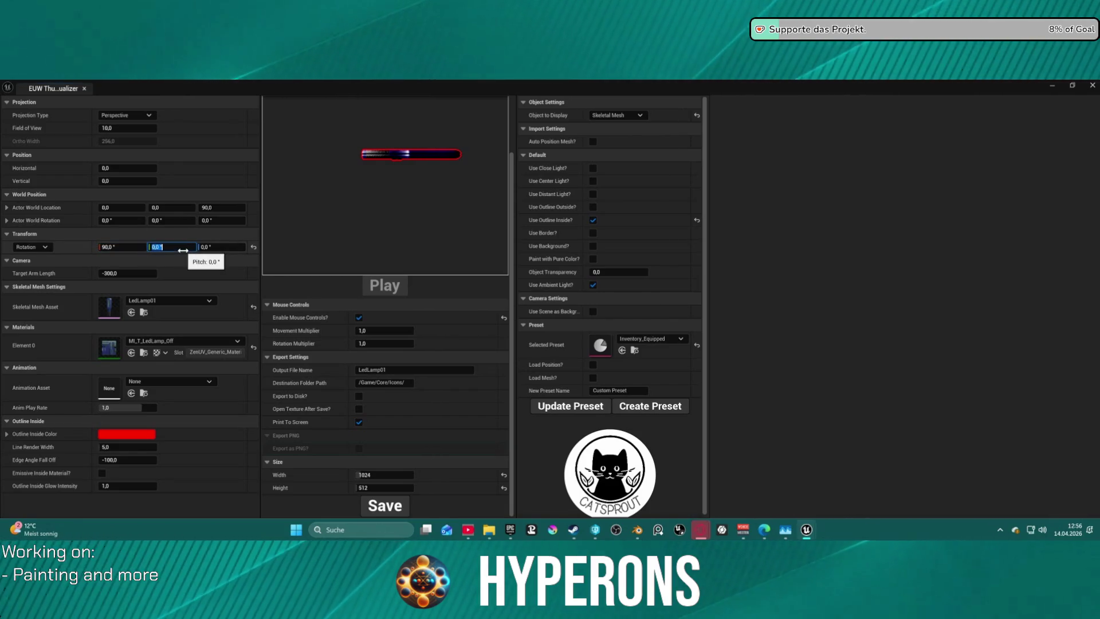
type("-25")
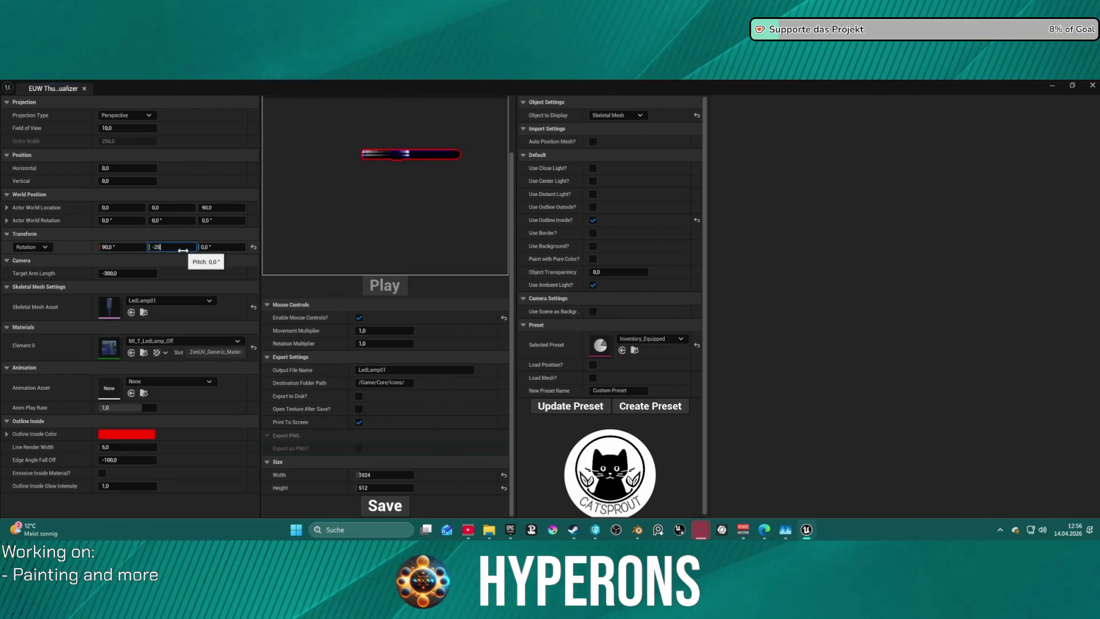
key("Return")
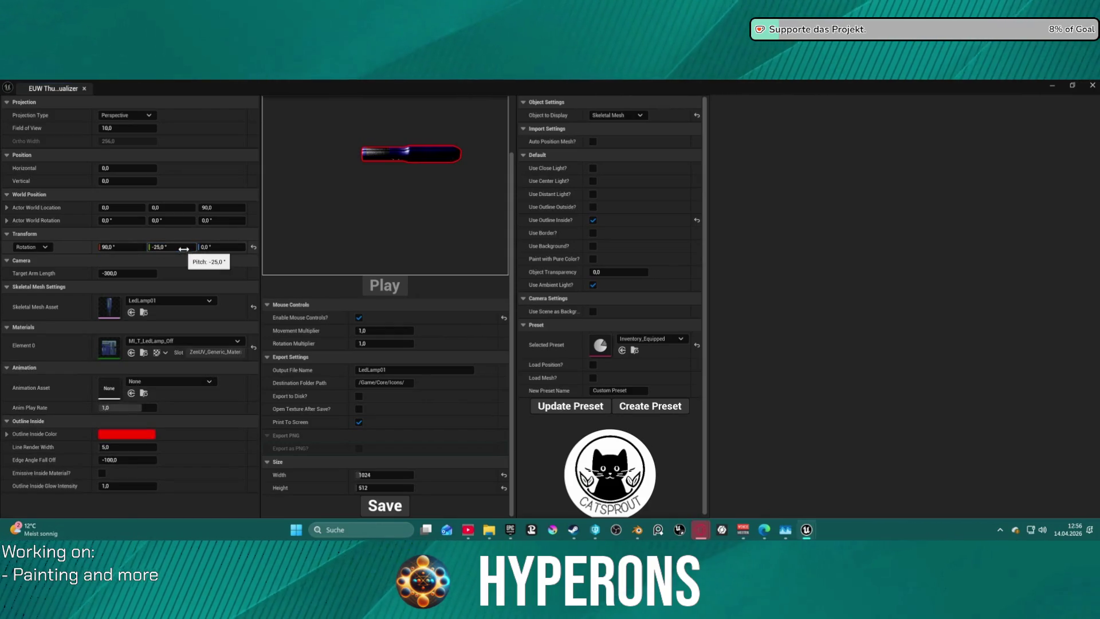
mouse_move(184, 249)
left_mouse_down()
mouse_move(123, 248)
mouse_move(137, 249)
left_mouse_up()
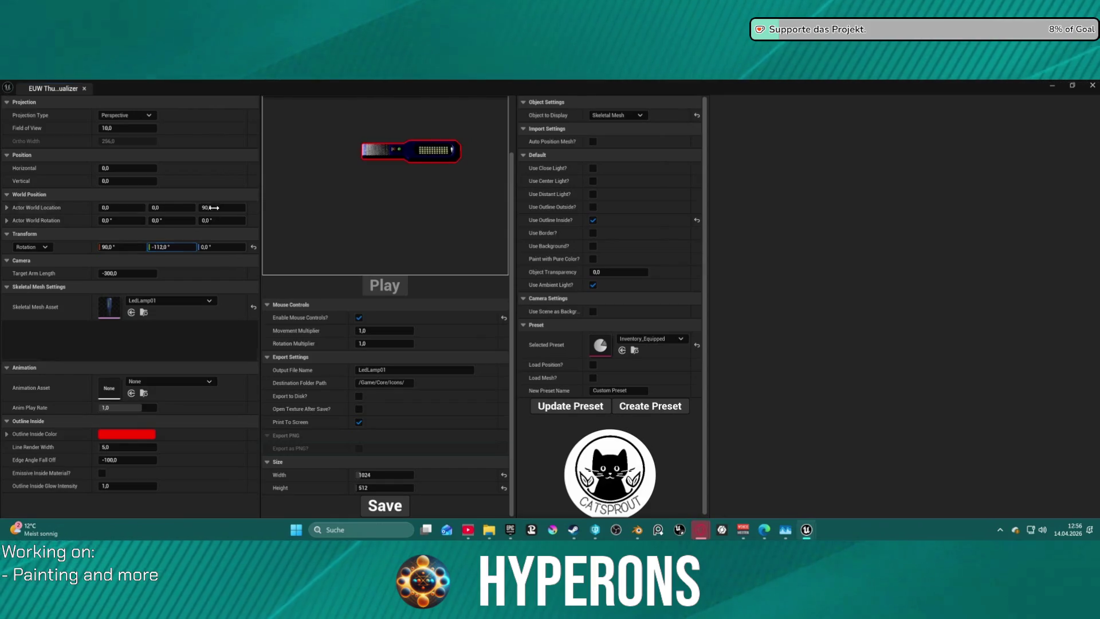
scroll(404, 176, "down", 2)
left_click_drag(404, 175, 408, 178)
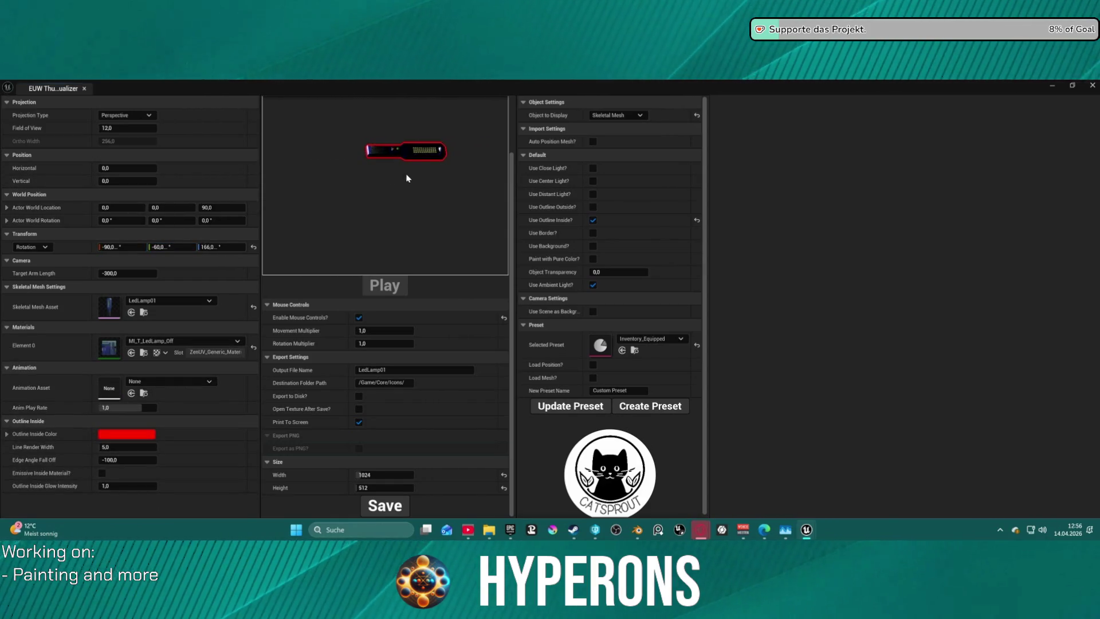
- Set the lamp's yaw to 0 and turn its pitch to 41
left_click(218, 245)
type("0")
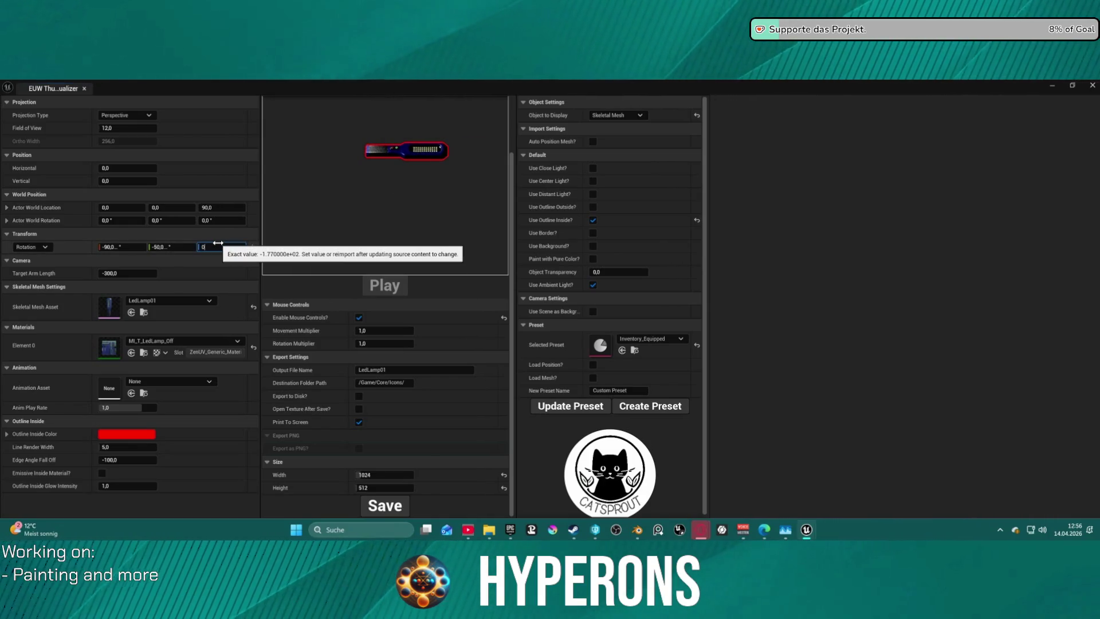
key("Return")
scroll(345, 149, "up", 3)
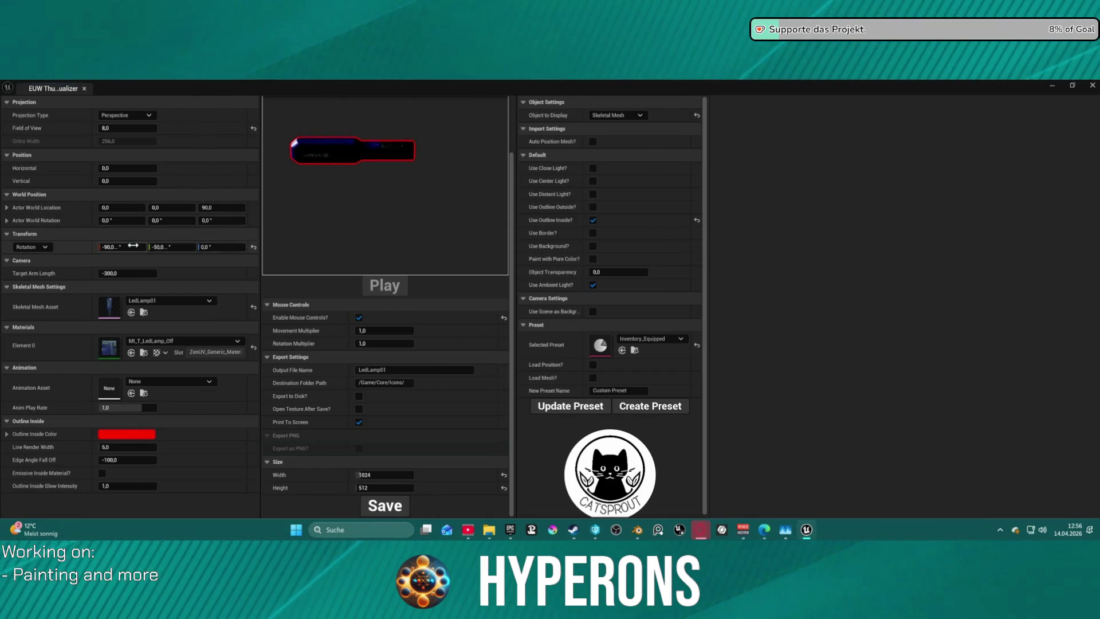
left_click(172, 247)
left_click_drag(172, 246, 224, 246)
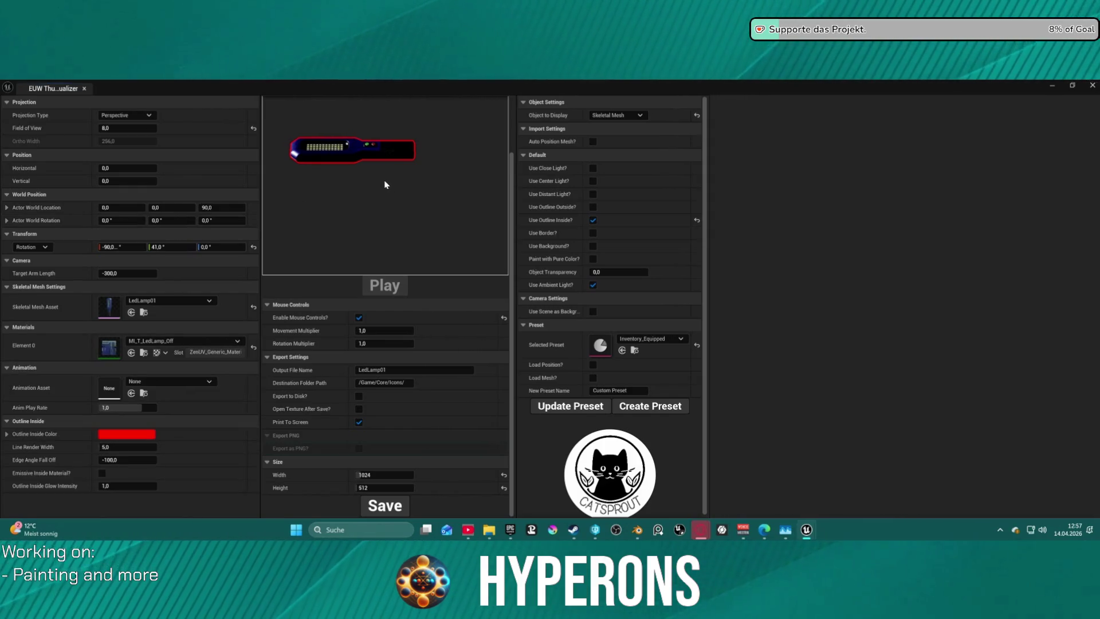
- Pan the lamp to the centre of the preview and set field of view to 6
left_click_drag(384, 184, 404, 200)
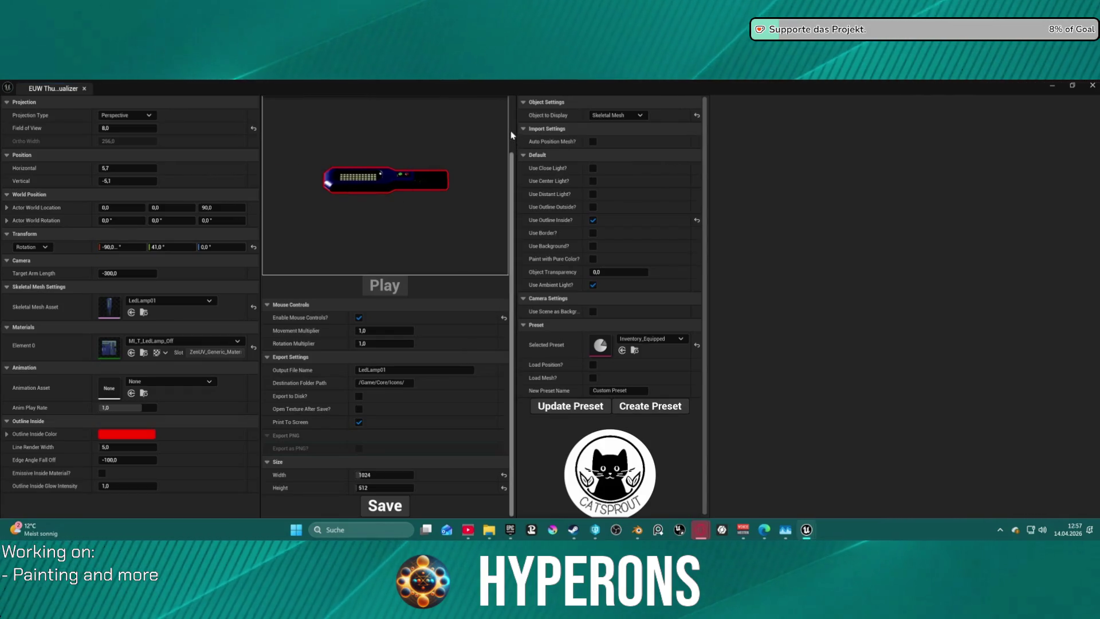
scroll(384, 236, "up", 2)
scroll(385, 236, "up", 3)
scroll(383, 259, "down", 3)
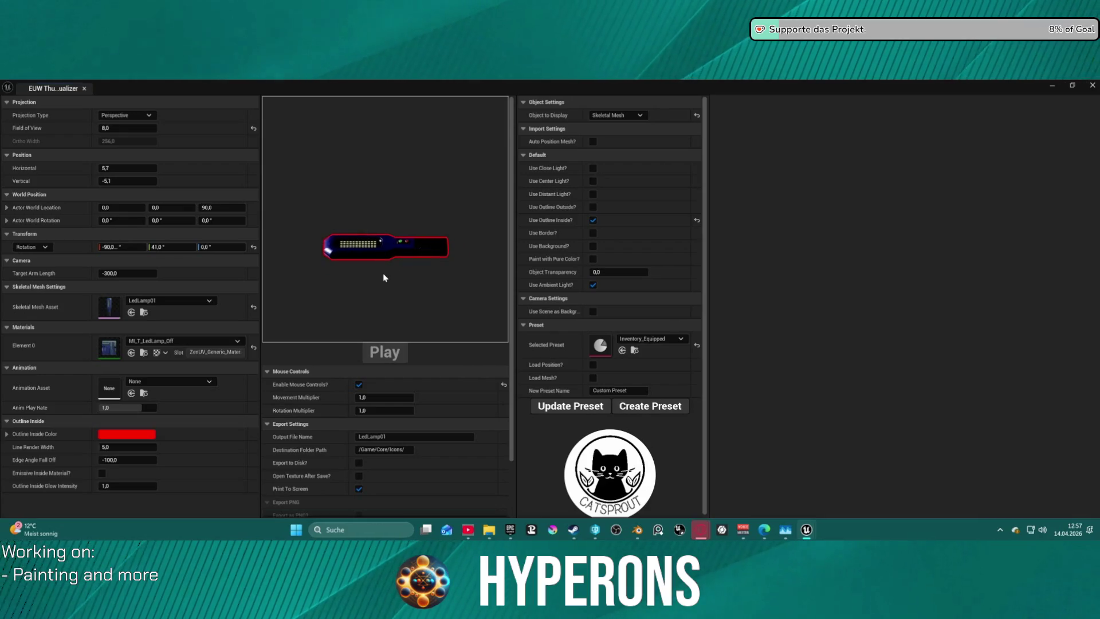
left_click_drag(382, 277, 382, 264)
scroll(379, 218, "up", 2)
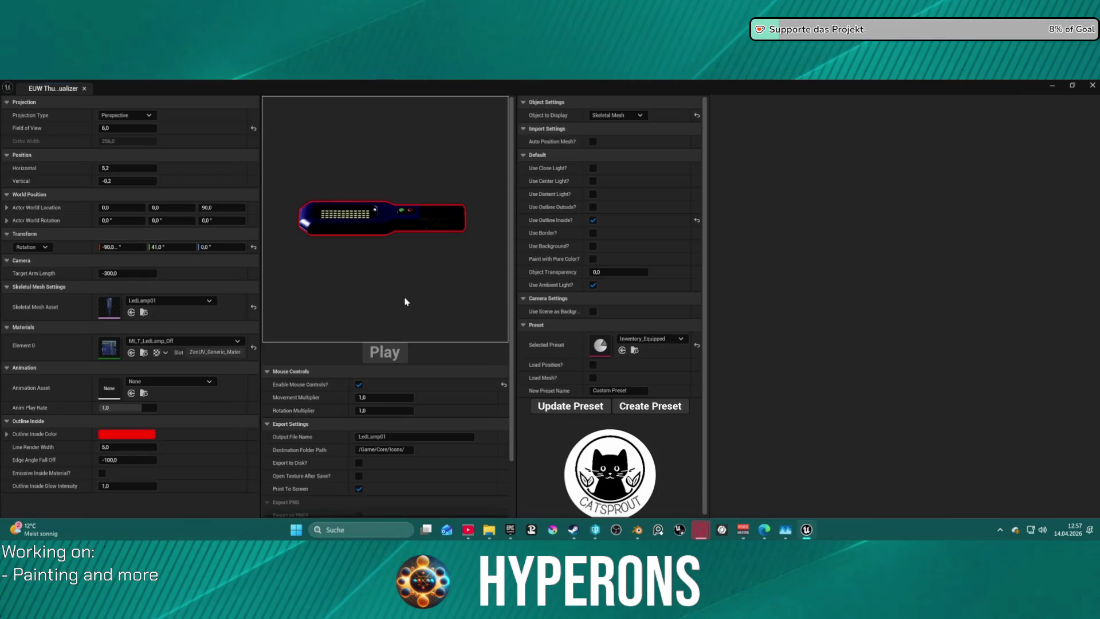
left_click(395, 437)
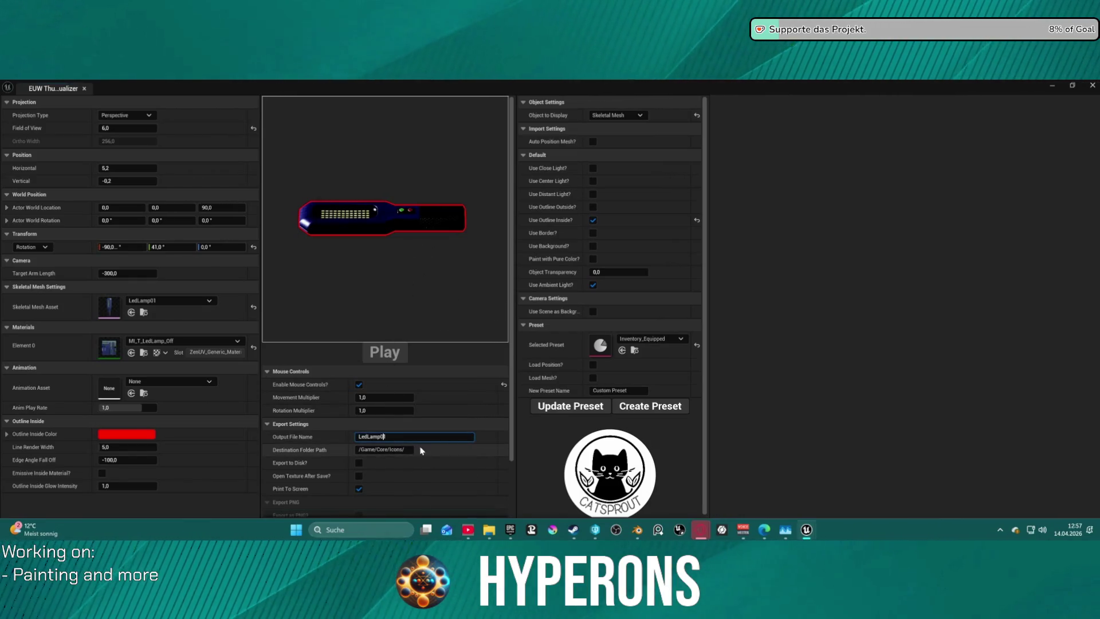
scroll(401, 464, "down", 3)
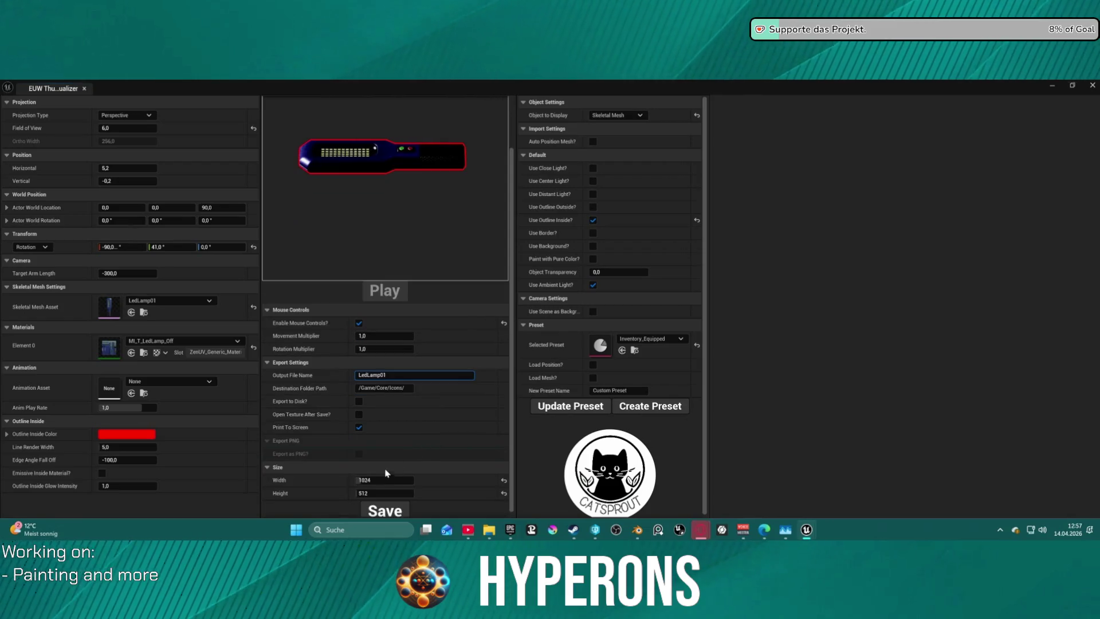
left_click(503, 495)
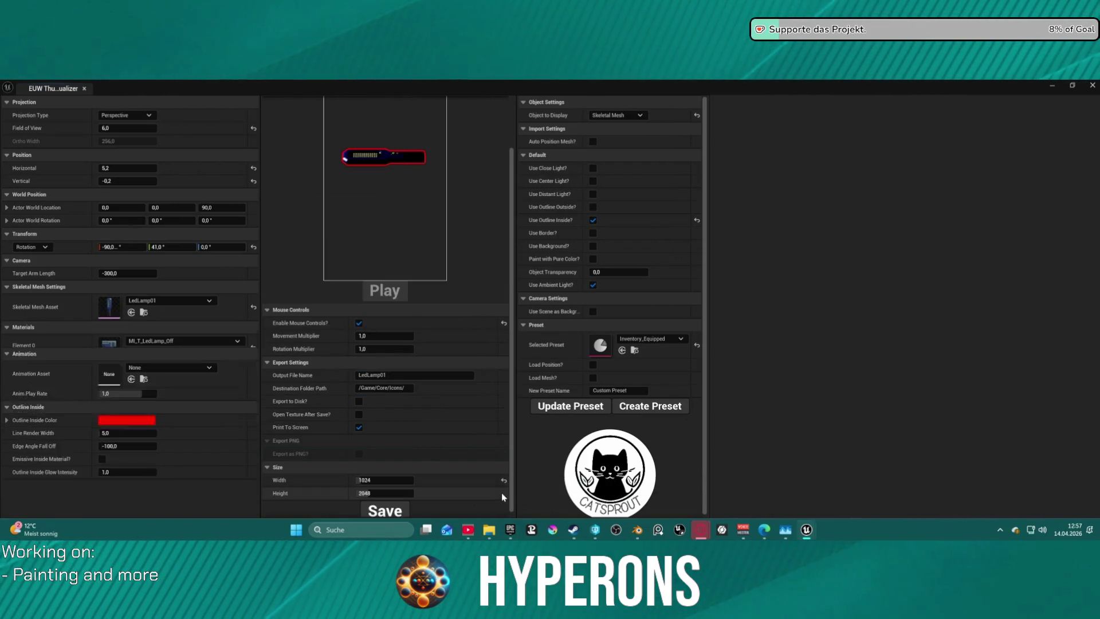
left_click(397, 492)
type("12")
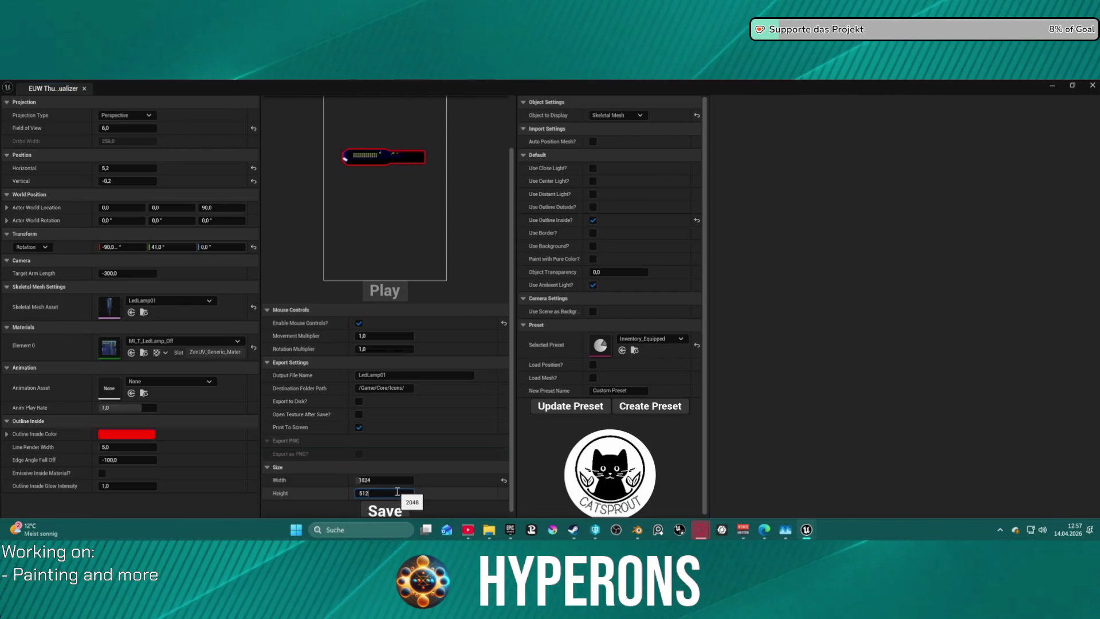
key("Return")
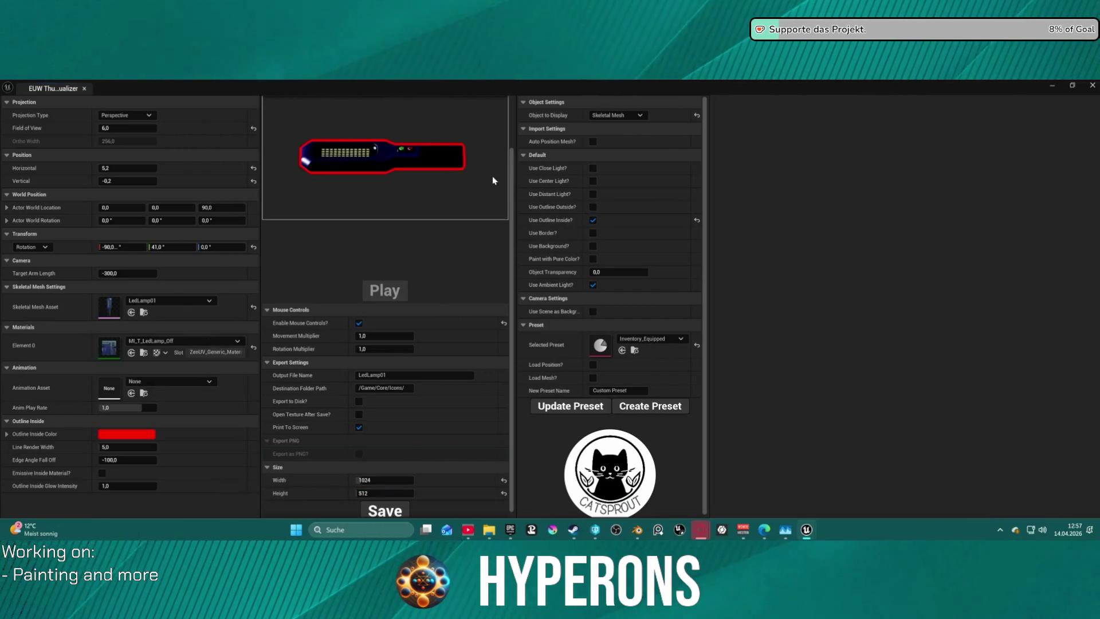
scroll(493, 177, "up", 2)
scroll(513, 158, "up", 2)
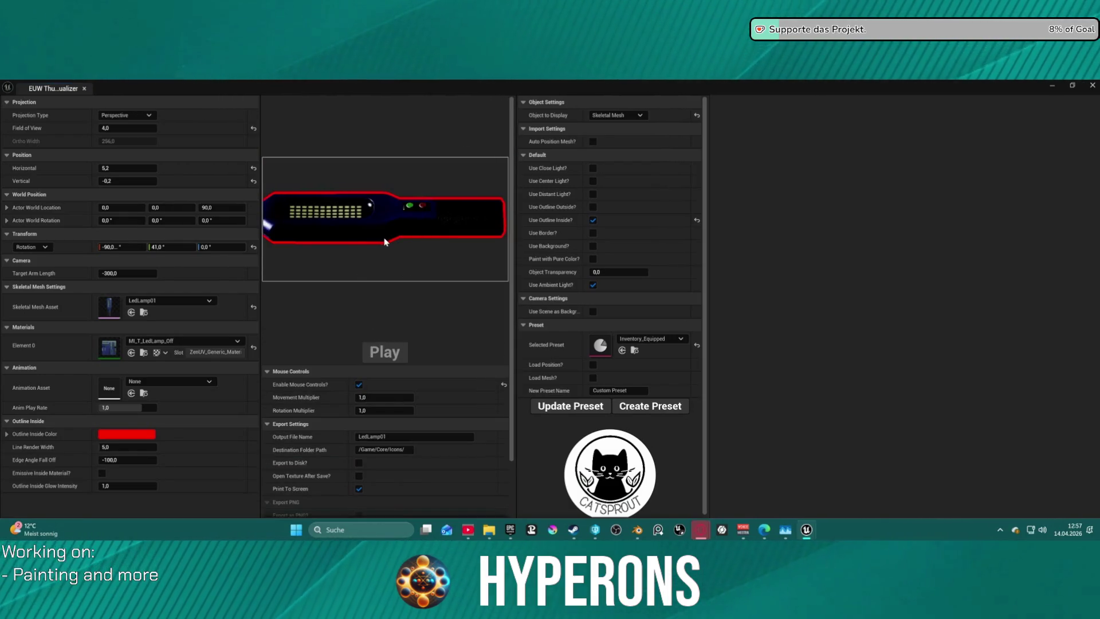
scroll(384, 241, "down", 1)
scroll(386, 242, "down", 1)
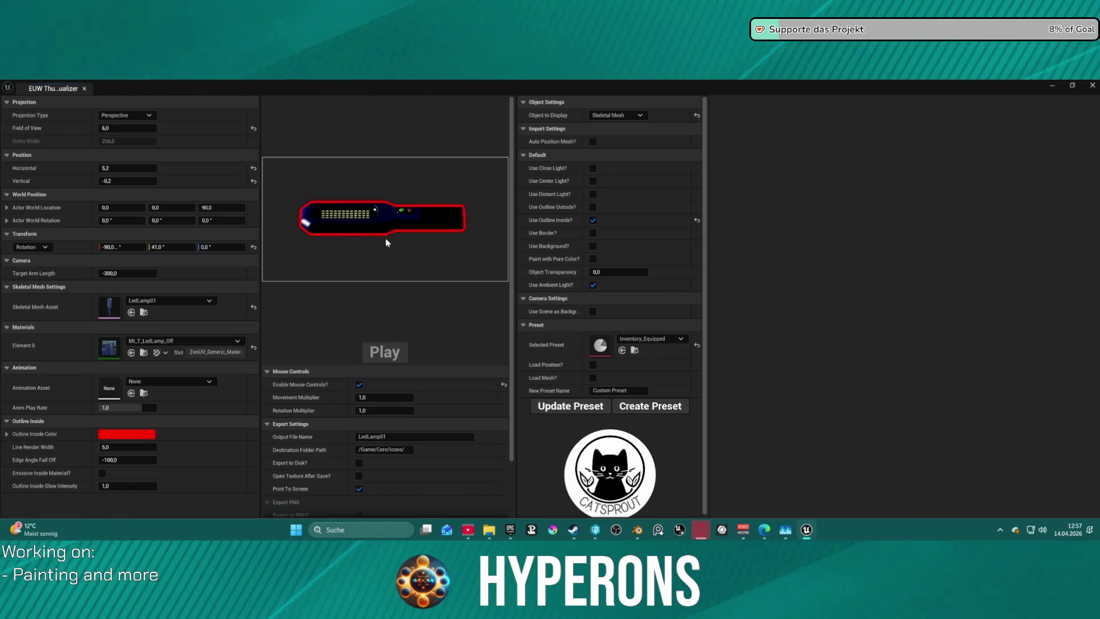
scroll(443, 465, "down", 2)
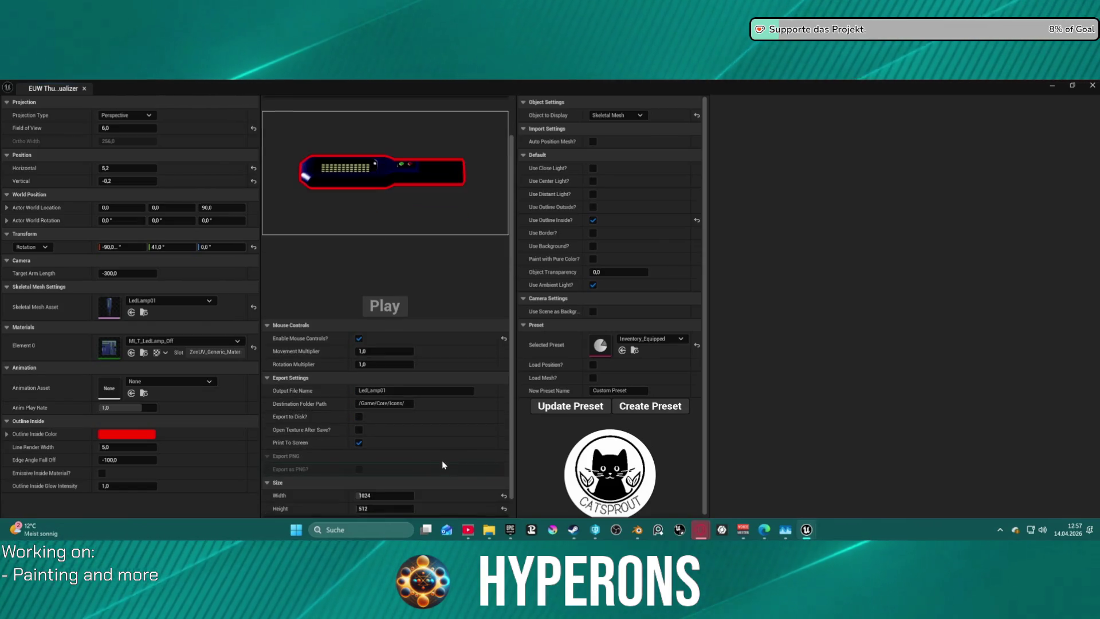
left_click(392, 390)
key("Home")
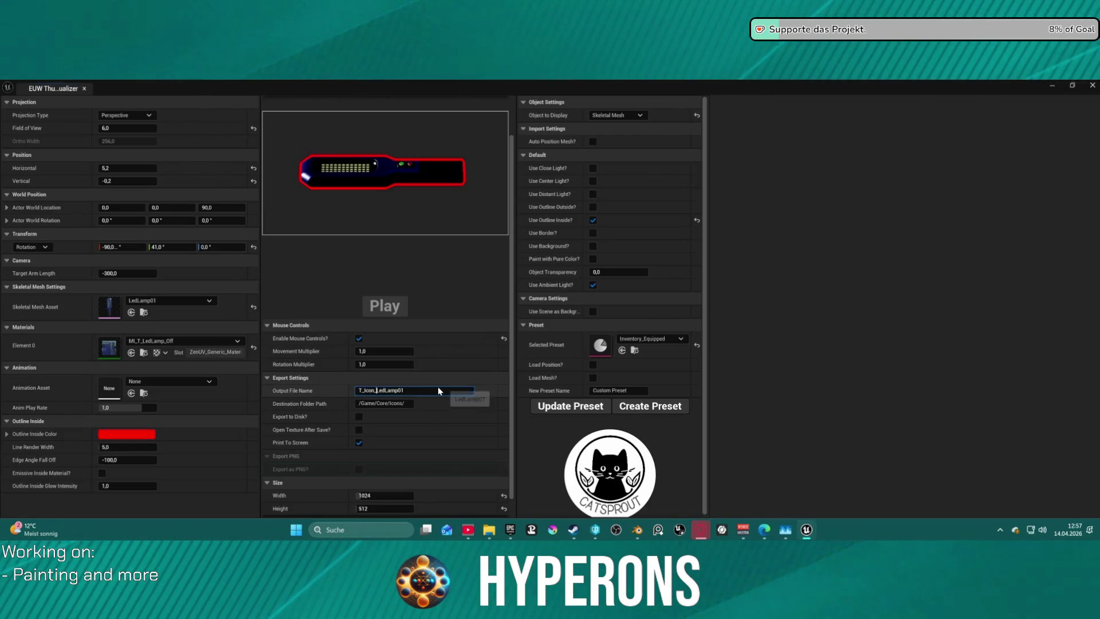
- Set the outline line render width to 2.0 and make the inside outline bright green
left_click(123, 433)
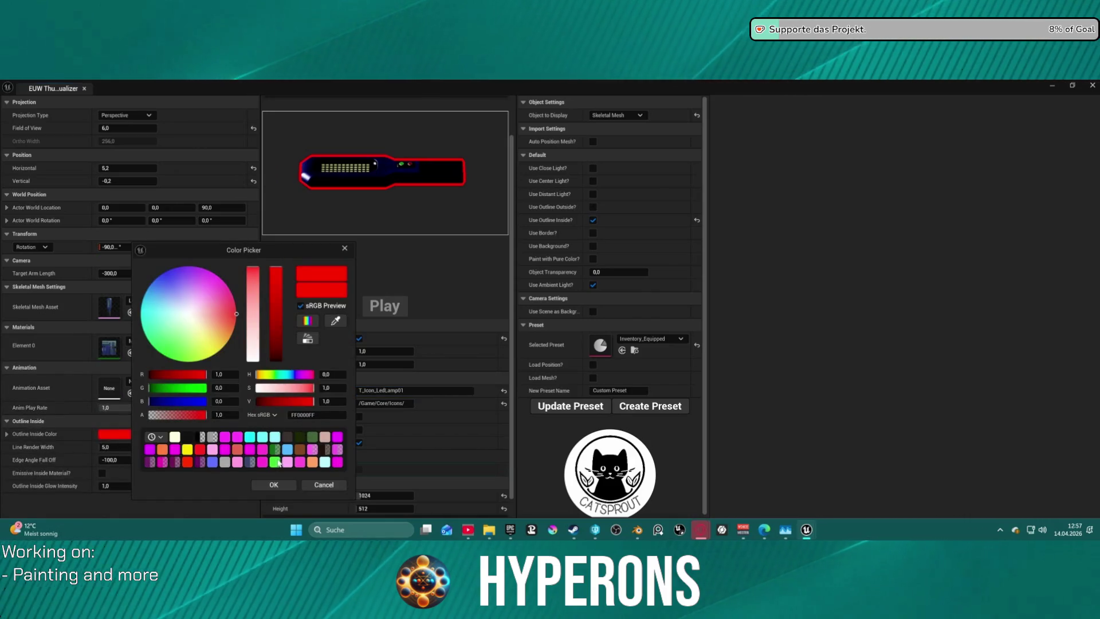
left_click(274, 485)
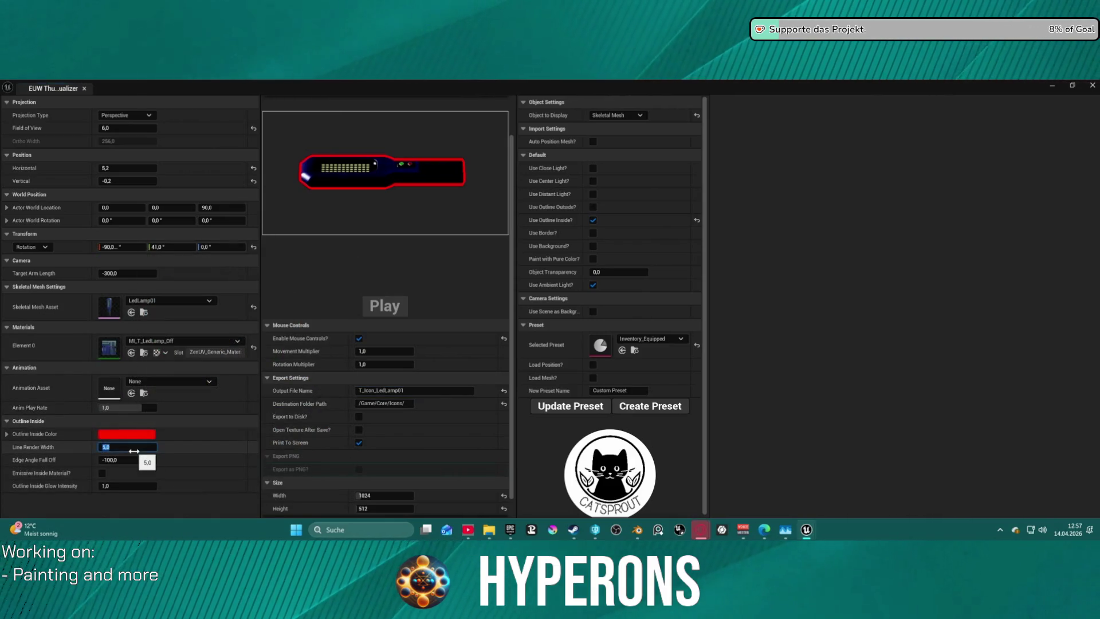
left_click_drag(134, 451, 134, 451)
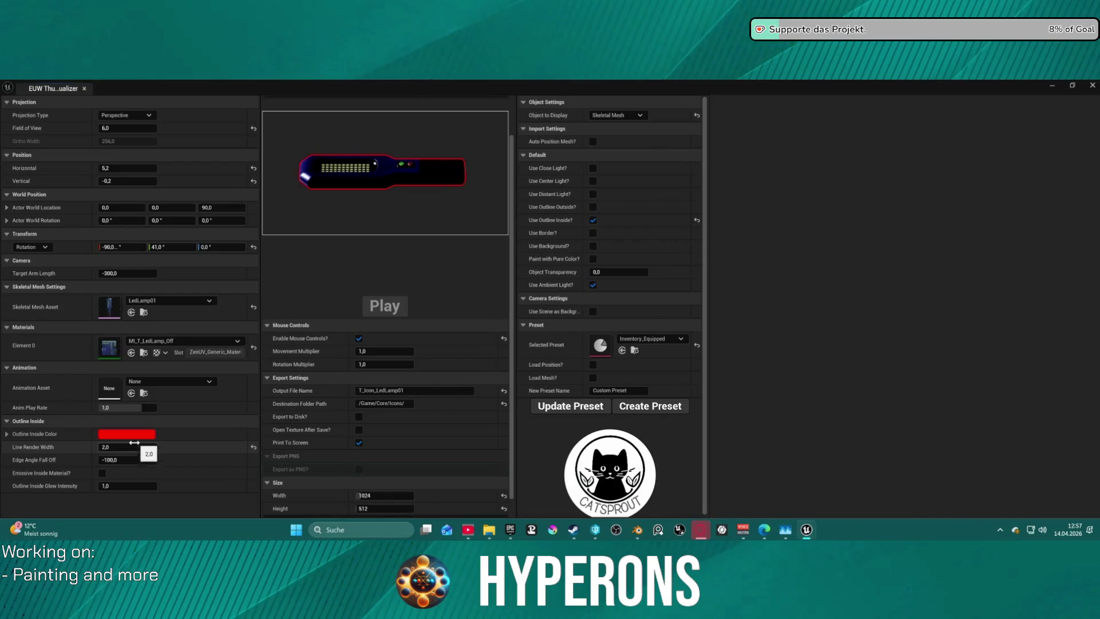
left_click(136, 423)
left_click(11, 422)
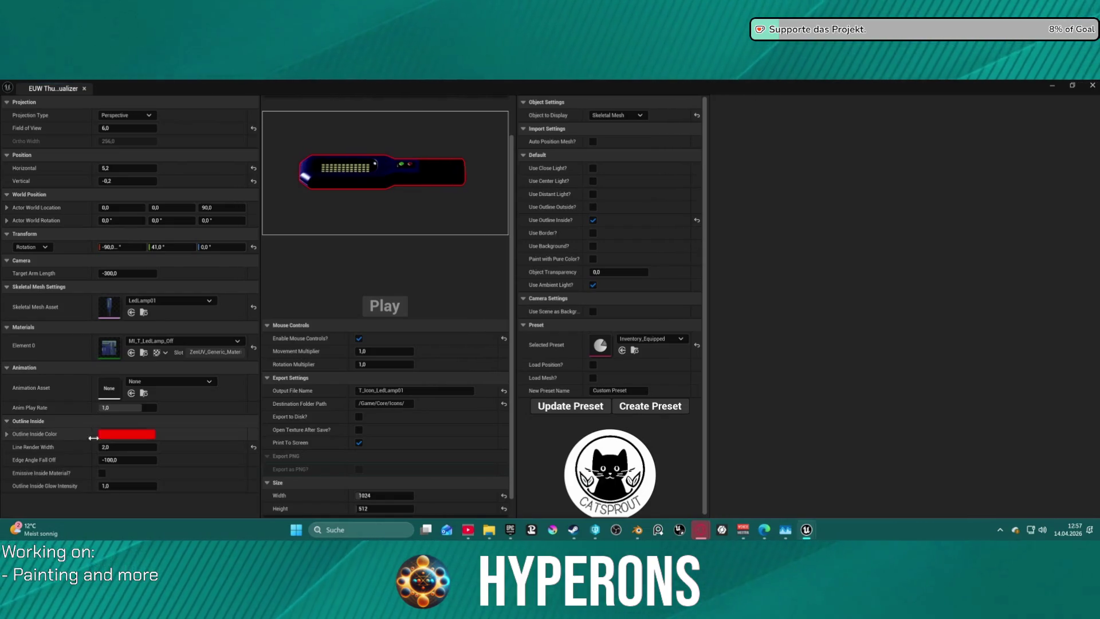
left_click(104, 434)
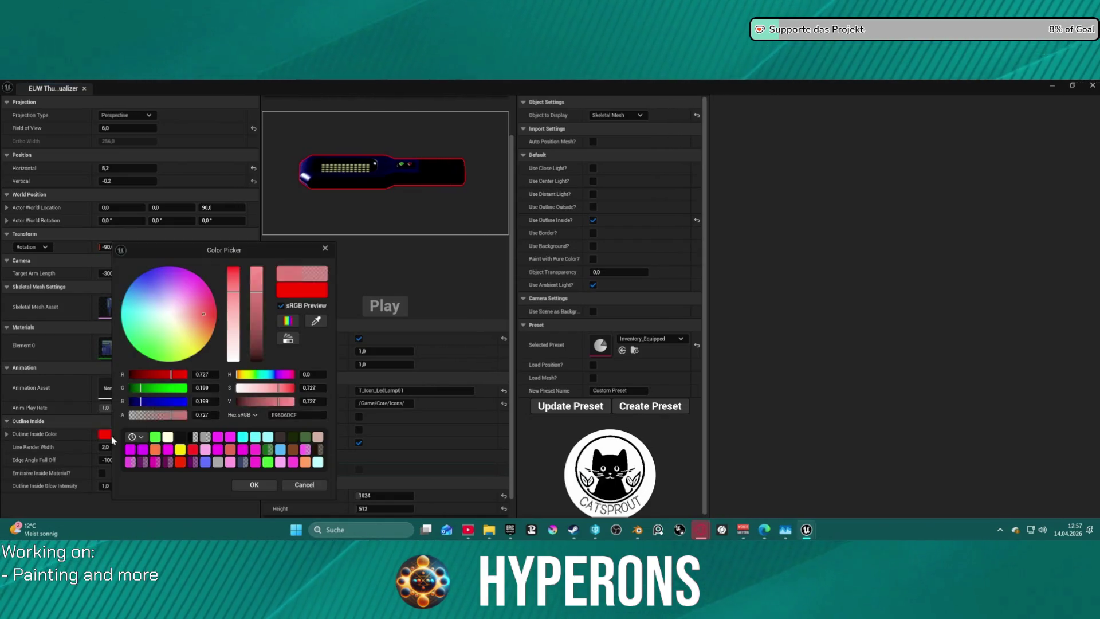
double_click(155, 439)
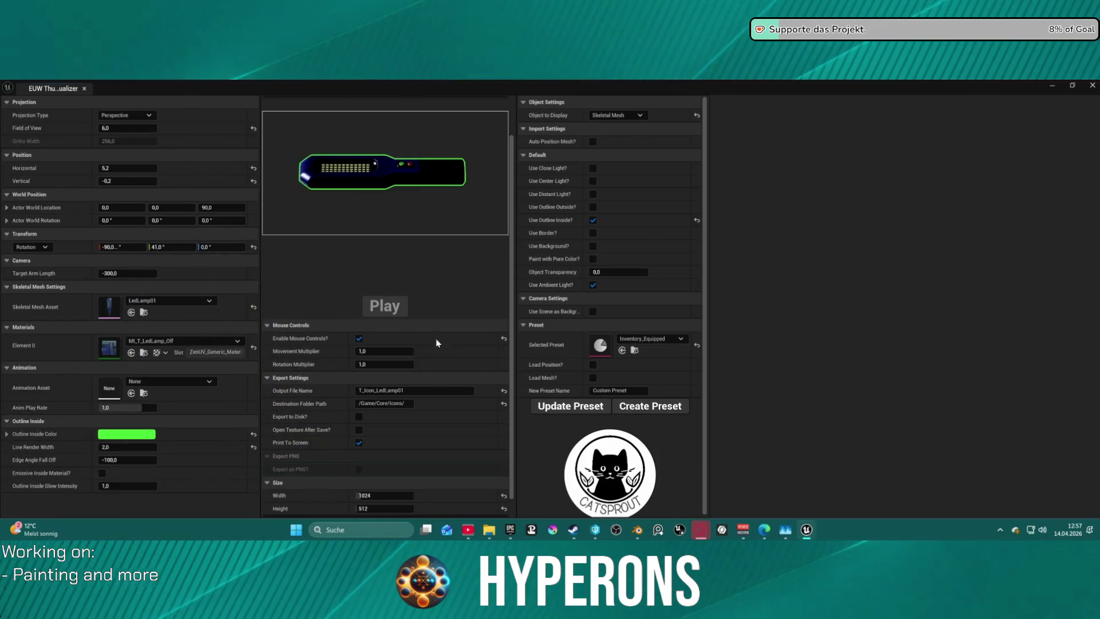
scroll(436, 401, "down", 2)
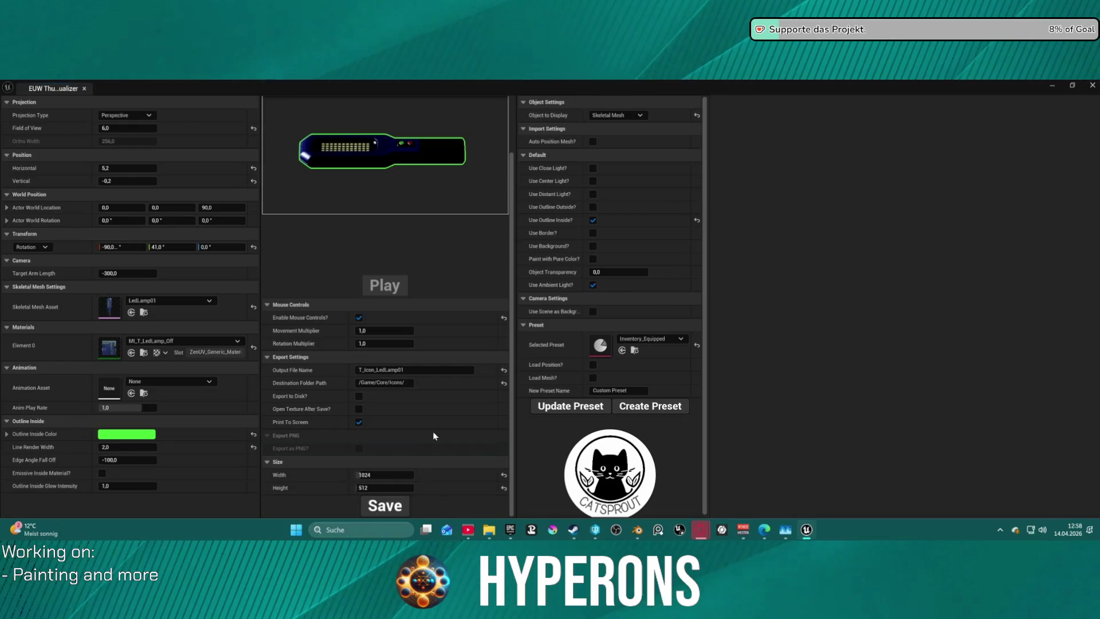
- Toggle Use Outline Inside off and back on to keep the green outline, then return to the level editor
left_click(594, 221)
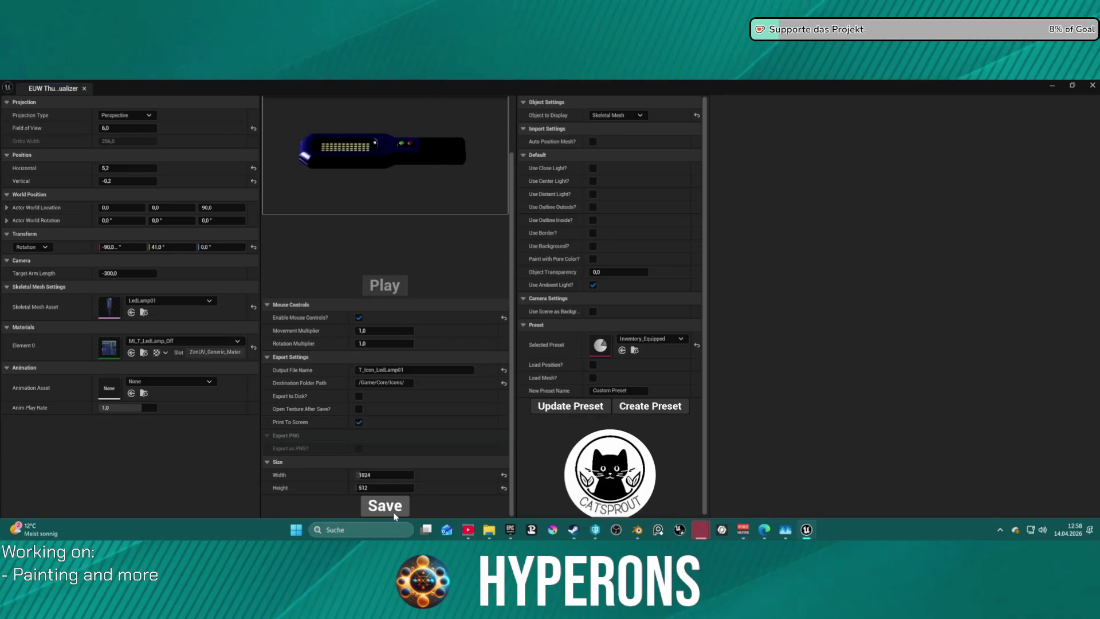
left_click(594, 220)
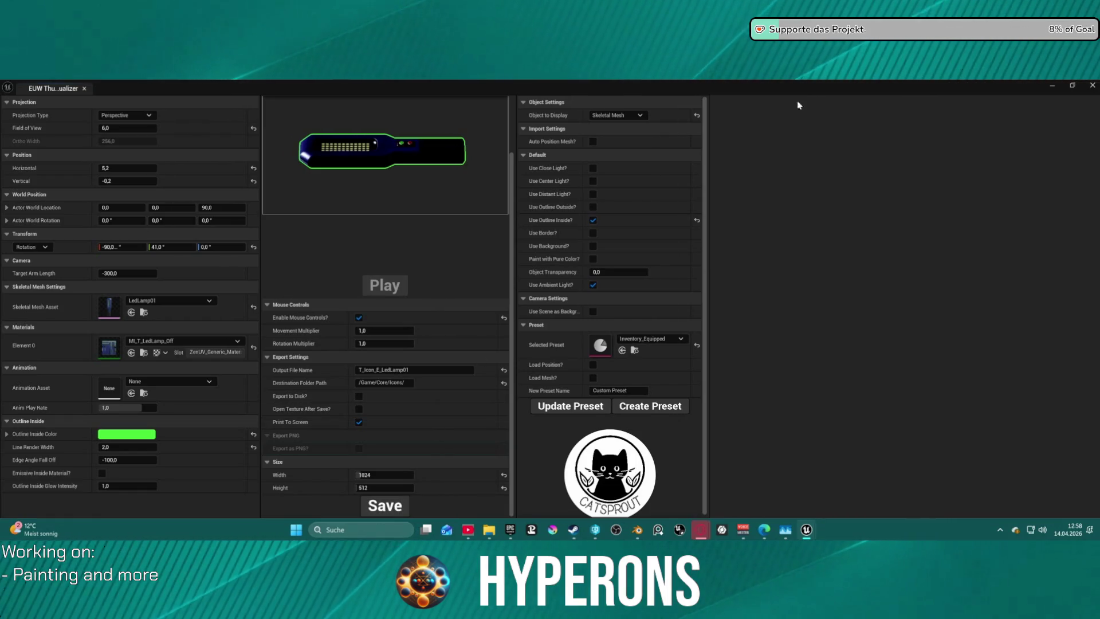
left_click(1052, 85)
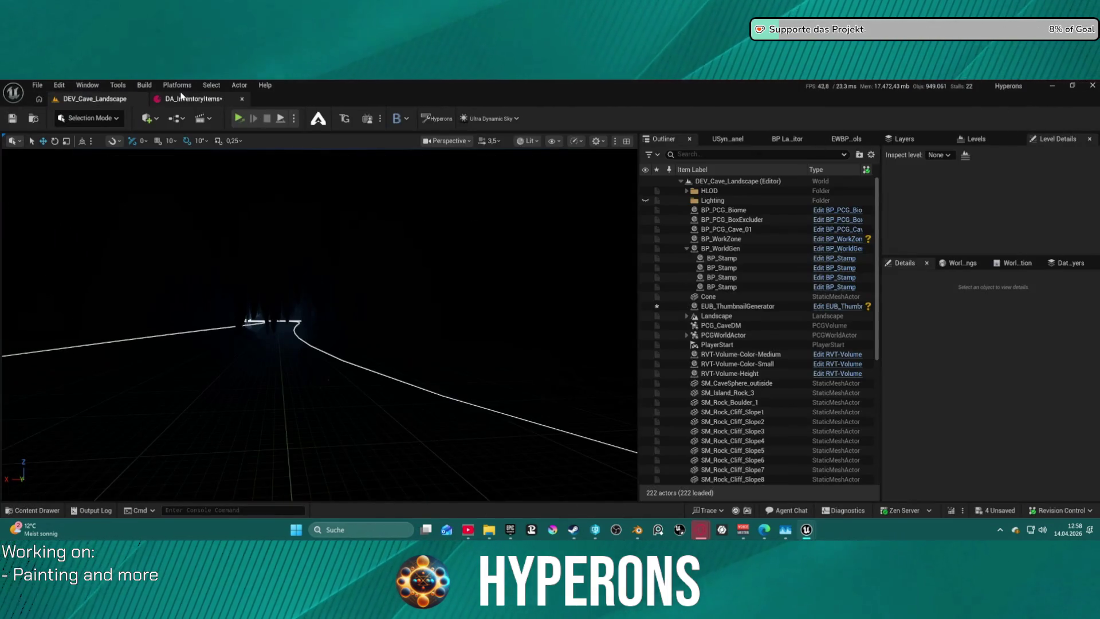
left_click(195, 99)
scroll(405, 344, "down", 10)
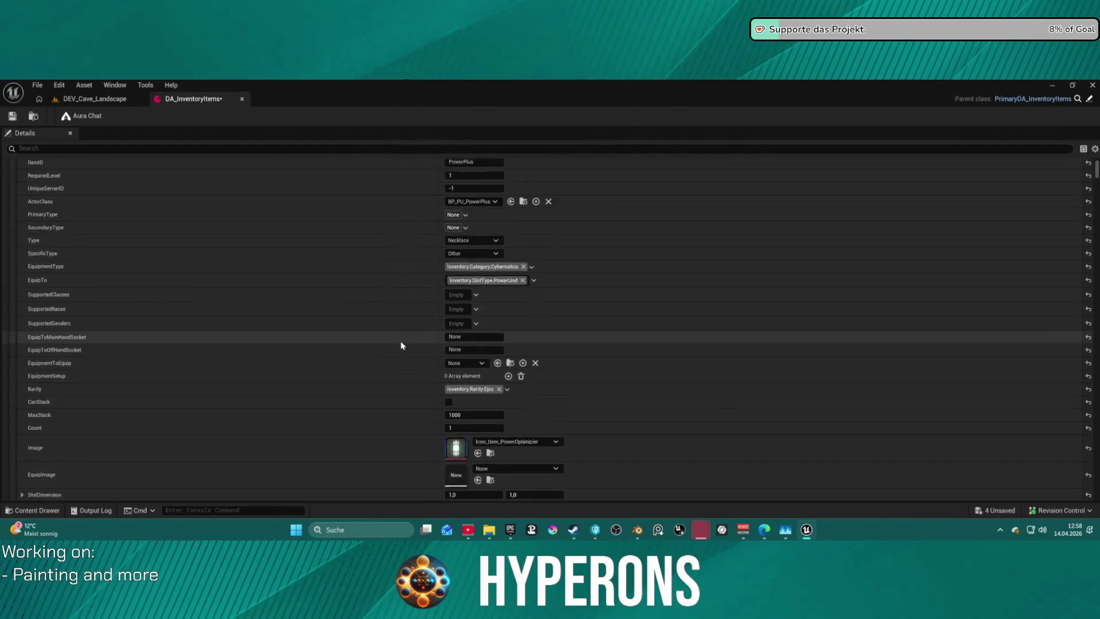
scroll(319, 344, "down", 10)
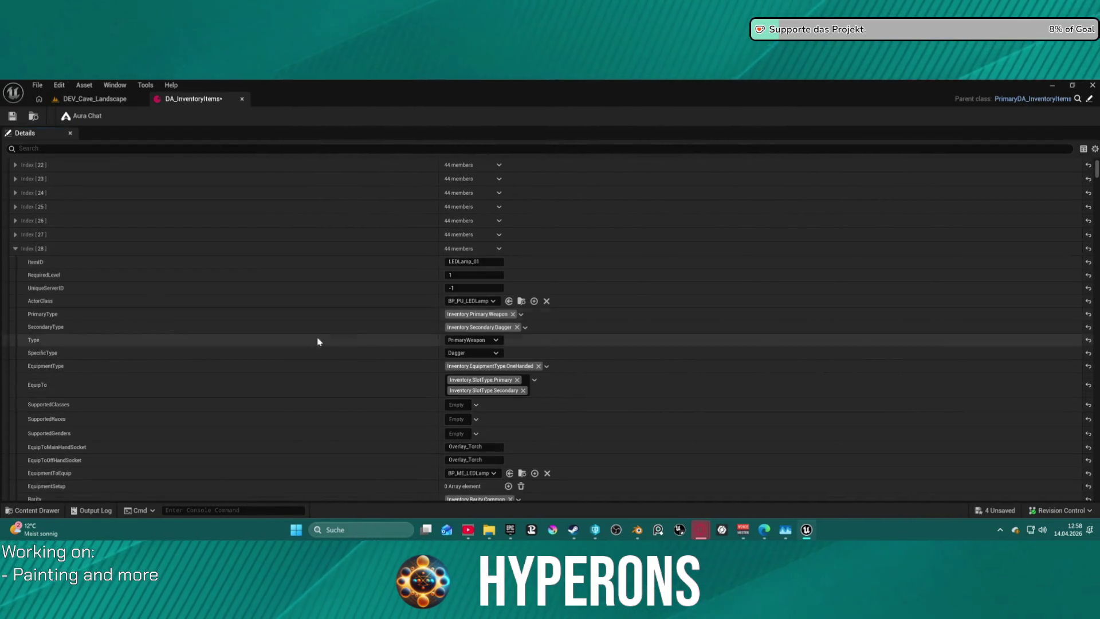
scroll(458, 367, "down", 3)
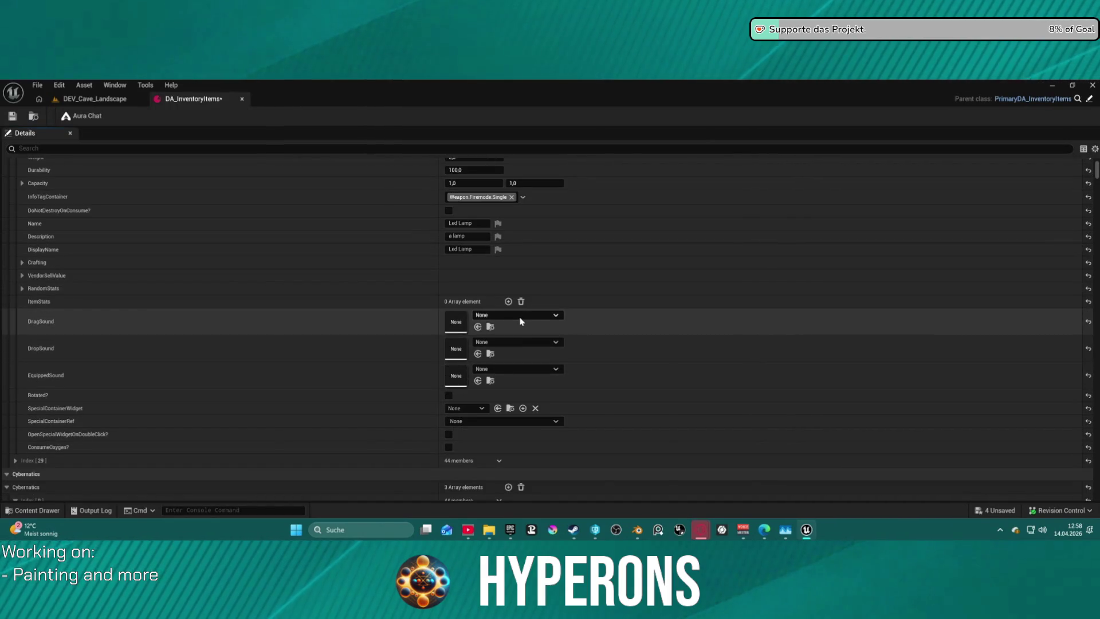
scroll(538, 318, "up", 3)
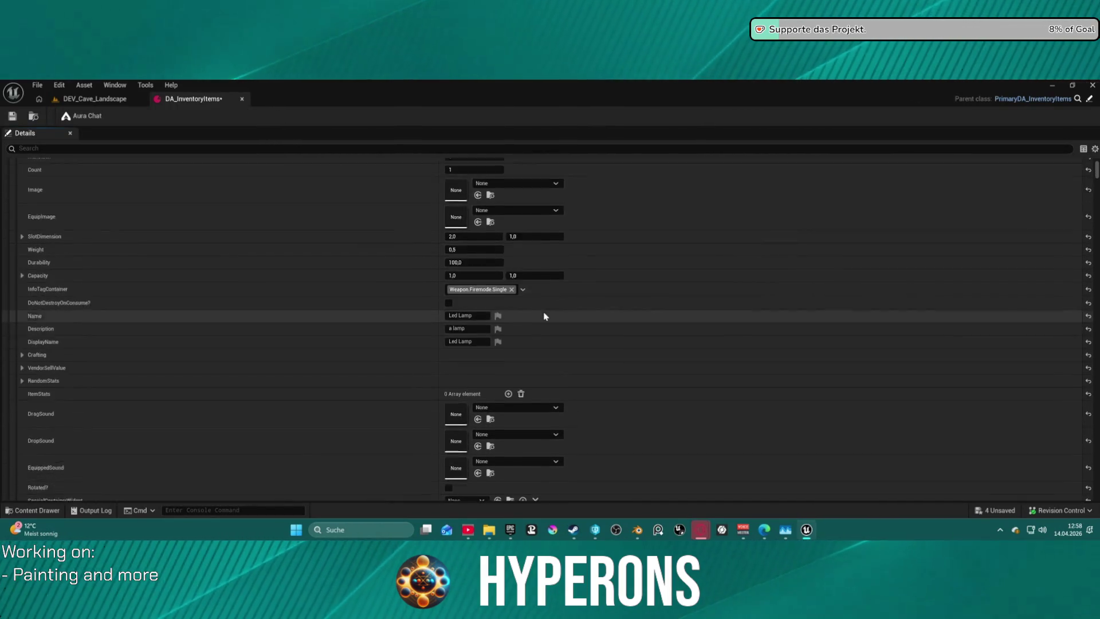
scroll(545, 316, "up", 2)
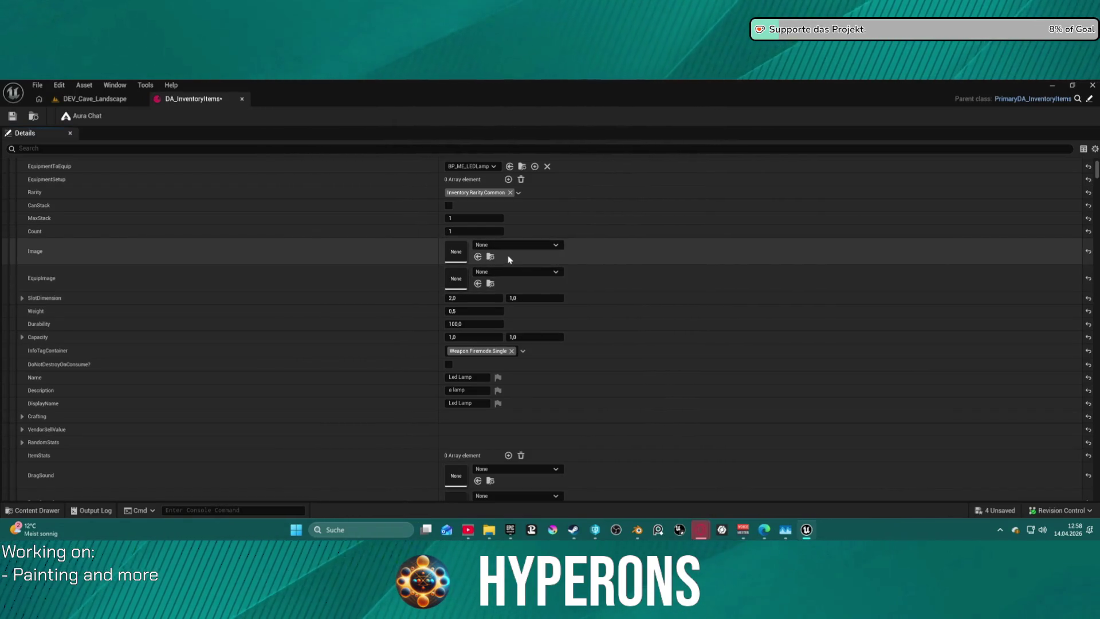
- Assign T_Icon_LedLamp01 as Image and T_Icon_E_LedLamp01 as EquipImage for the Led Lamp entry
left_click(521, 245)
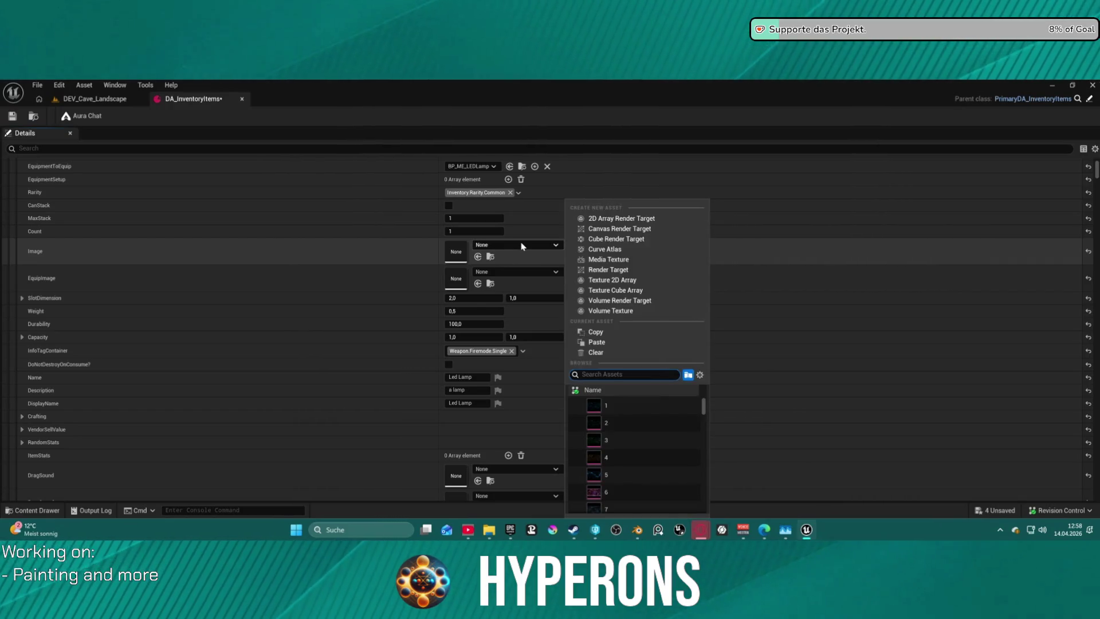
type("ledla")
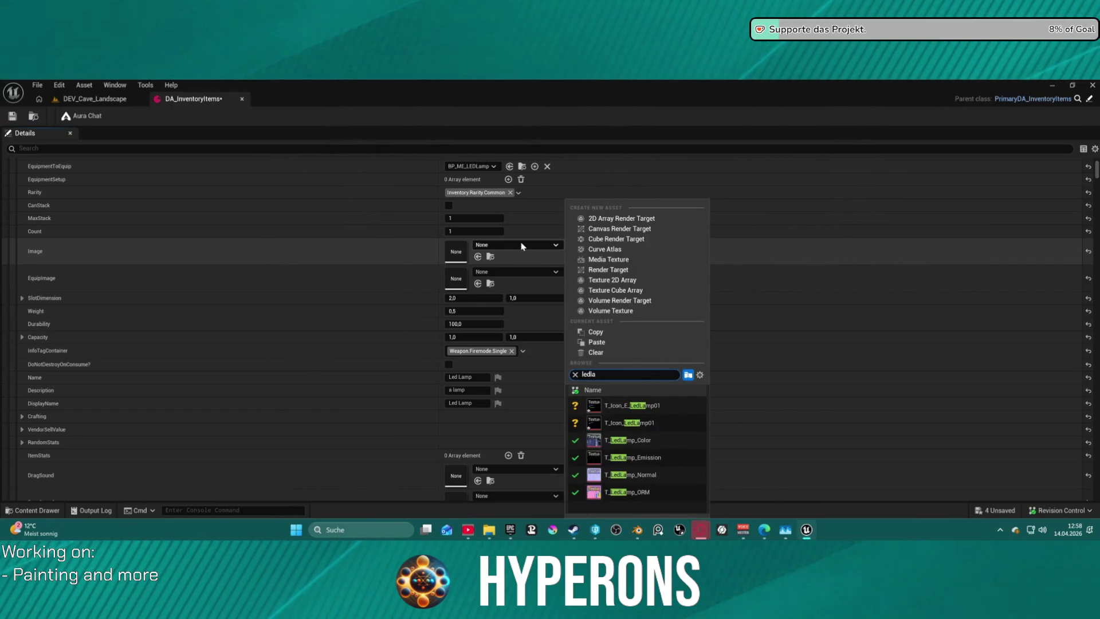
left_click(639, 423)
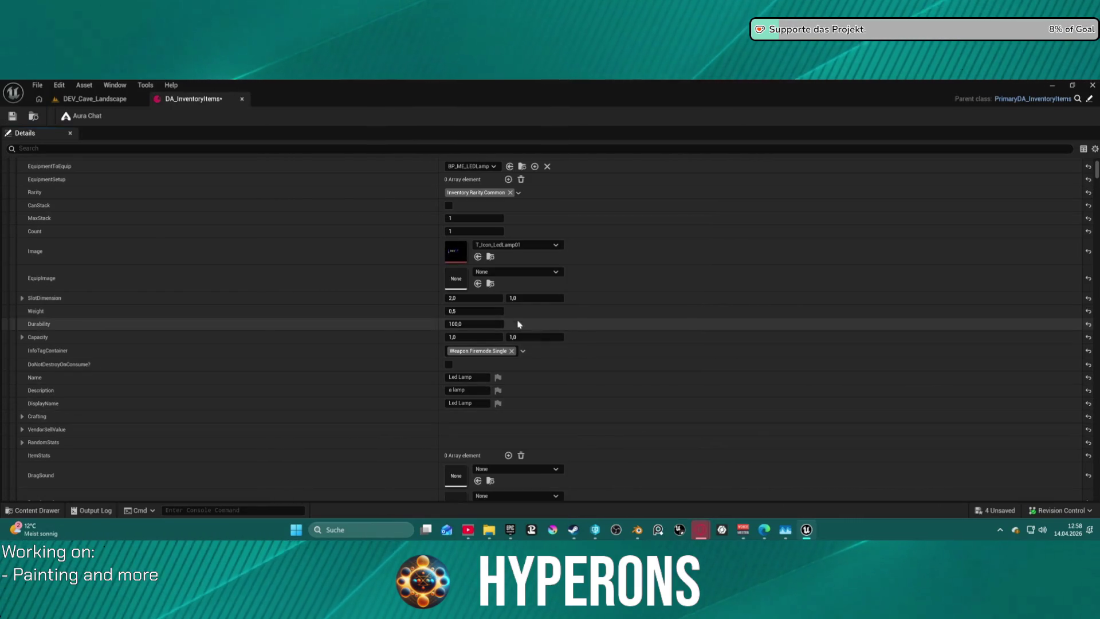
left_click(497, 270)
type("led")
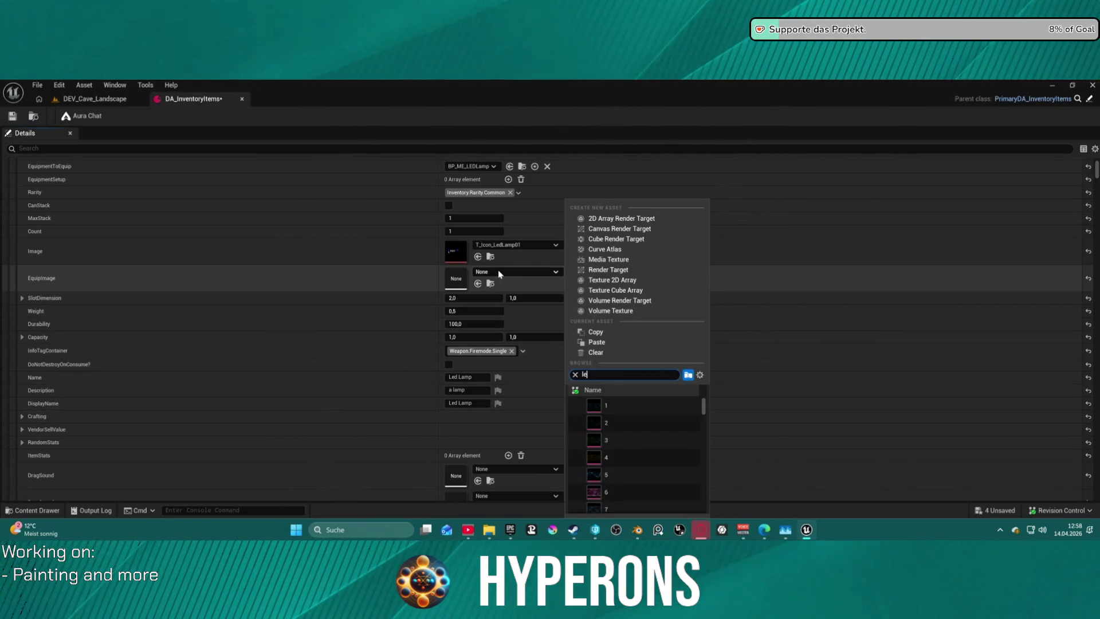
type(" lam")
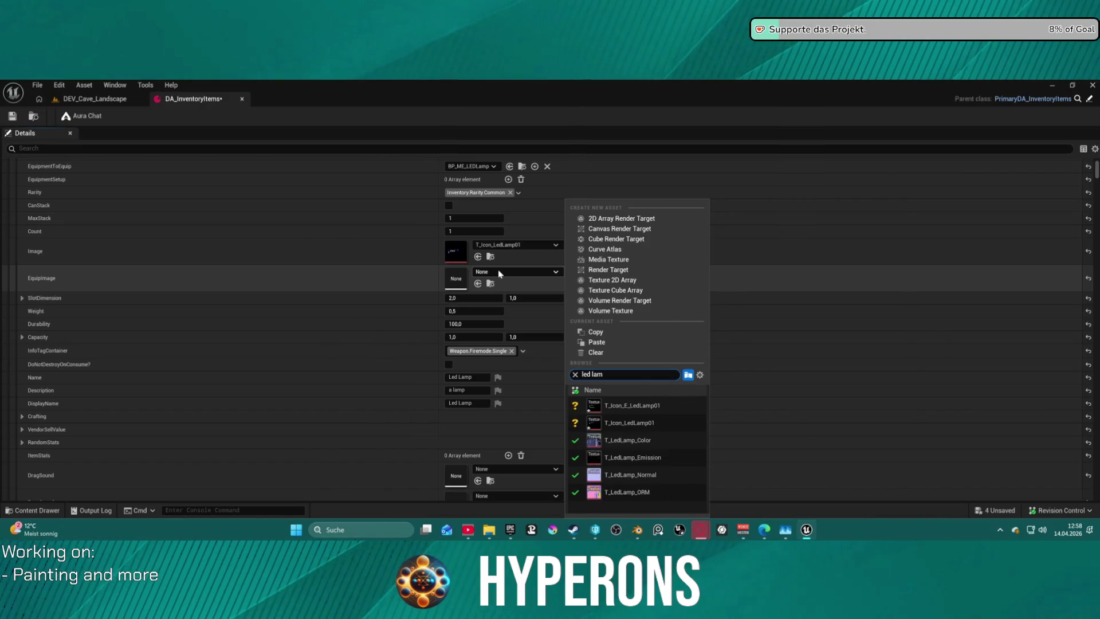
left_click(646, 405)
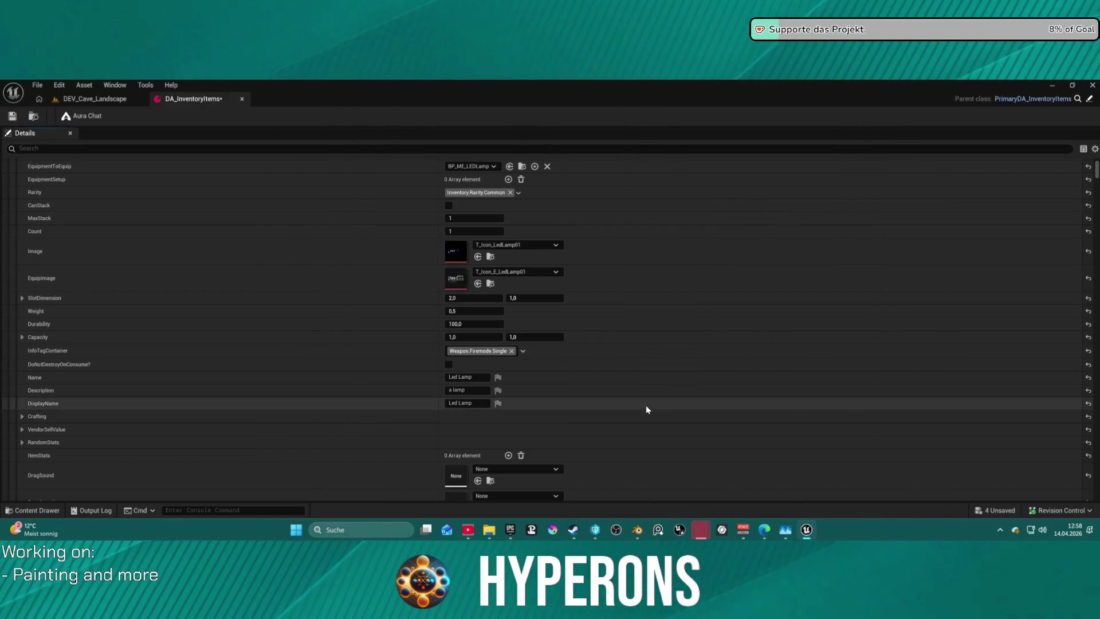
- Set SlotDimension to 1,0 by 3,0, save DA_InventoryItems, and return to DEV_Cave_Landscape
scroll(527, 223, "up", 4)
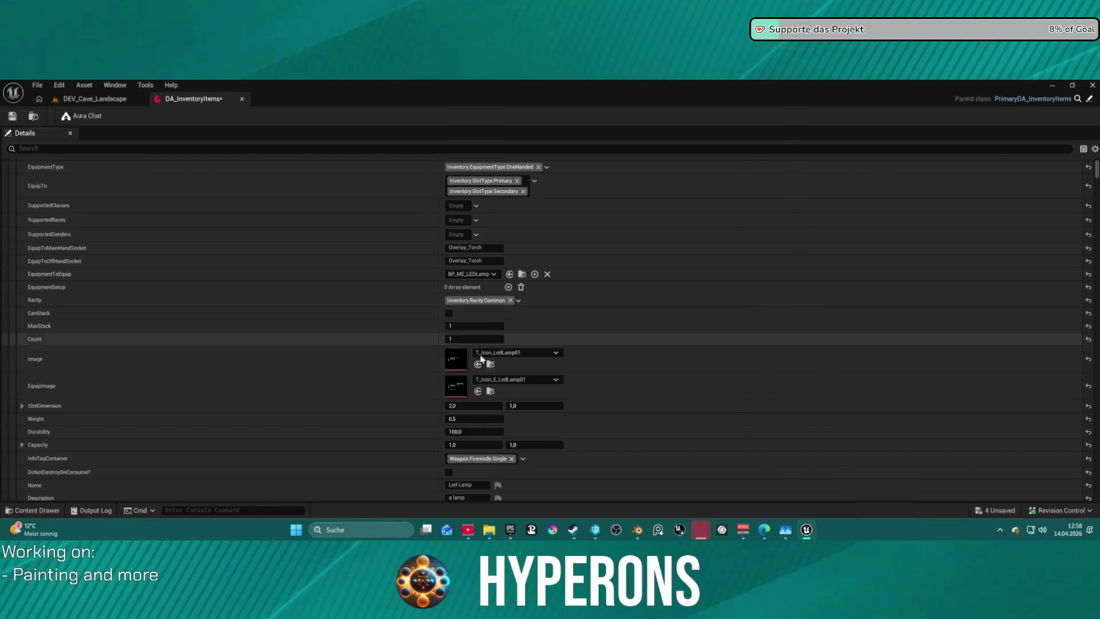
left_click(470, 405)
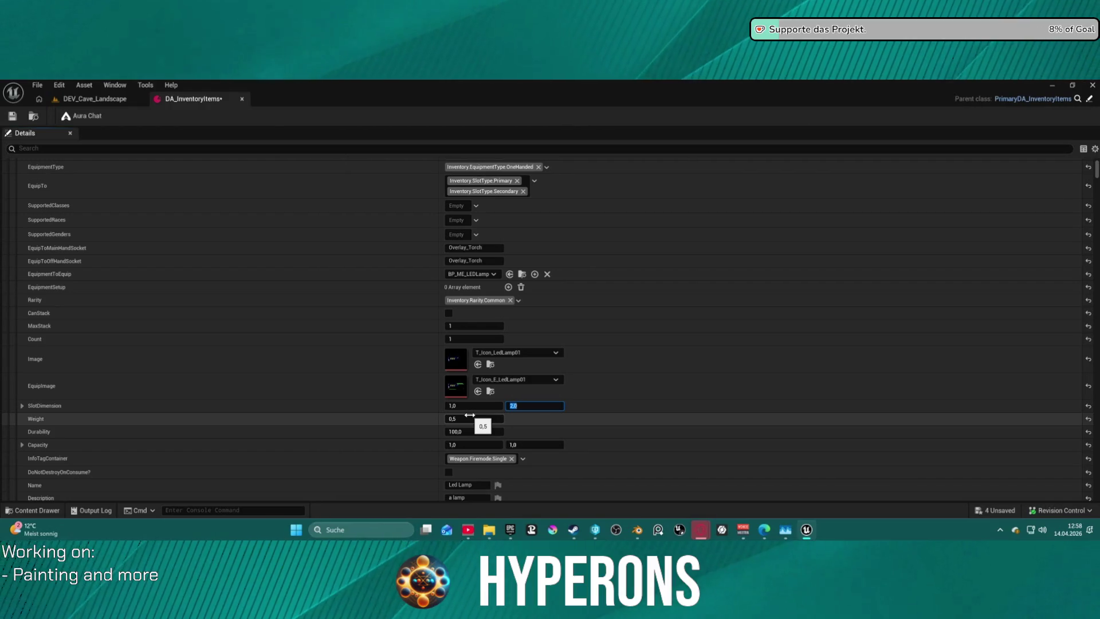
scroll(504, 439, "down", 4)
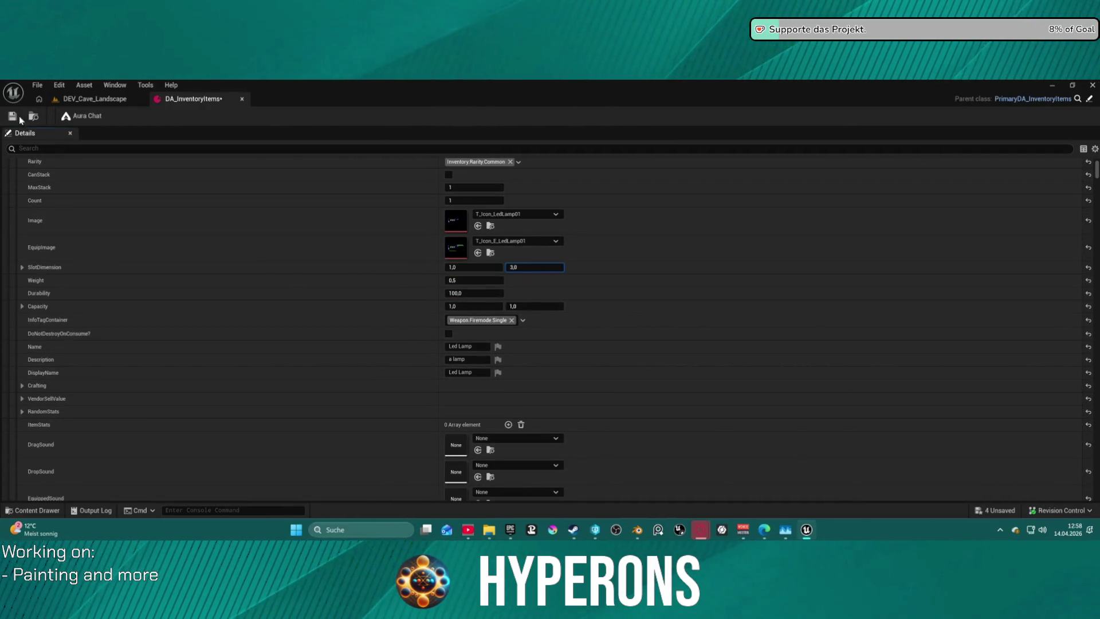
left_click(13, 117)
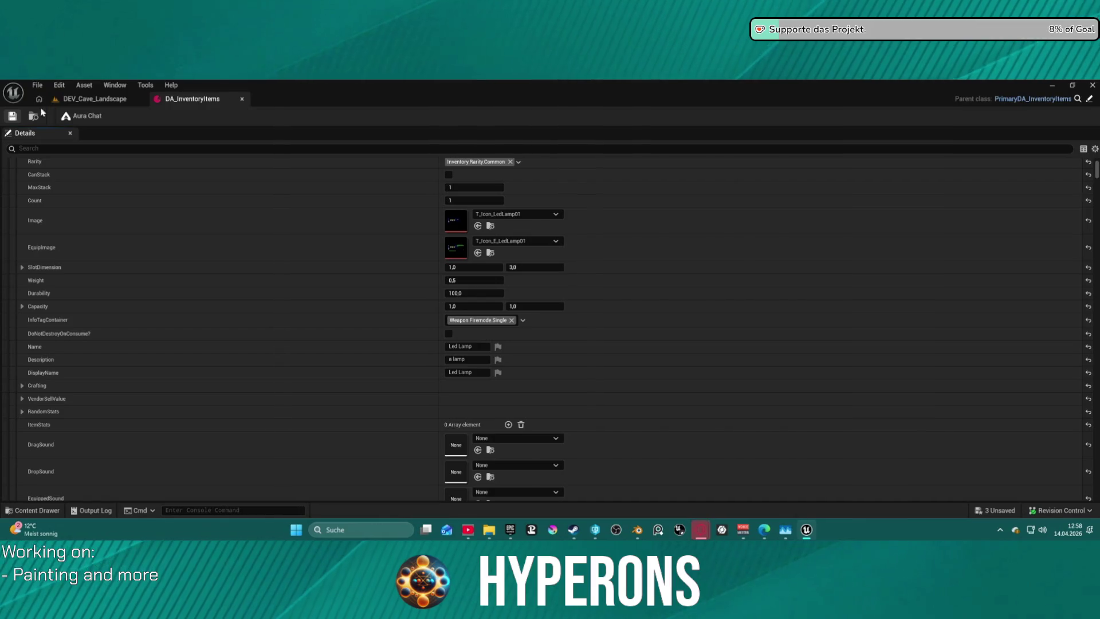
left_click(95, 99)
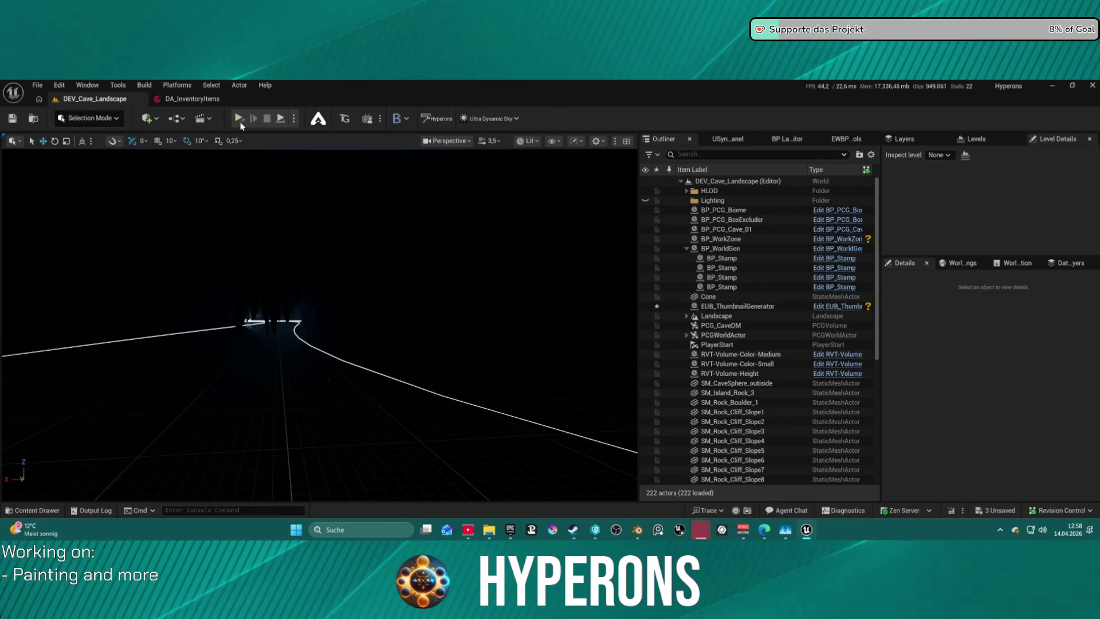
- Cancel the save prompt and close the EUW Thumbnail Generator and Message Log windows
key("ctrl+shift+s")
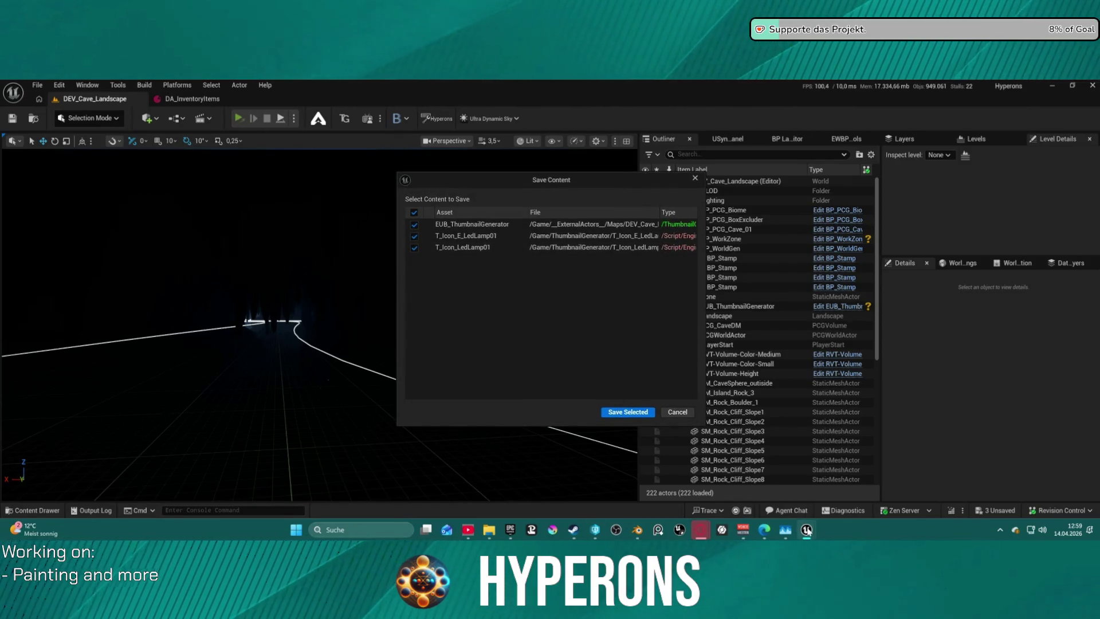
left_click(677, 412)
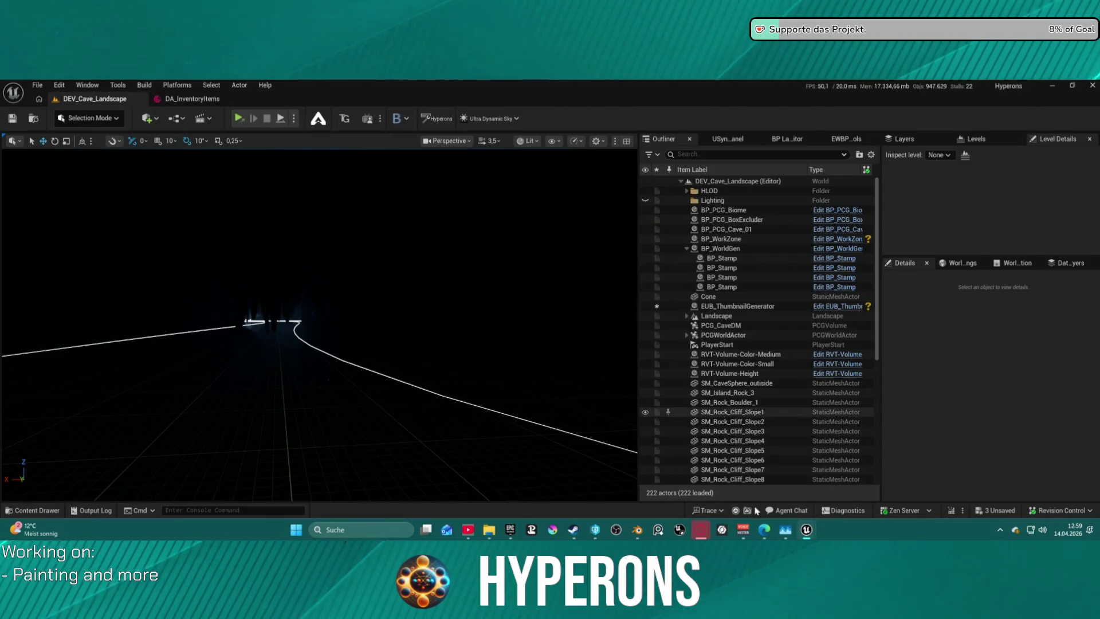
right_click(807, 530)
left_click(803, 531)
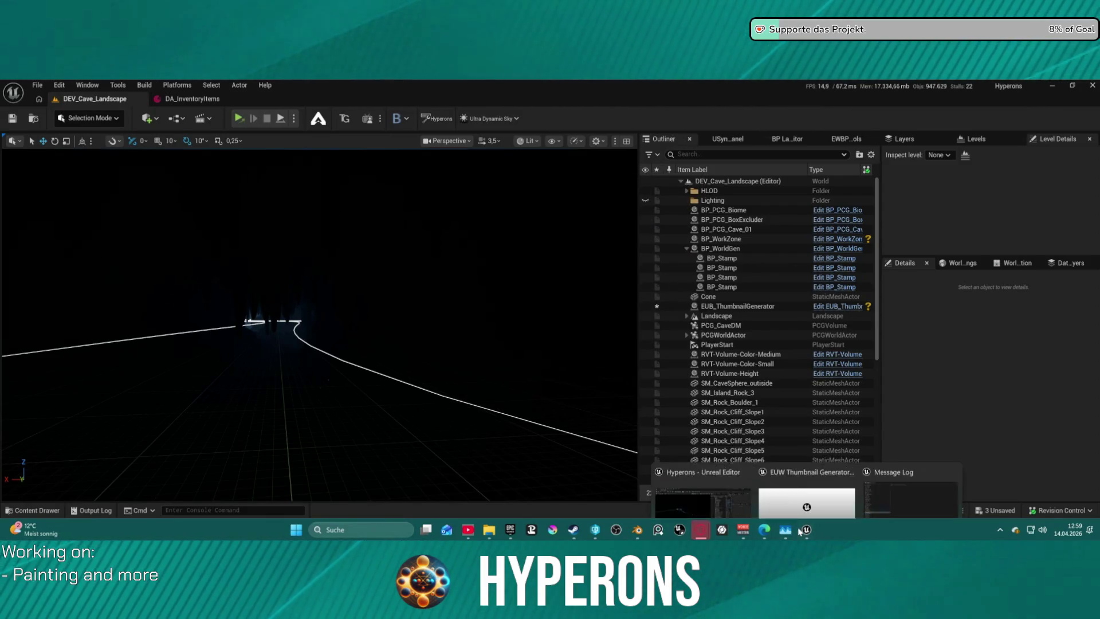
left_click(848, 445)
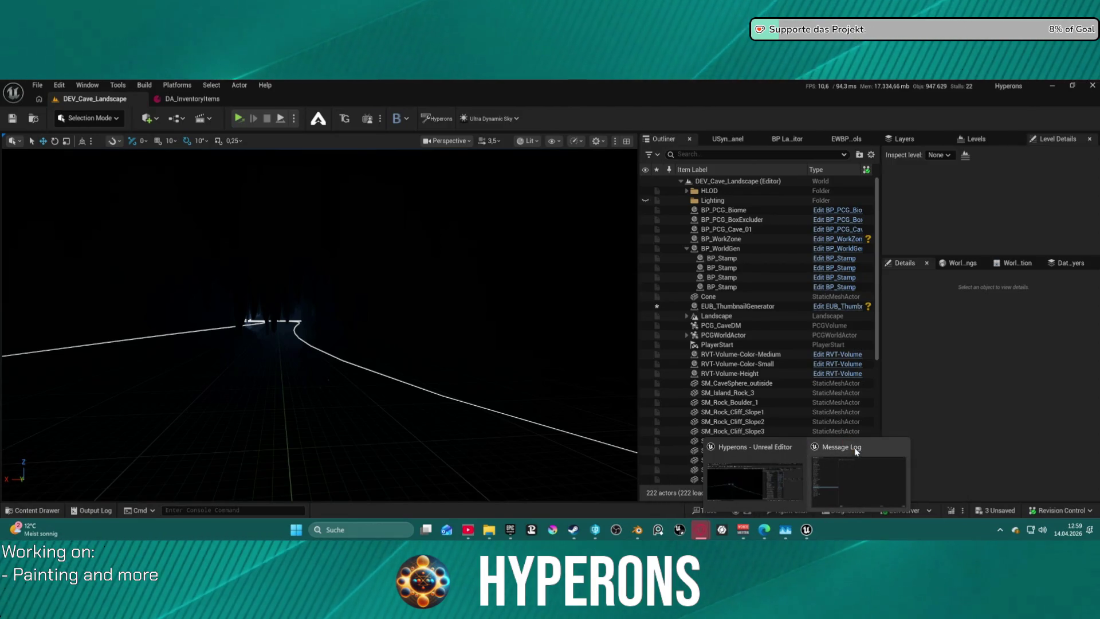
left_click(902, 447)
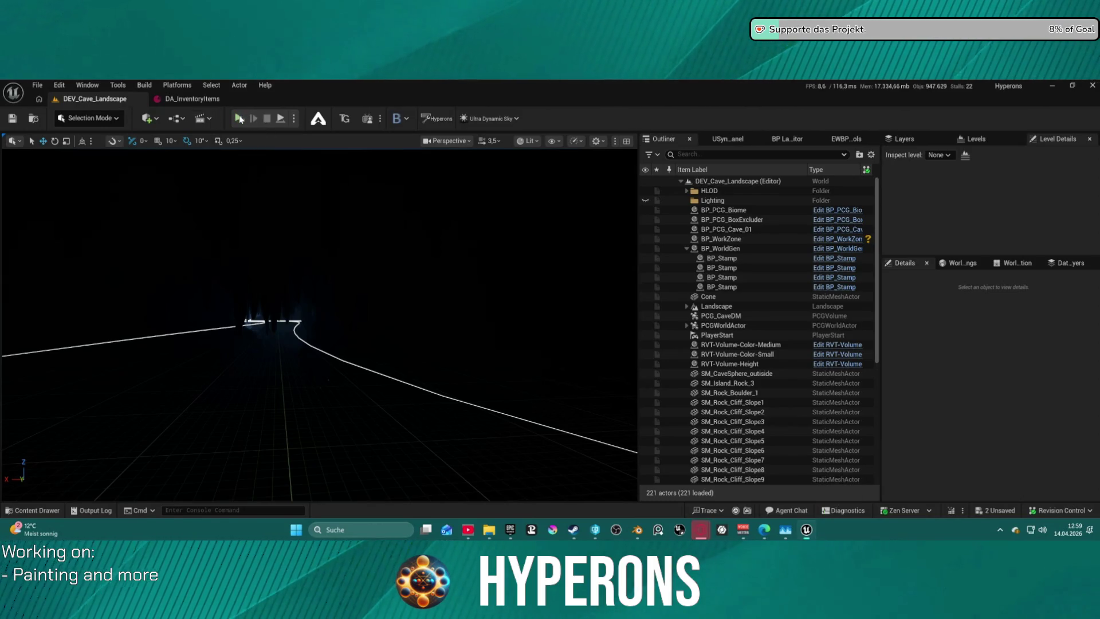
- Save the two new LED lamp icon textures with Save Selected, then switch to Blender
key("ctrl+shift+s")
left_click(617, 413)
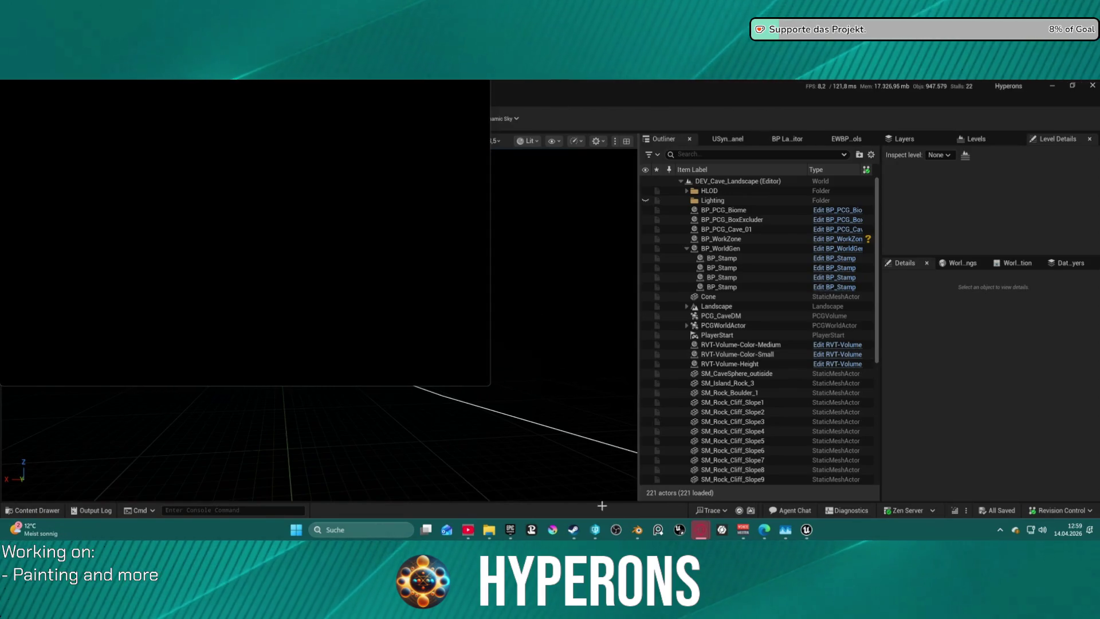
left_click(640, 530)
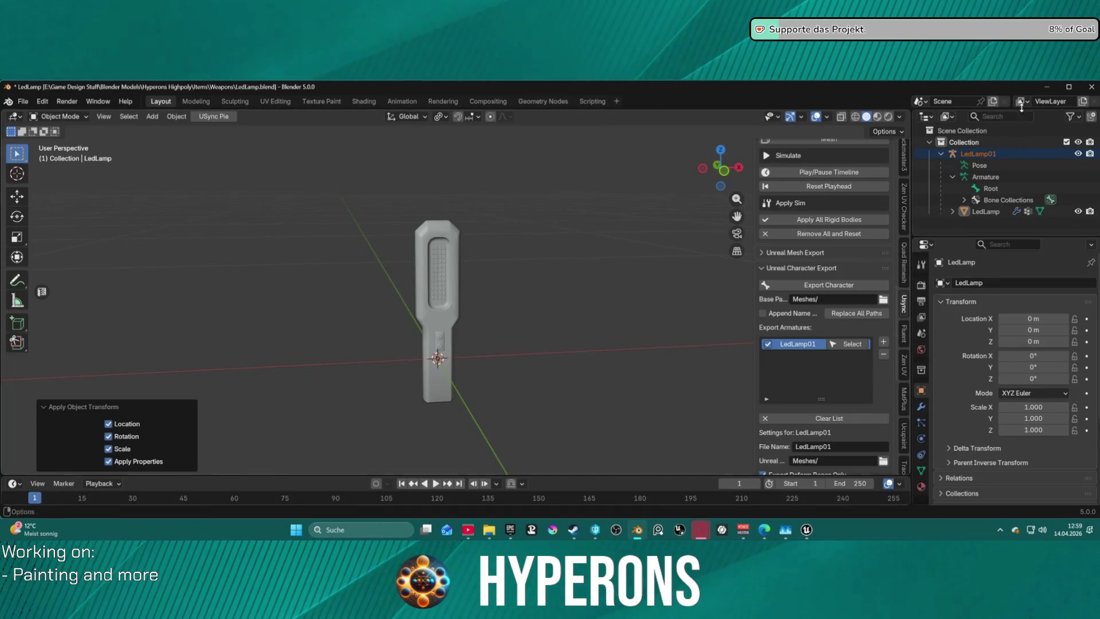
- Quit Blender with Ctrl+Q, saving the LedLamp file when prompted
key("ctrl+q")
left_click(497, 329)
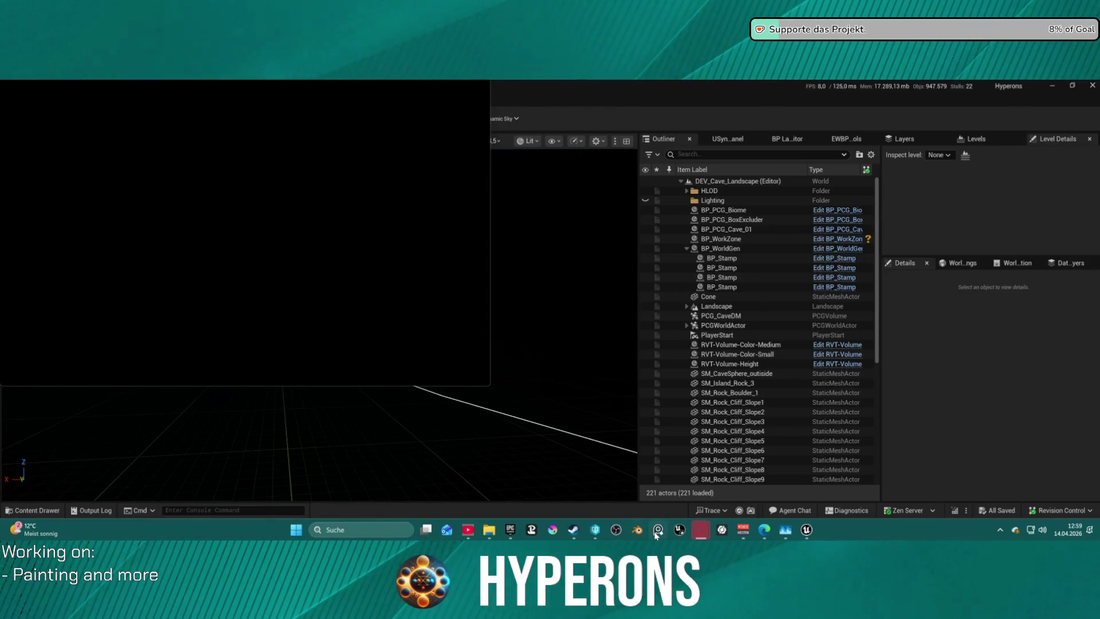
mouse_move(804, 533)
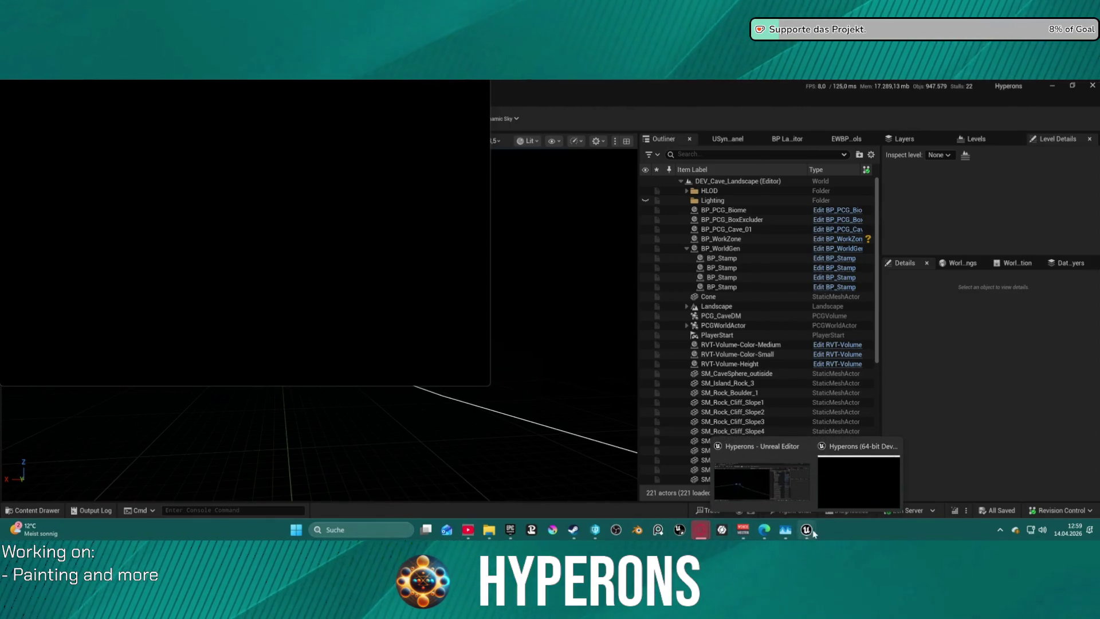
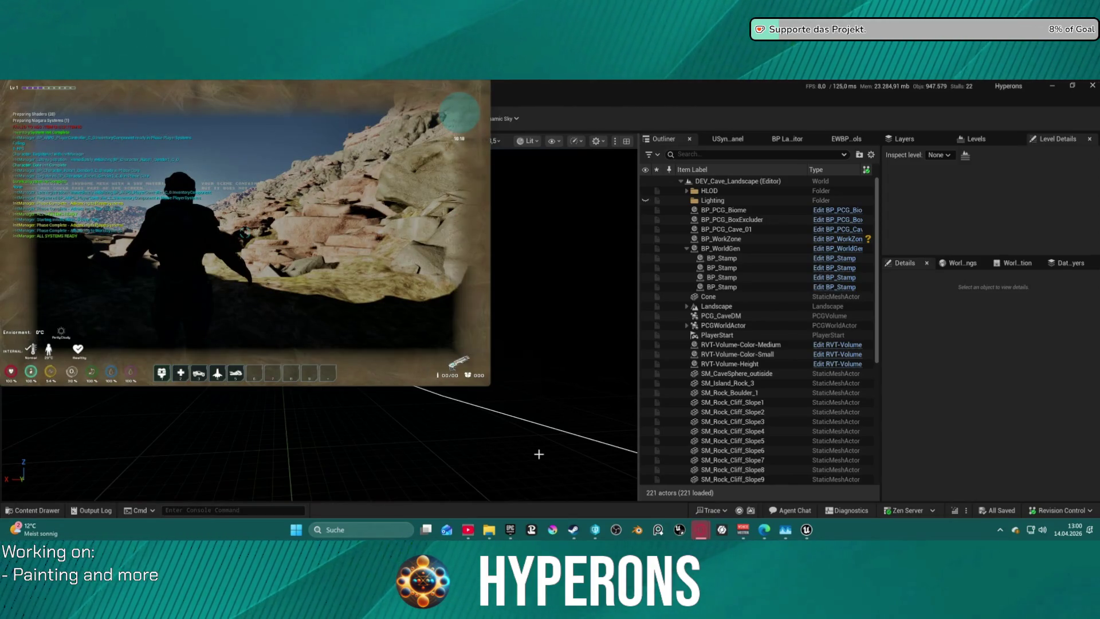
- Walk the character across the sunlit rocks in the playtest, then pause the game
key("w")
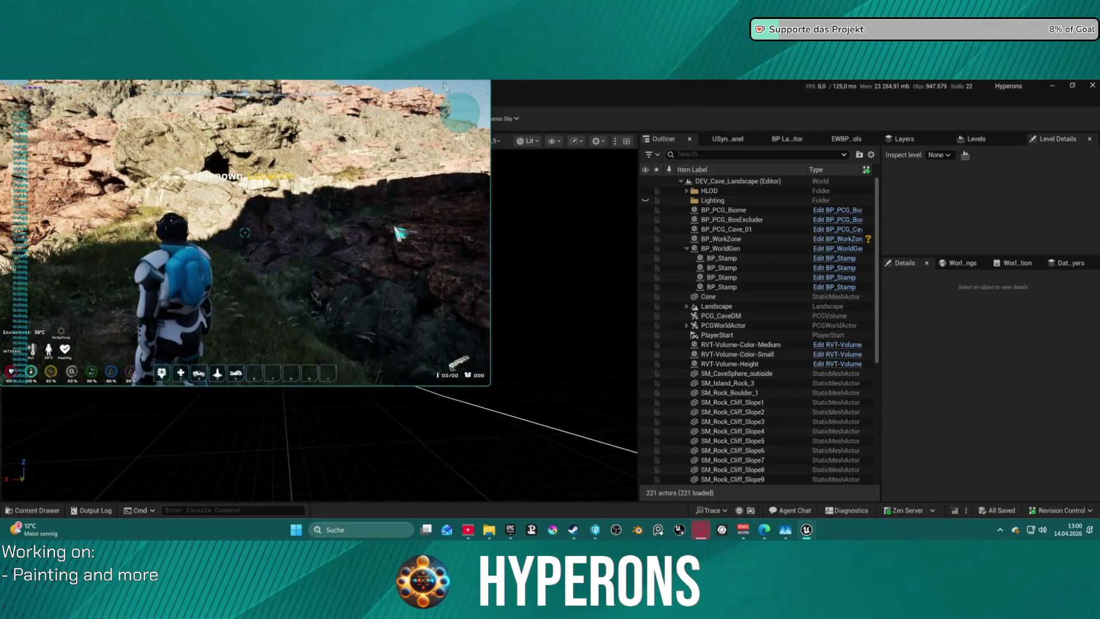
key("Escape")
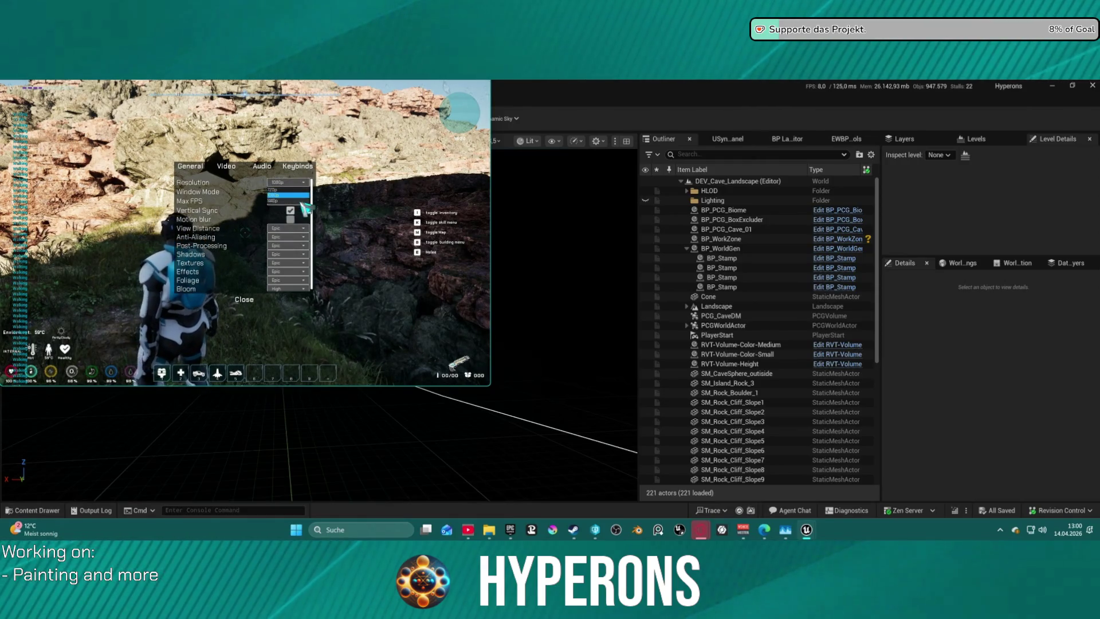
- Apply 1440p resolution, climb onto the ledge above the cave, and open the inventory
left_click(302, 201)
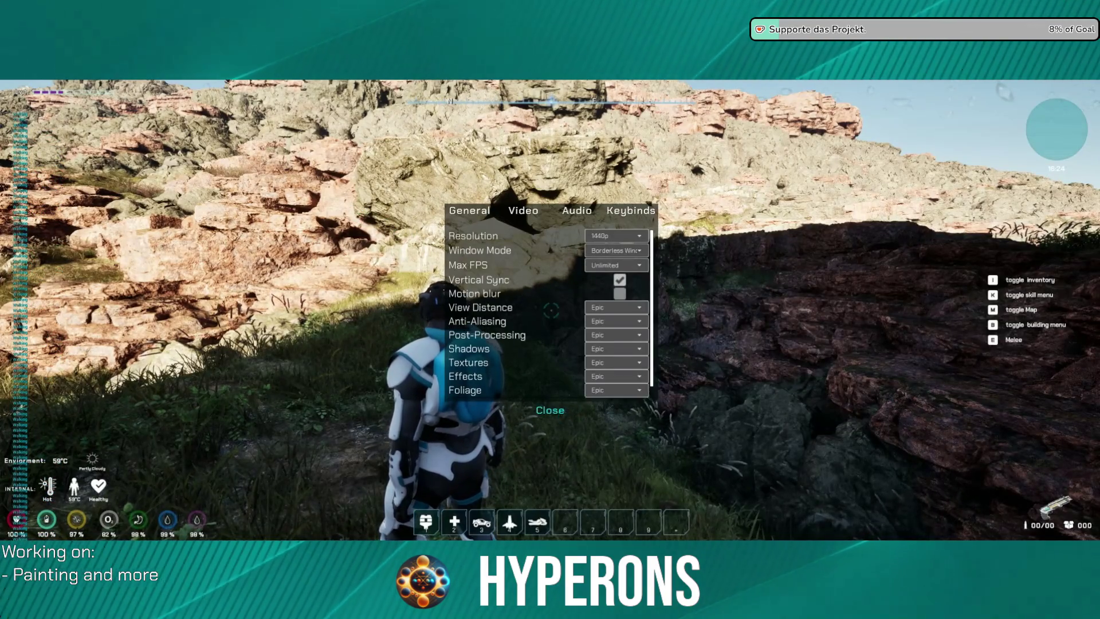
key("Escape")
key("w")
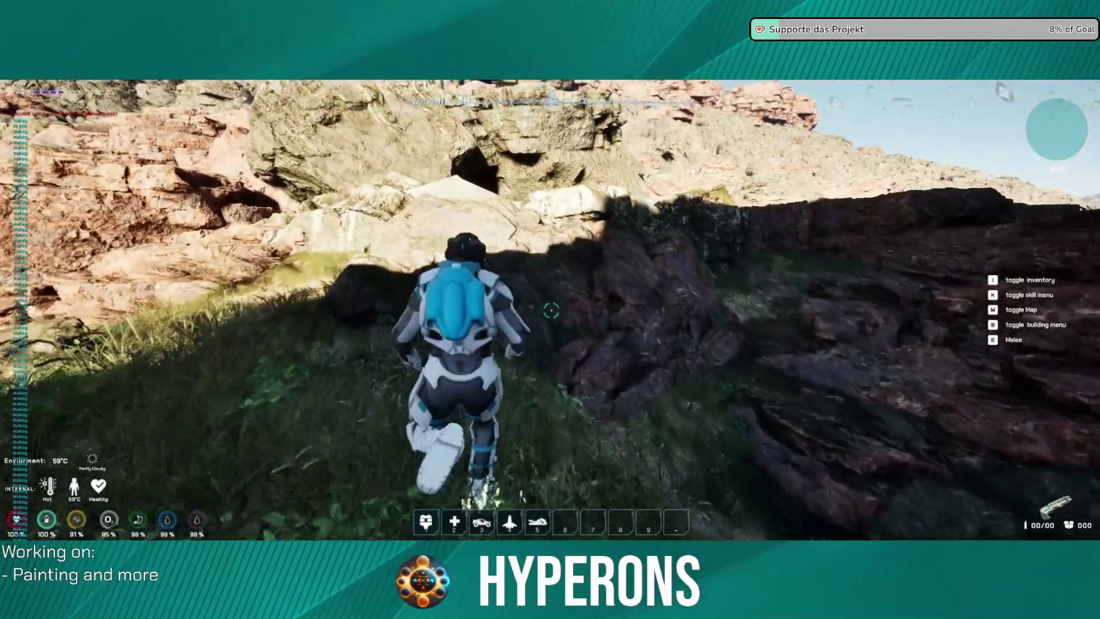
key("space")
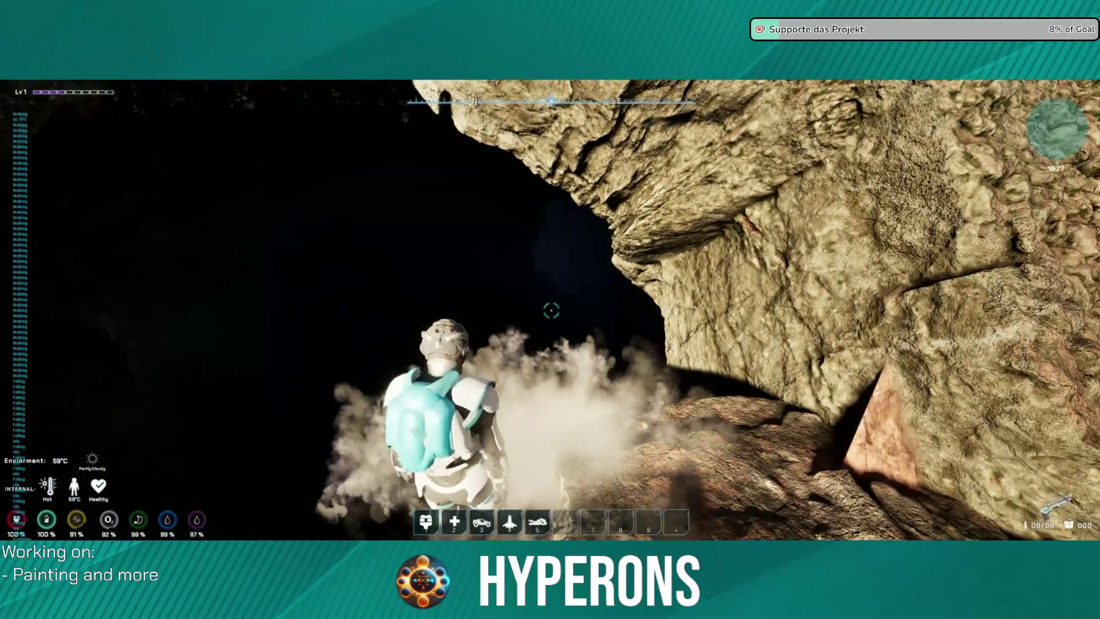
key("Escape")
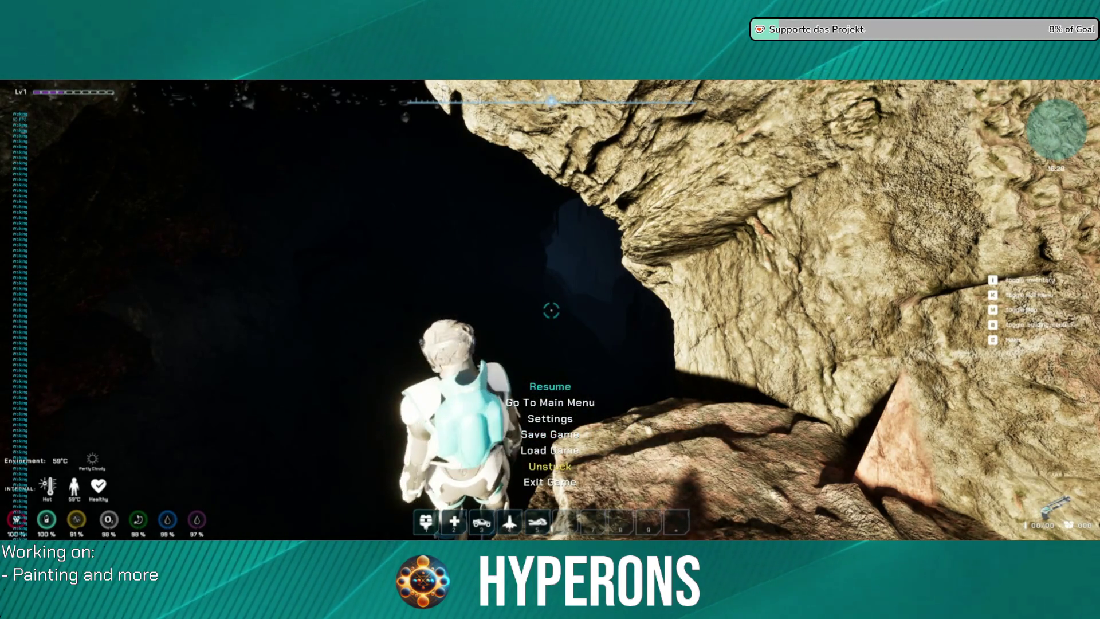
key("i")
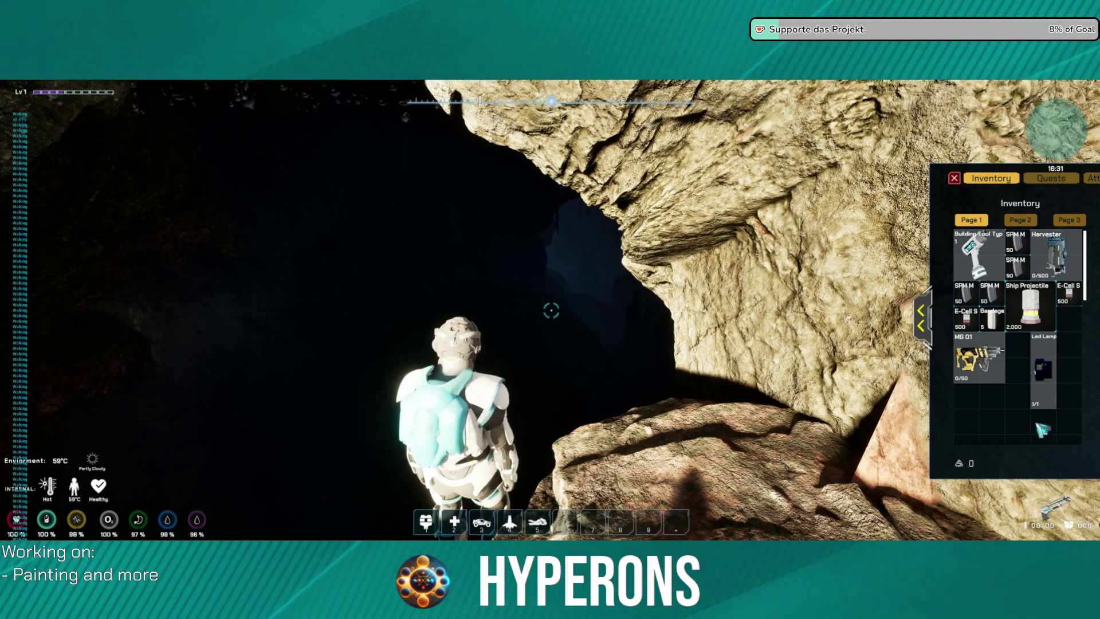
- Use the Led Lamp from the inventory and drop down into the dark cave chamber
left_click(1051, 376)
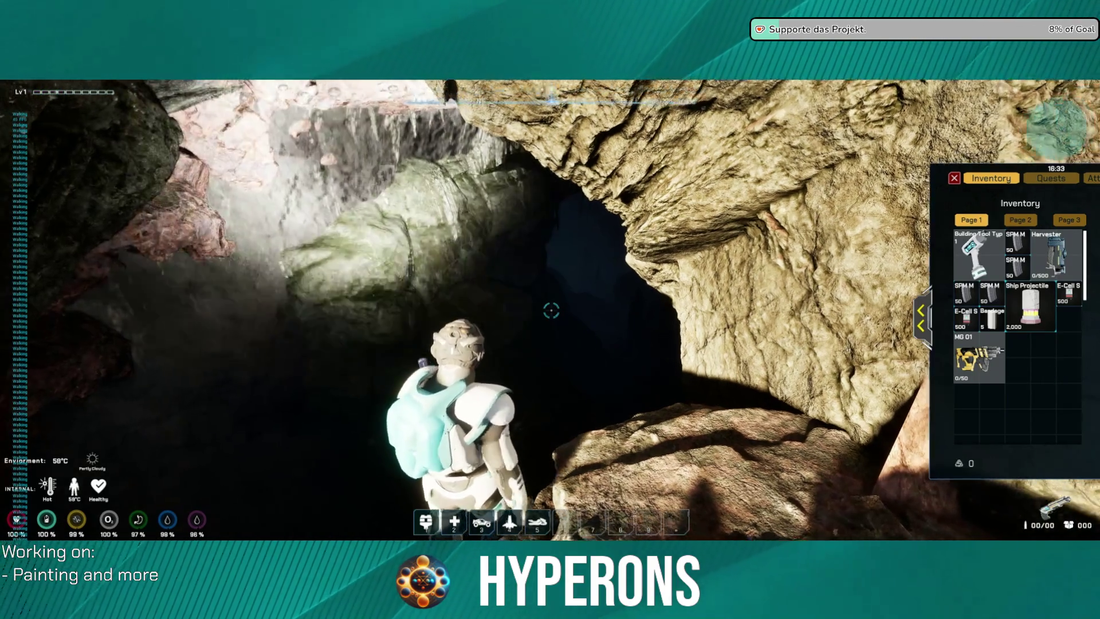
key("w")
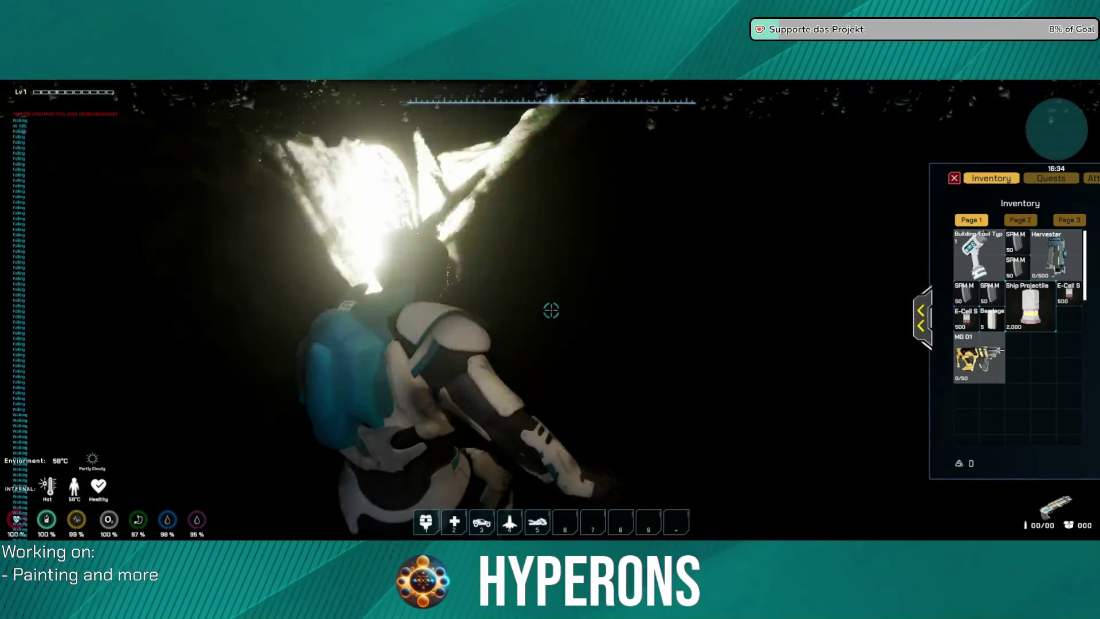
key("w")
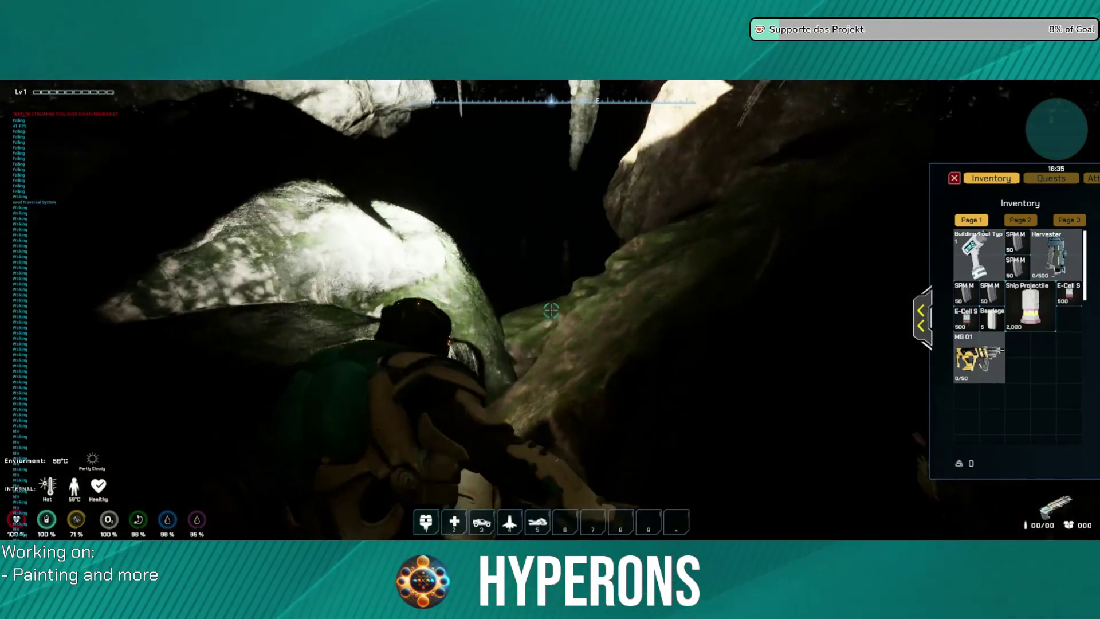
key("w")
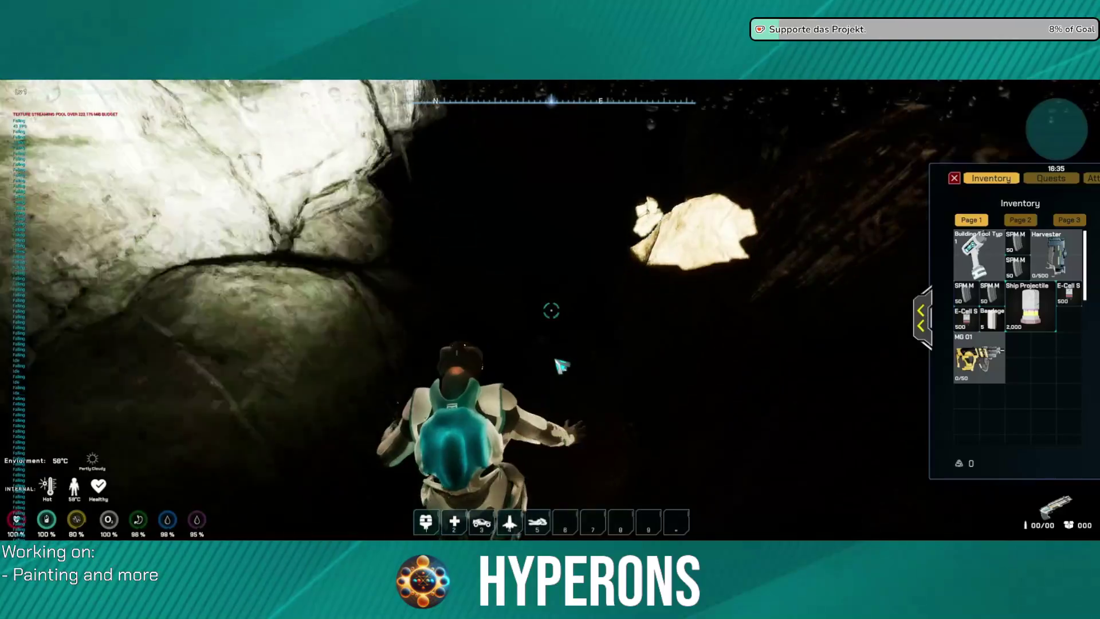
key("space")
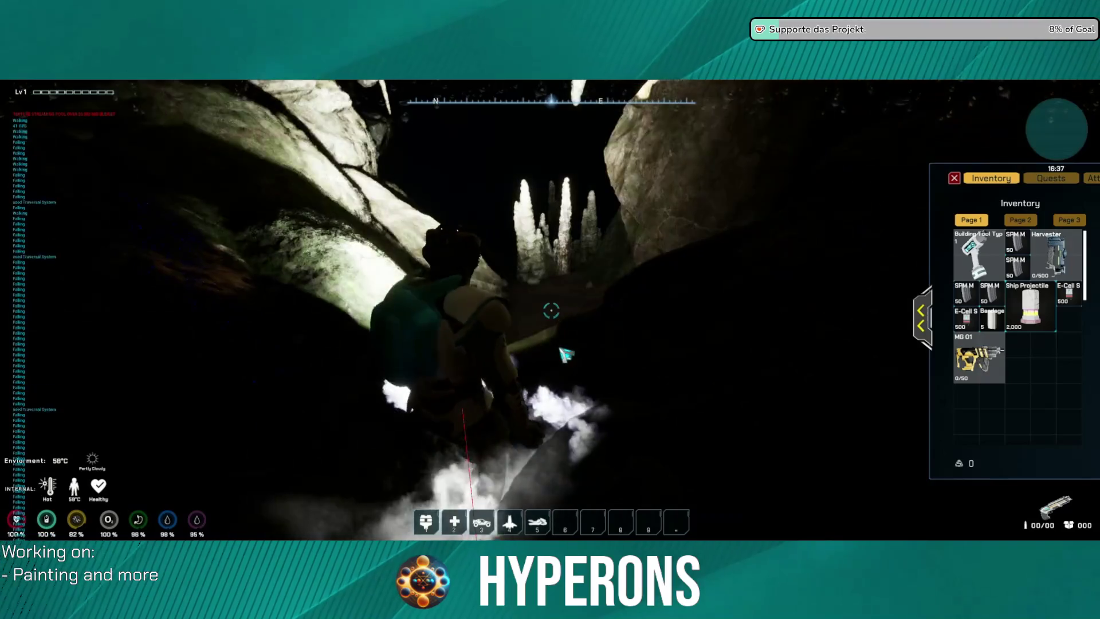
key("w")
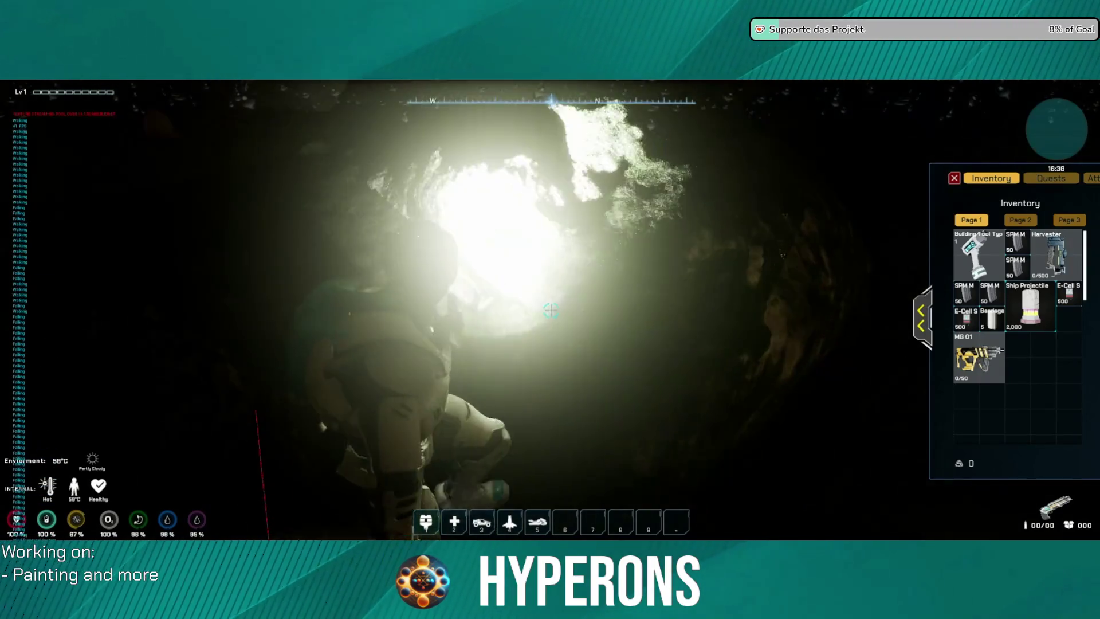
key("space")
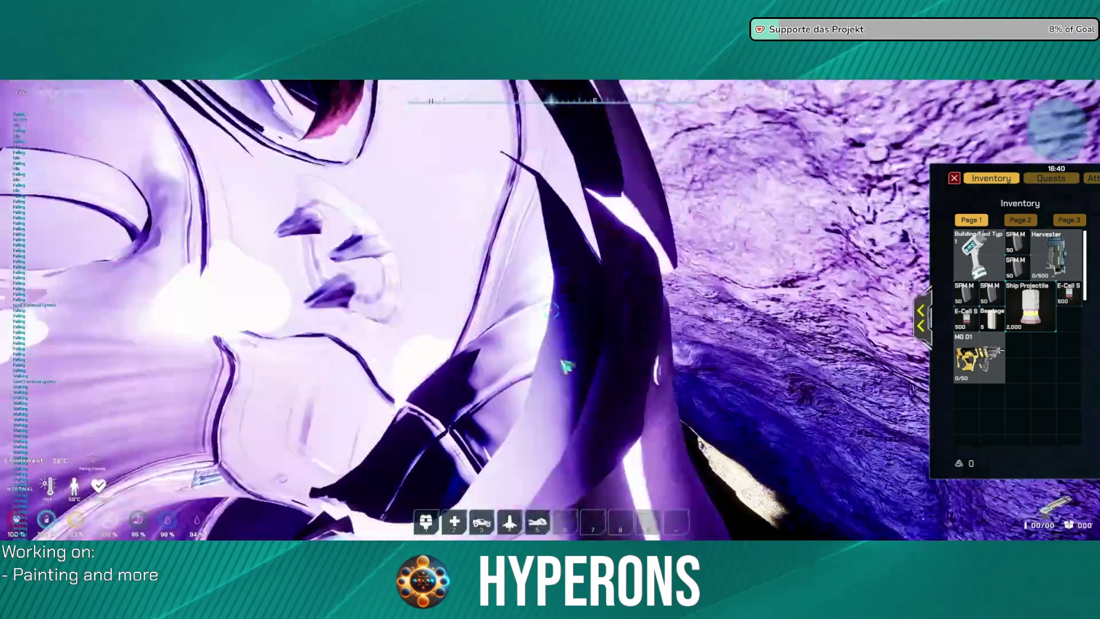
- Roam the cave checking the lamp's light on stalagmites and rock walls, then close the inventory
key("w")
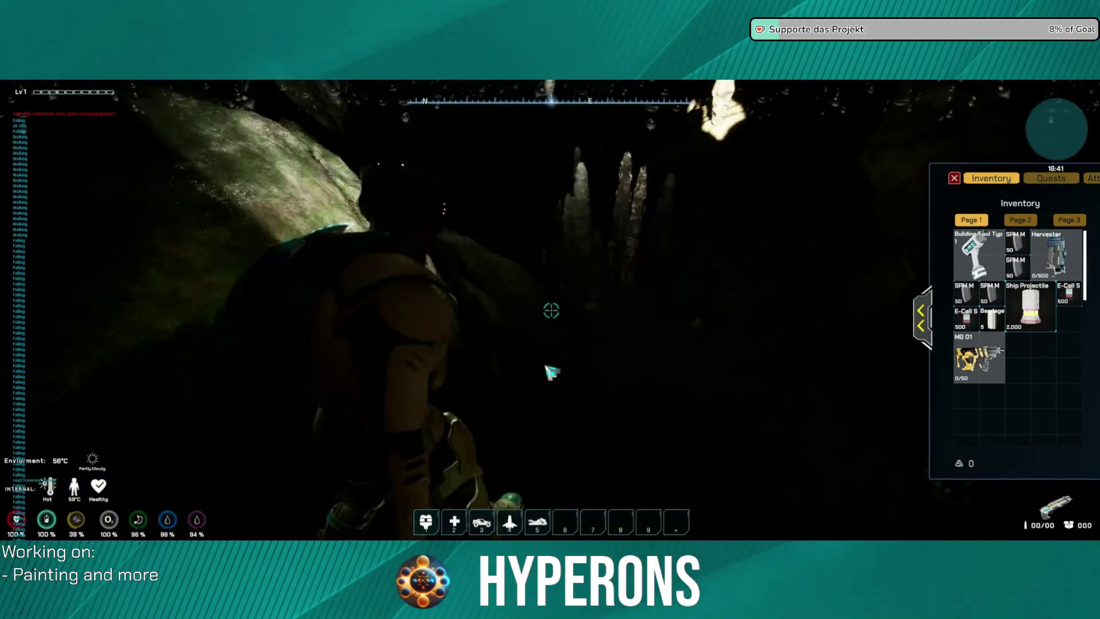
key("w")
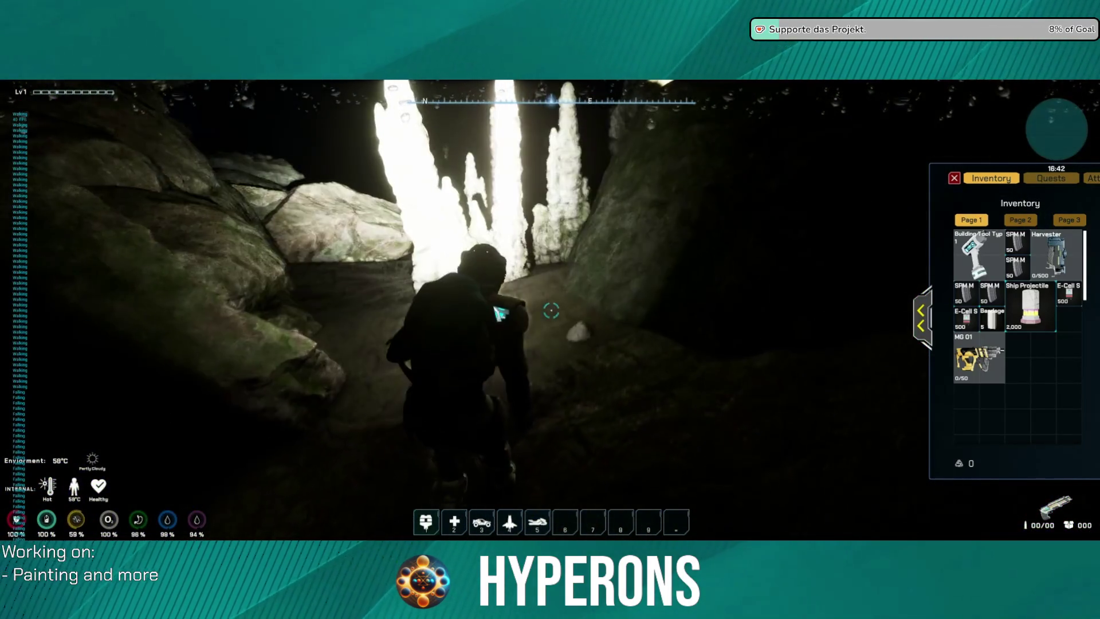
key("w")
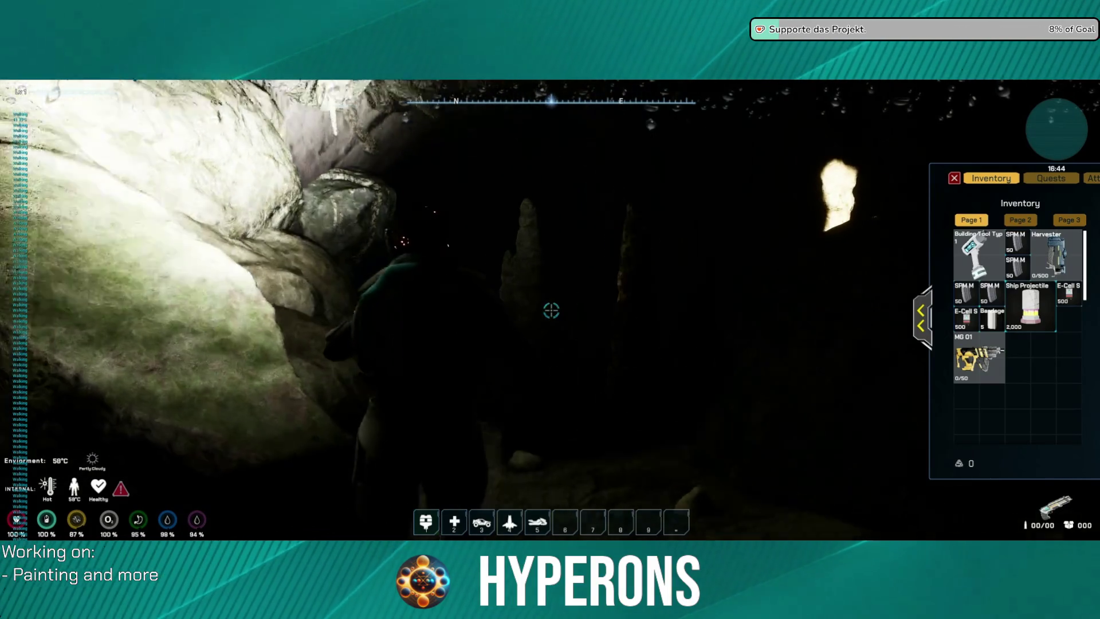
key("w")
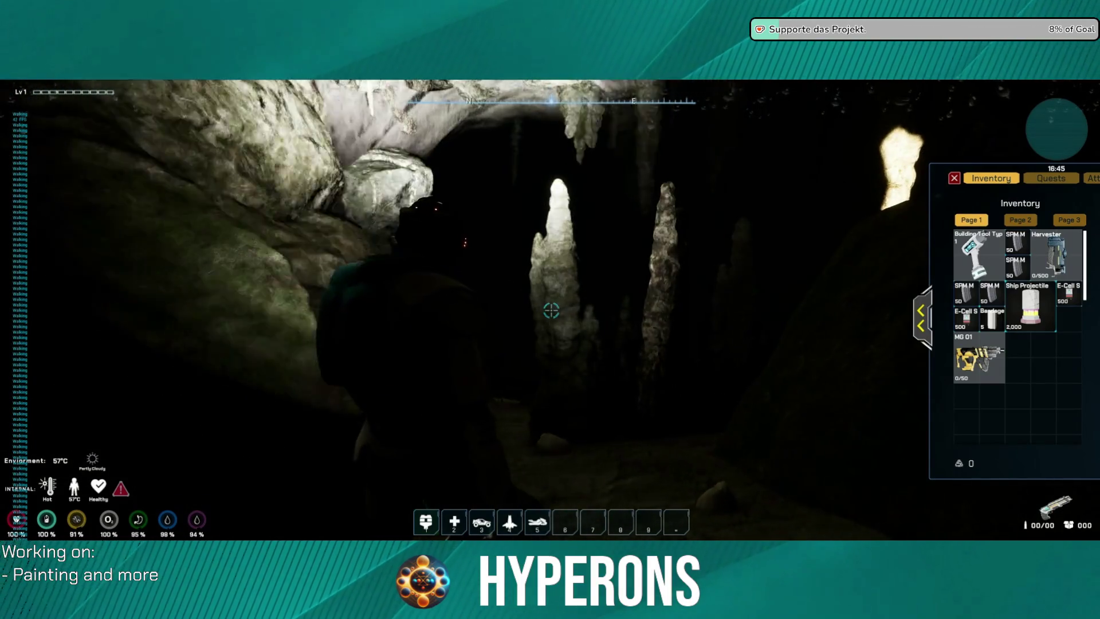
key("w")
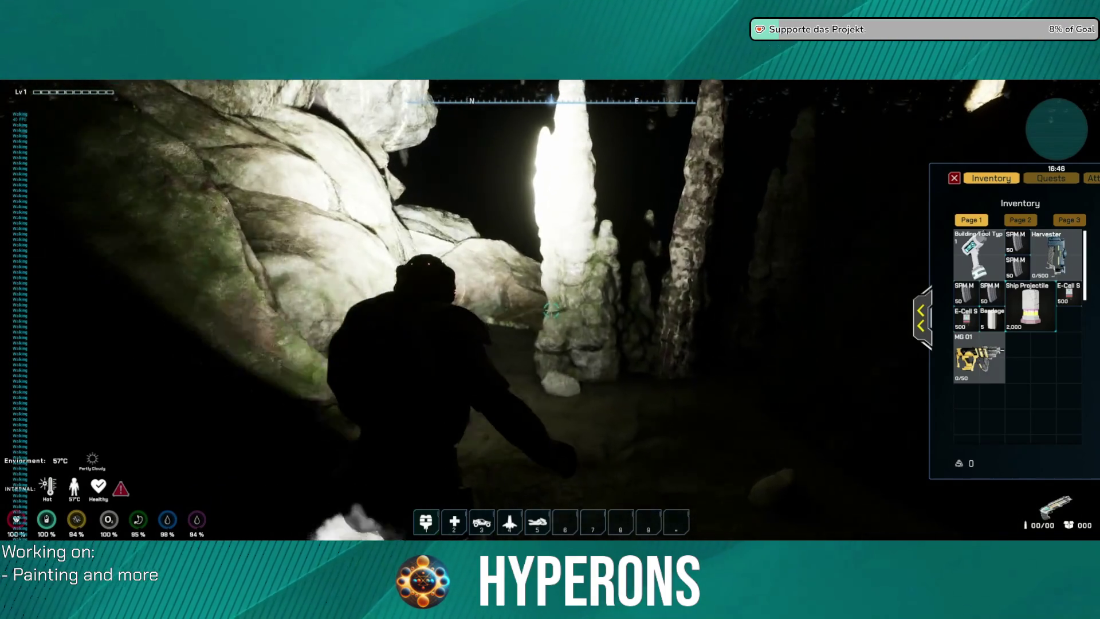
key("w")
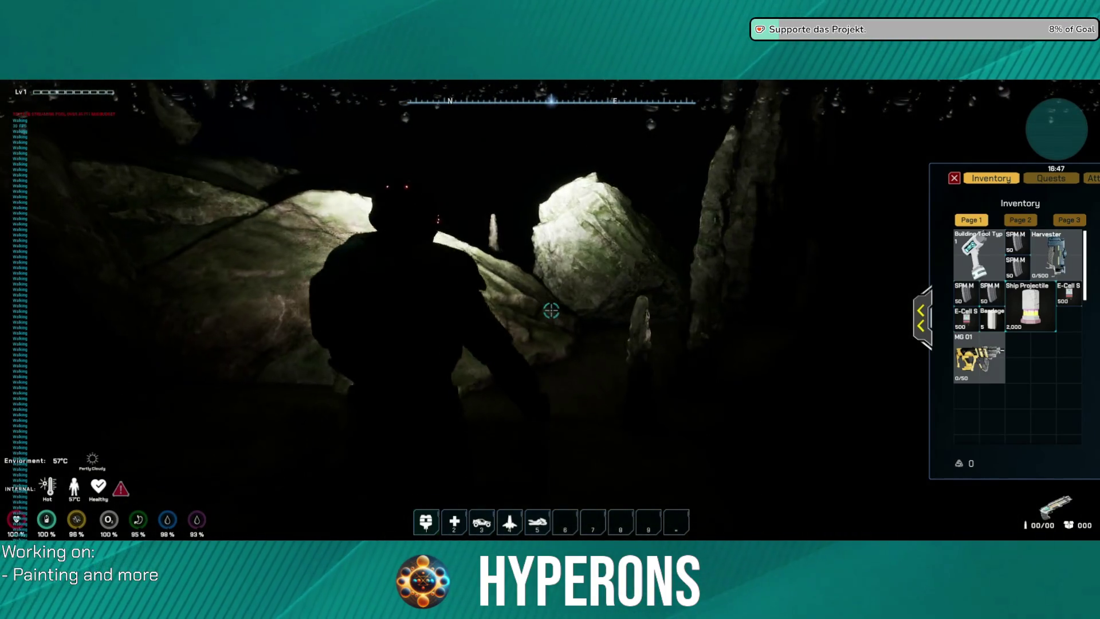
key("w")
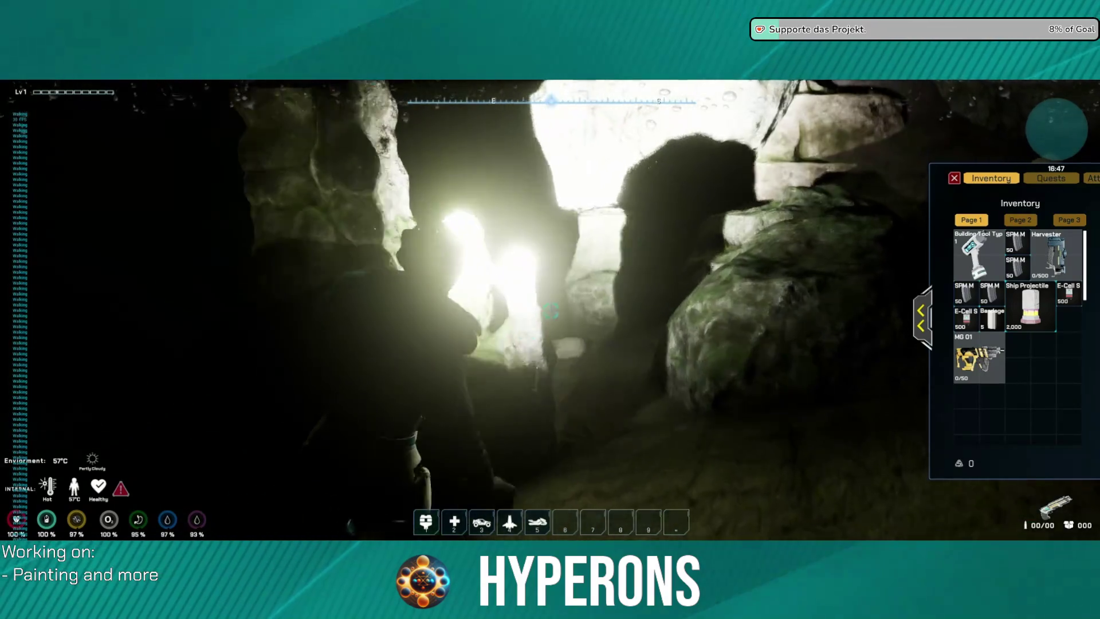
key("w")
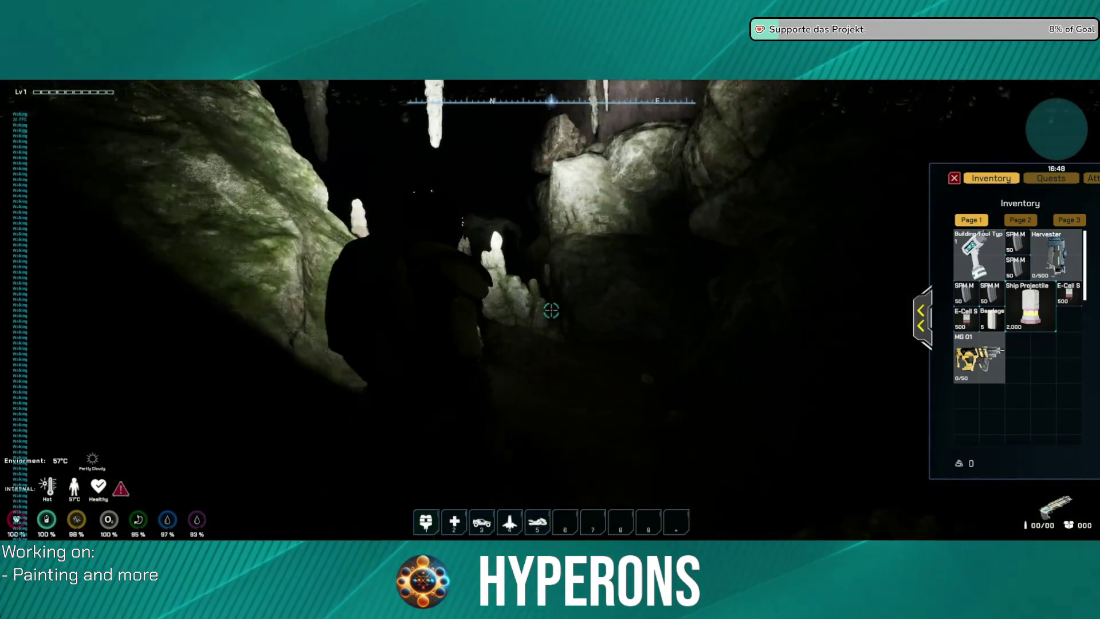
key("w")
key("w")
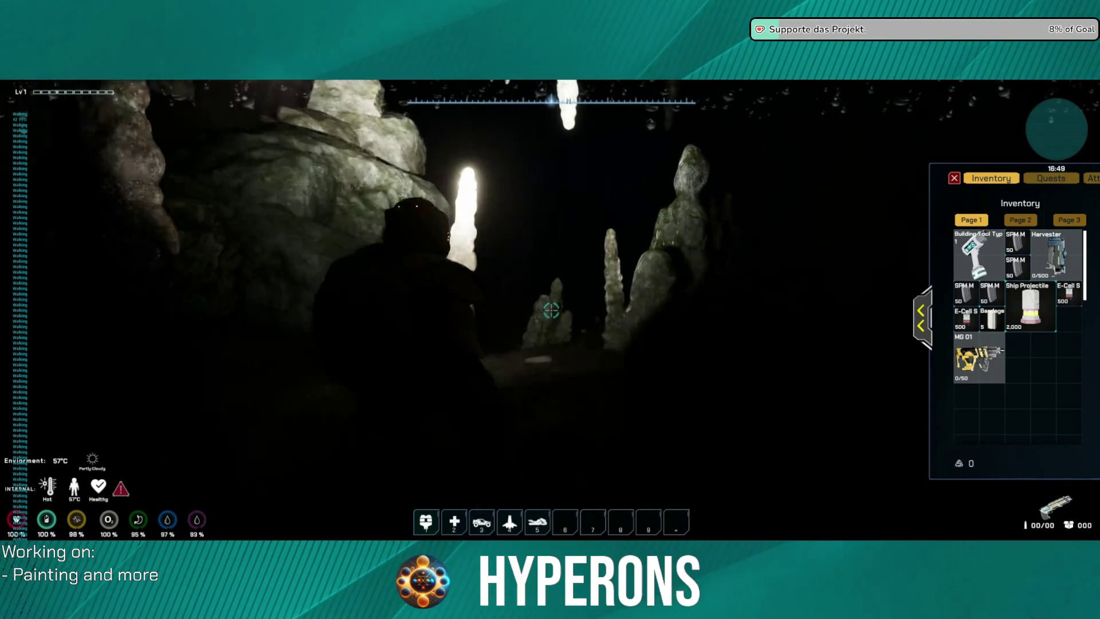
key("w")
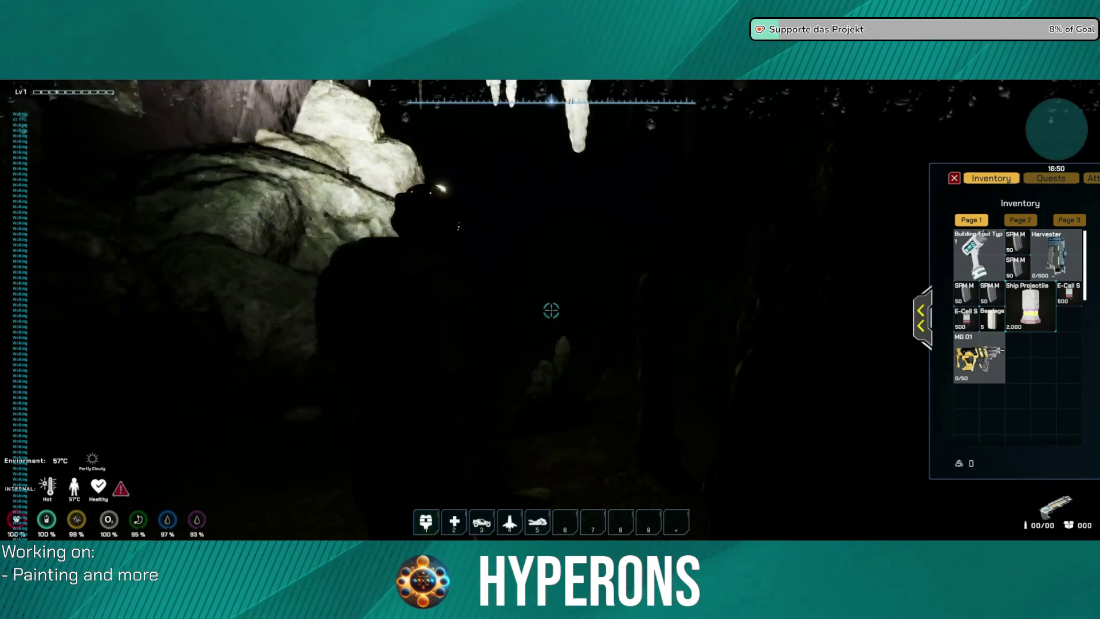
key("w")
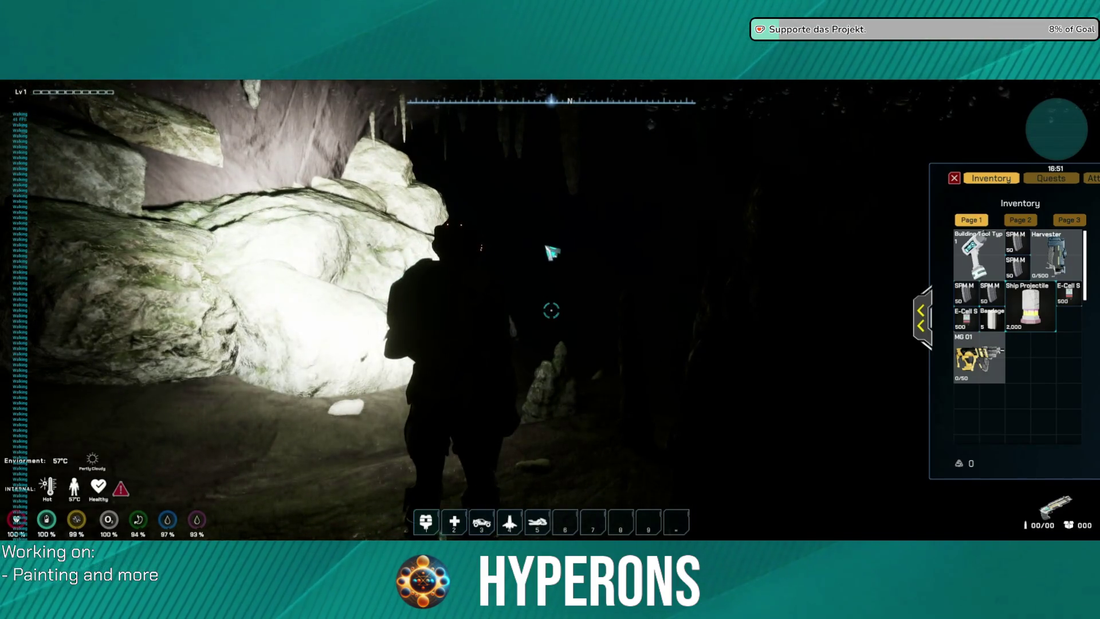
key("w")
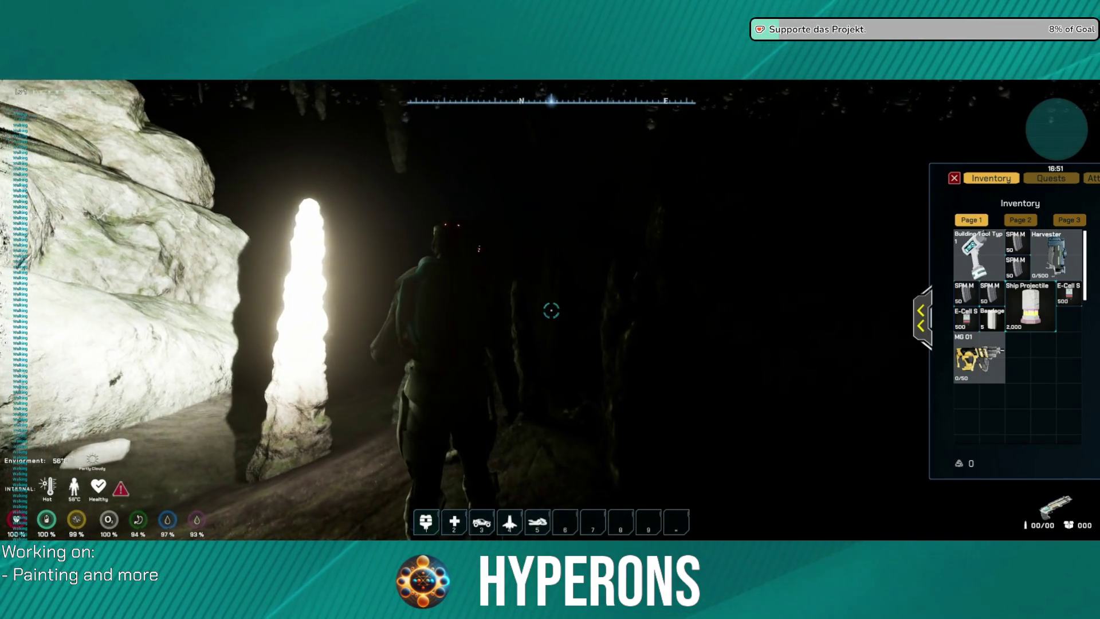
key("w")
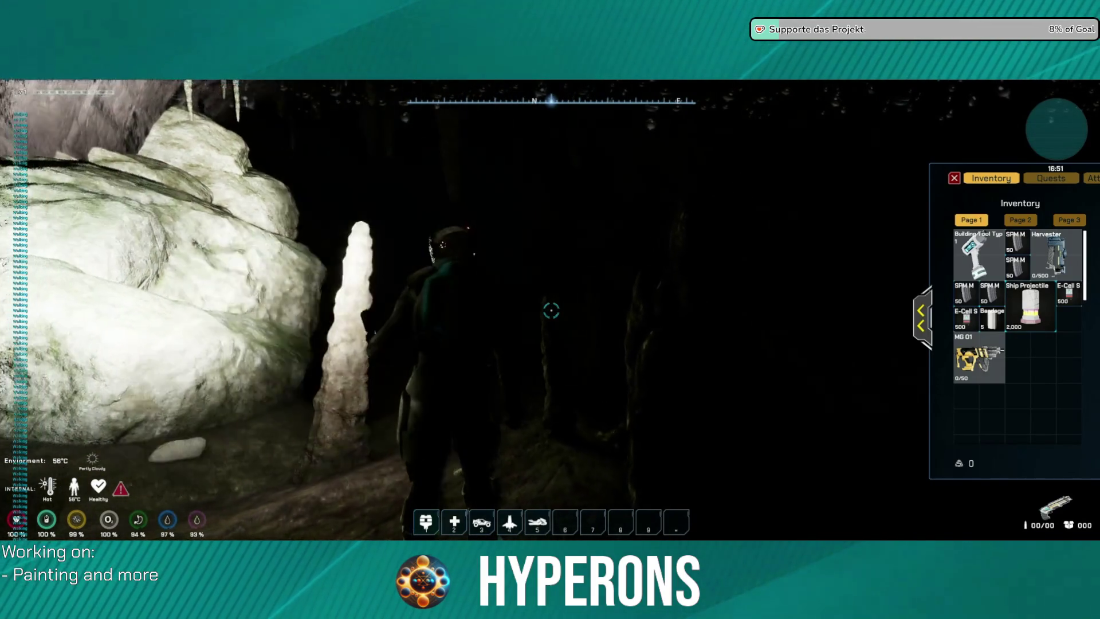
key("w")
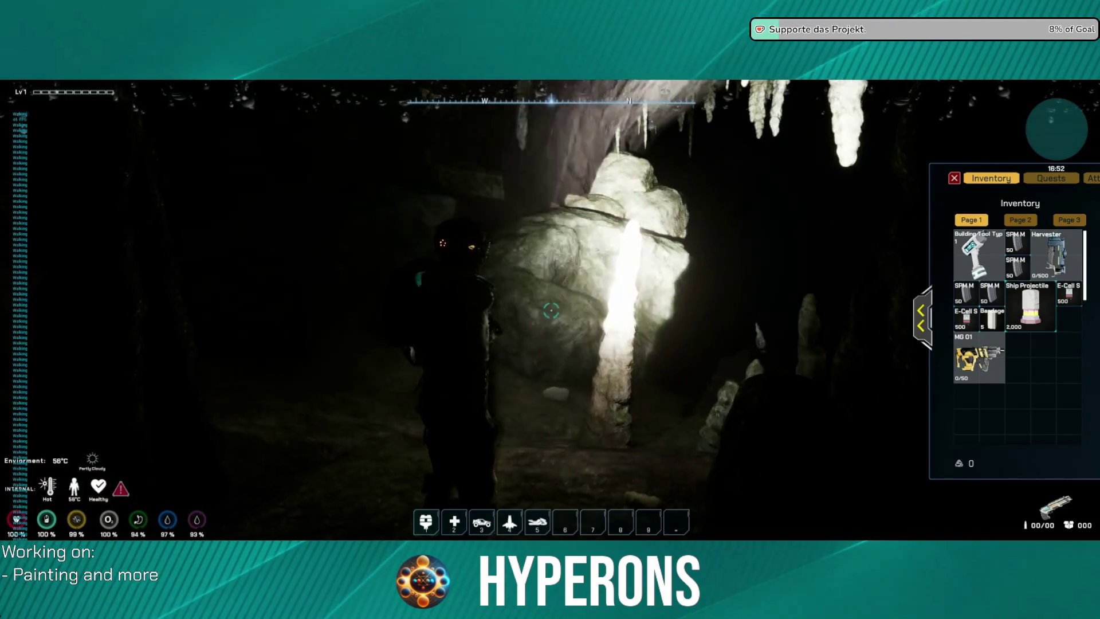
key("w")
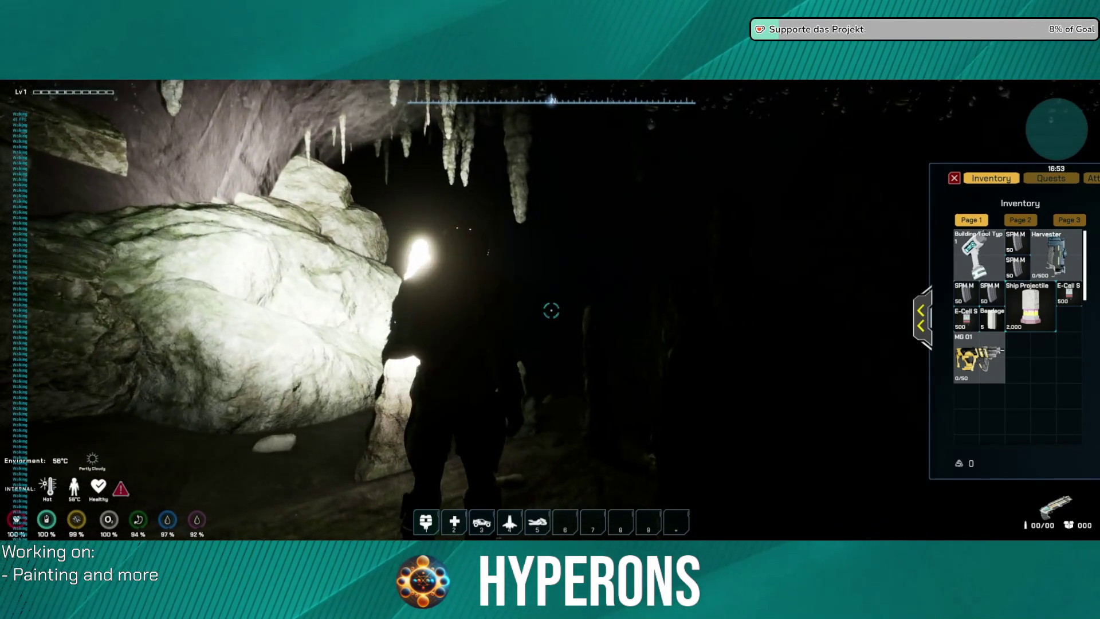
key("w")
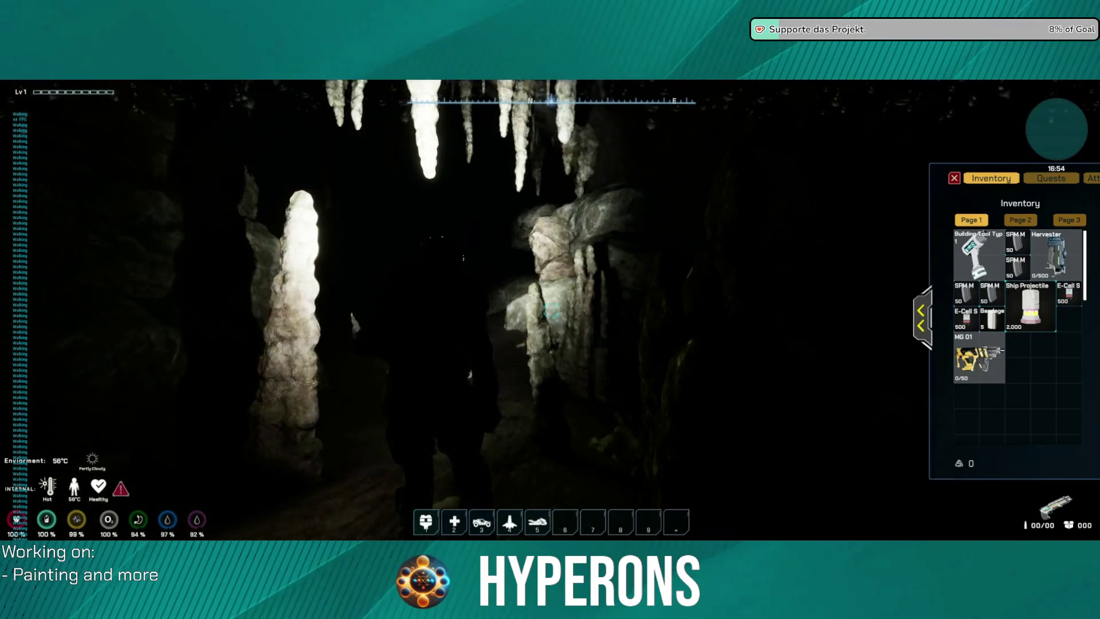
key("w")
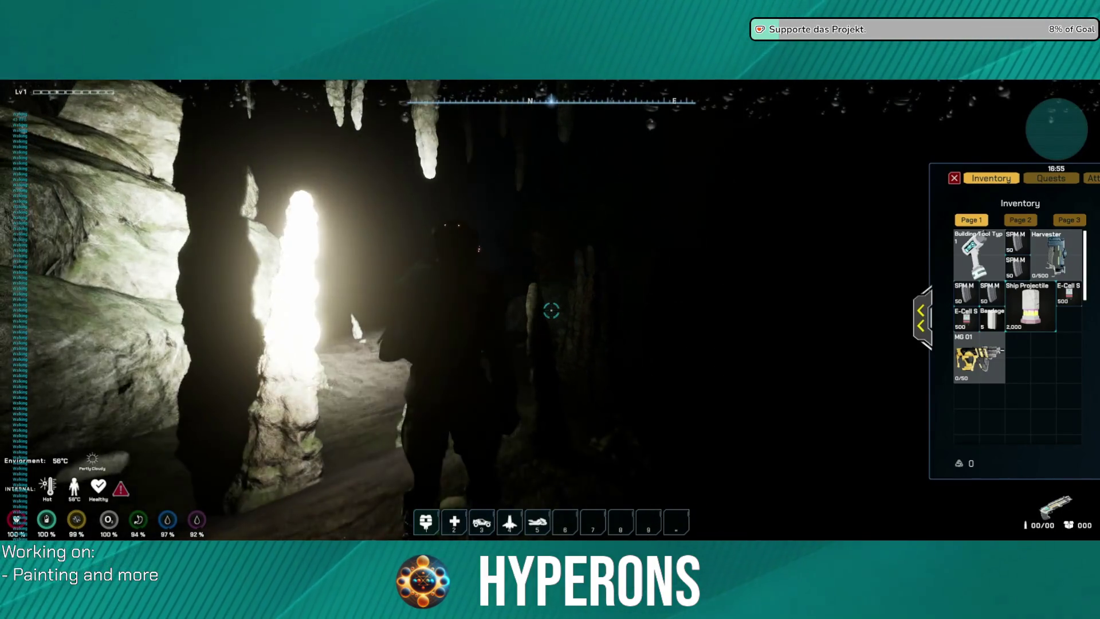
key("w")
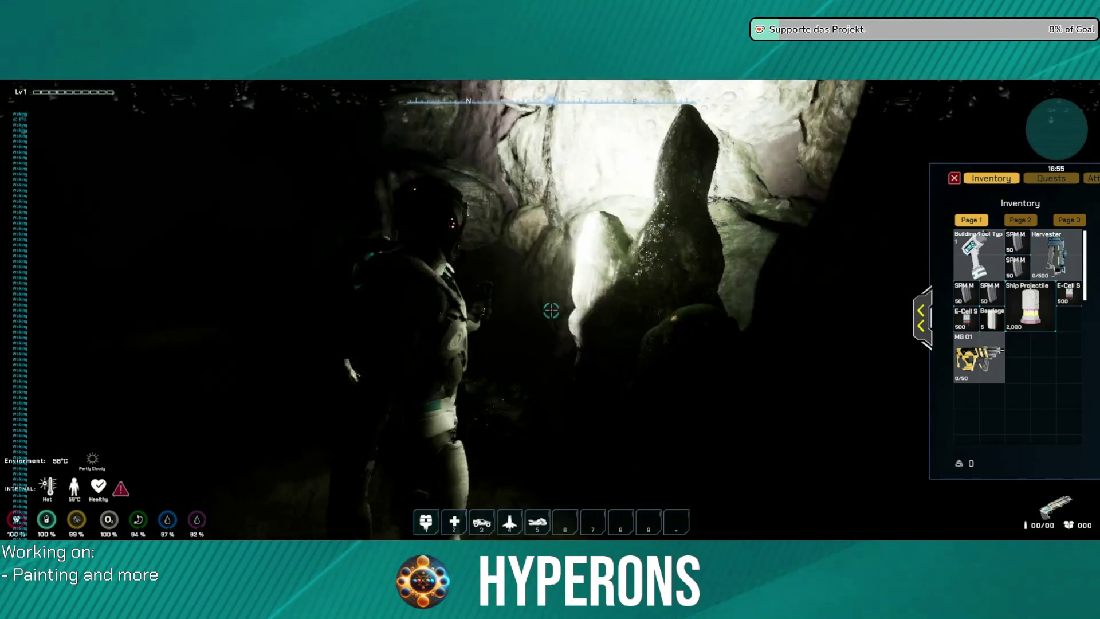
key("w")
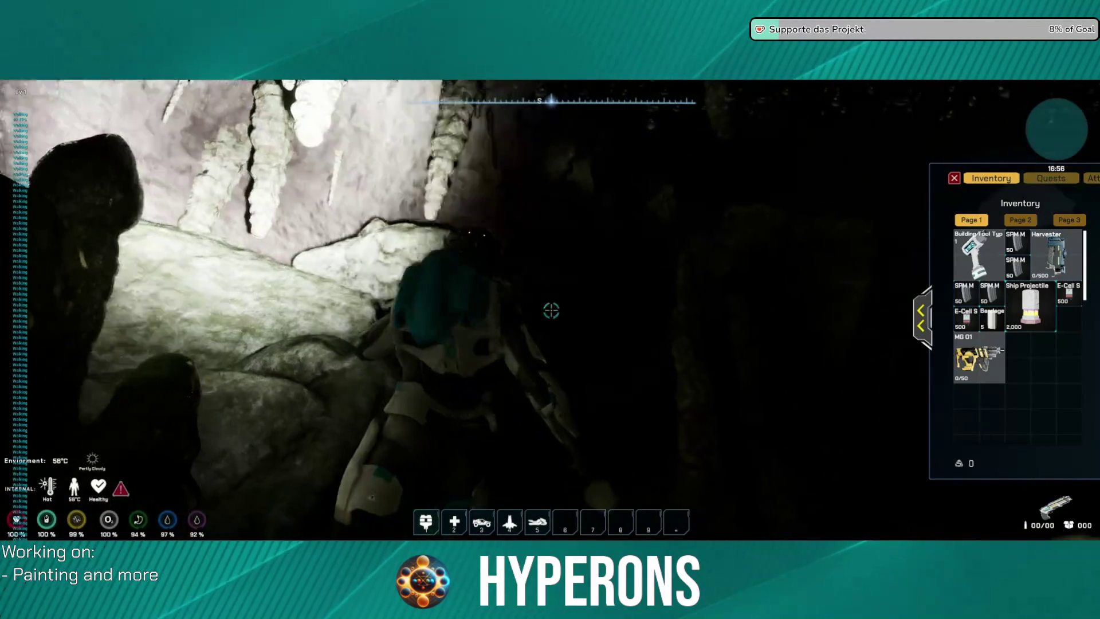
key("w")
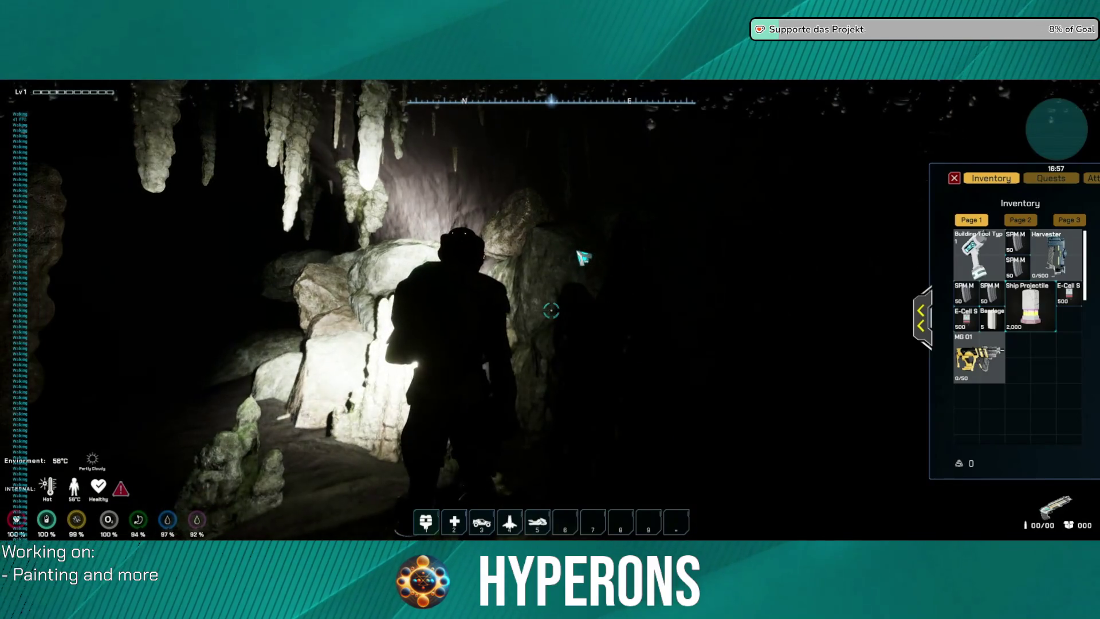
key("w")
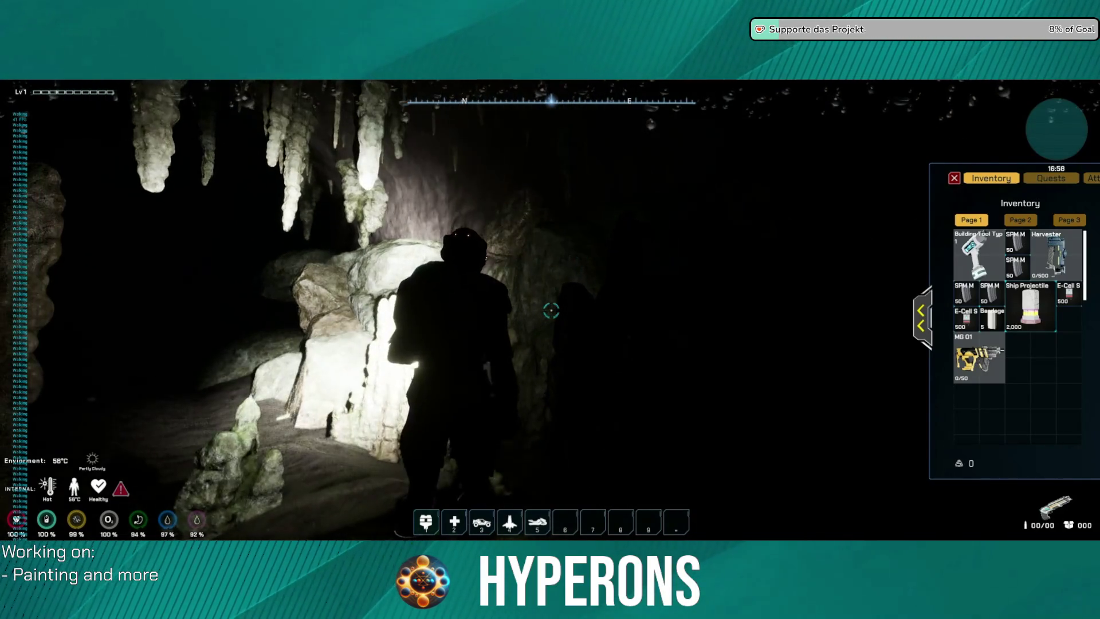
key("w")
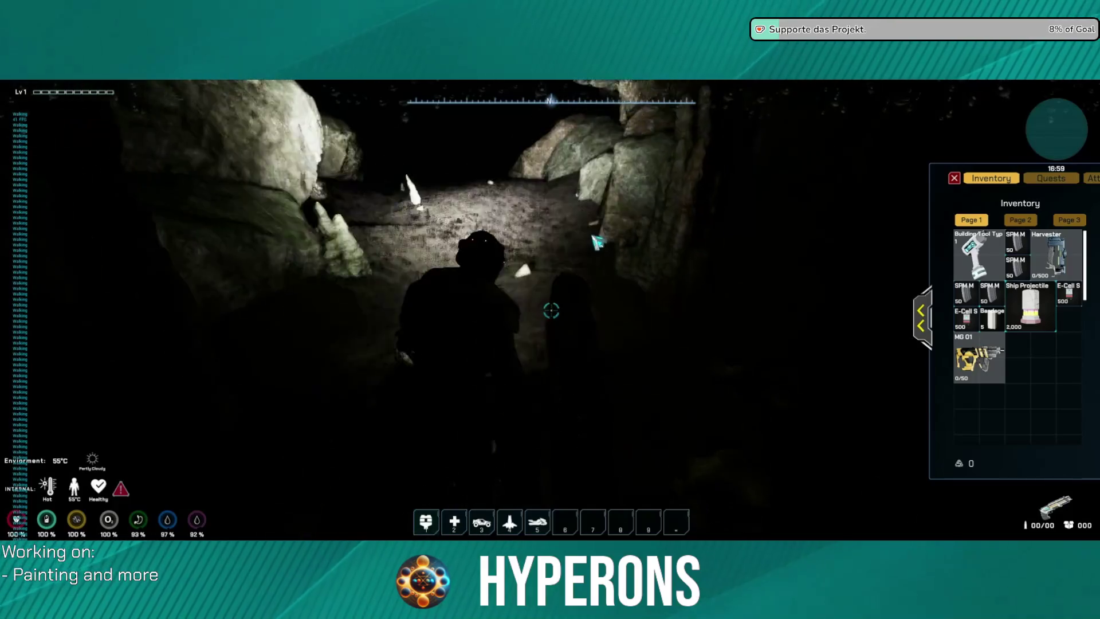
key("w")
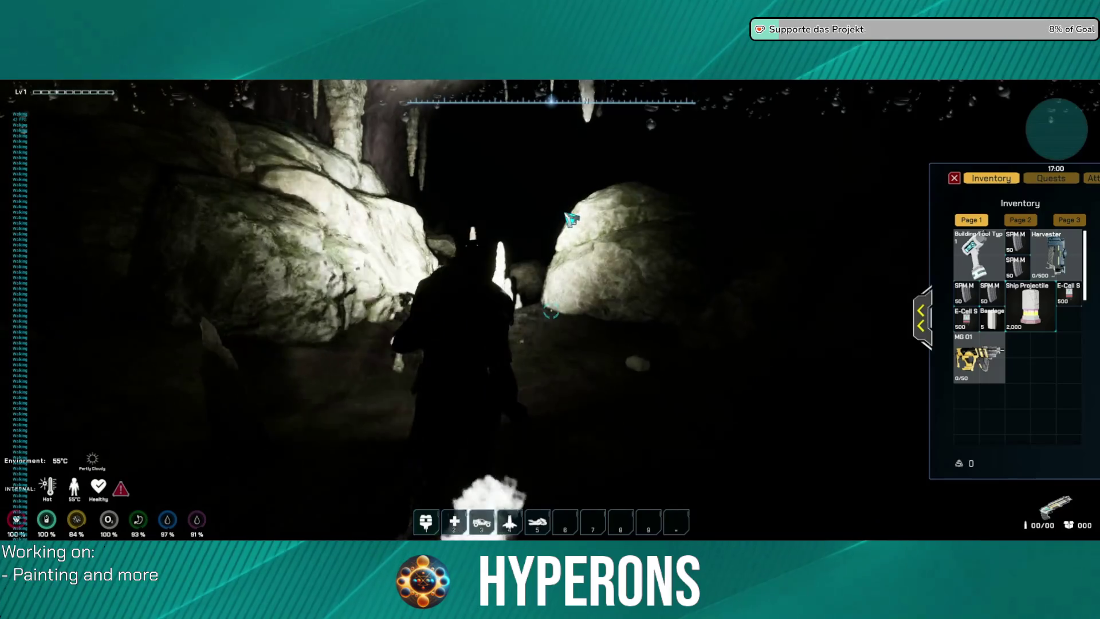
key("w")
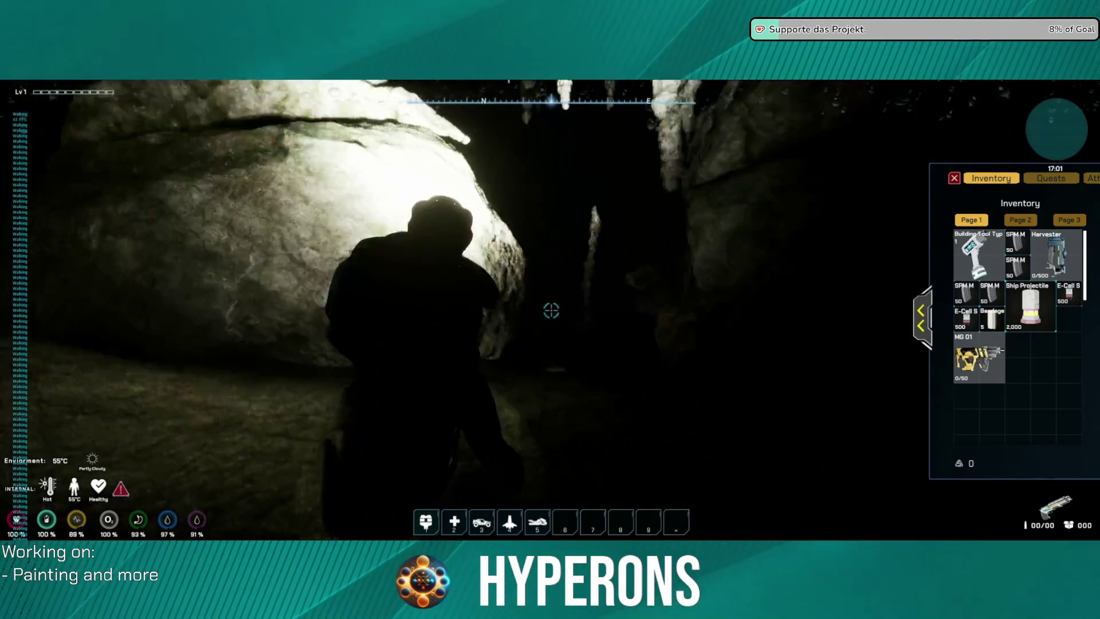
key("w")
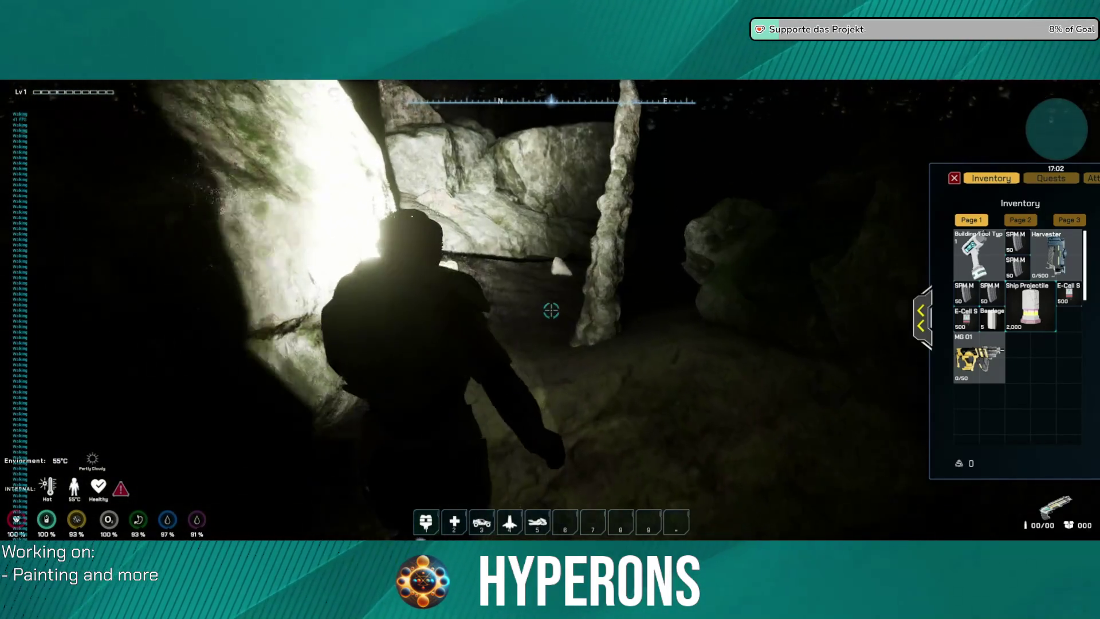
key("w")
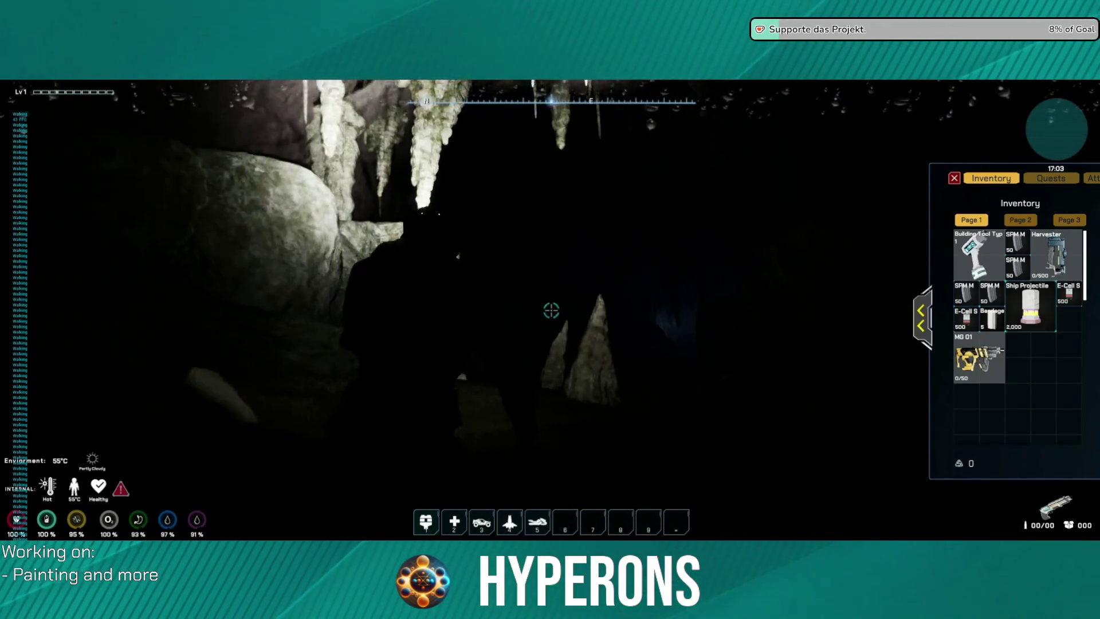
key("w")
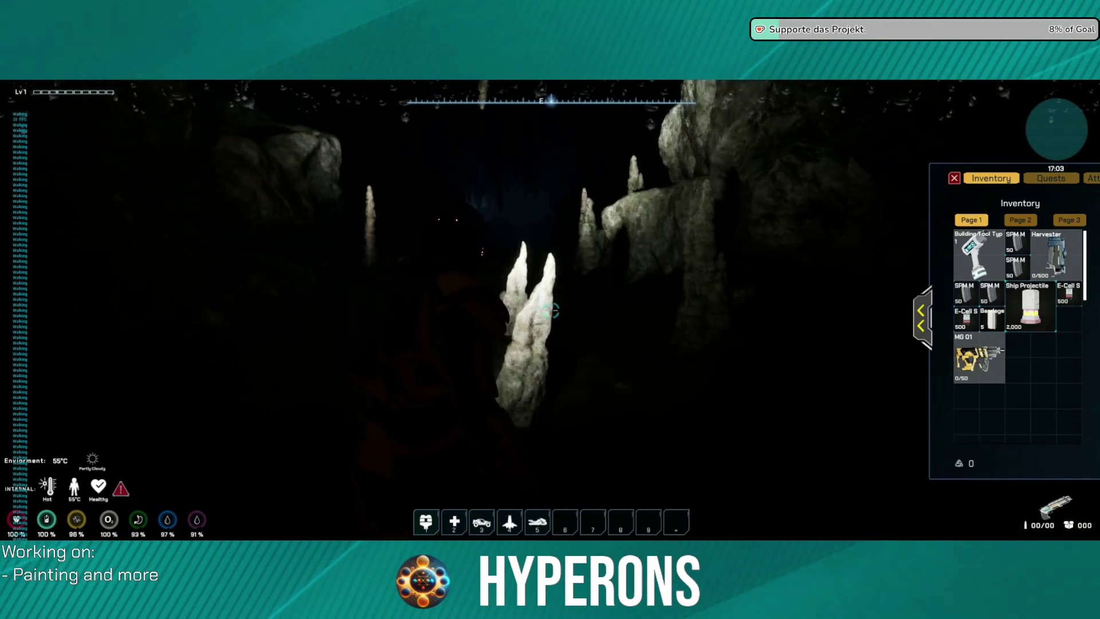
key("w")
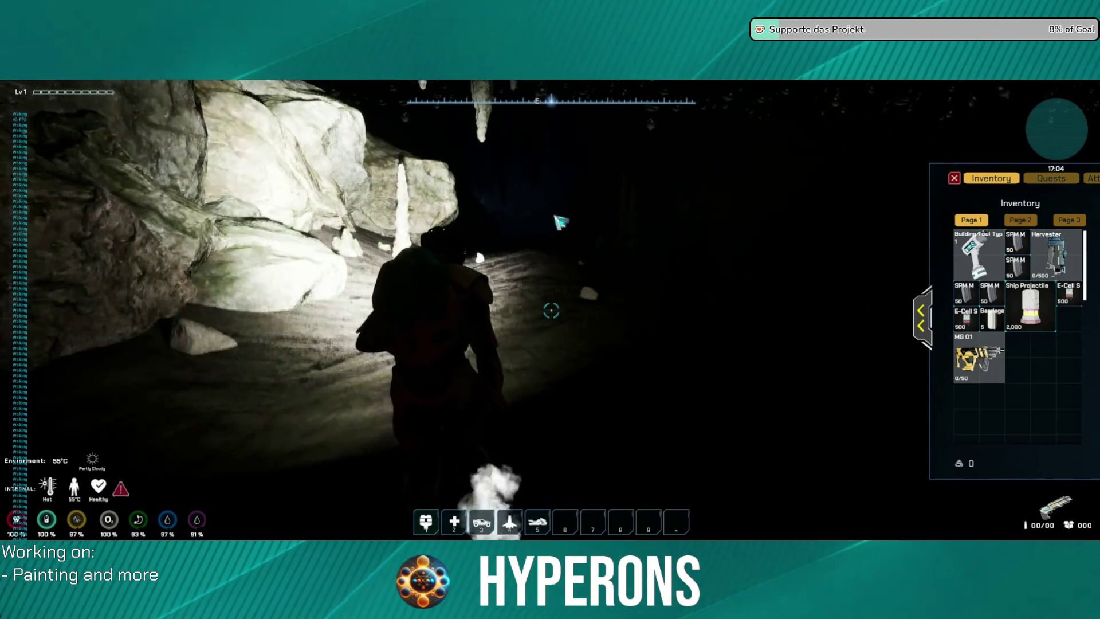
key("w")
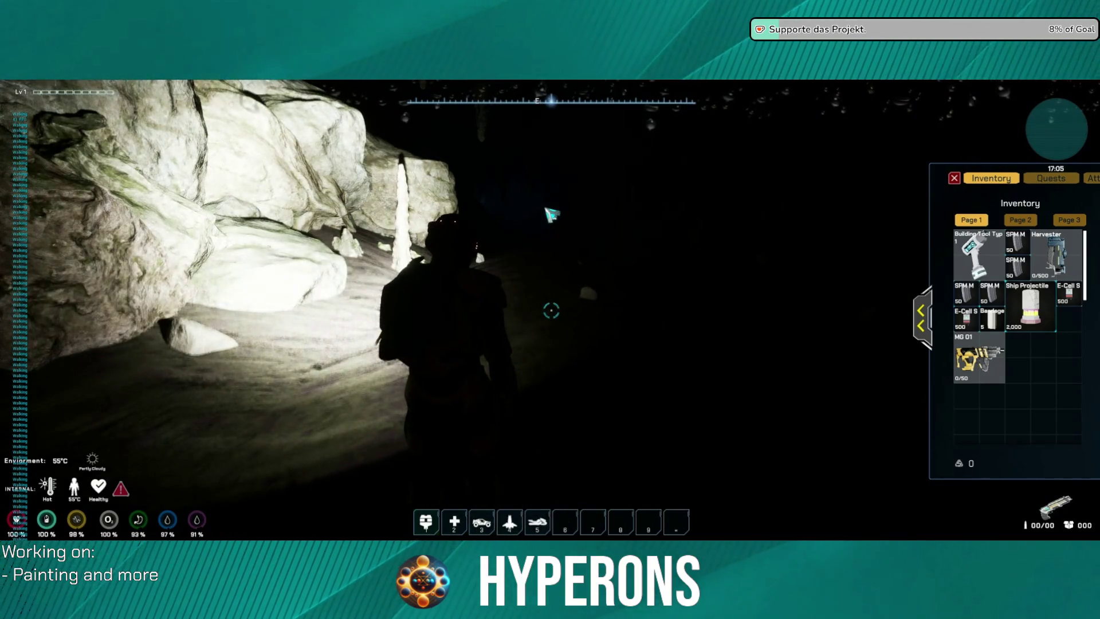
key("w")
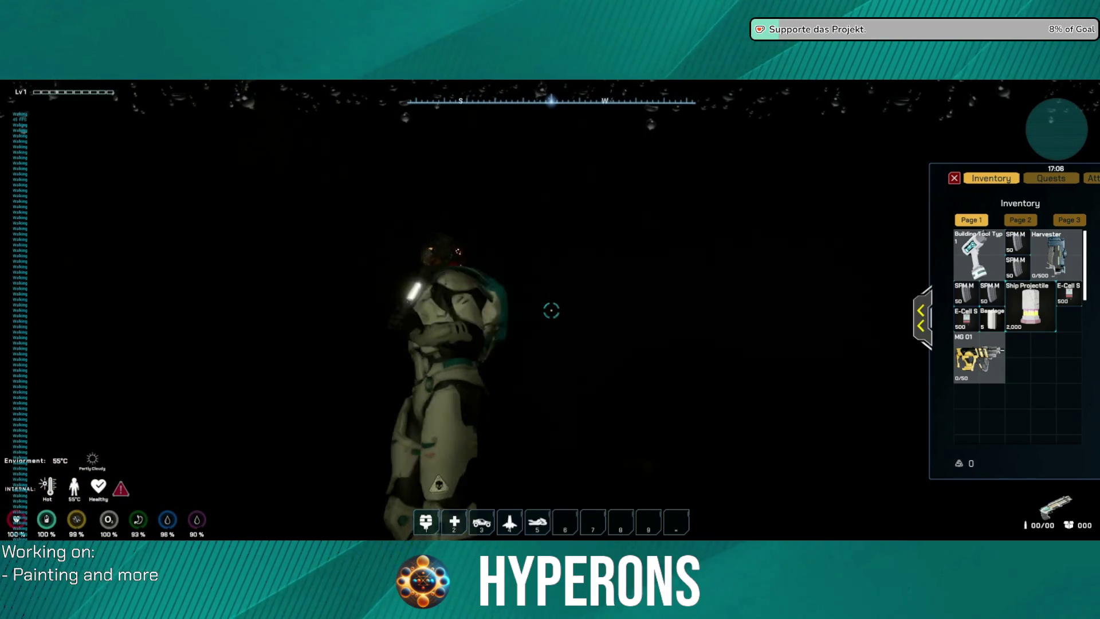
key("w")
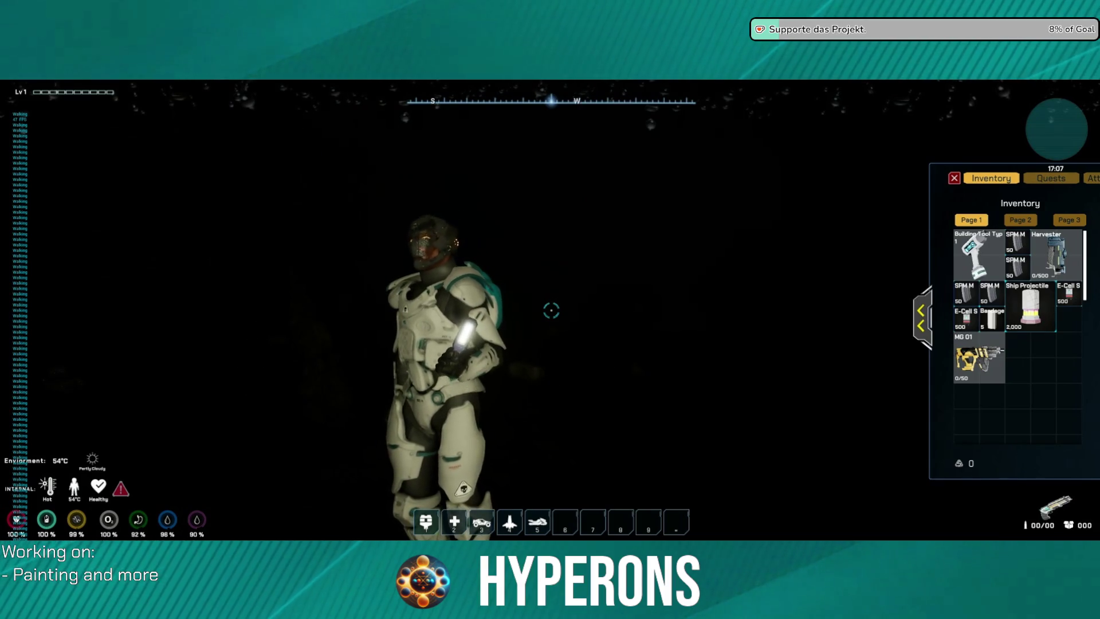
key("w")
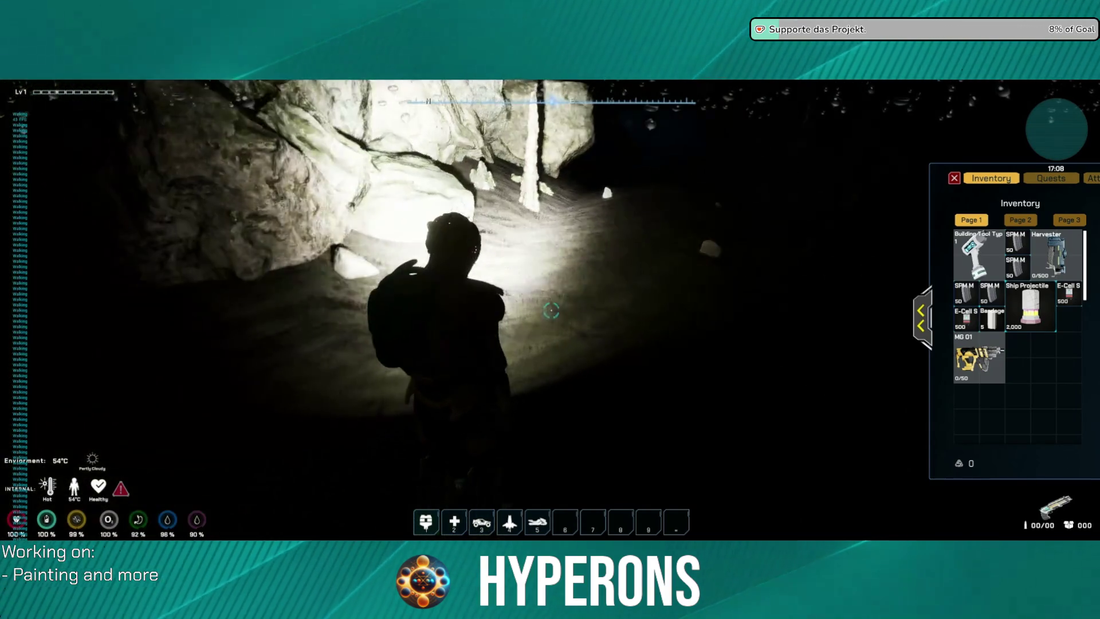
key("w")
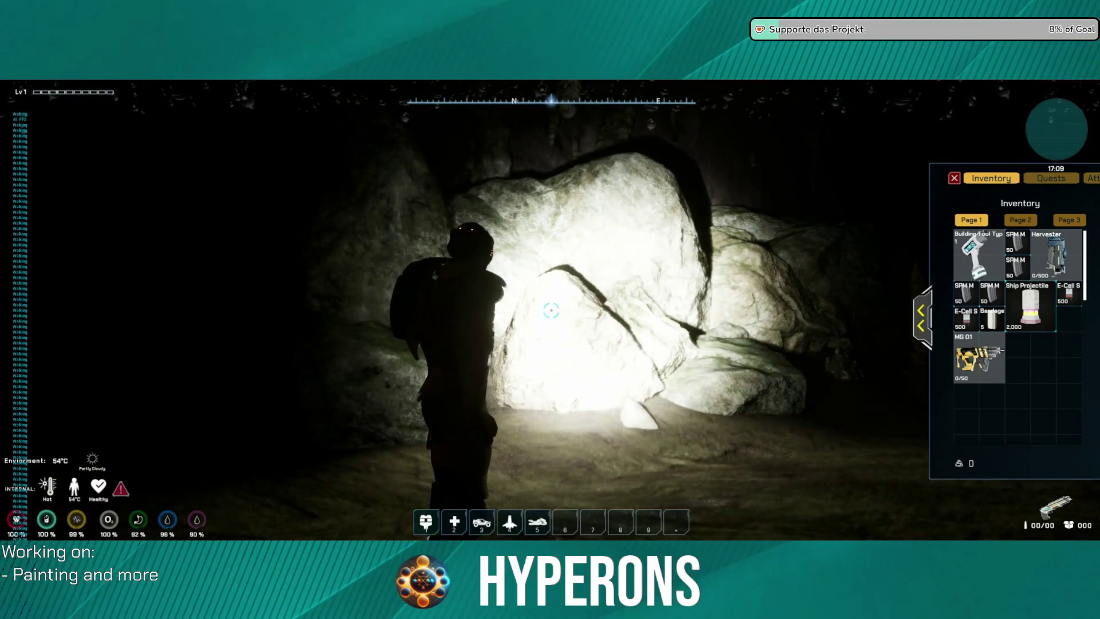
key("w")
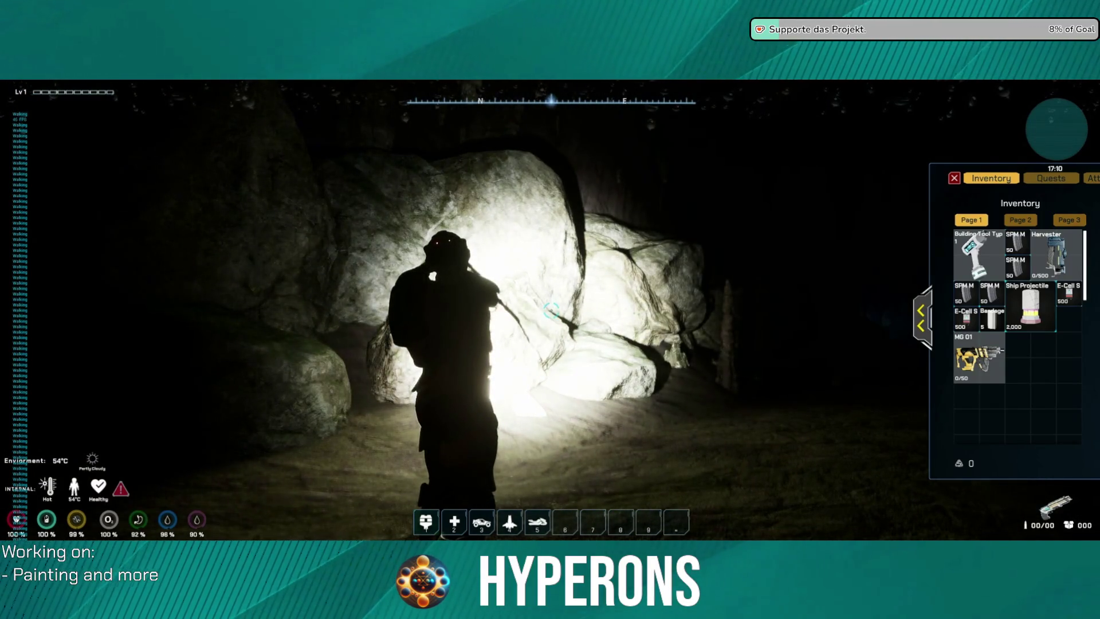
key("w")
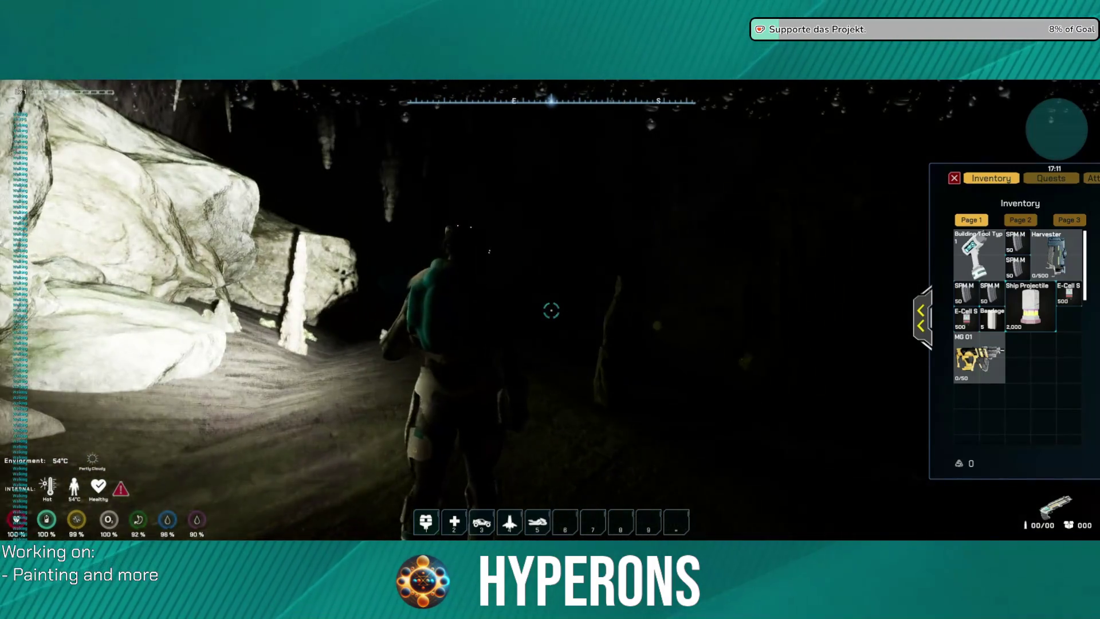
key("w")
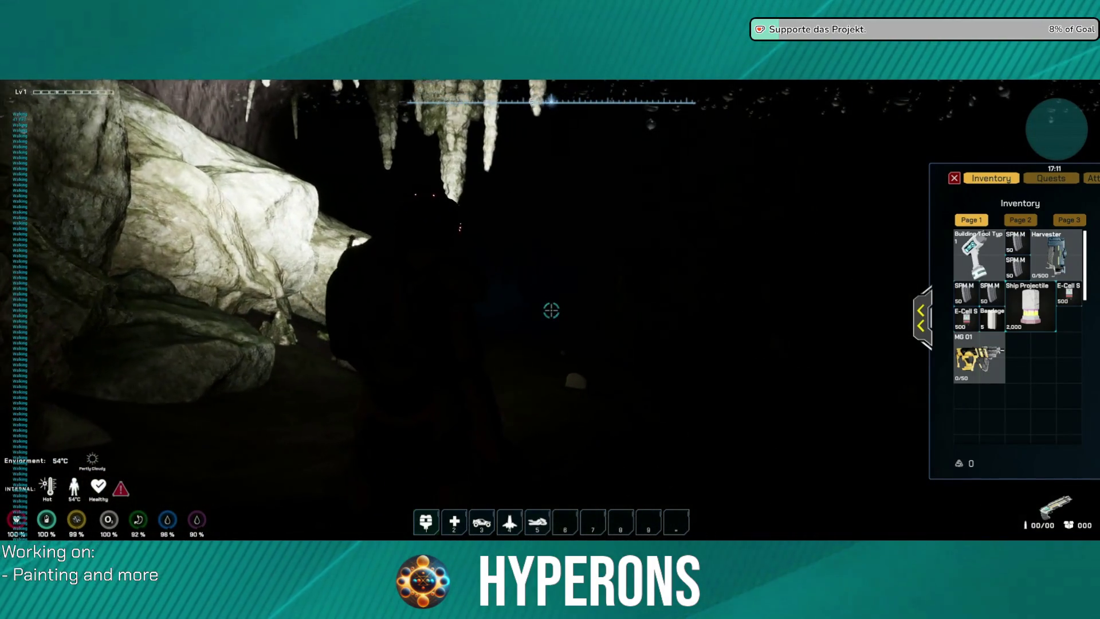
key("w")
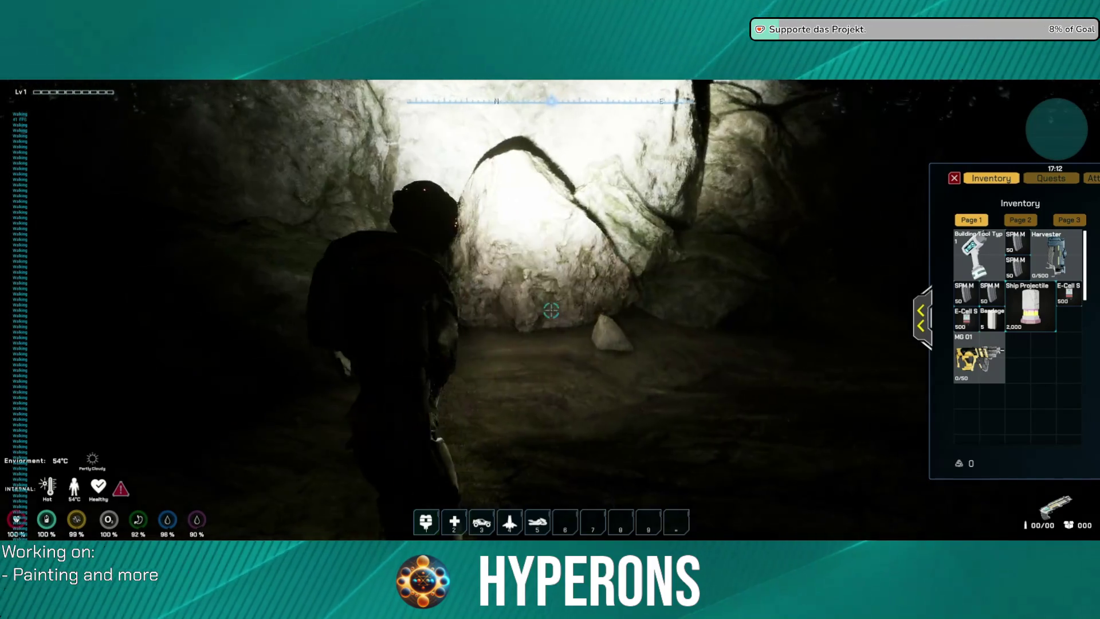
key("w")
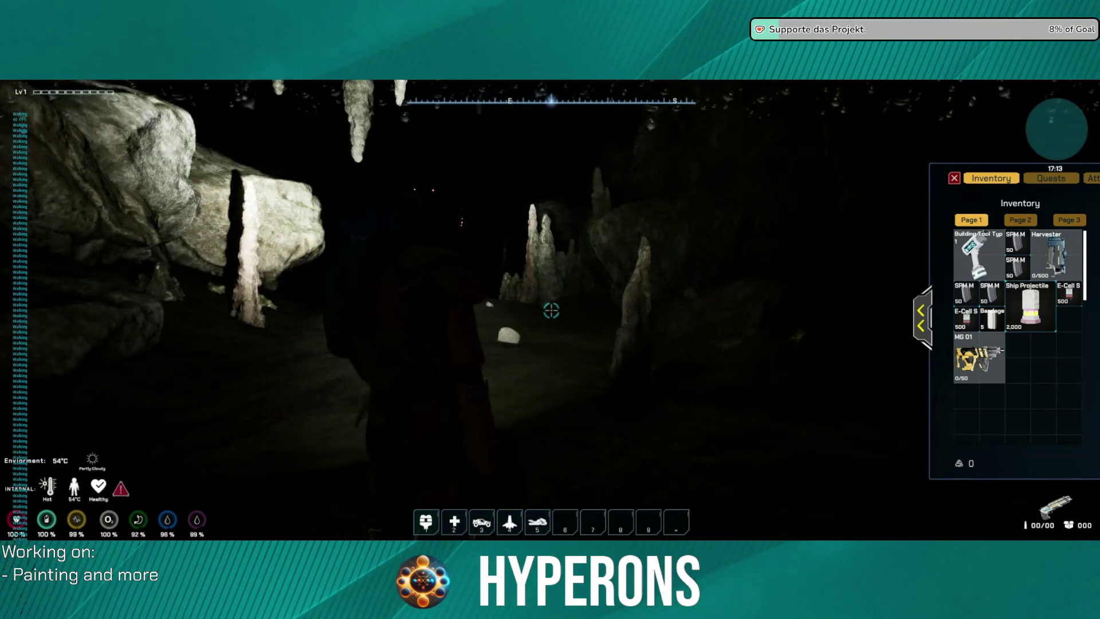
key("i")
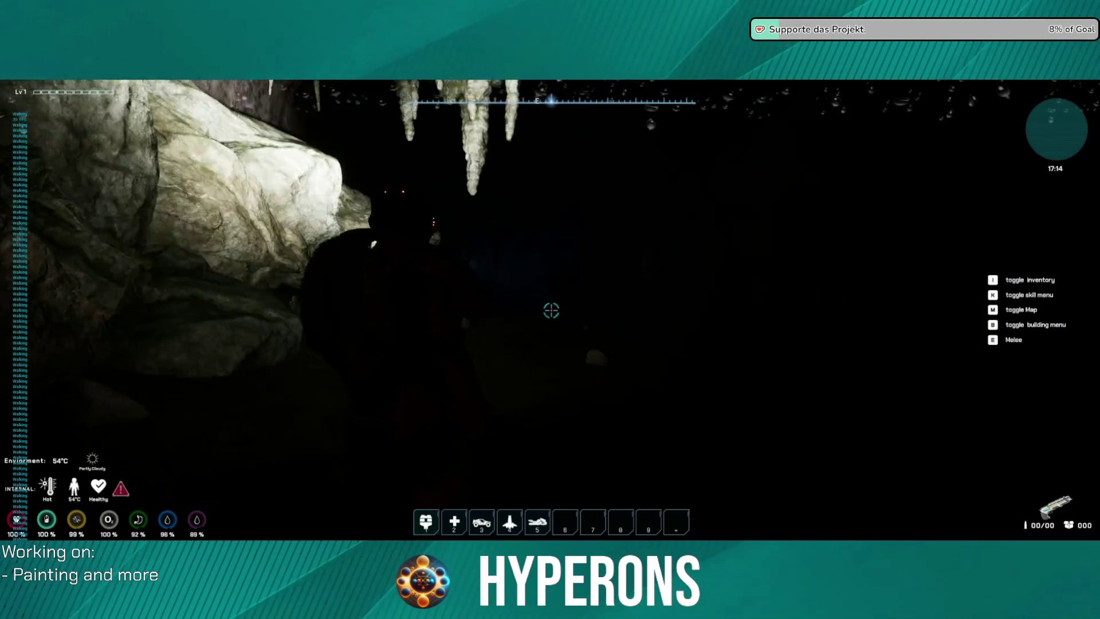
key("w")
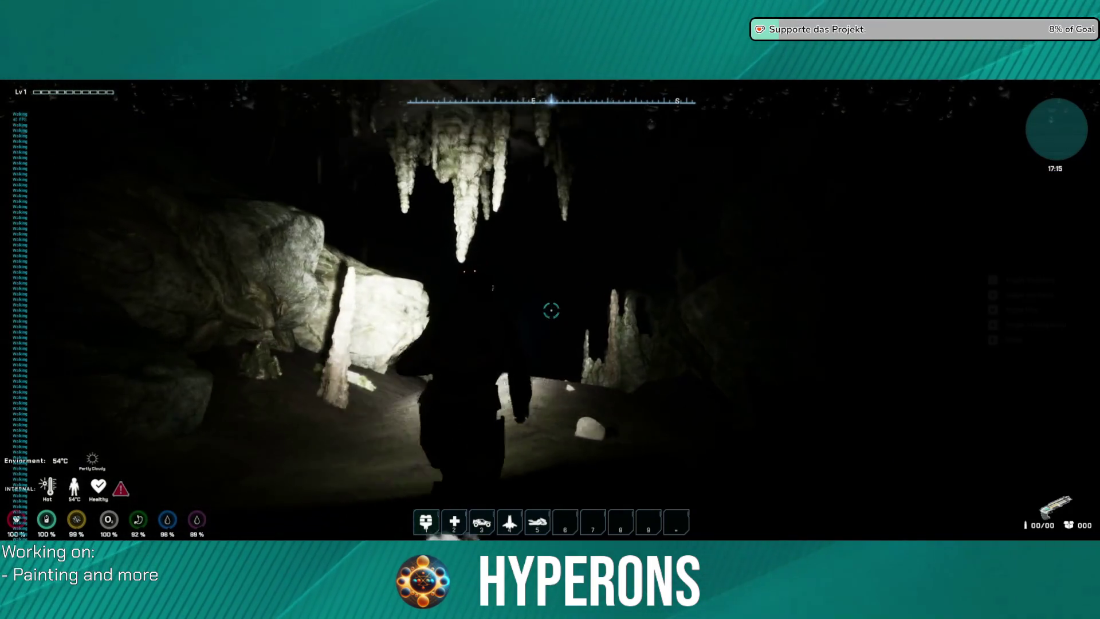
key("w")
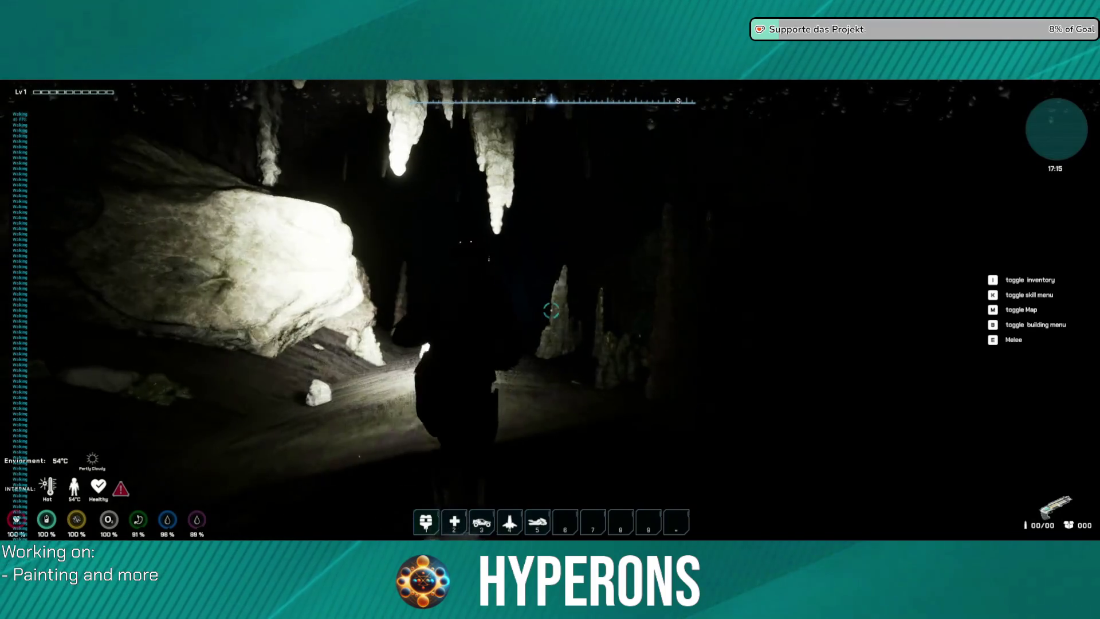
key("w")
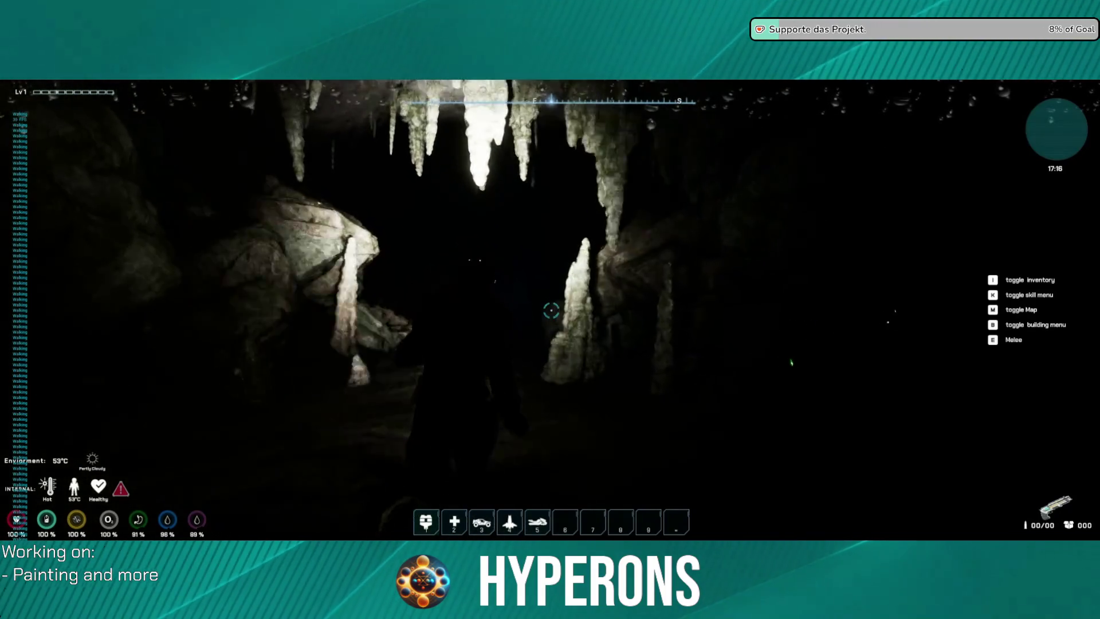
key("w")
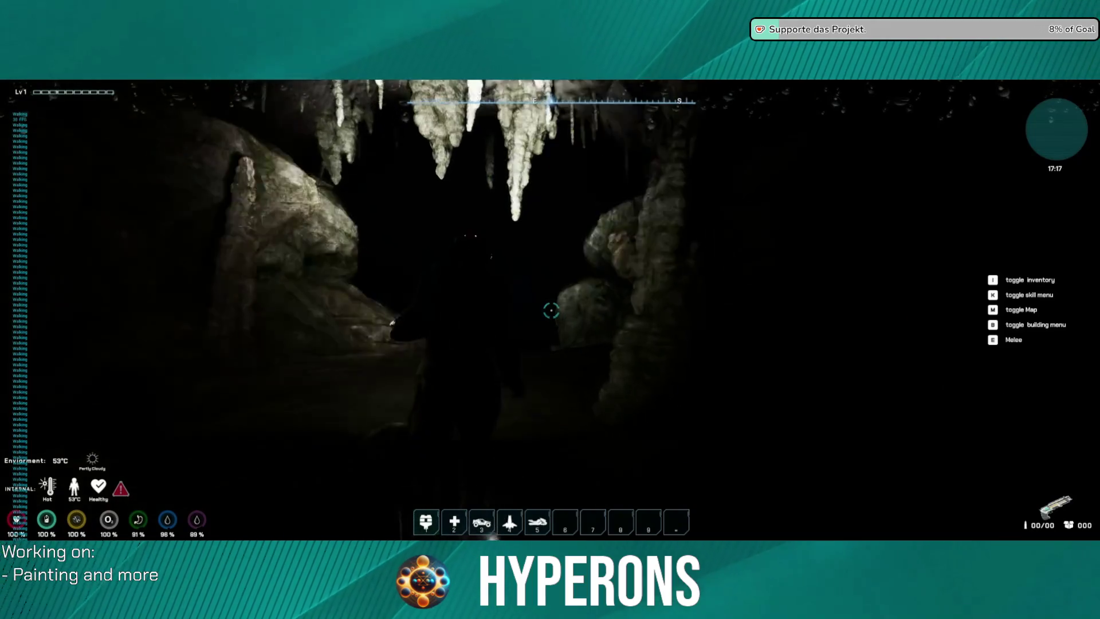
key("w")
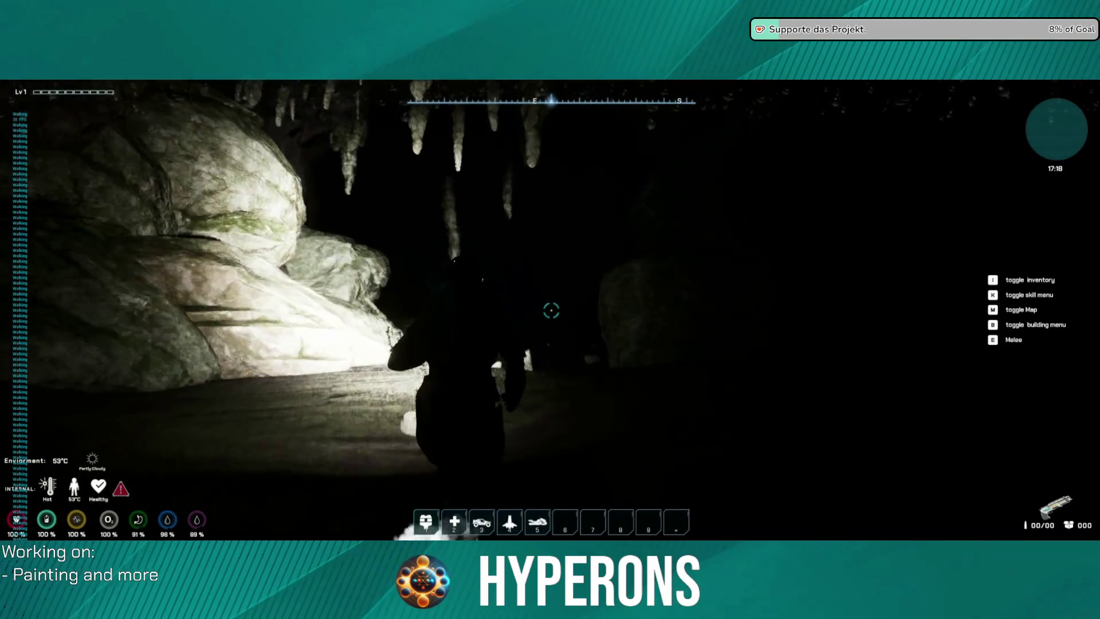
key("w")
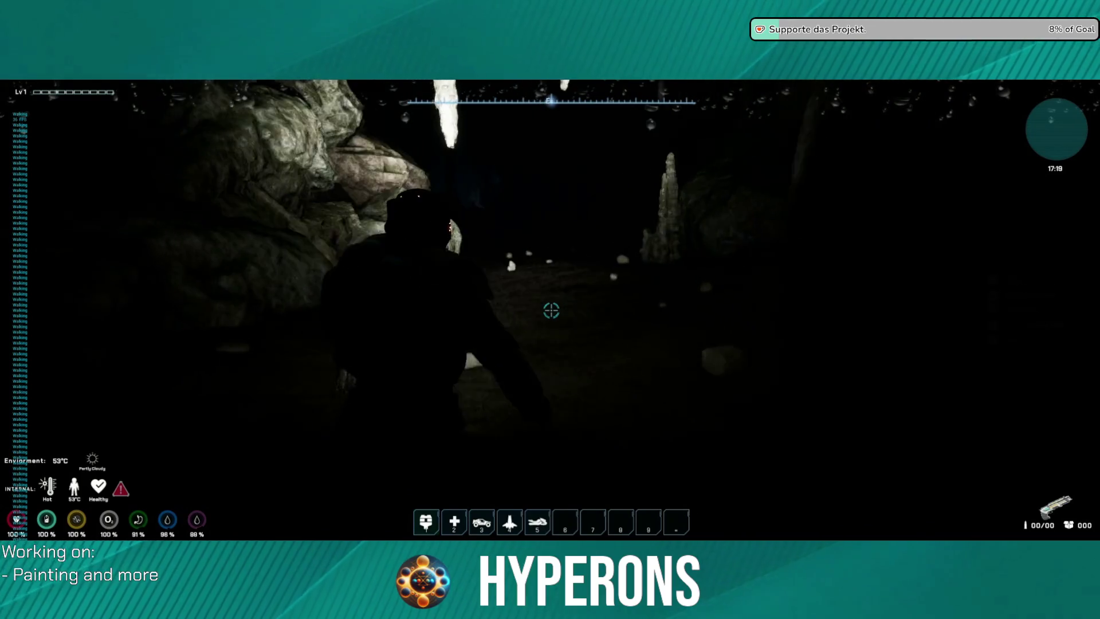
key("w")
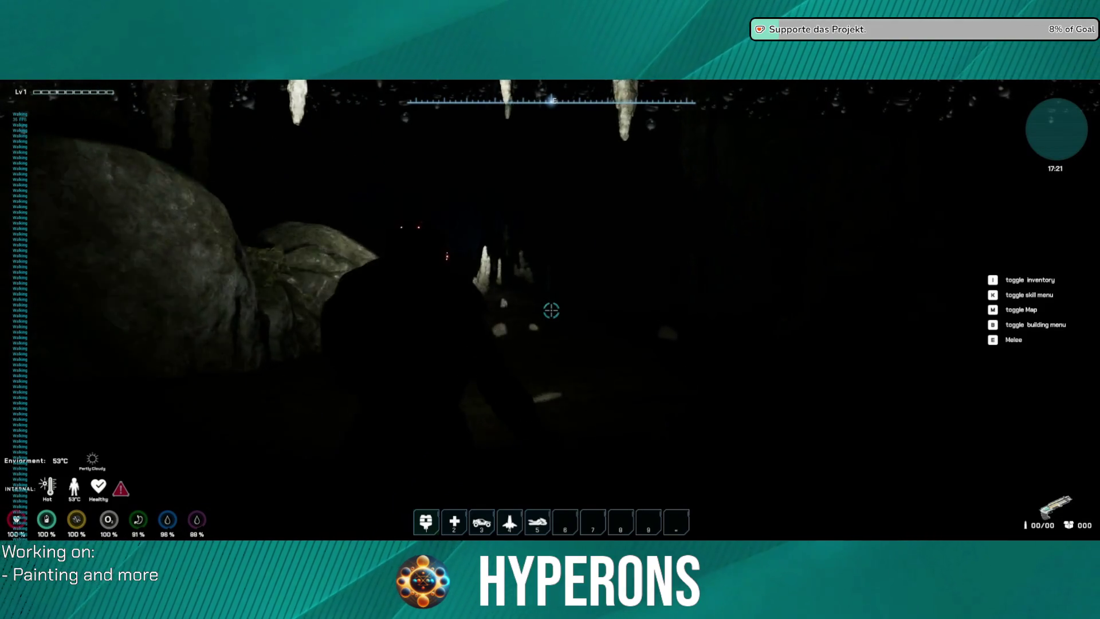
key("w")
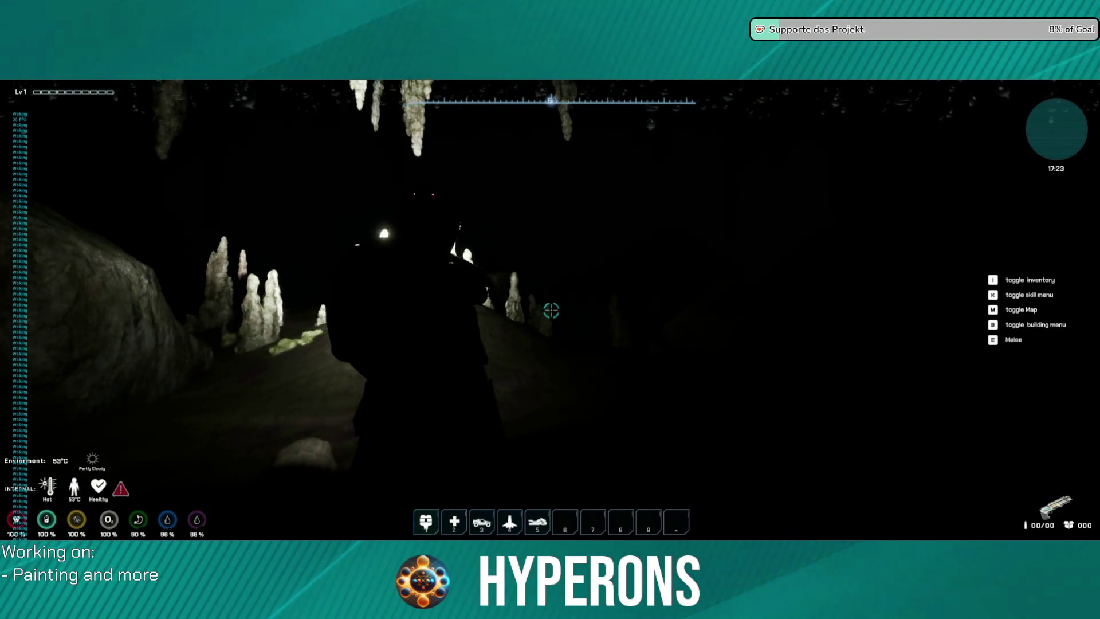
key("w")
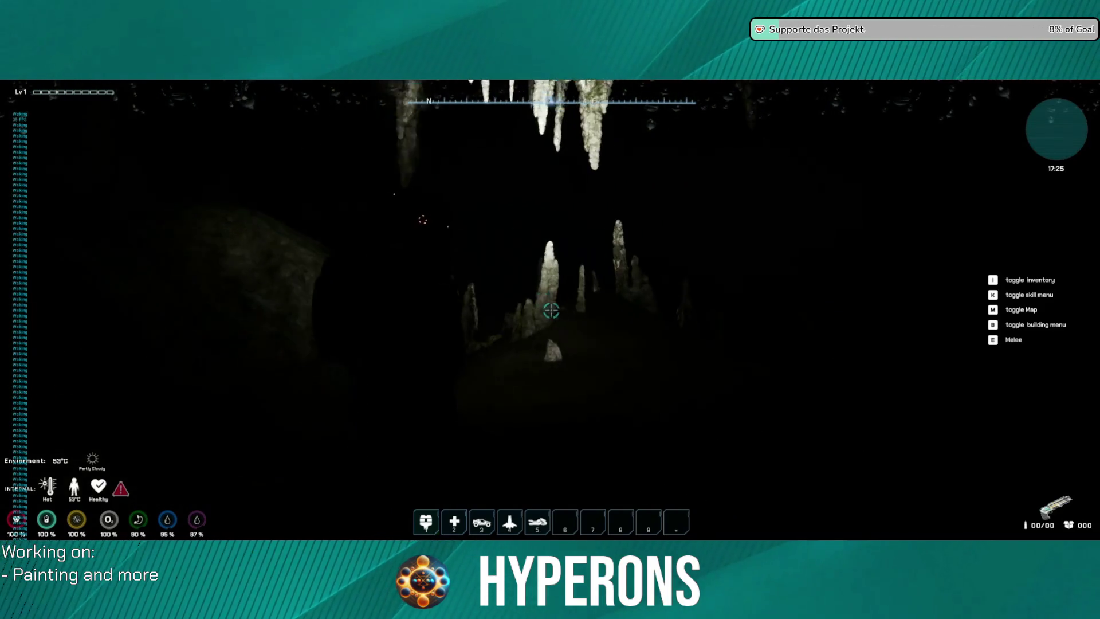
key("w")
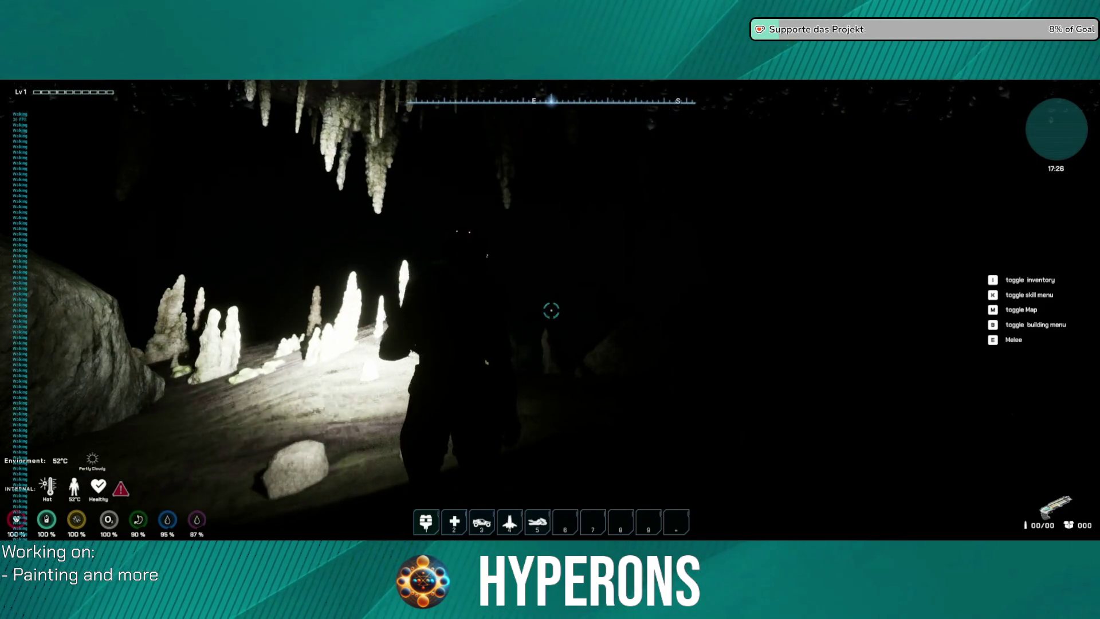
key("w")
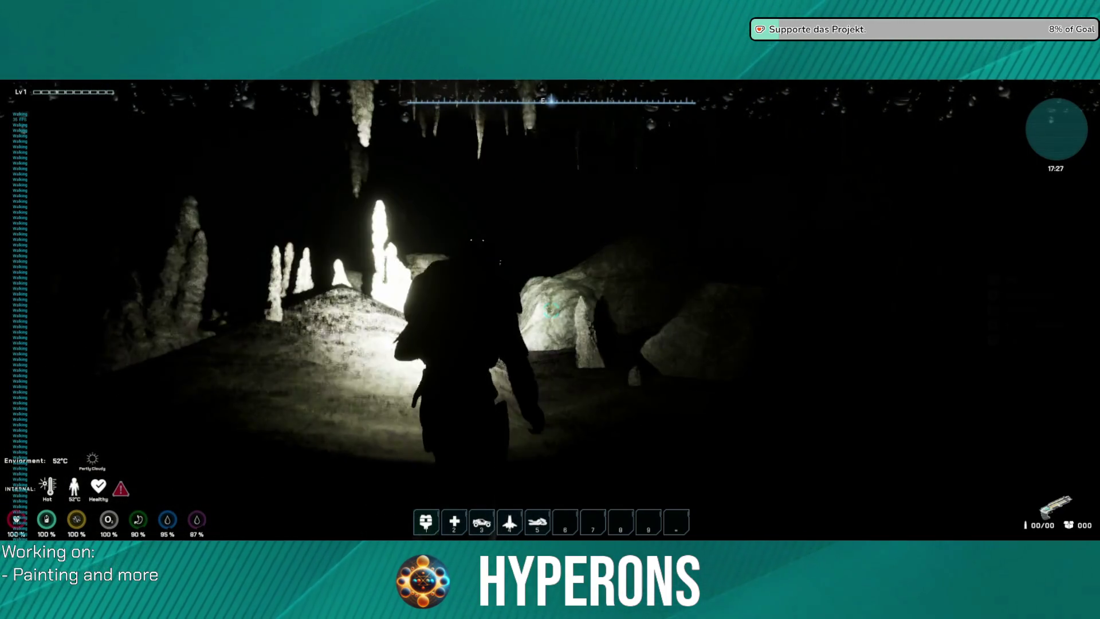
key("w")
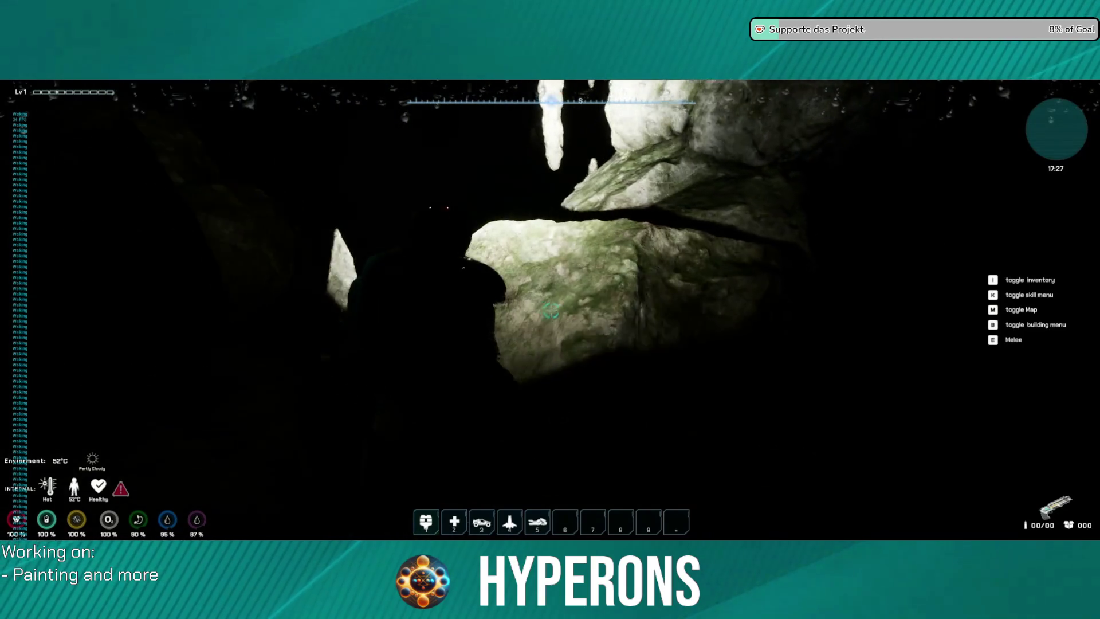
key("w")
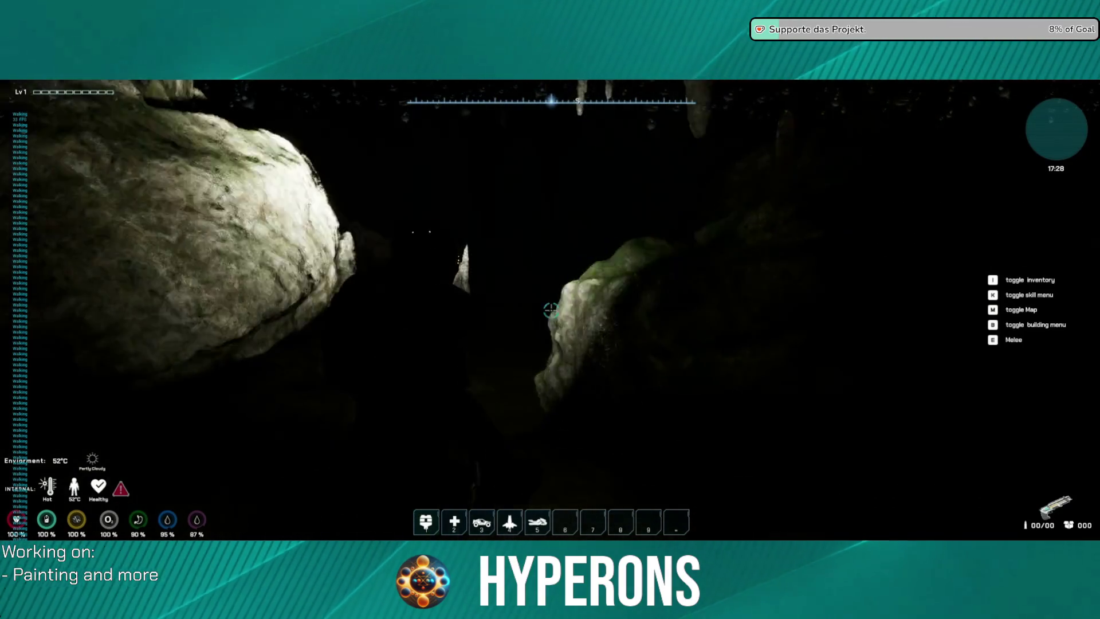
key("w")
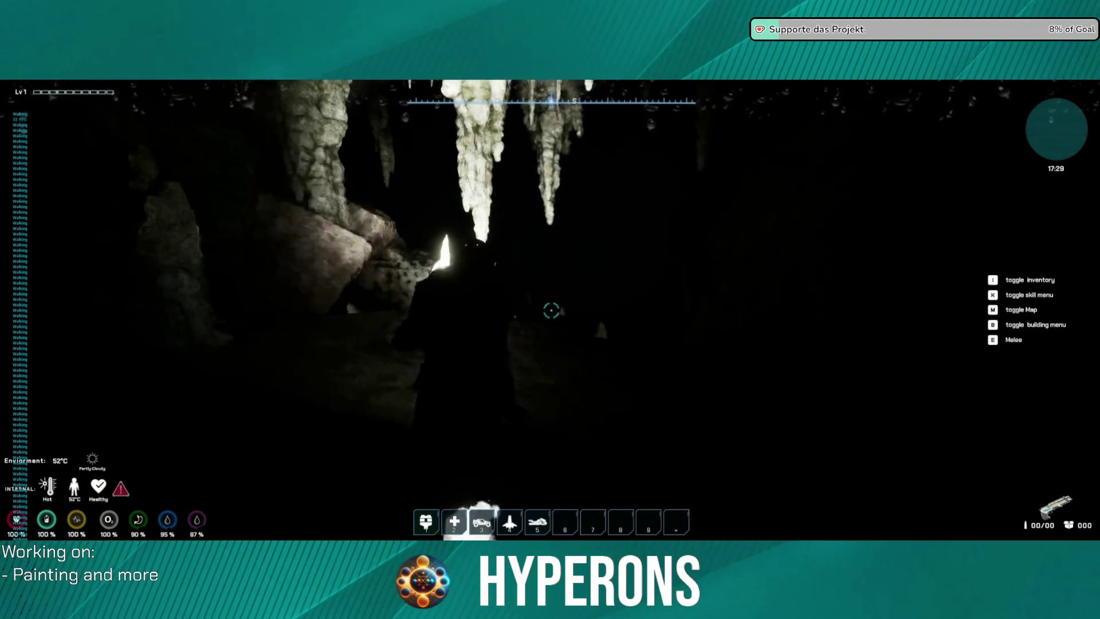
key("w")
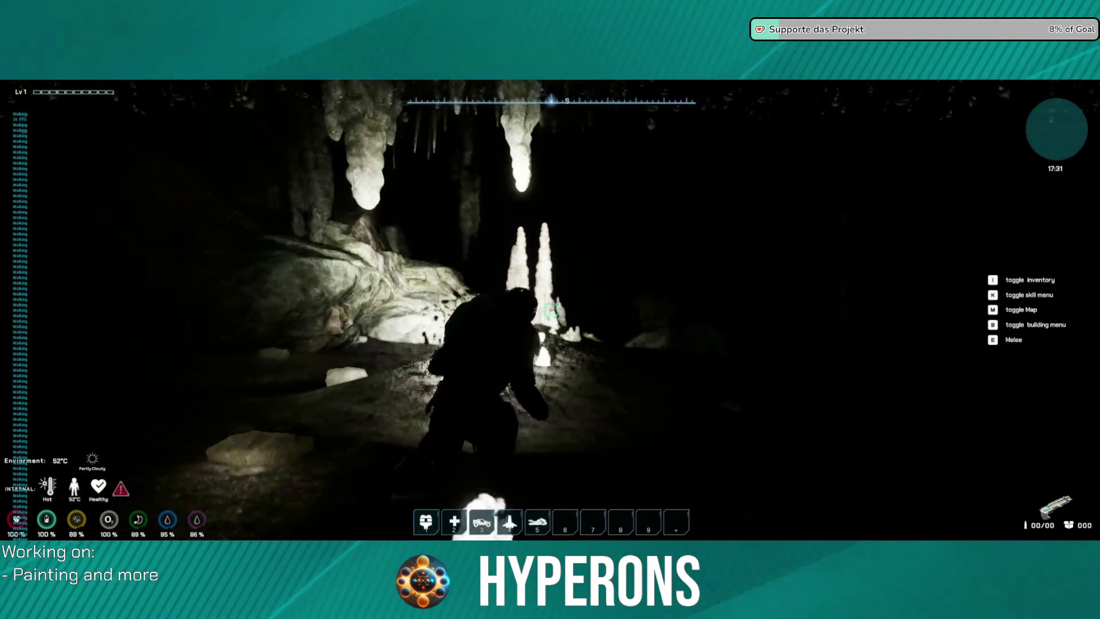
- Walk past the lit stalagmites and pillars deeper into the cave, then pause and stop the playtest
key("w")
key("w")
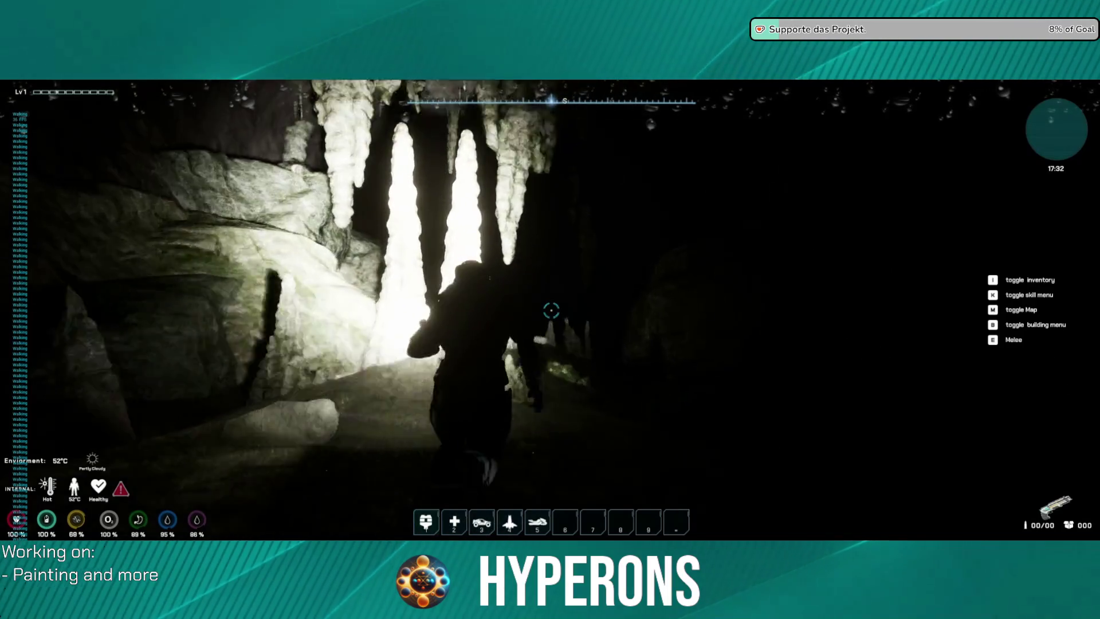
key("w")
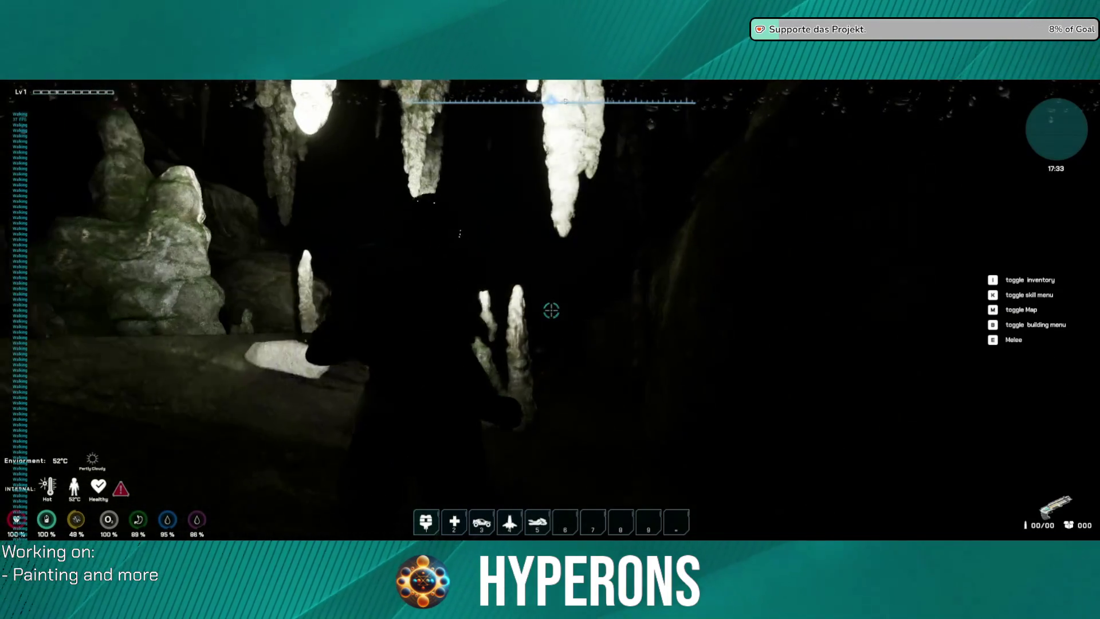
key("w")
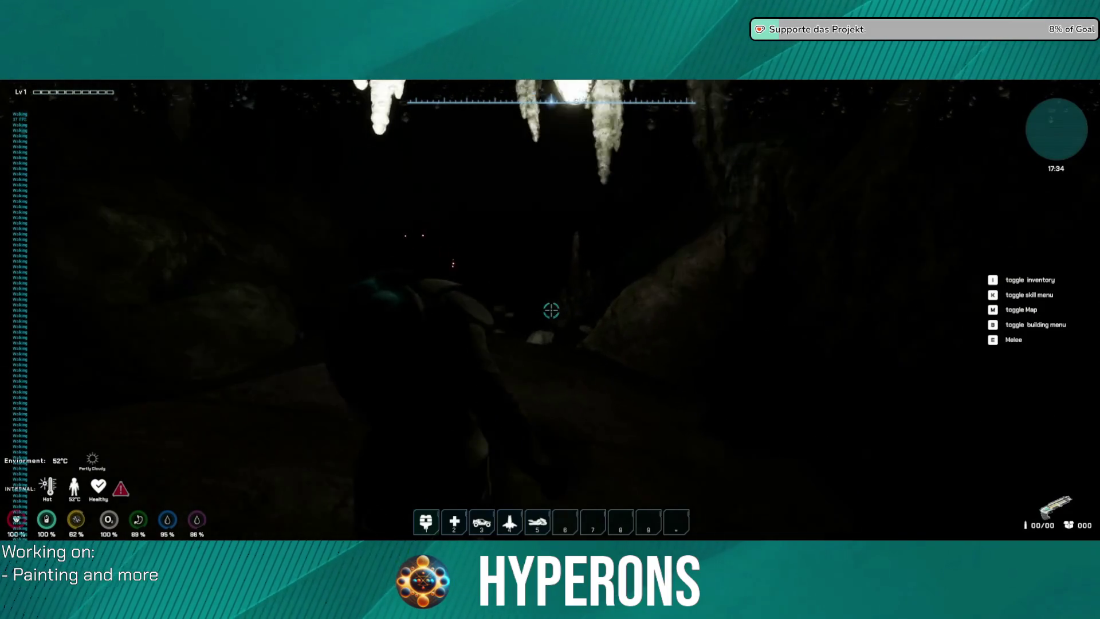
key("w")
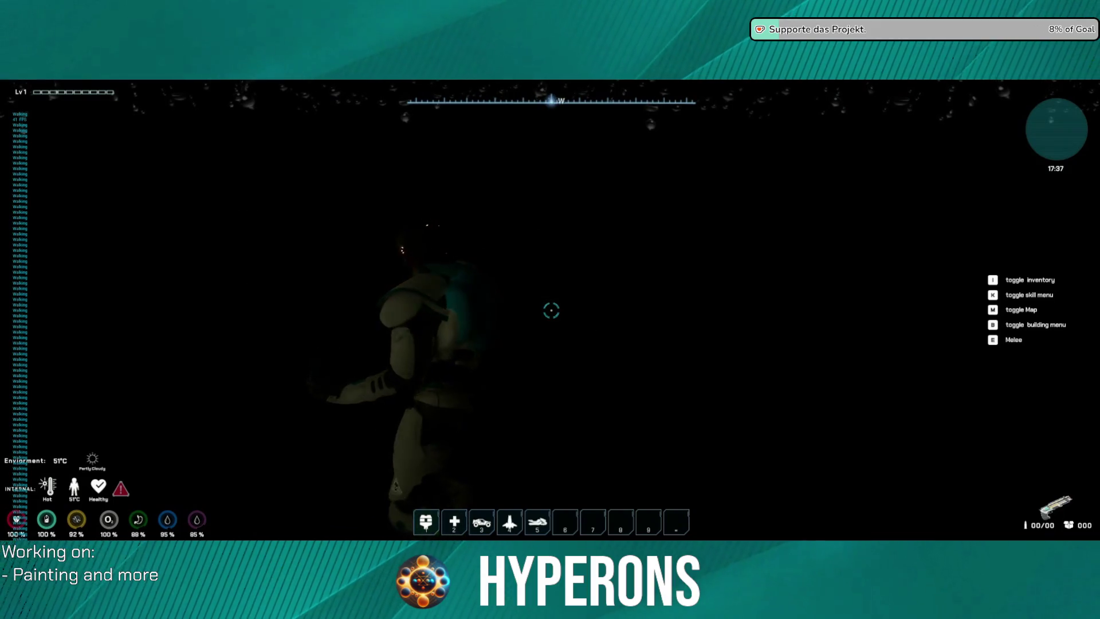
key("w")
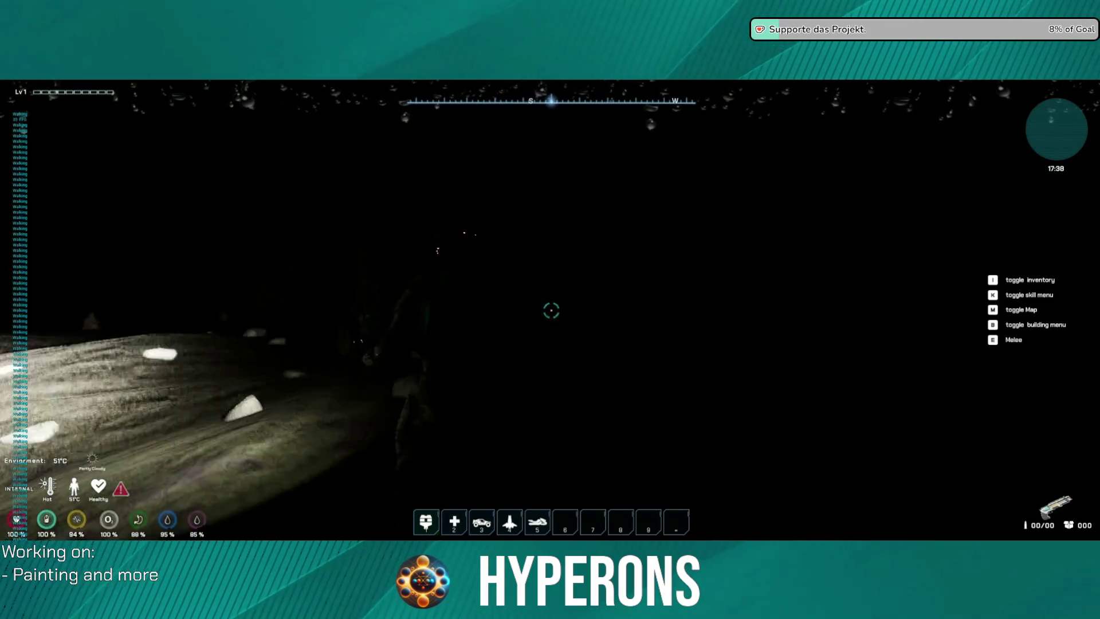
key("w")
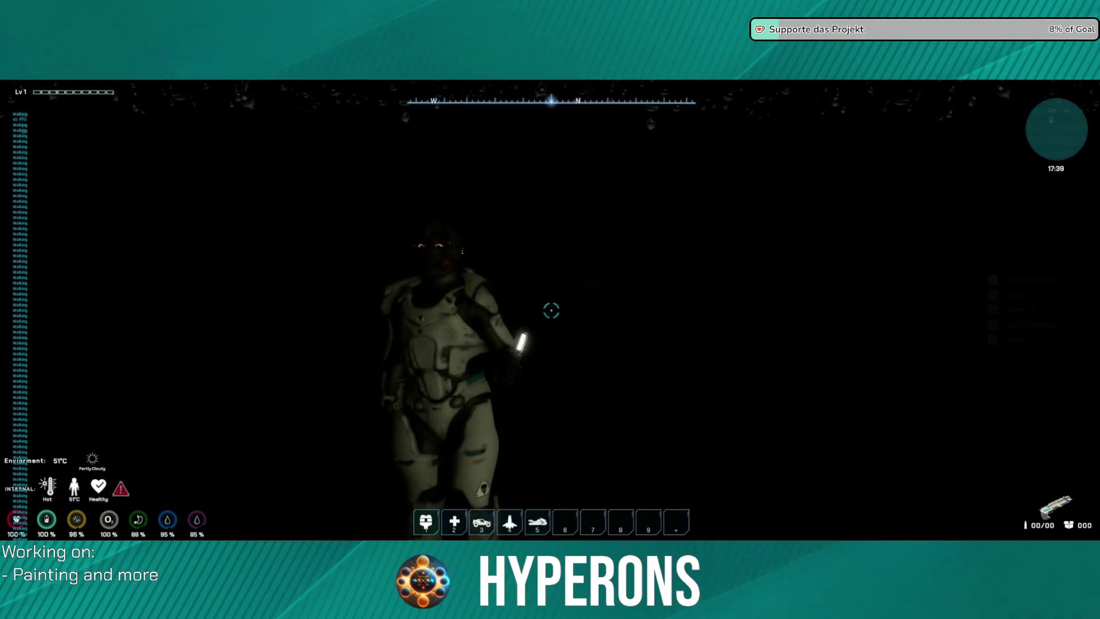
key("w")
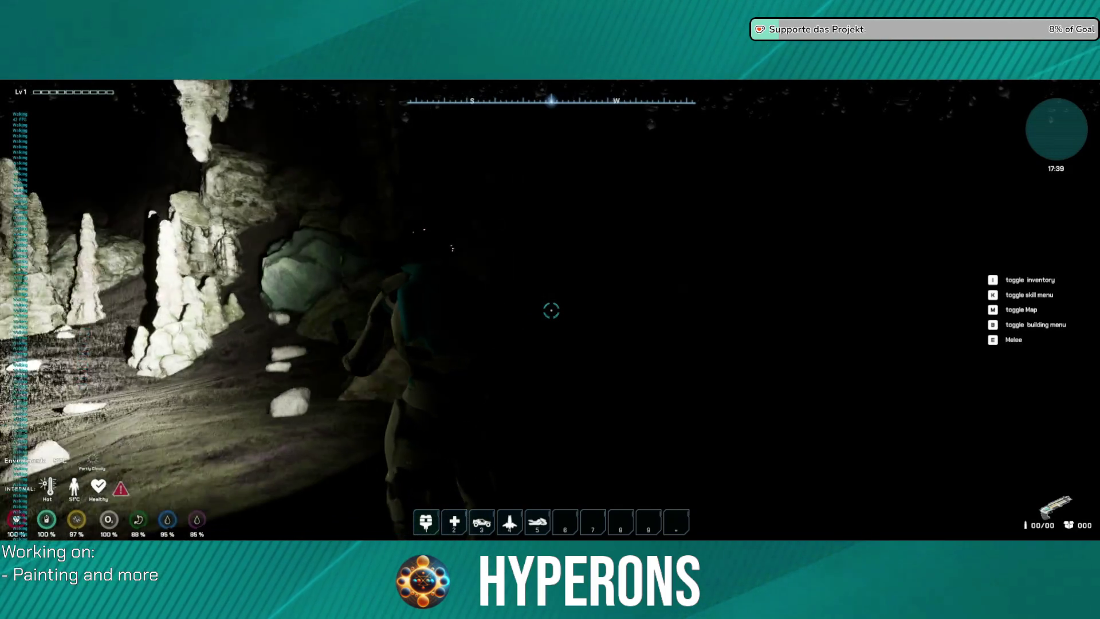
key("w")
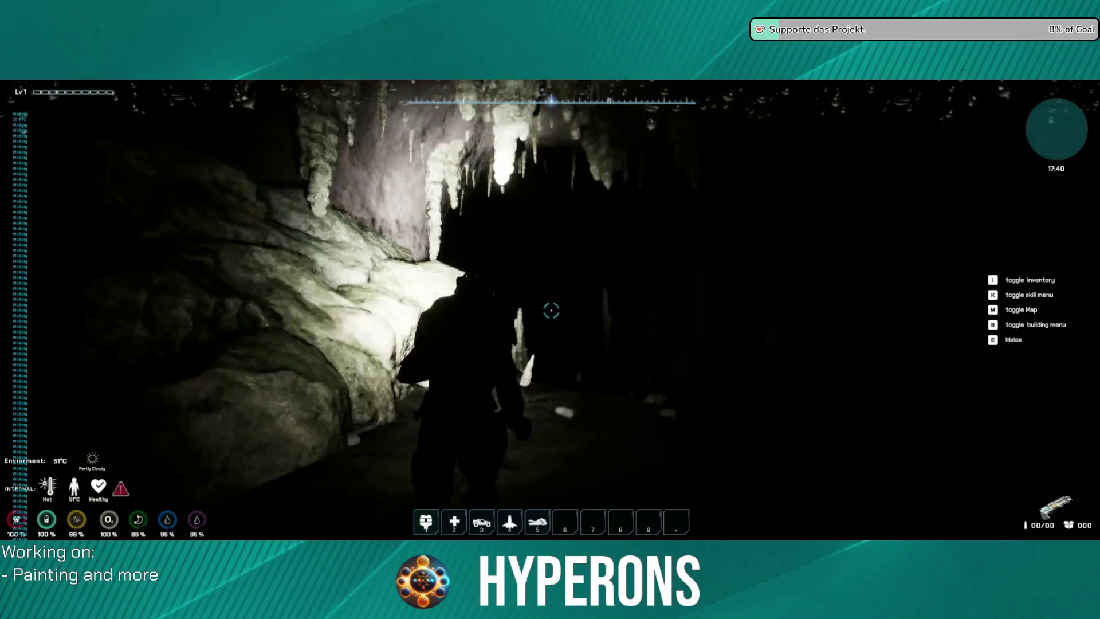
key("w")
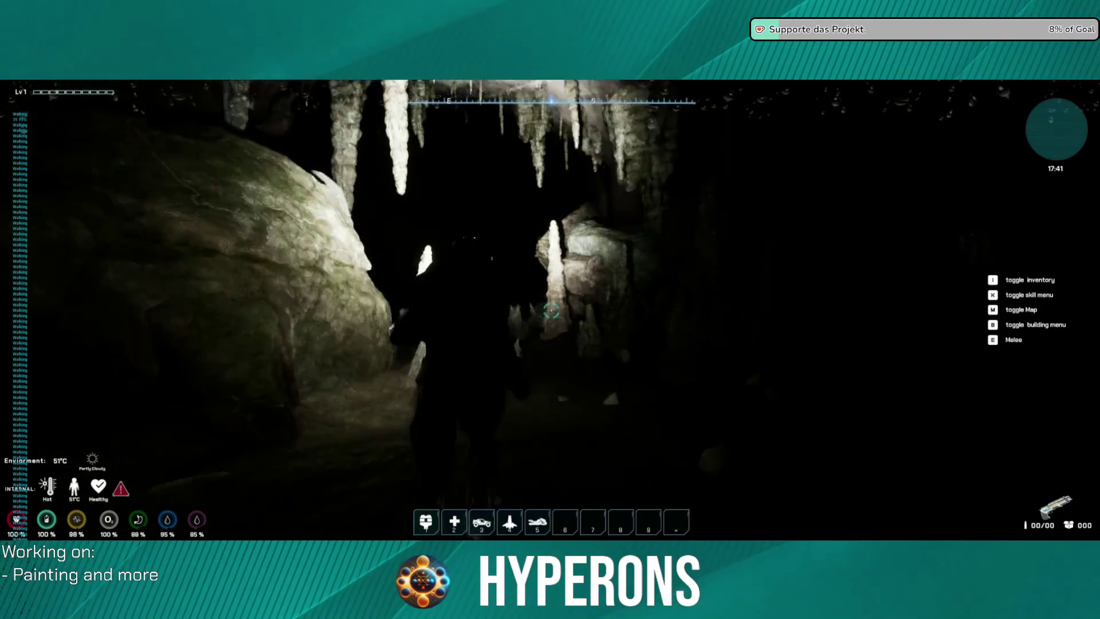
key("w")
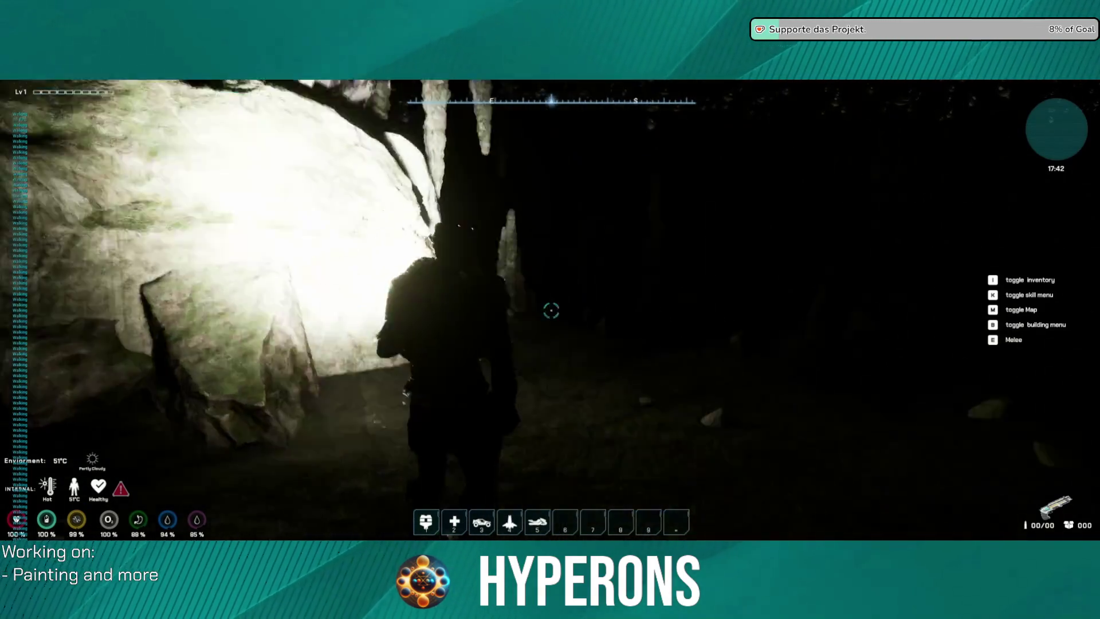
key("w")
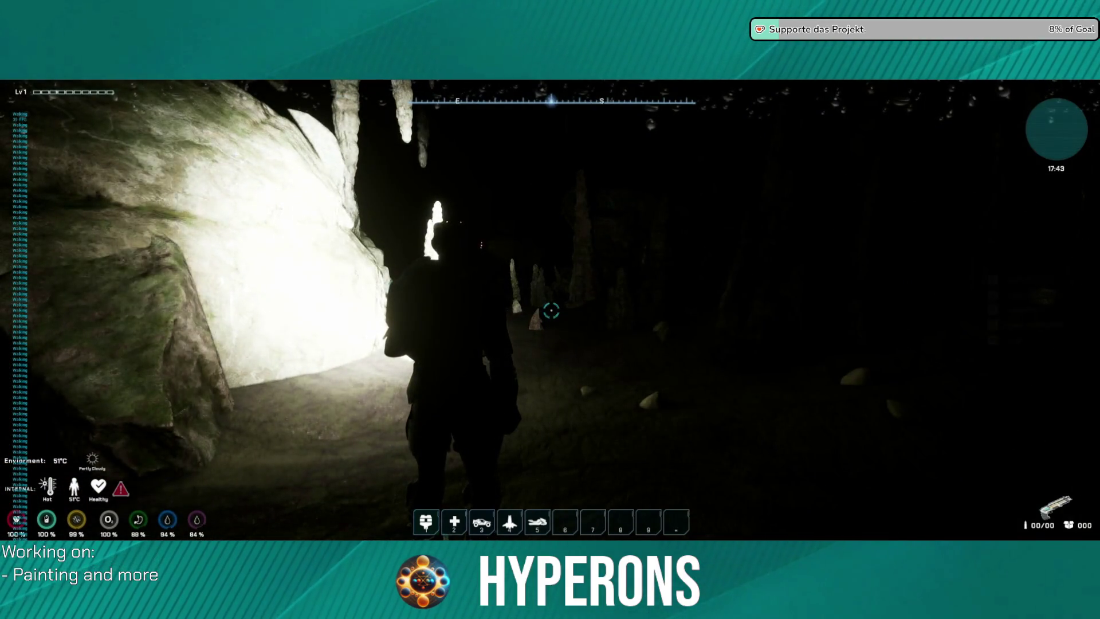
key("w")
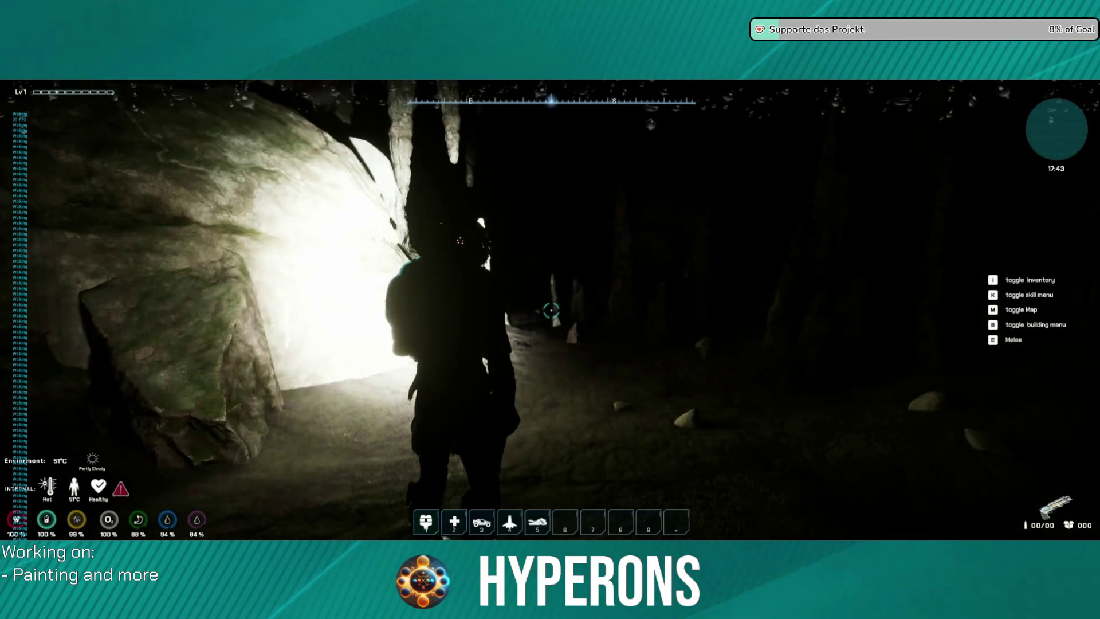
key("w")
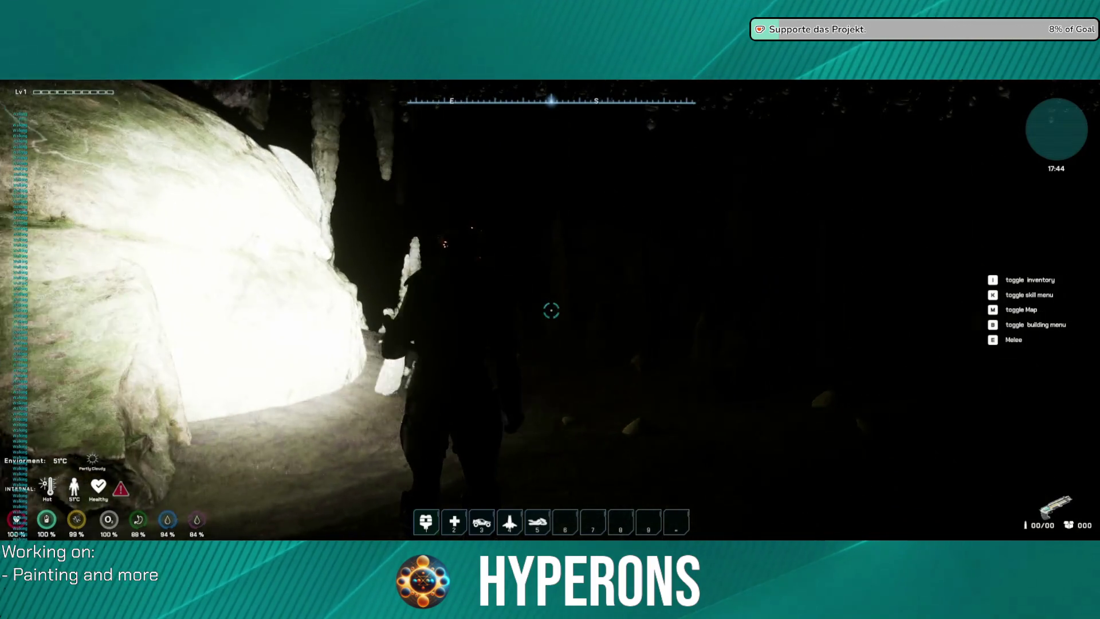
key("w")
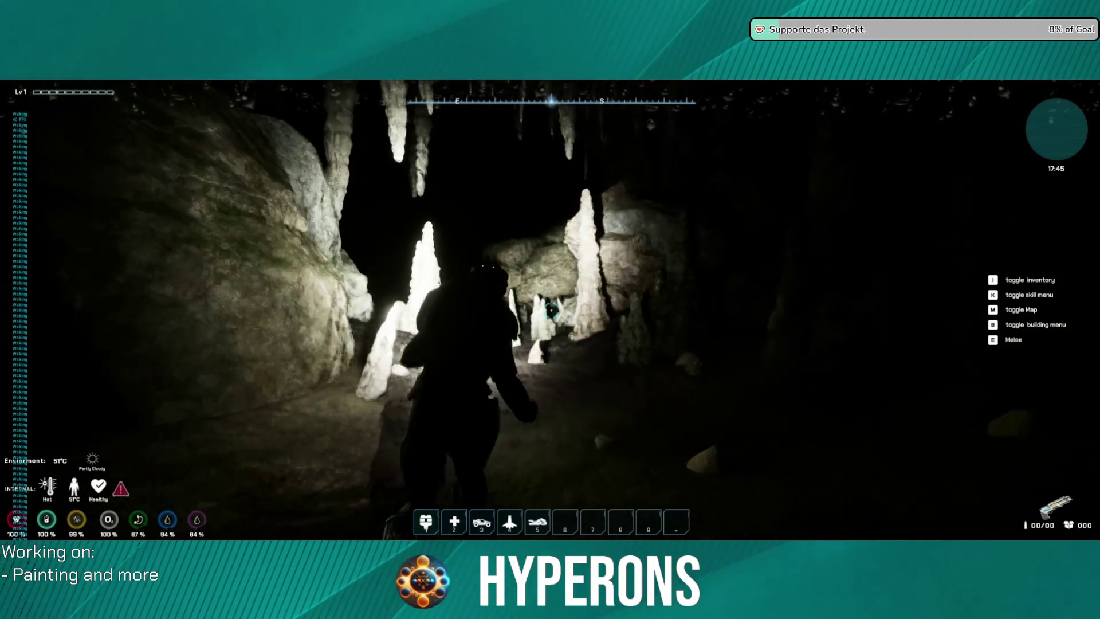
key("w")
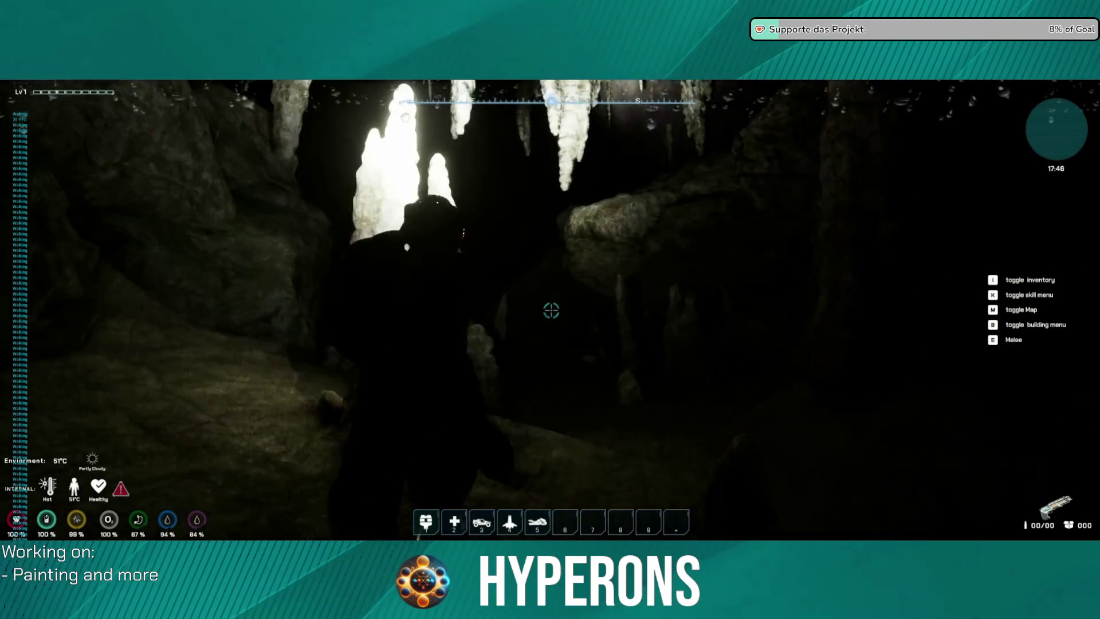
key("w")
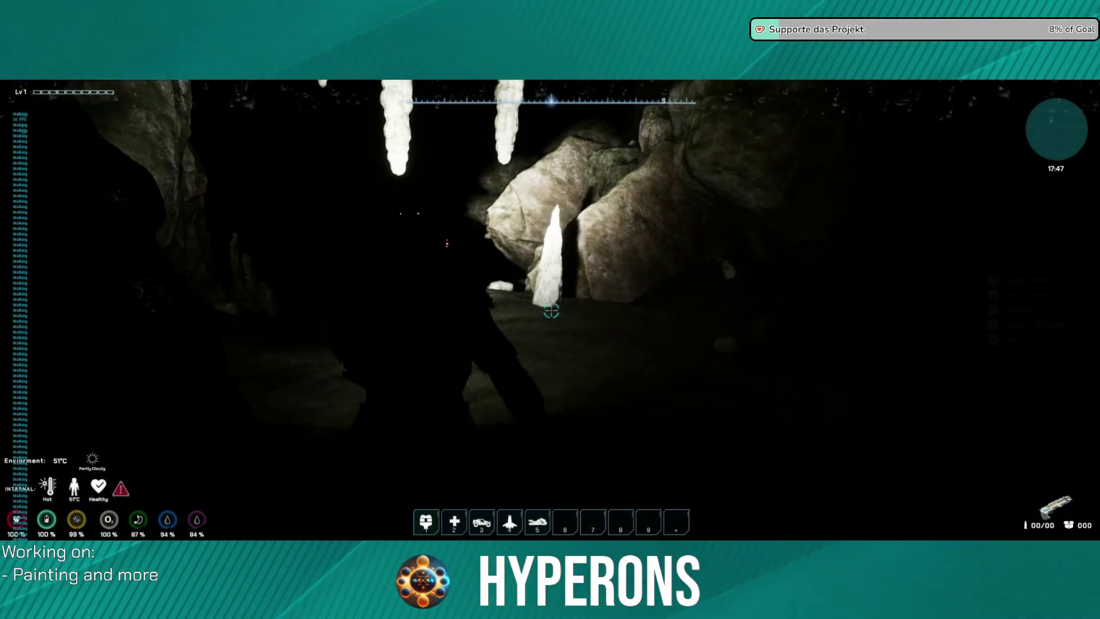
key("w")
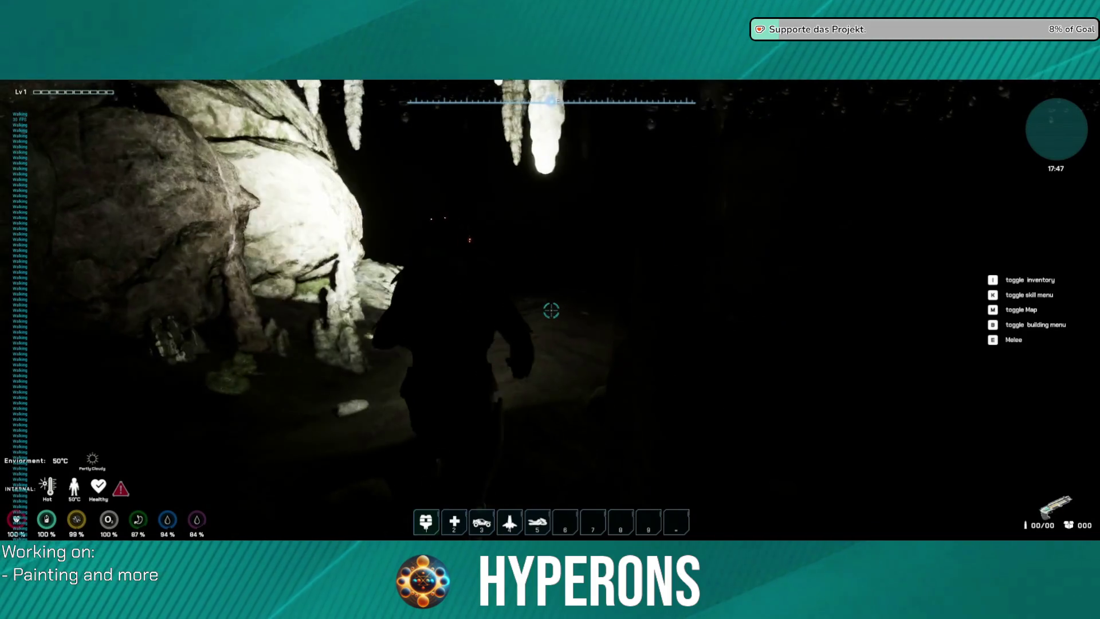
key("w")
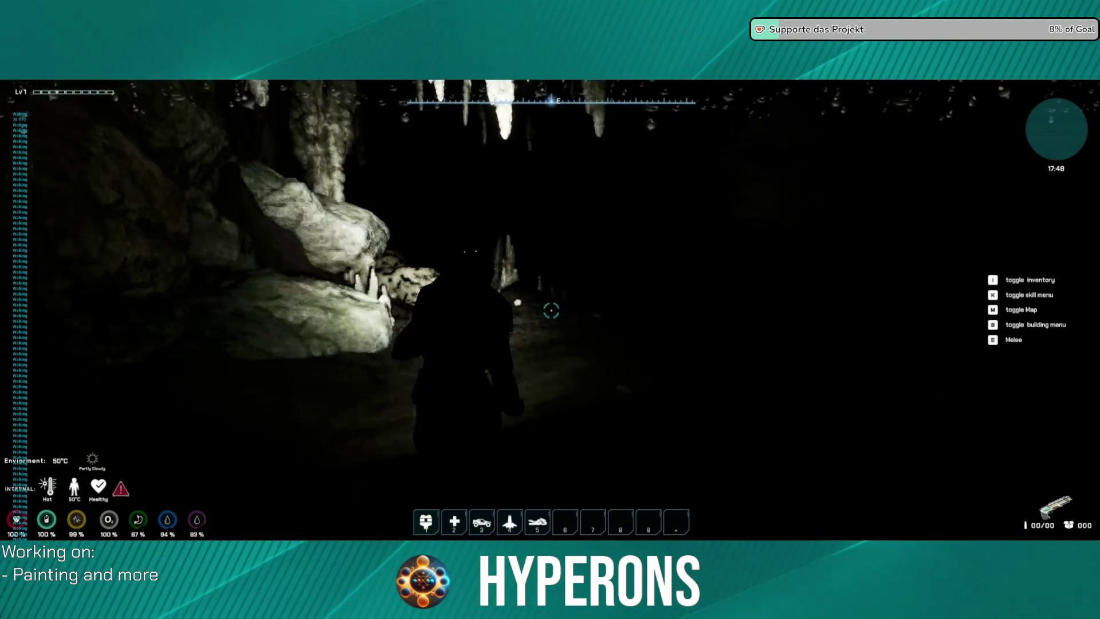
key("w")
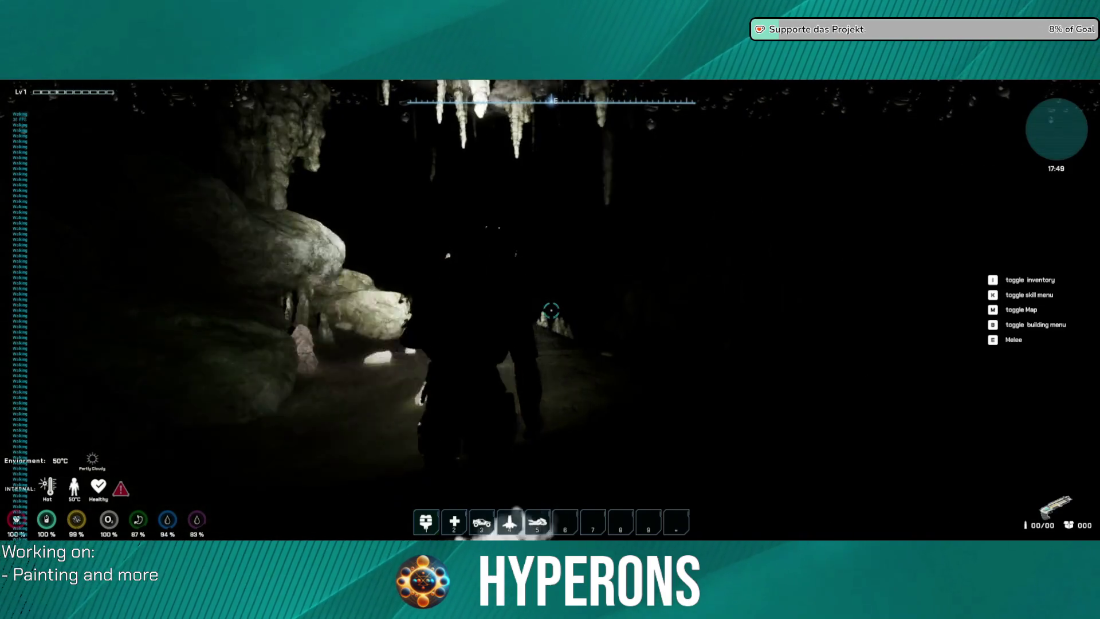
key("w")
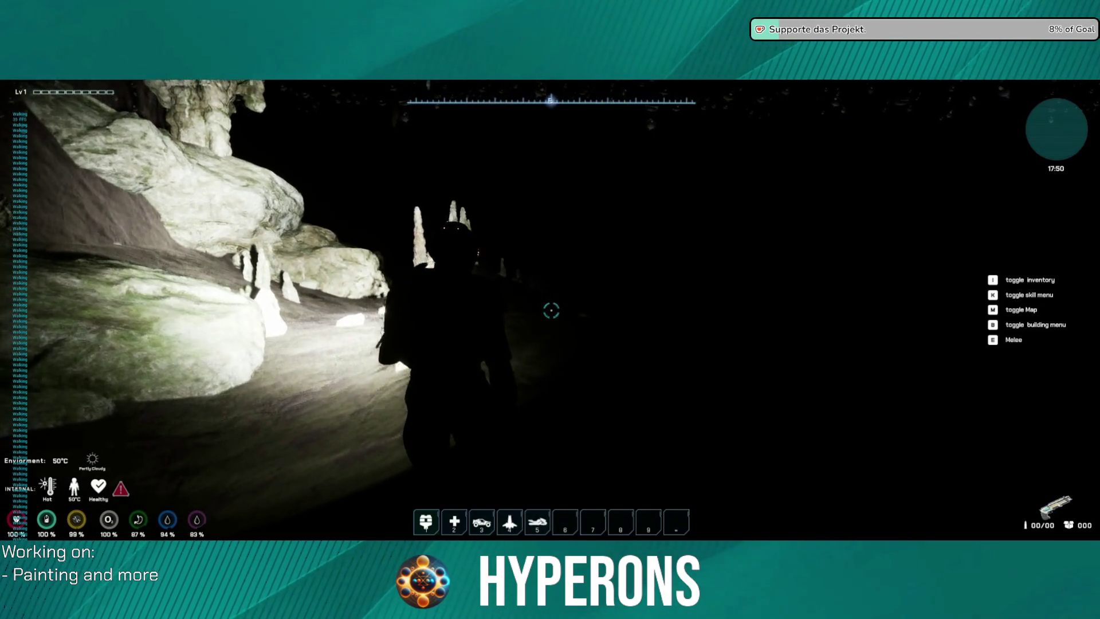
key("Escape")
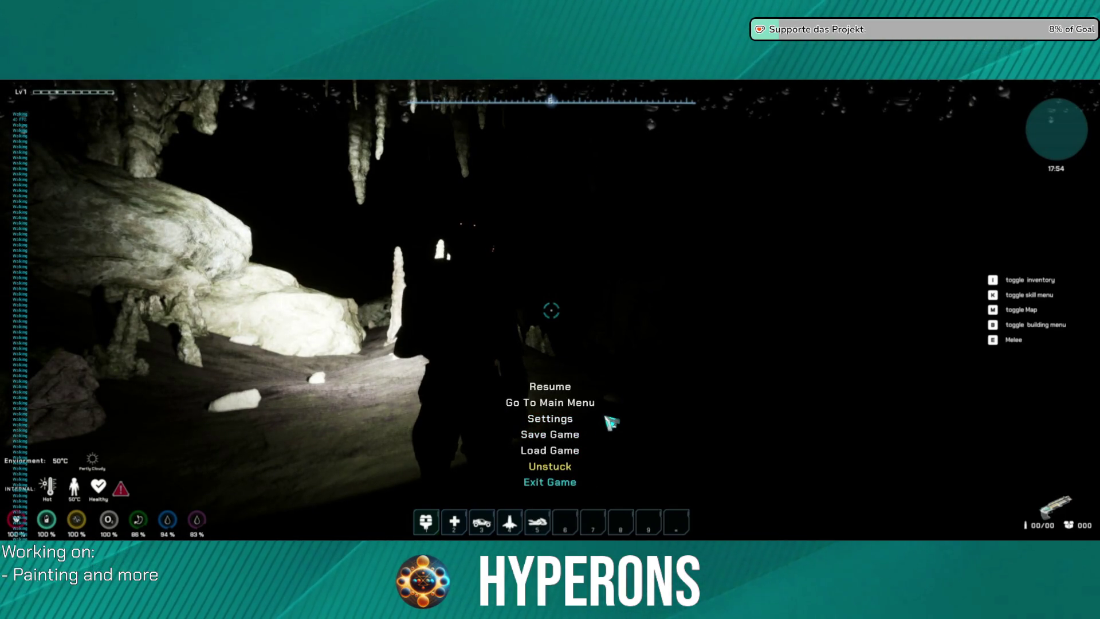
key("Escape")
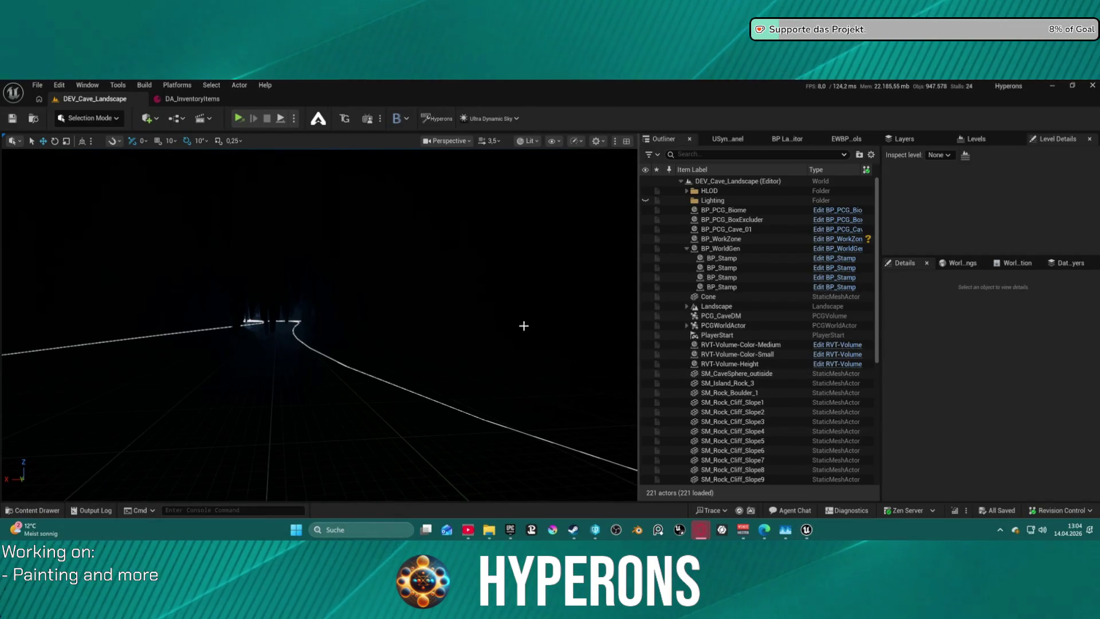
- Open the BP_ME_LEDLamp blueprint from File > Recent Assets
left_click(37, 88)
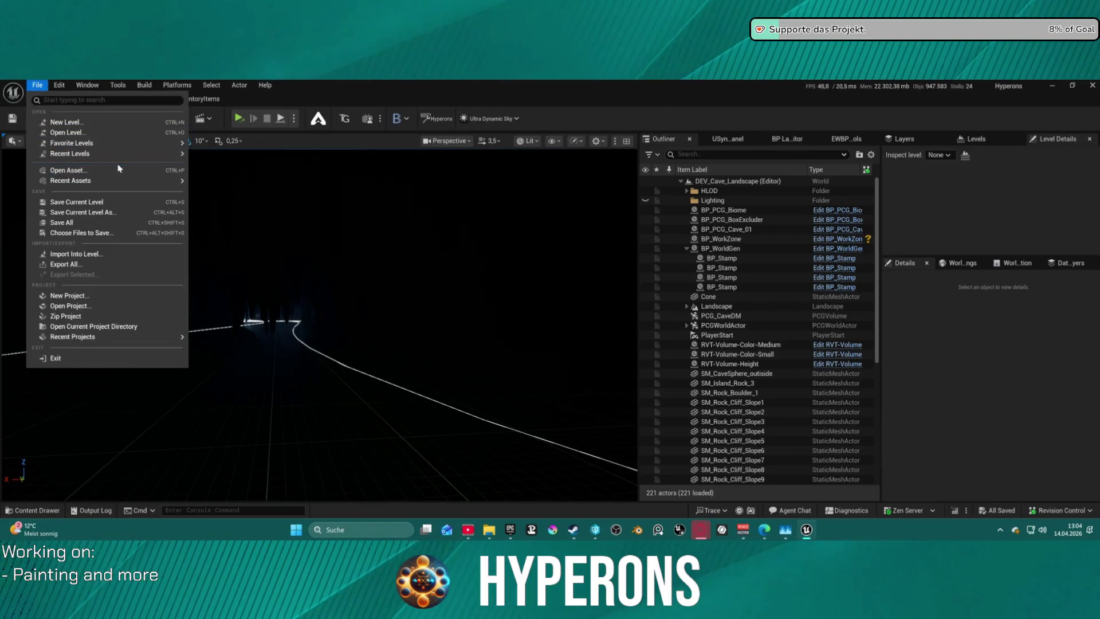
mouse_move(172, 153)
mouse_move(131, 181)
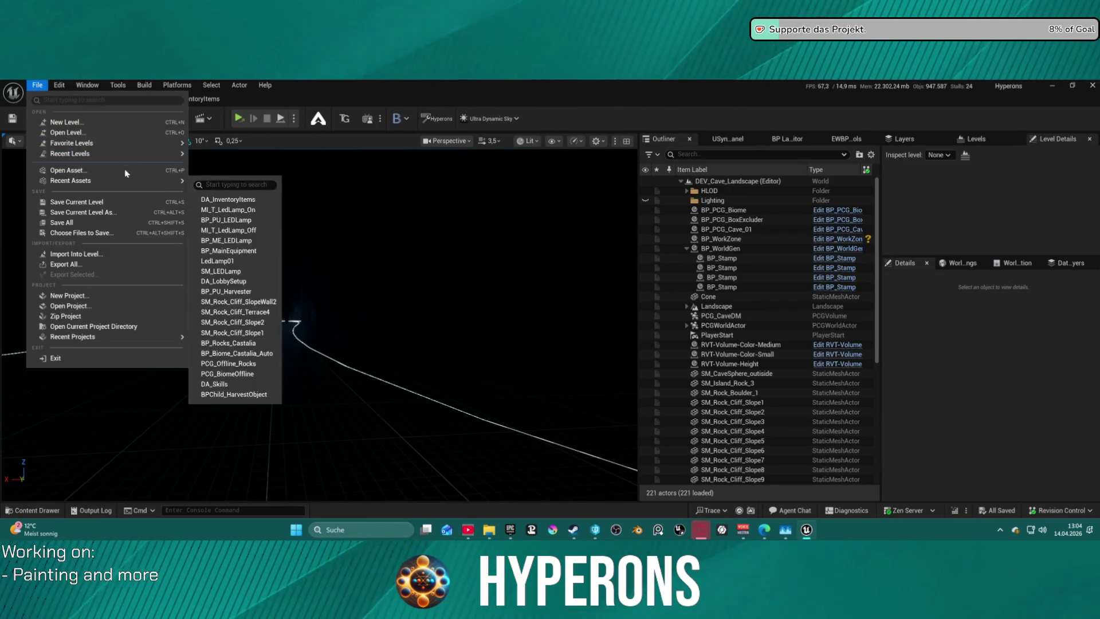
left_click(255, 242)
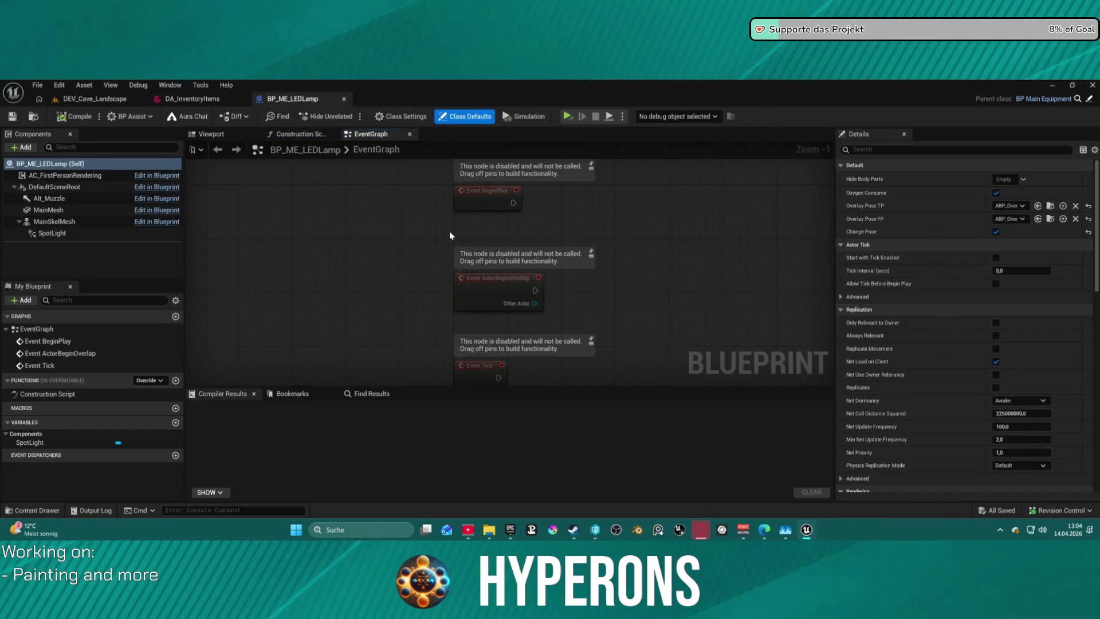
- In the Viewport, rotate MainSkelMesh's yaw from 90° to 95° using 5° rotation snapping
left_click(212, 134)
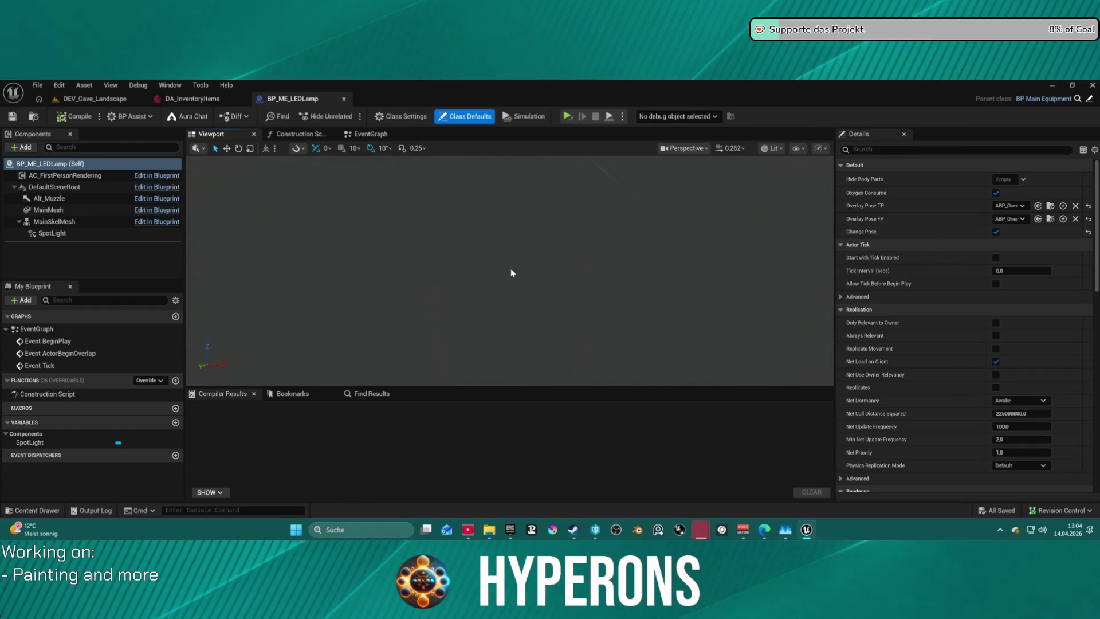
left_click(508, 265)
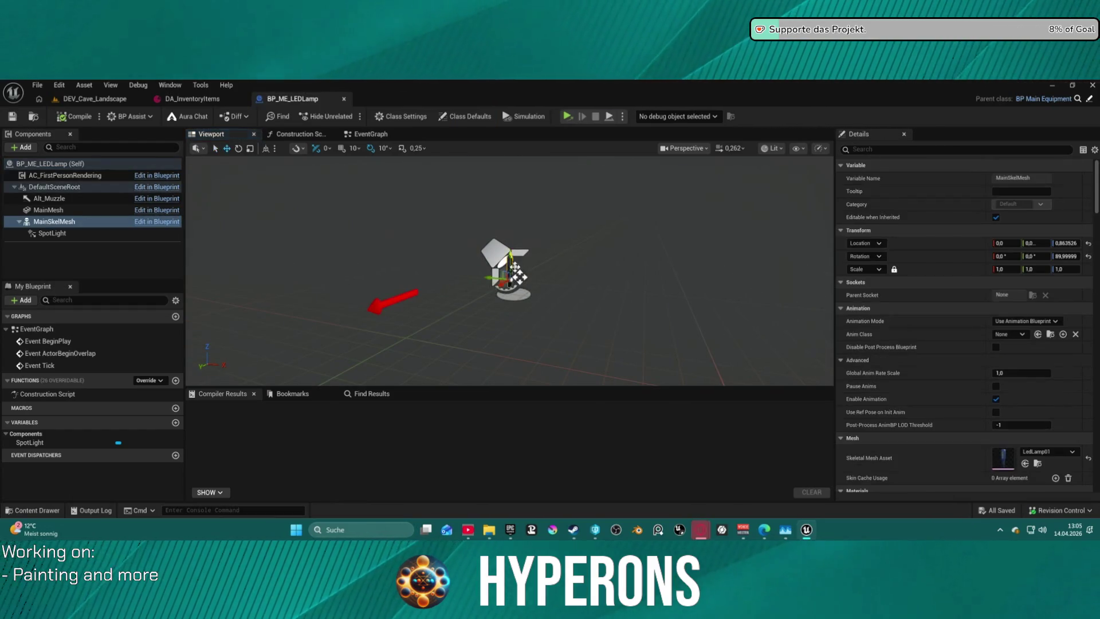
left_click(531, 283)
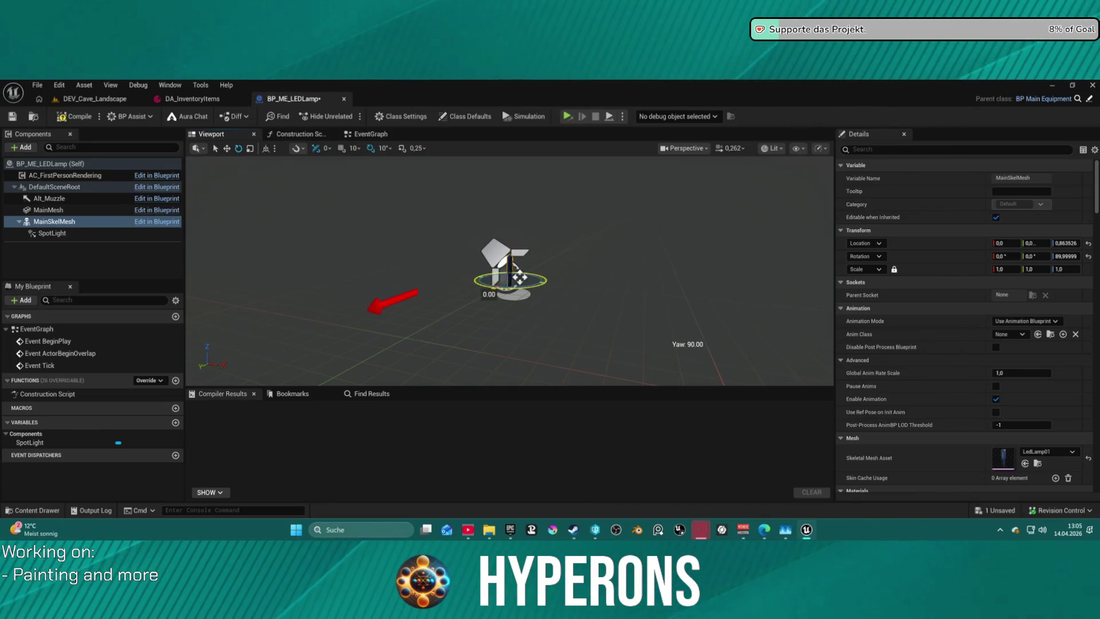
left_click_drag(519, 277, 519, 278)
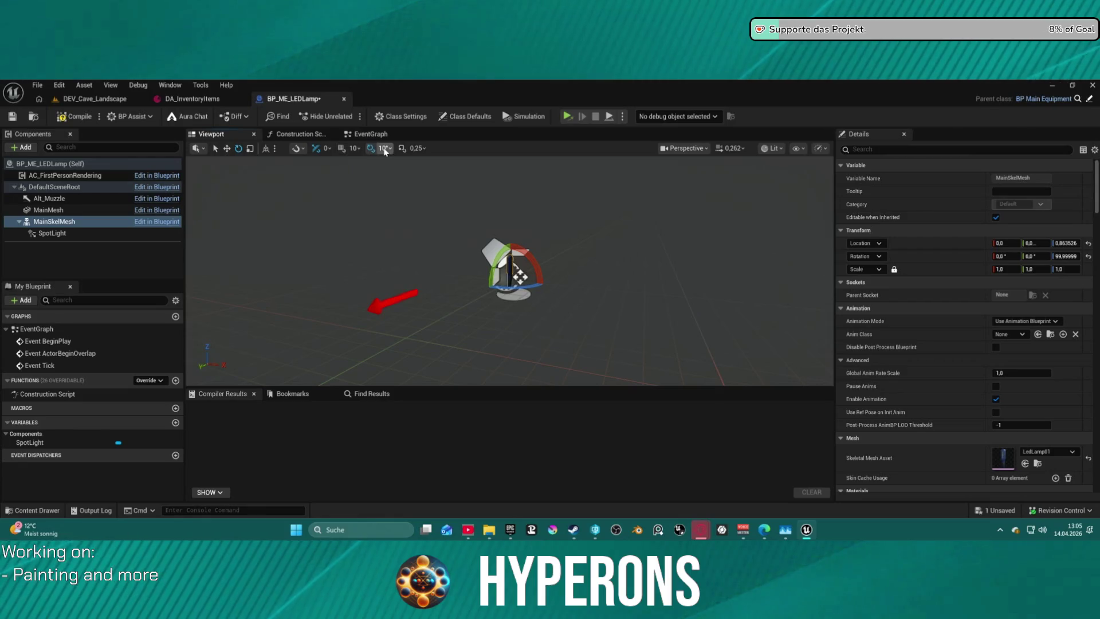
key("ctrl+z")
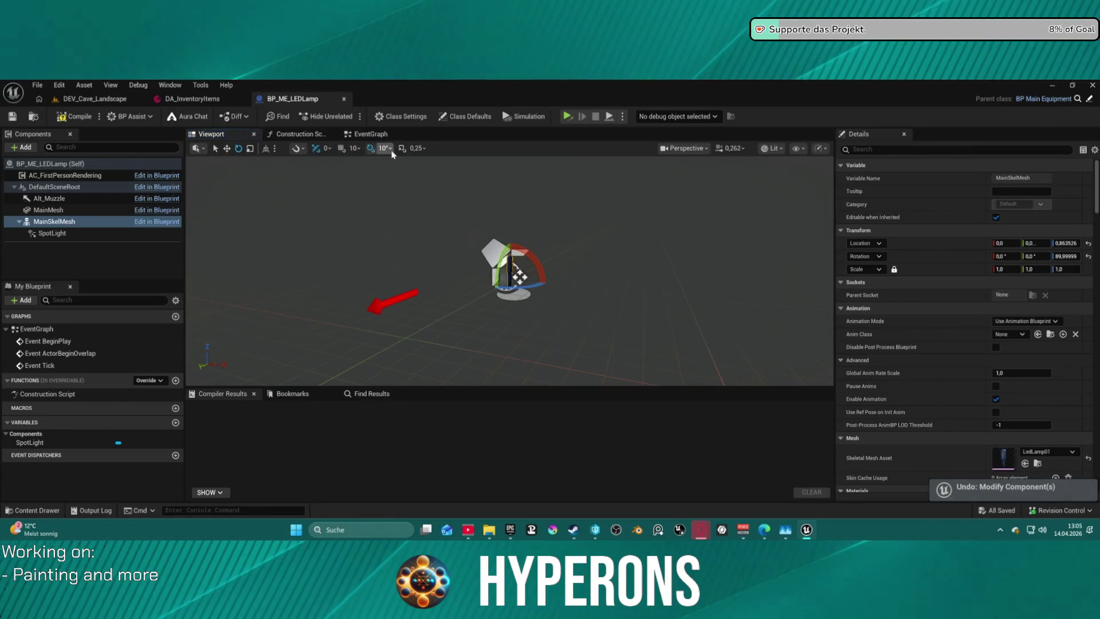
left_click(388, 150)
left_click(397, 179)
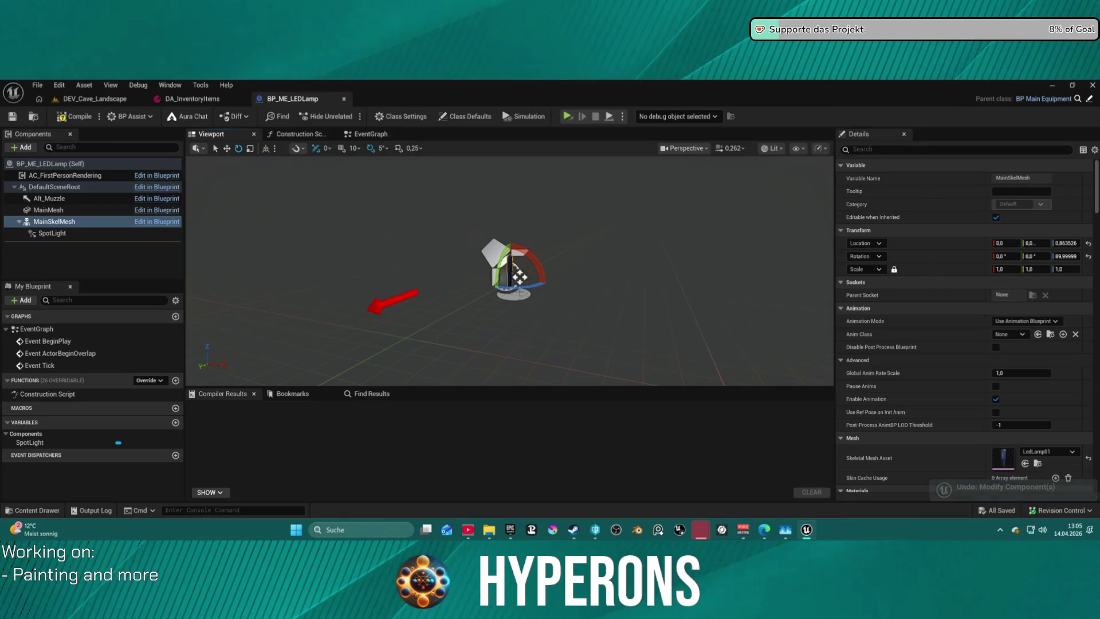
mouse_move(519, 278)
left_mouse_down()
mouse_move(526, 288)
mouse_move(519, 278)
left_mouse_up()
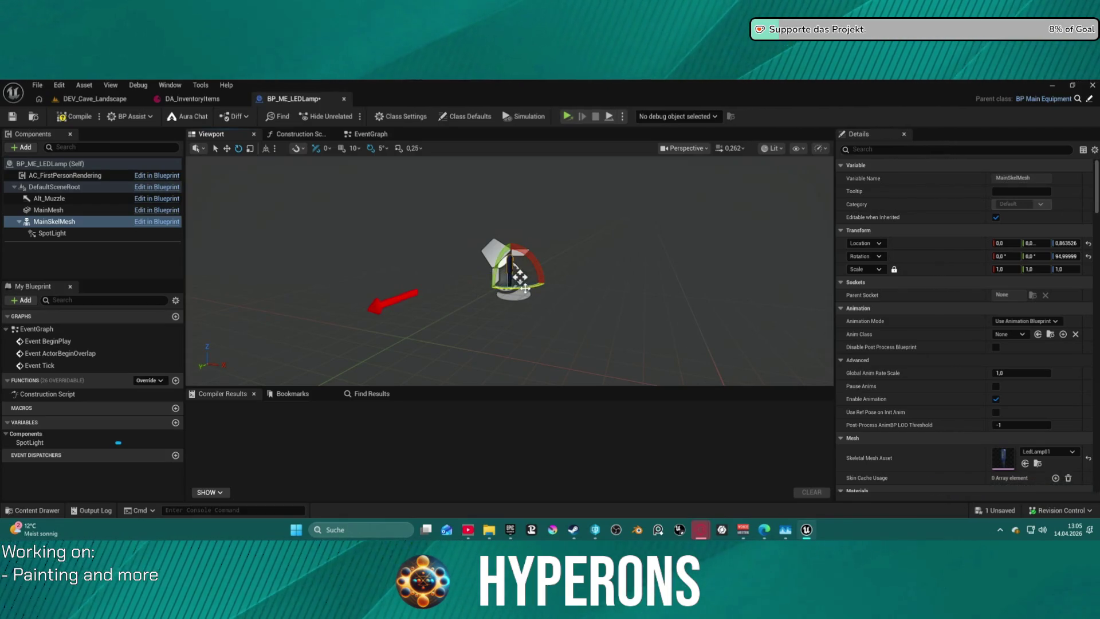
left_click(117, 233)
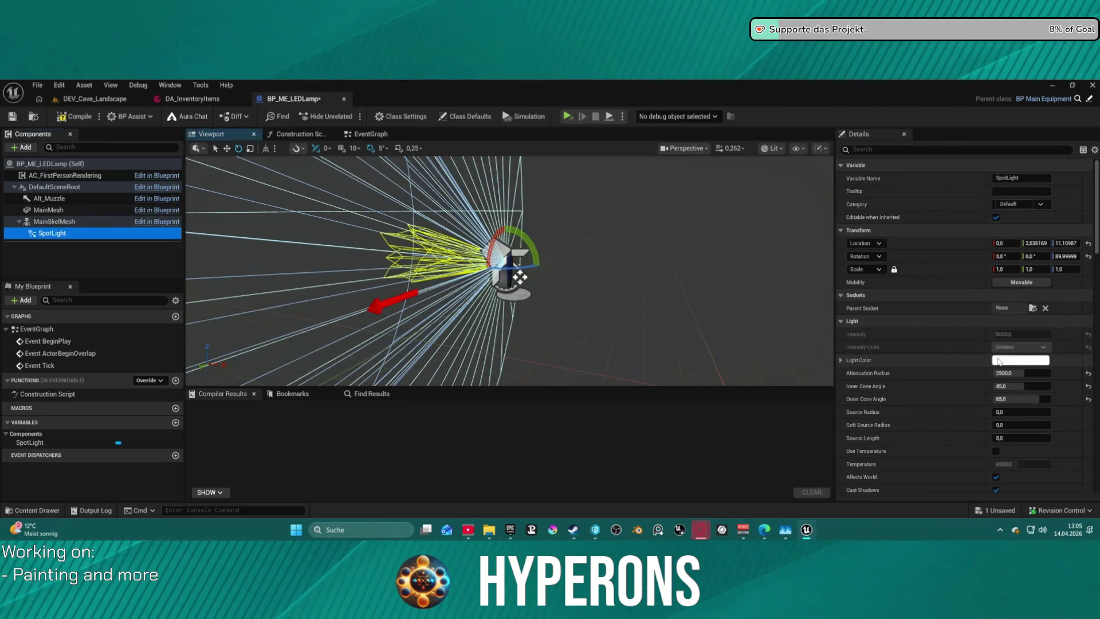
- Set the SpotLight's Inner Cone Angle to 50 and Outer Cone Angle to 65
scroll(997, 361, "down", 5)
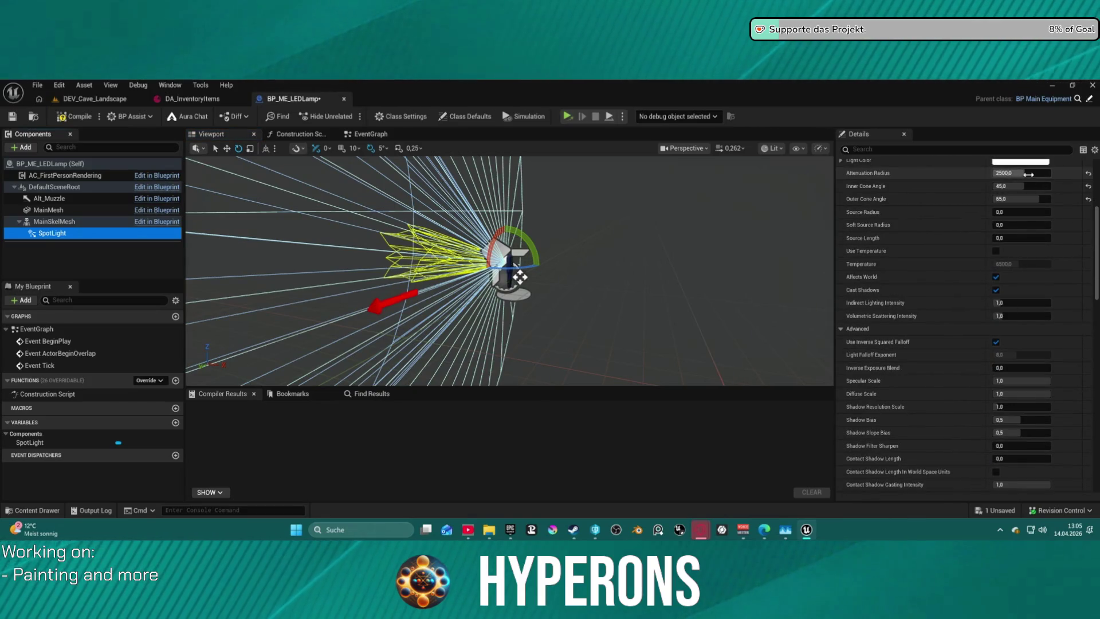
scroll(1034, 173, "up", 1)
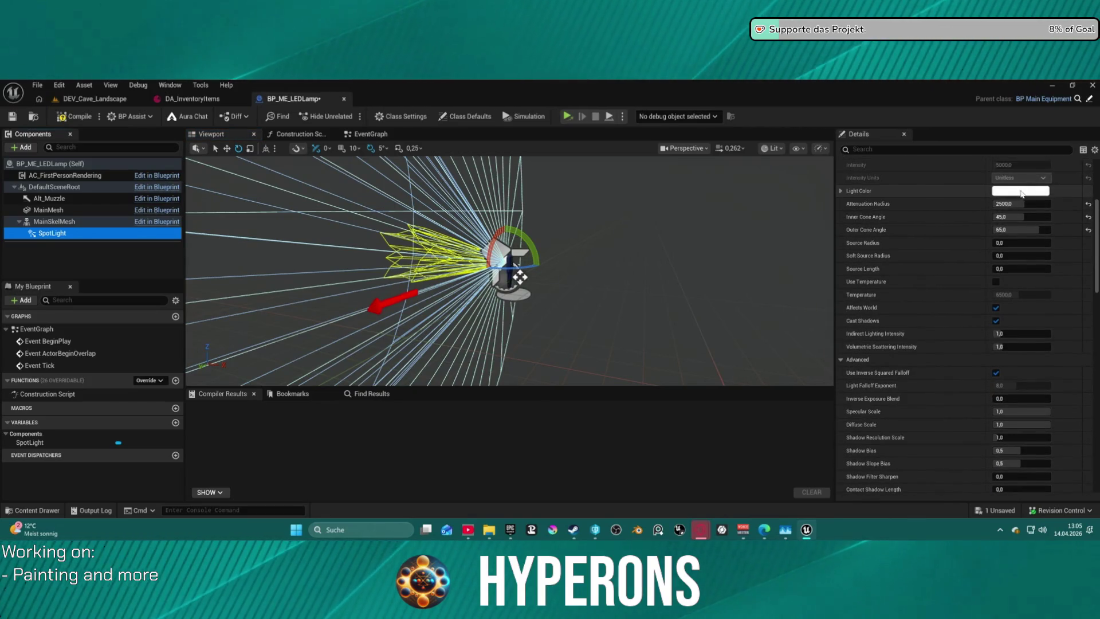
mouse_move(659, 275)
left_mouse_down()
mouse_move(602, 264)
mouse_move(550, 275)
mouse_move(481, 269)
left_mouse_up()
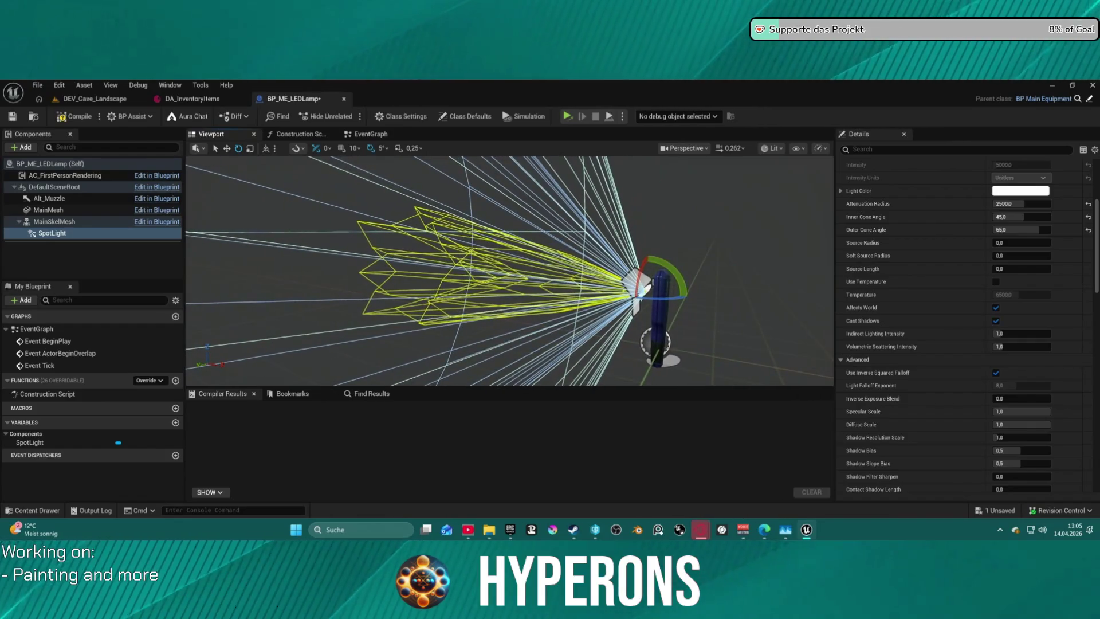
left_click_drag(1026, 215, 1035, 230)
left_click(1038, 216)
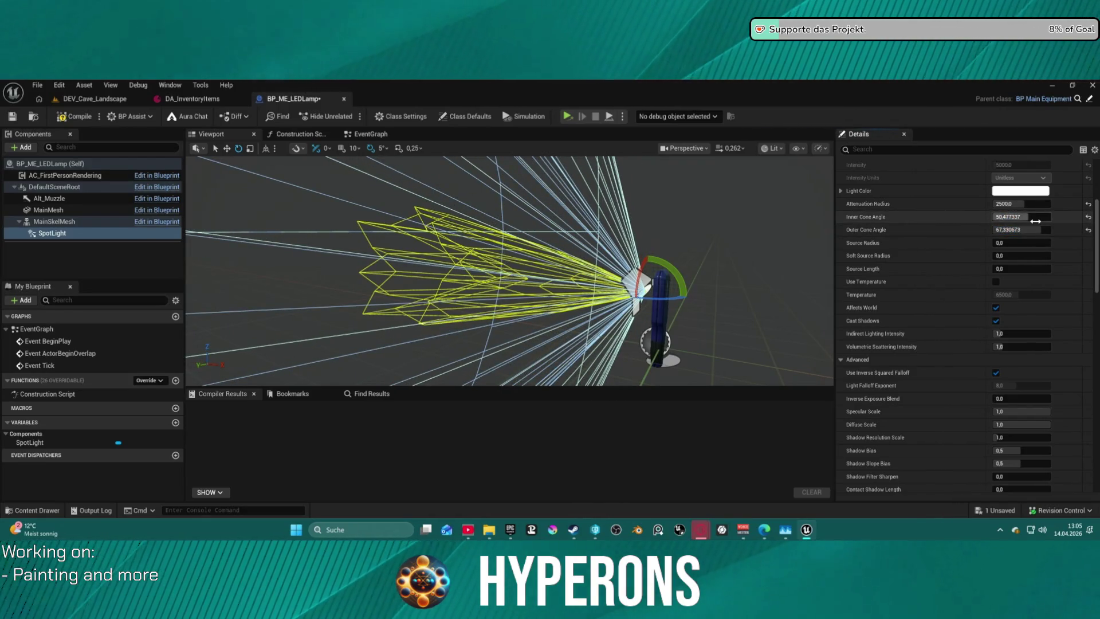
type("50")
key("Tab")
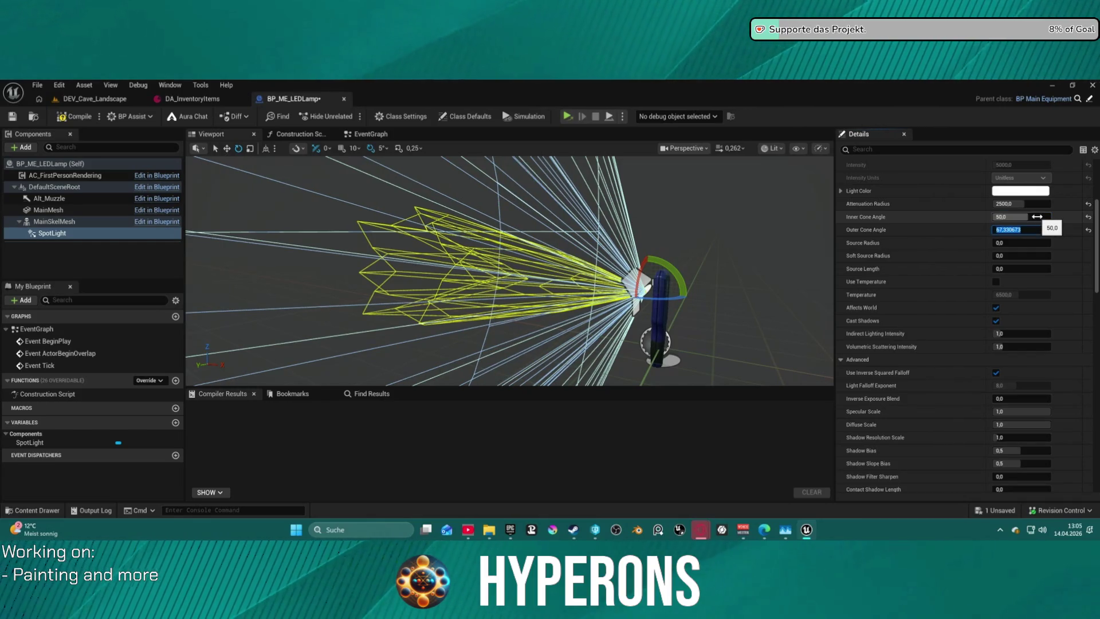
type("5")
key("Return")
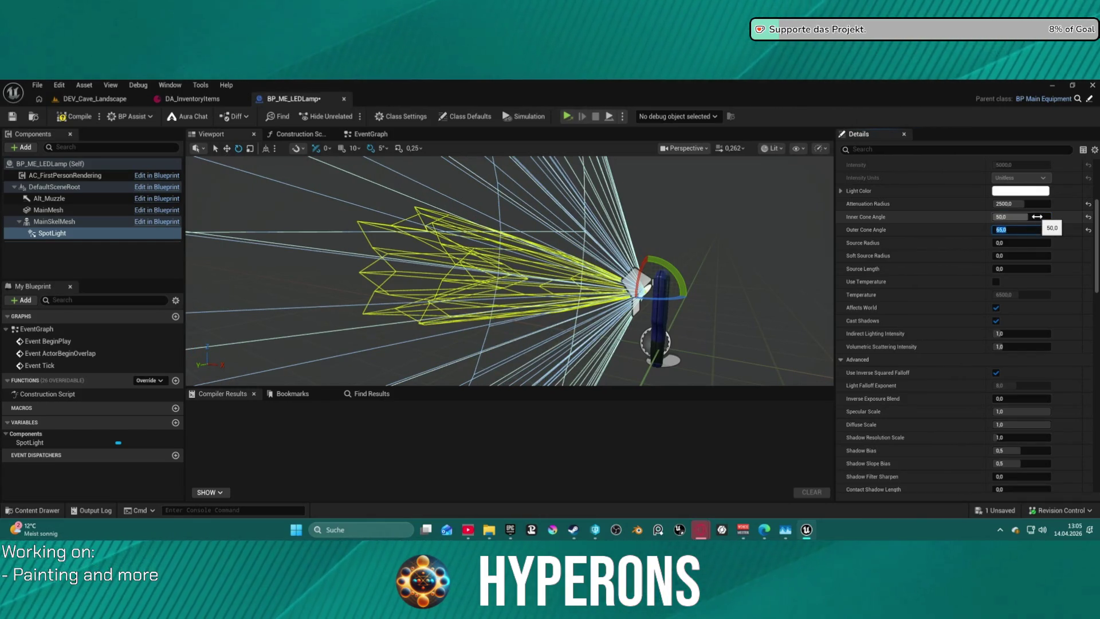
scroll(1035, 205, "down", 1)
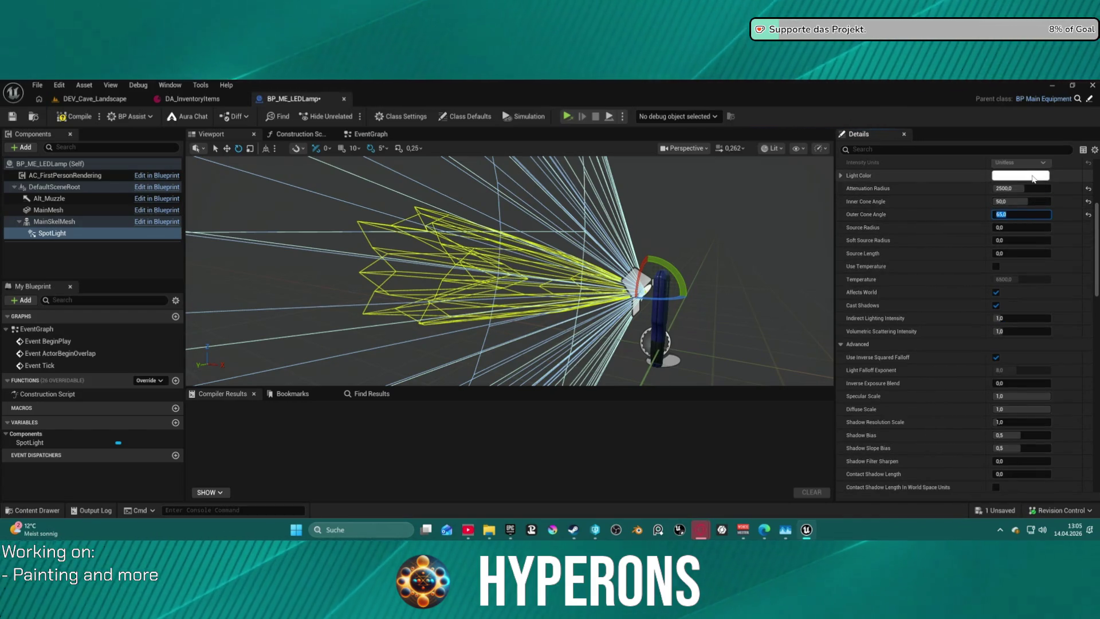
left_click(1034, 179)
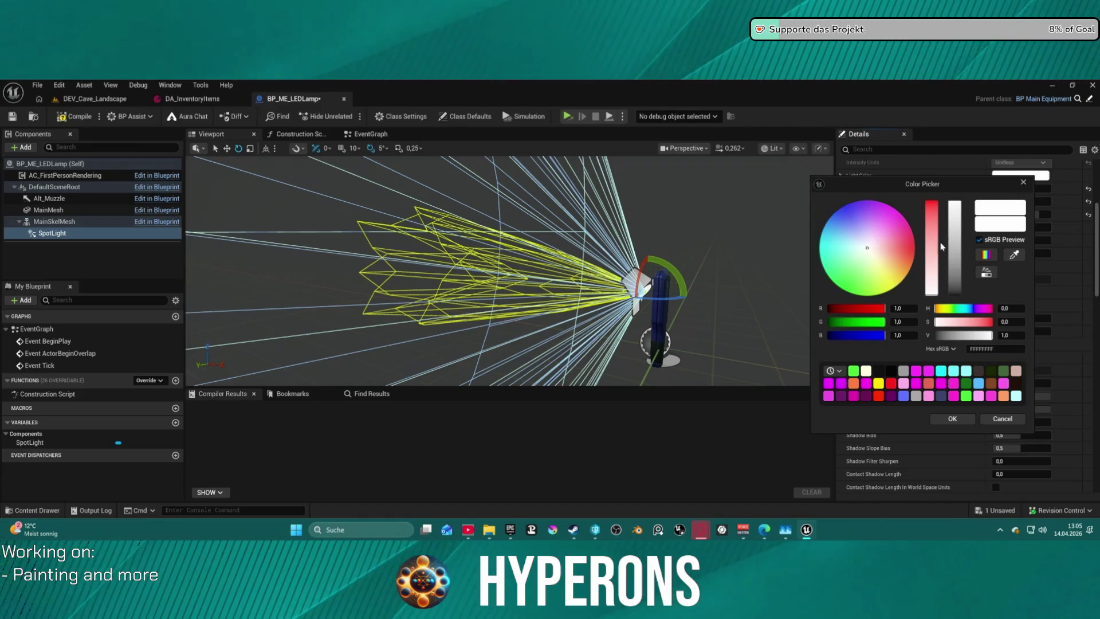
- Dim the SpotLight colour to light grey, set IES Intensity Scale to 0.08, and compile
left_click_drag(955, 206, 957, 233)
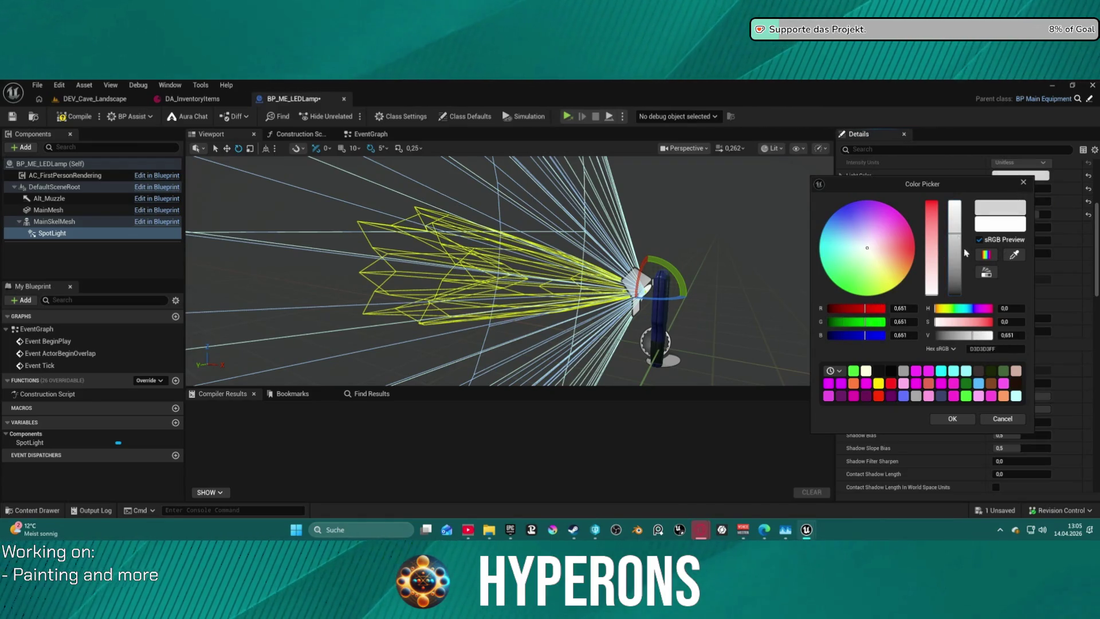
left_click(971, 420)
scroll(1030, 433, "down", 10)
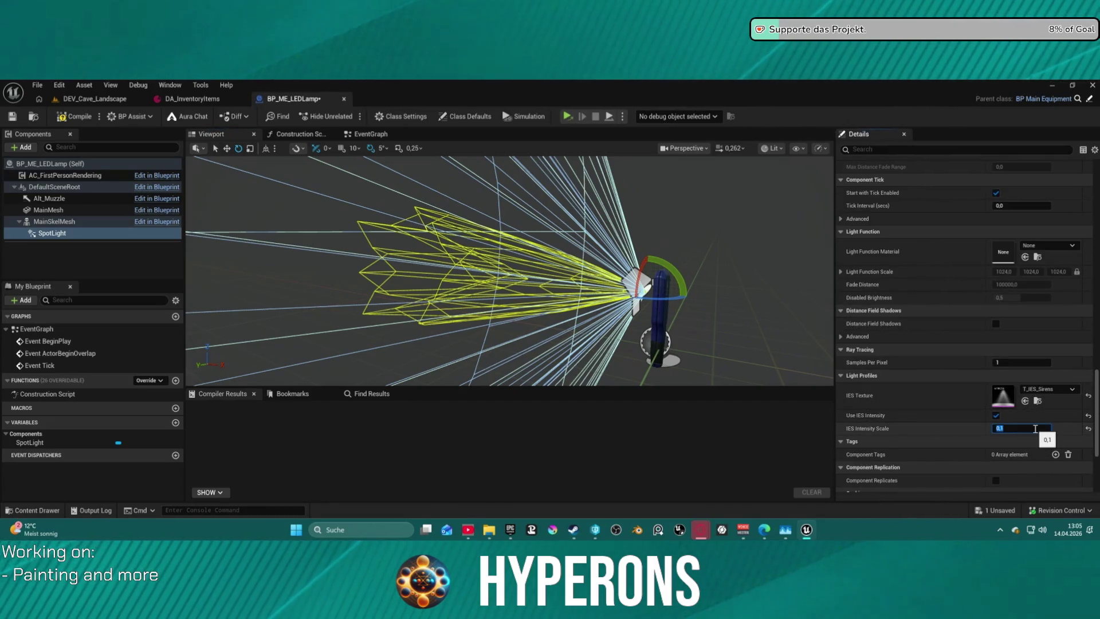
type("0,08")
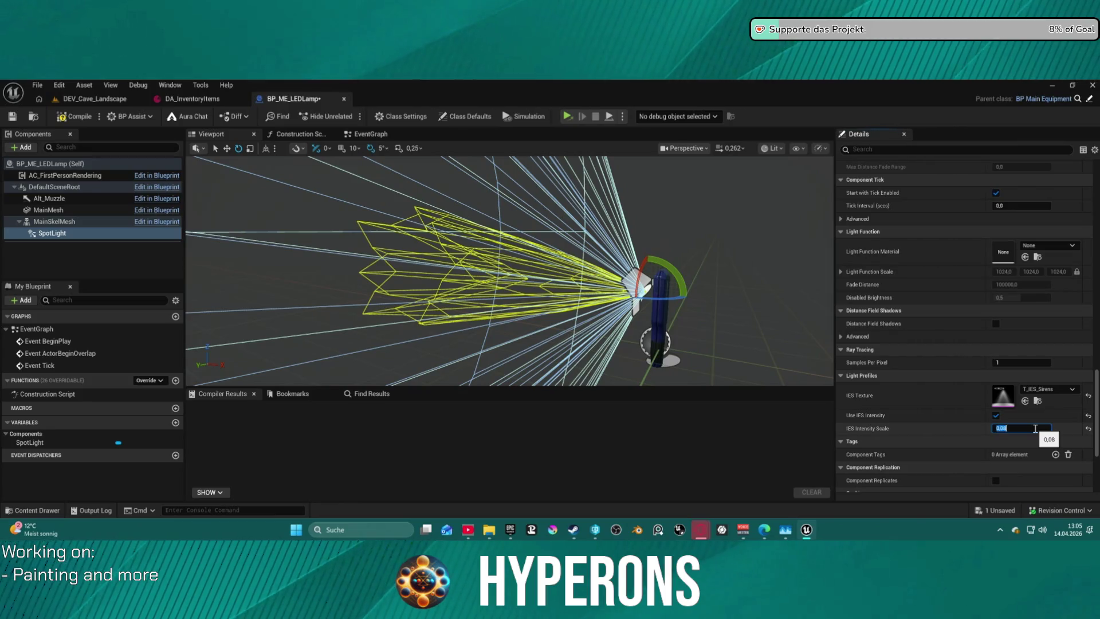
key("Return")
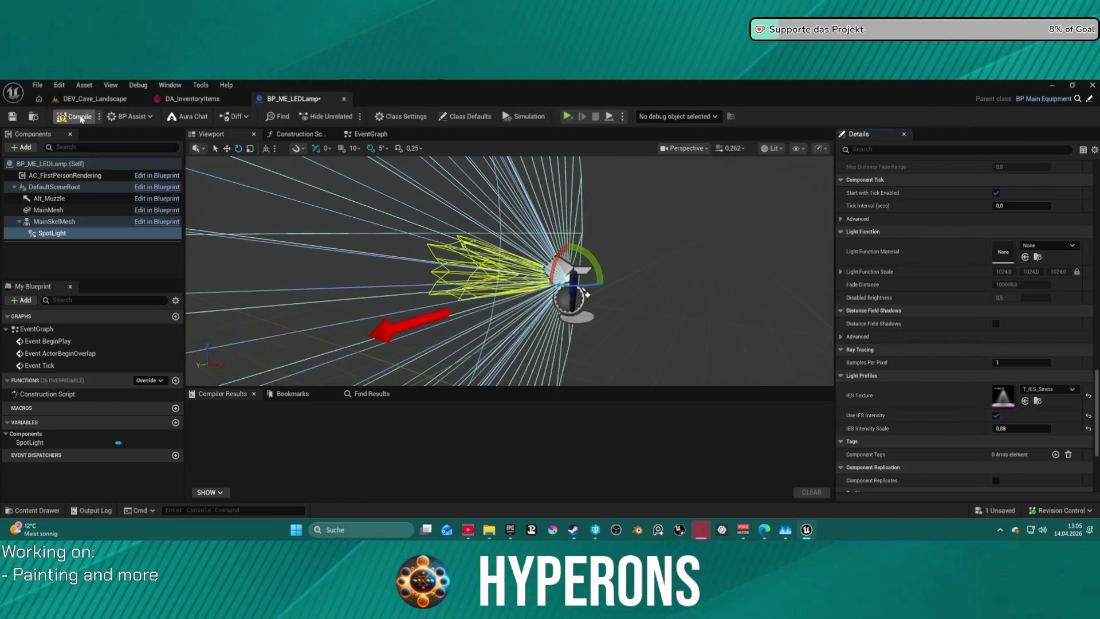
left_click(80, 117)
left_click(91, 99)
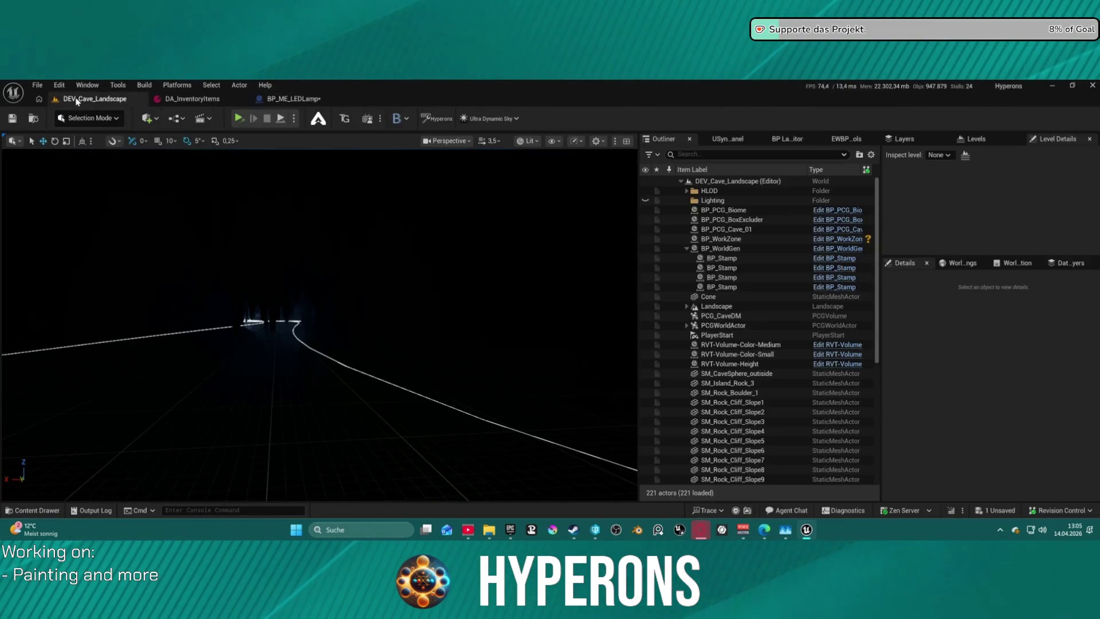
- Launch the cave level as a standalone game, saving BP_ME_LEDLamp when prompted
left_click(239, 118)
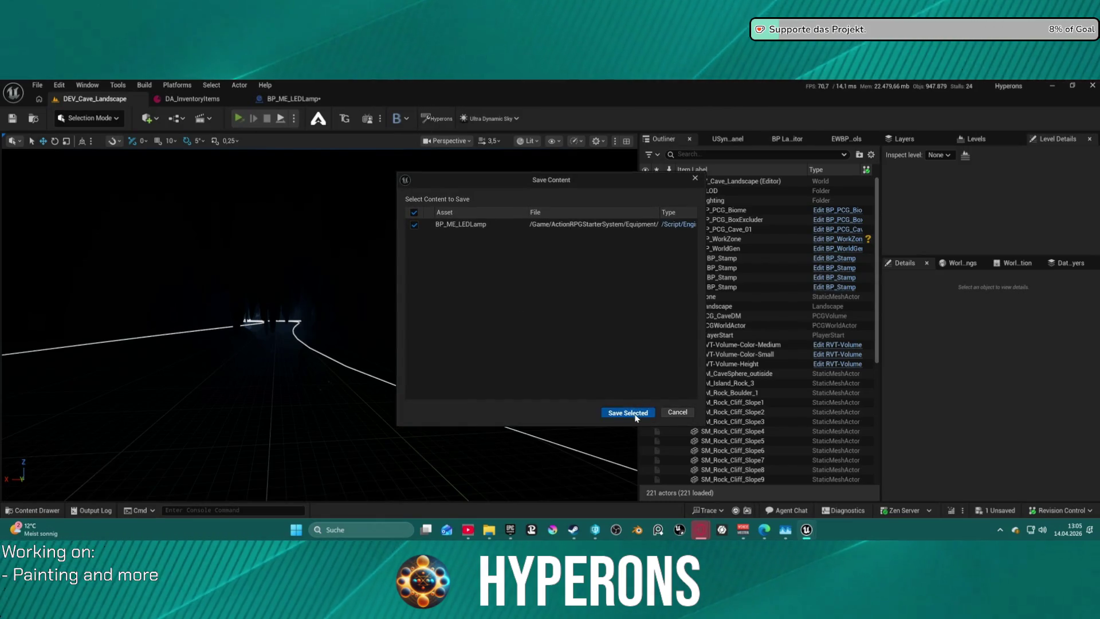
left_click(630, 413)
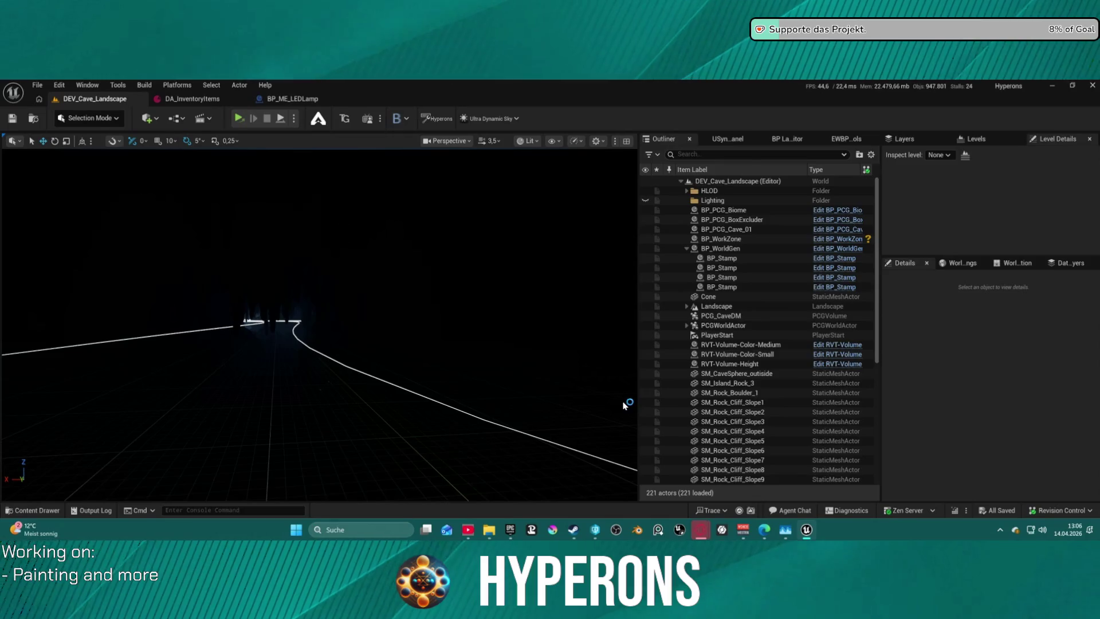